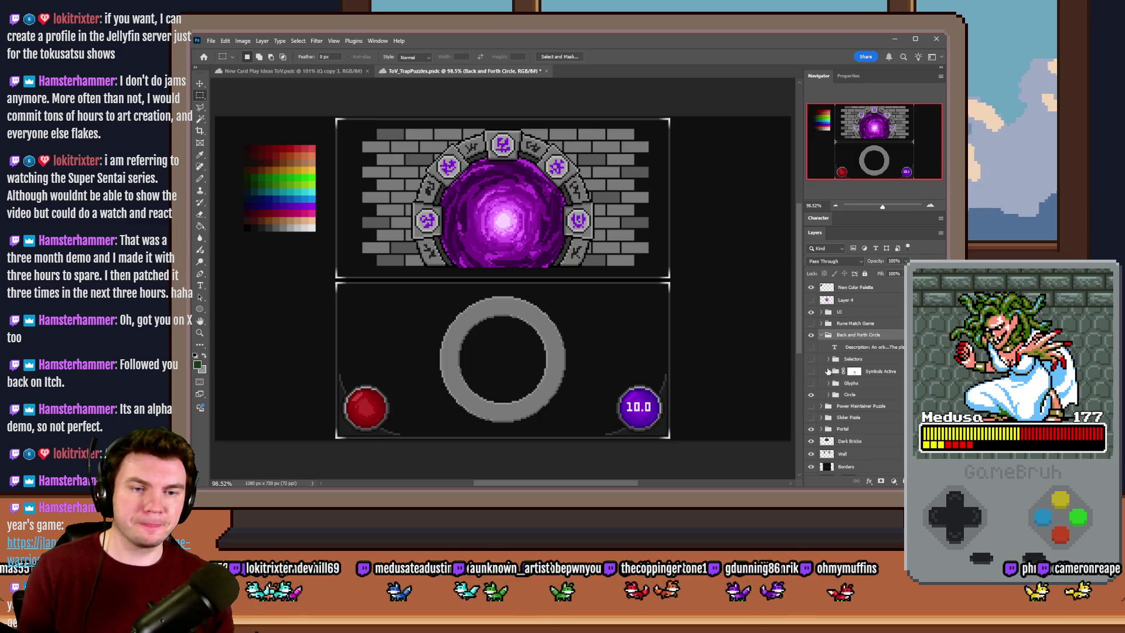
# Turn on the Glyphs layer so rune stones appear on the ring, and expand the Glyphs group
pyautogui.click(810, 371)
pyautogui.click(811, 371)
pyautogui.click(811, 383)
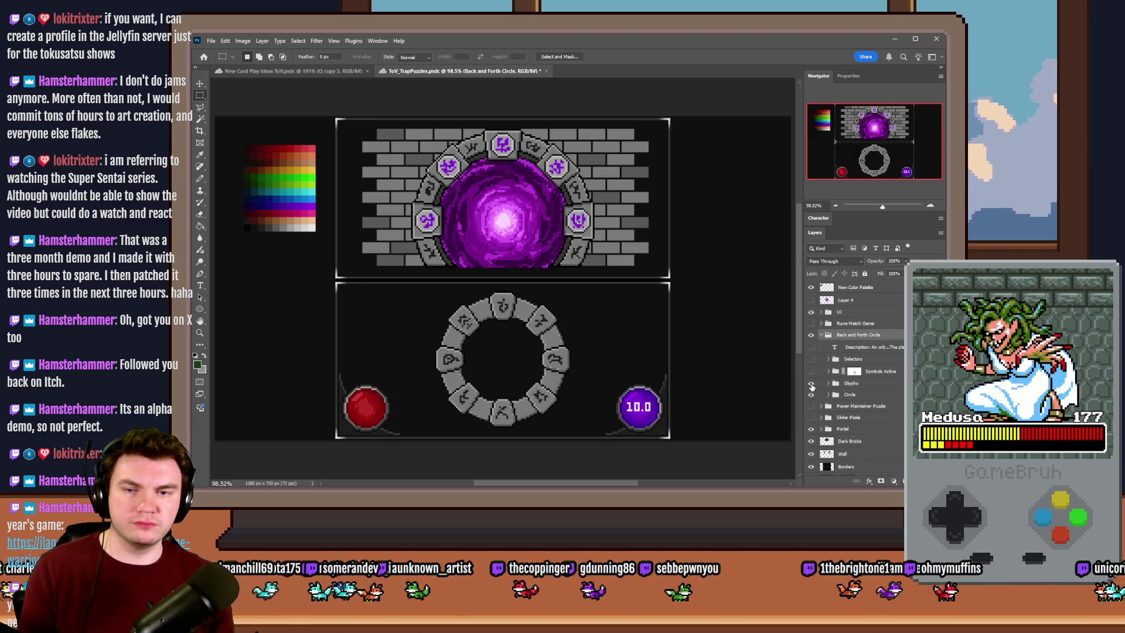
pyautogui.click(811, 385)
pyautogui.click(827, 383)
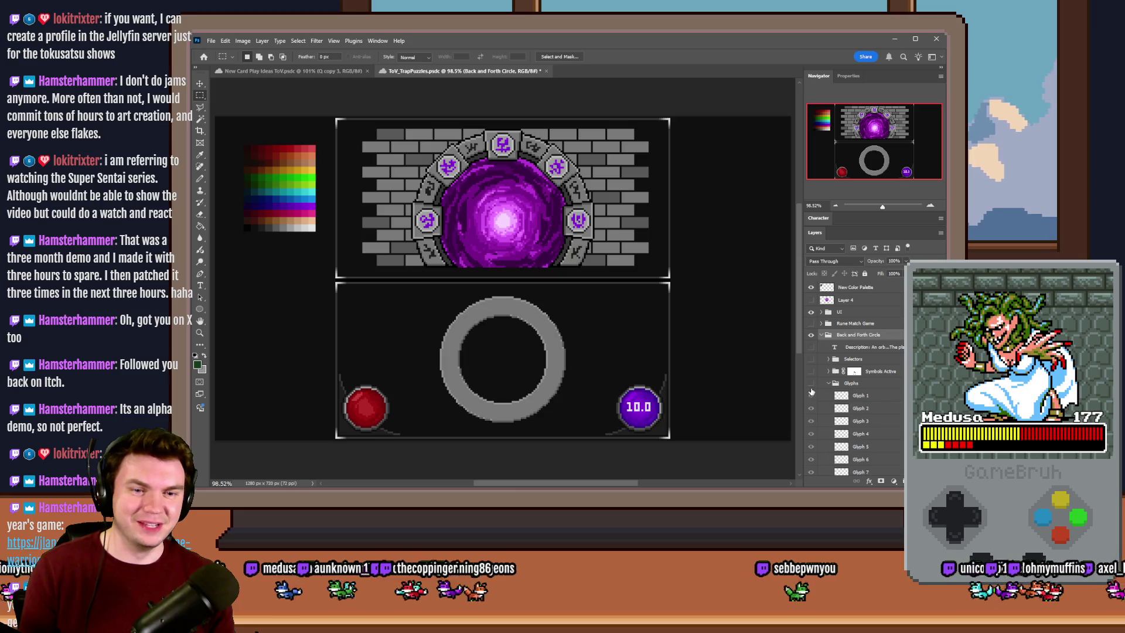
pyautogui.click(811, 384)
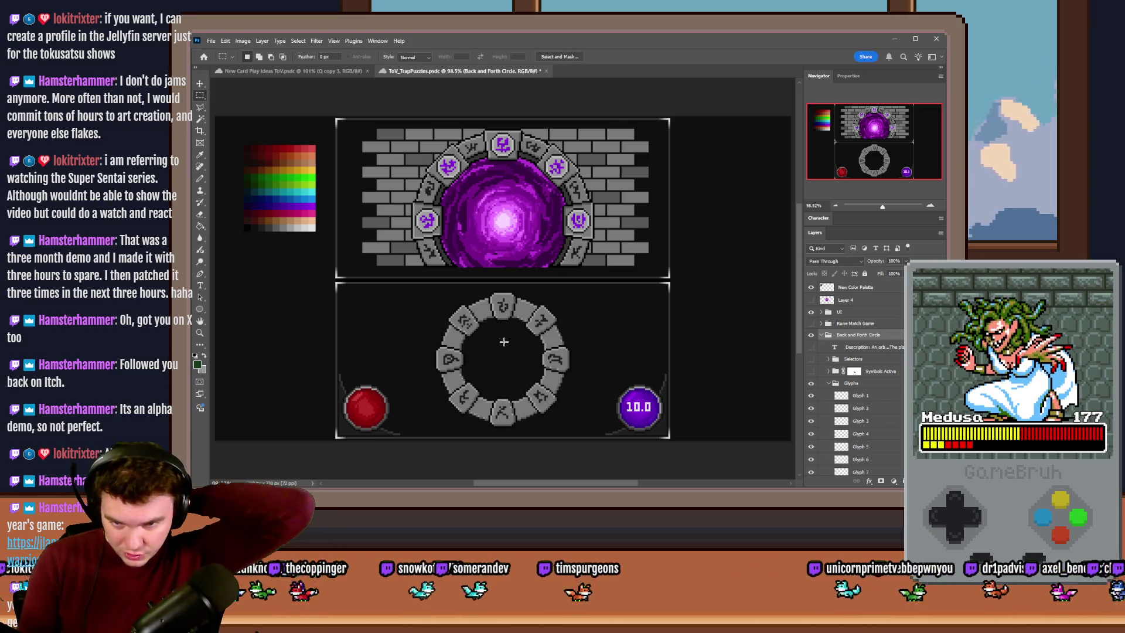
# Zoom in and measure a glyph stone's width and height with marquees, then deselect
pyautogui.scroll(8, 544, 326)
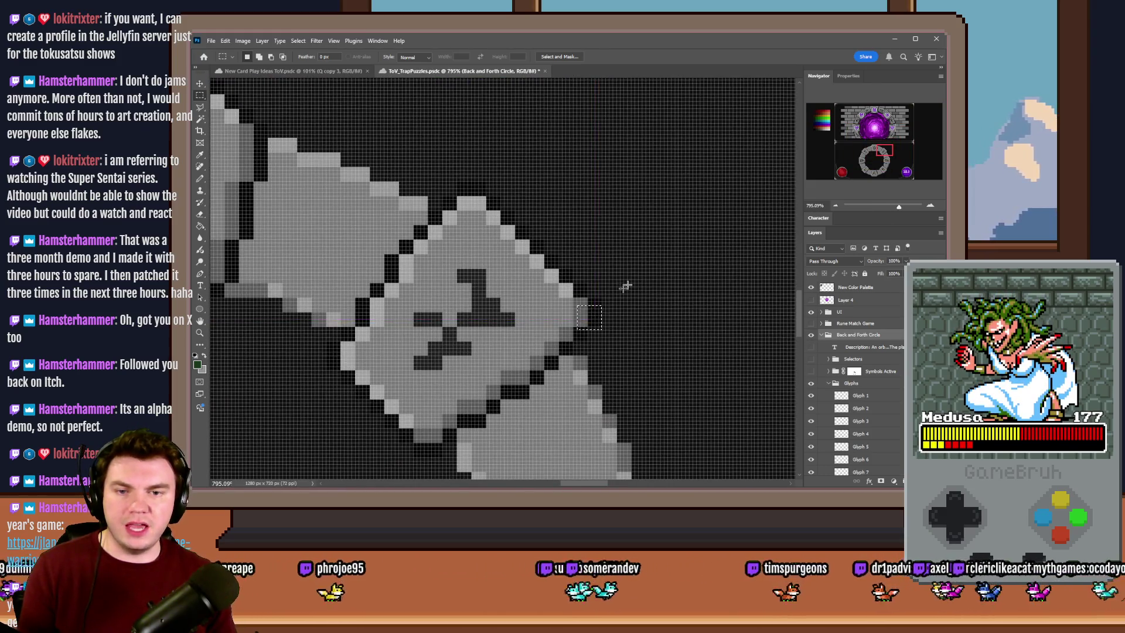
pyautogui.scroll(3, 596, 310)
pyautogui.moveTo(598, 308)
pyautogui.mouseDown()
pyautogui.moveTo(346, 374)
pyautogui.moveTo(192, 393)
pyautogui.moveTo(376, 372)
pyautogui.moveTo(372, 389)
pyautogui.mouseUp()
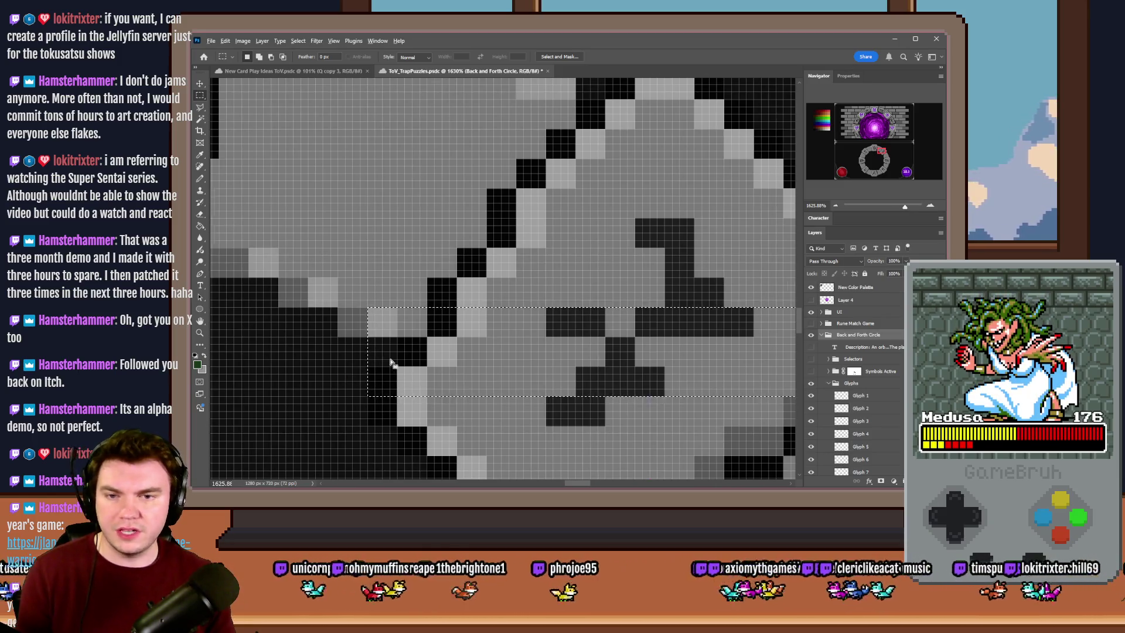
pyautogui.scroll(-1, 530, 266)
pyautogui.moveTo(551, 139); pyautogui.dragTo(561, 171)
pyautogui.moveTo(527, 282)
pyautogui.mouseDown()
pyautogui.moveTo(516, 489)
pyautogui.moveTo(502, 281)
pyautogui.moveTo(476, 265)
pyautogui.mouseUp()
pyautogui.click(456, 258)
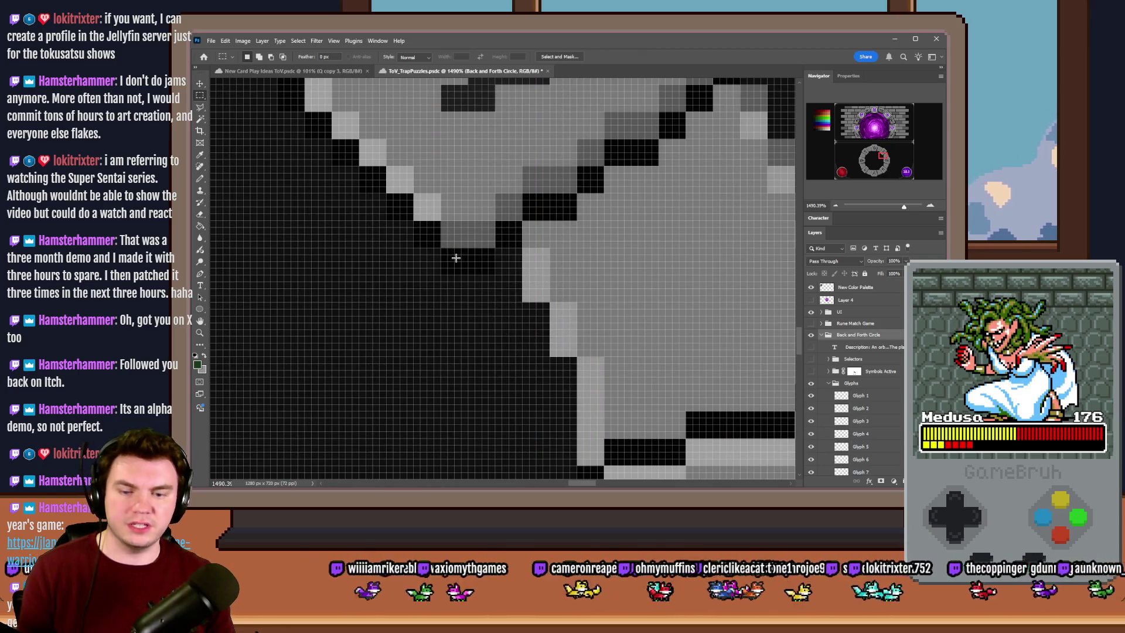
# Create a new blank document 76 px wide
pyautogui.hotkey('ctrl', 'n')
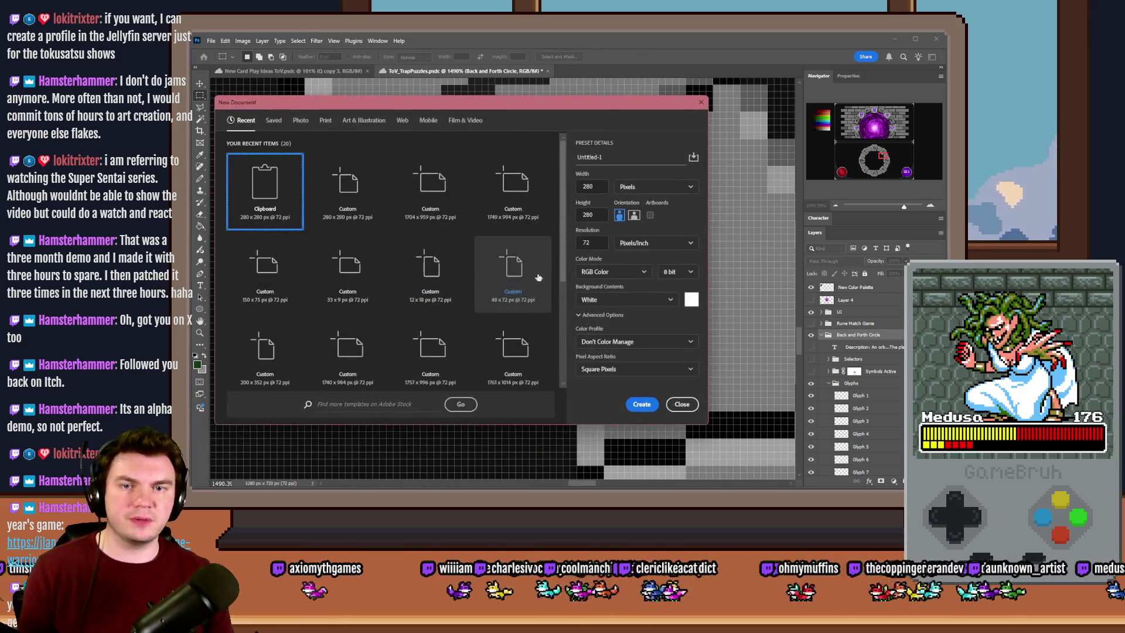
pyautogui.doubleClick(588, 187)
pyautogui.write('76')
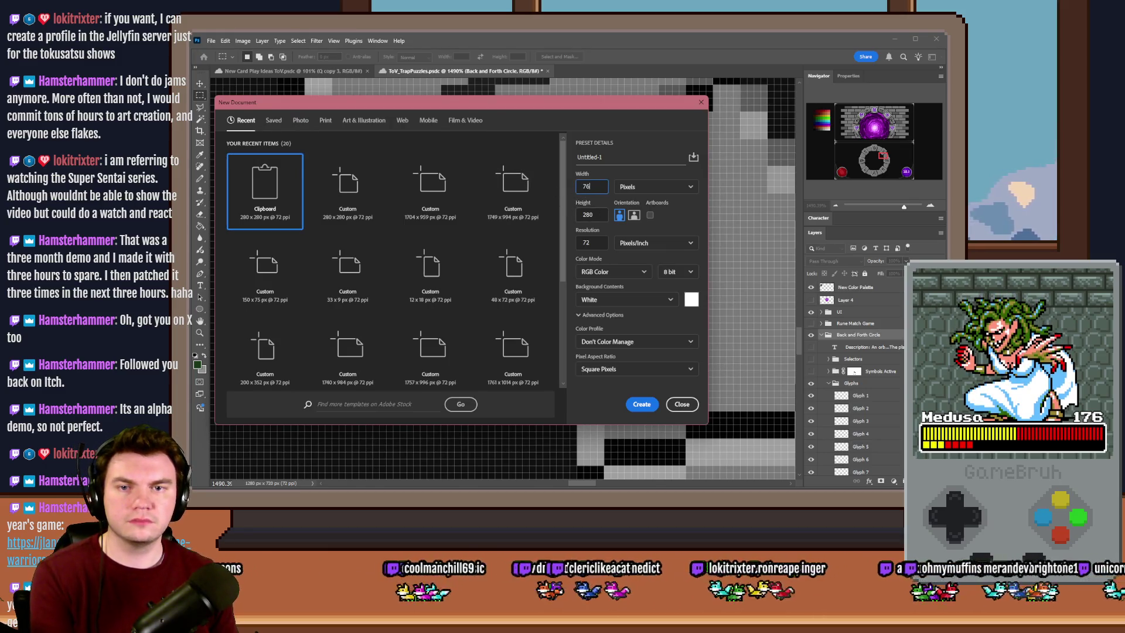
pyautogui.click(643, 406)
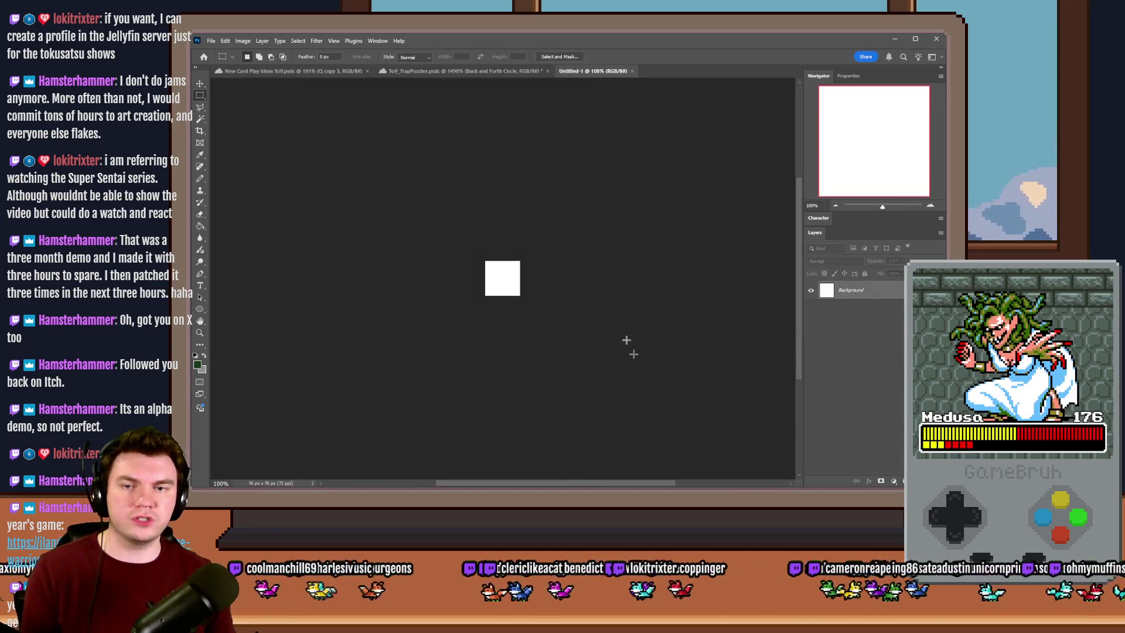
# Fit the puzzle scene in view and copy the Glyph 1 layer into the new document
pyautogui.click(504, 74)
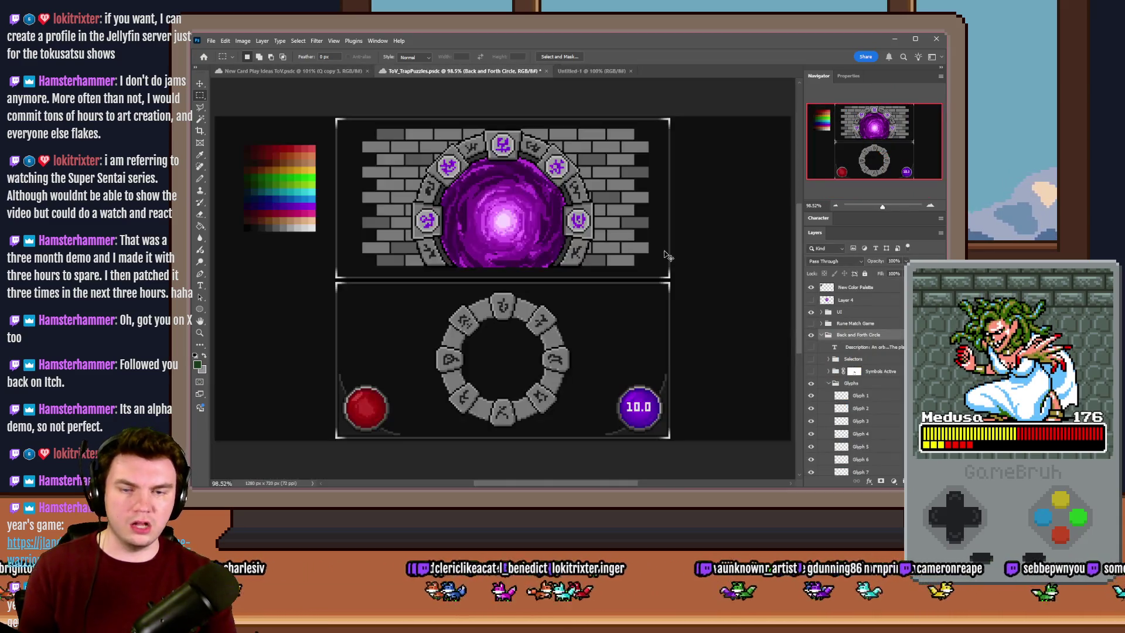
pyautogui.hotkey('ctrl', '0')
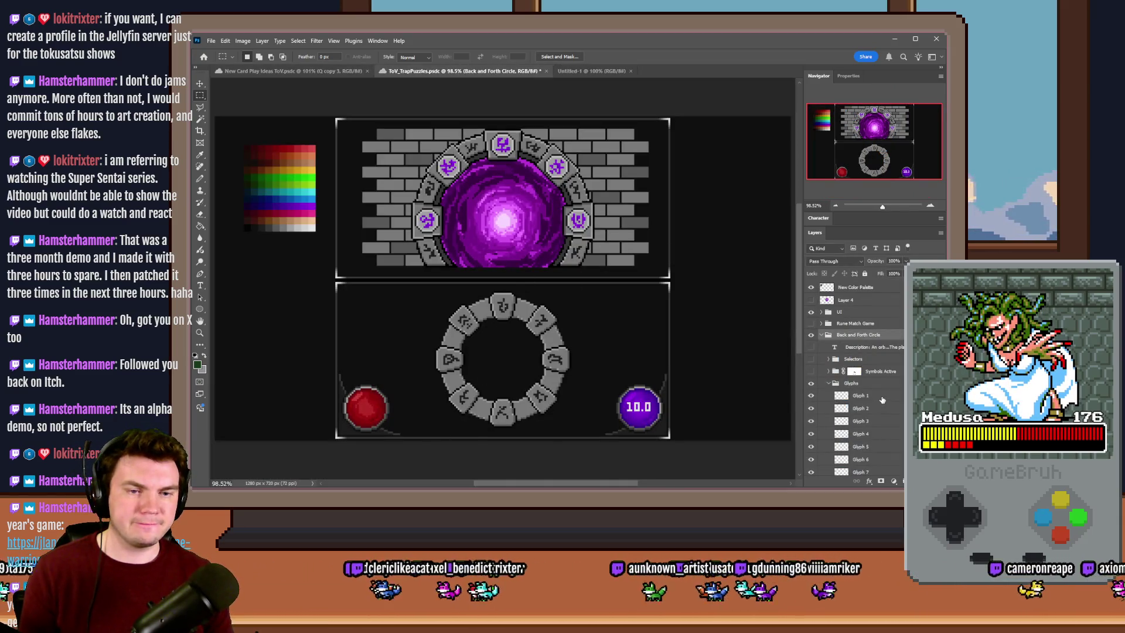
pyautogui.click(882, 397)
pyautogui.moveTo(736, 276)
pyautogui.mouseDown()
pyautogui.moveTo(560, 70)
pyautogui.moveTo(558, 87)
pyautogui.mouseUp()
# Merge the Glyphs group in ToV_TrapPuzzles.psd into a single layer
pyautogui.click(505, 71)
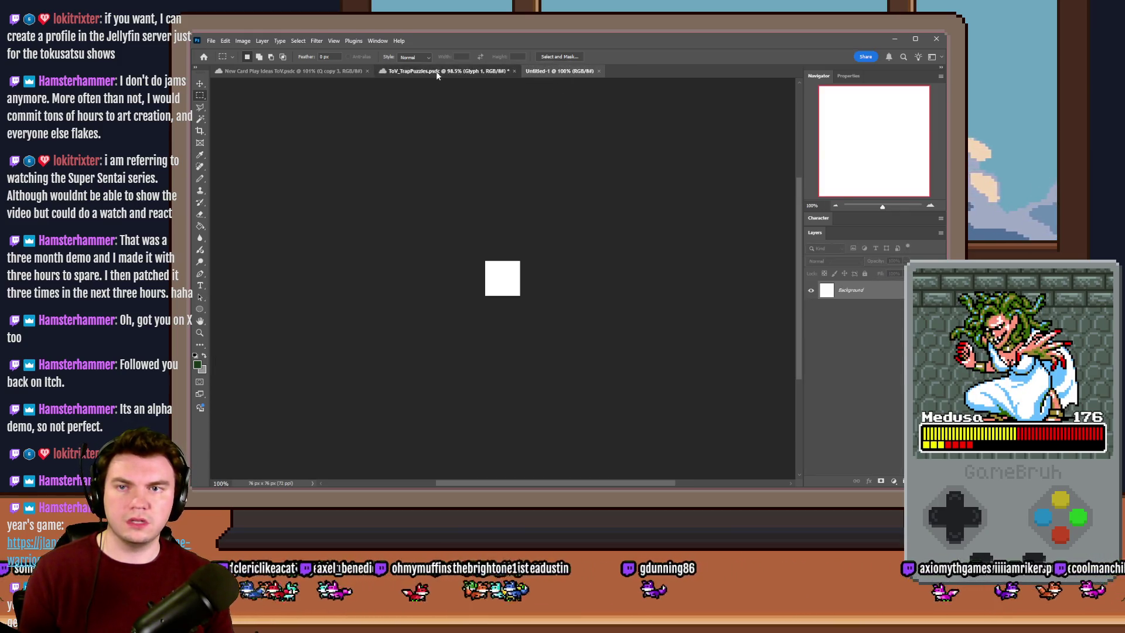
pyautogui.click(883, 385)
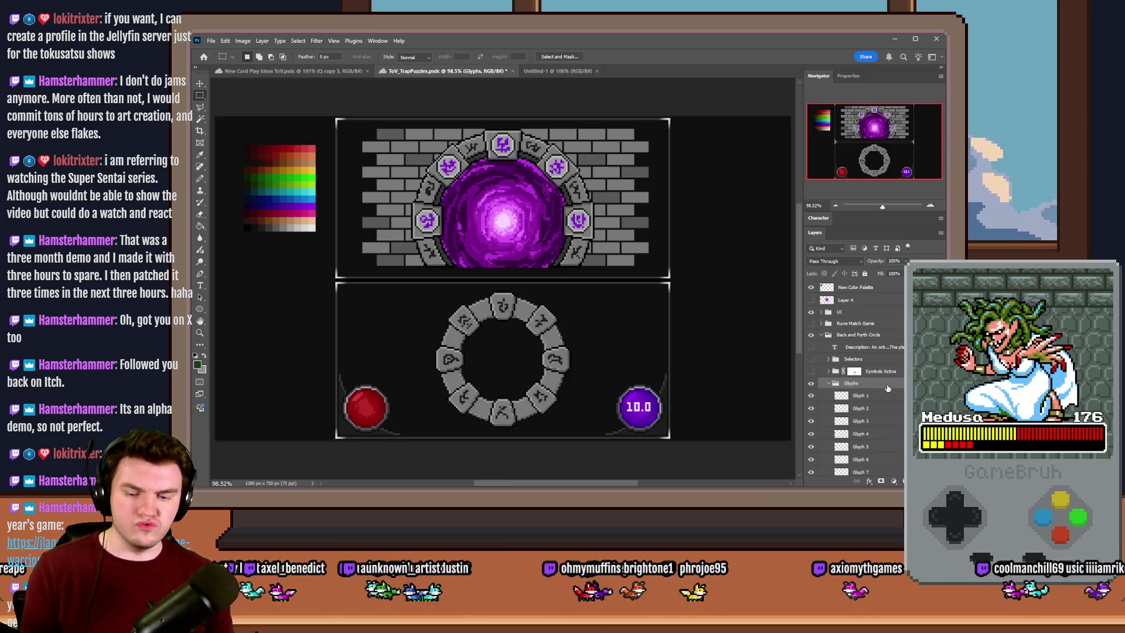
pyautogui.hotkey('ctrl', 'e')
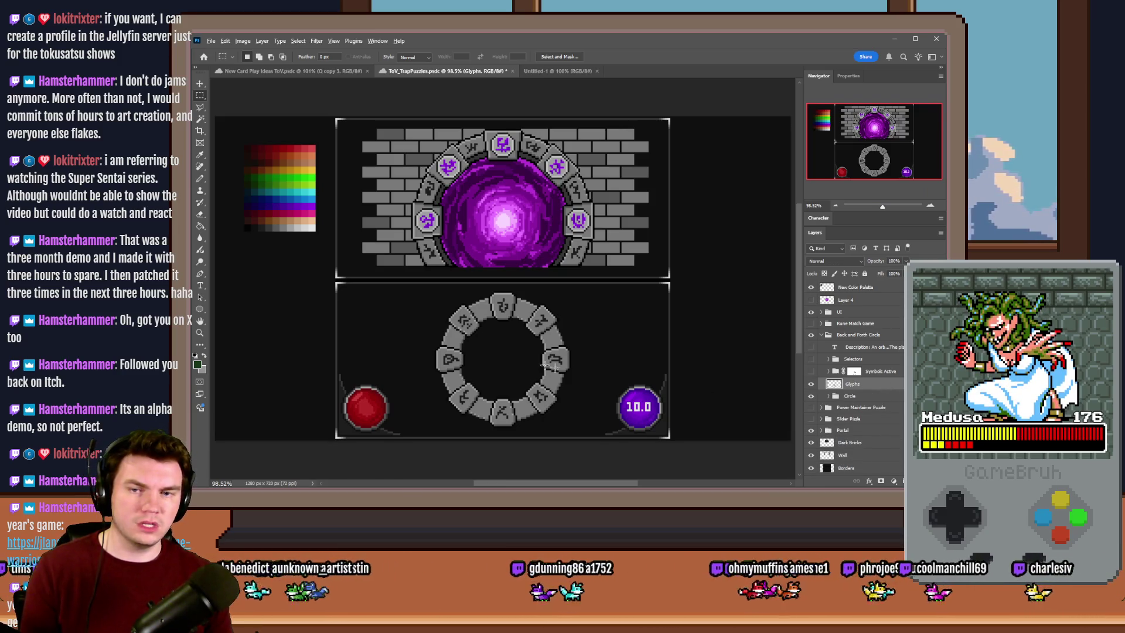
# Copy the top stone and the next stone clockwise into Untitled-1 as Layers 1 and 2
pyautogui.scroll(3, 548, 366)
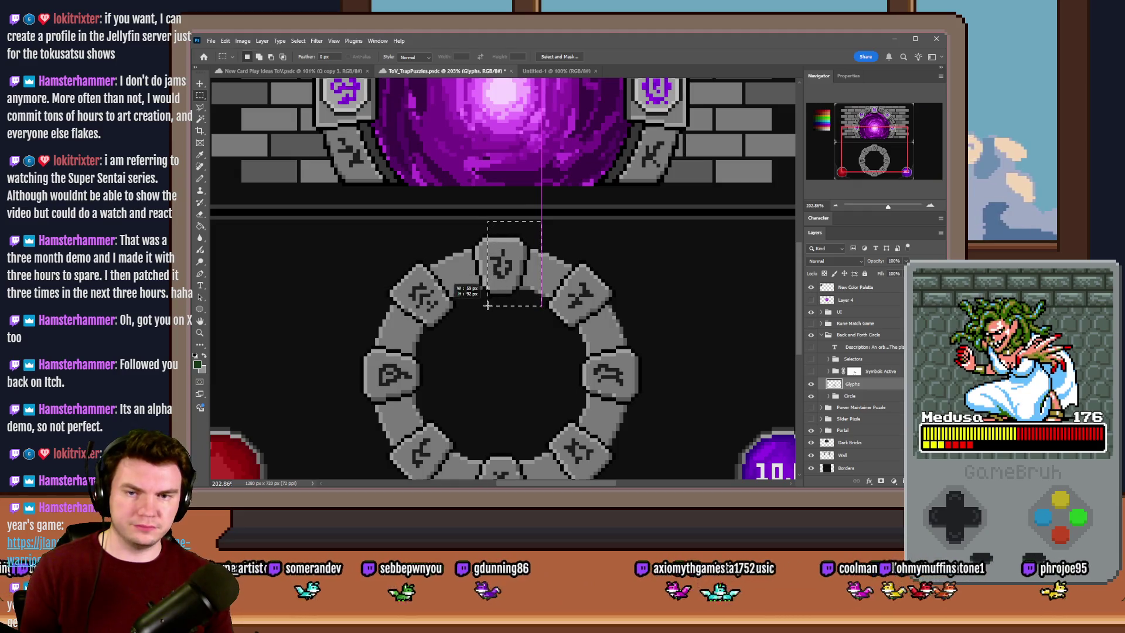
pyautogui.scroll(2, 478, 295)
pyautogui.moveTo(577, 174); pyautogui.dragTo(455, 301)
pyautogui.hotkey('ctrl', 'c')
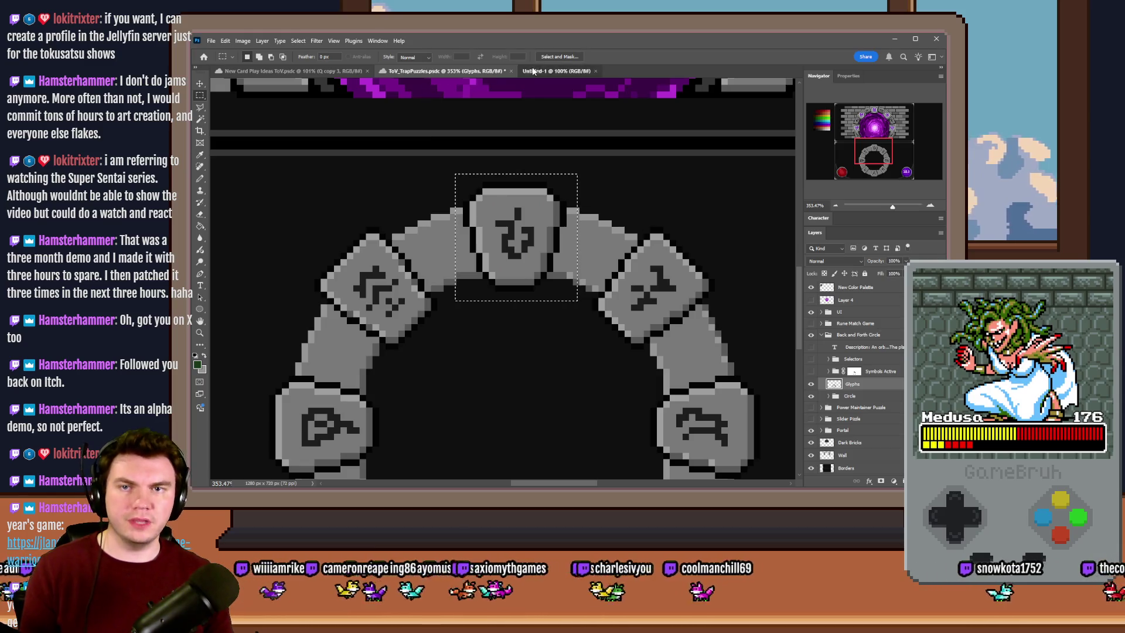
pyautogui.click(534, 72)
pyautogui.hotkey('ctrl', 'v')
pyautogui.click(440, 71)
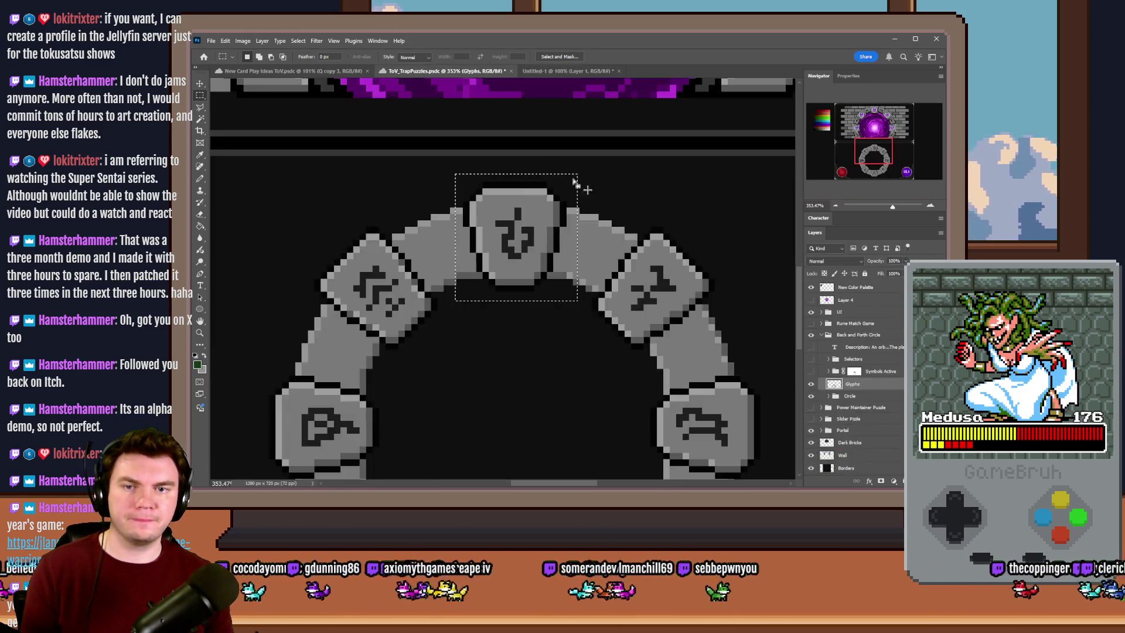
pyautogui.moveTo(730, 218); pyautogui.dragTo(587, 350)
pyautogui.click(536, 71)
pyautogui.hotkey('ctrl', 'v')
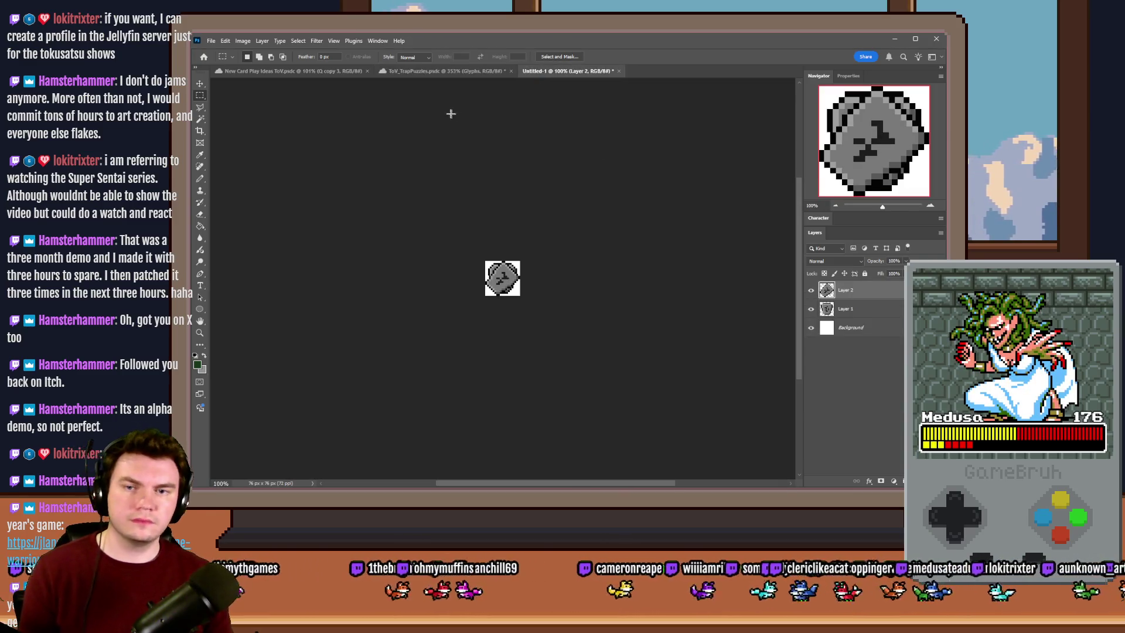
pyautogui.click(440, 71)
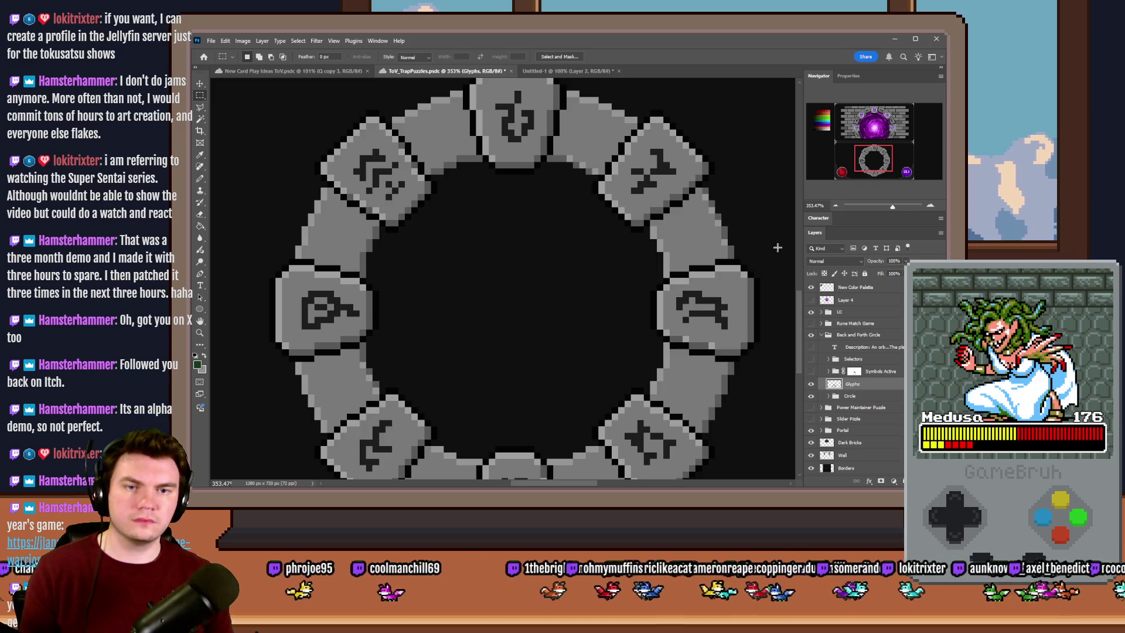
# Copy the right-hand stone and the lower-right stone into Untitled-1 as Layers 3 and 4
pyautogui.moveTo(779, 247)
pyautogui.mouseDown()
pyautogui.moveTo(623, 339)
pyautogui.moveTo(619, 366)
pyautogui.mouseUp()
pyautogui.hotkey('ctrl', 'c')
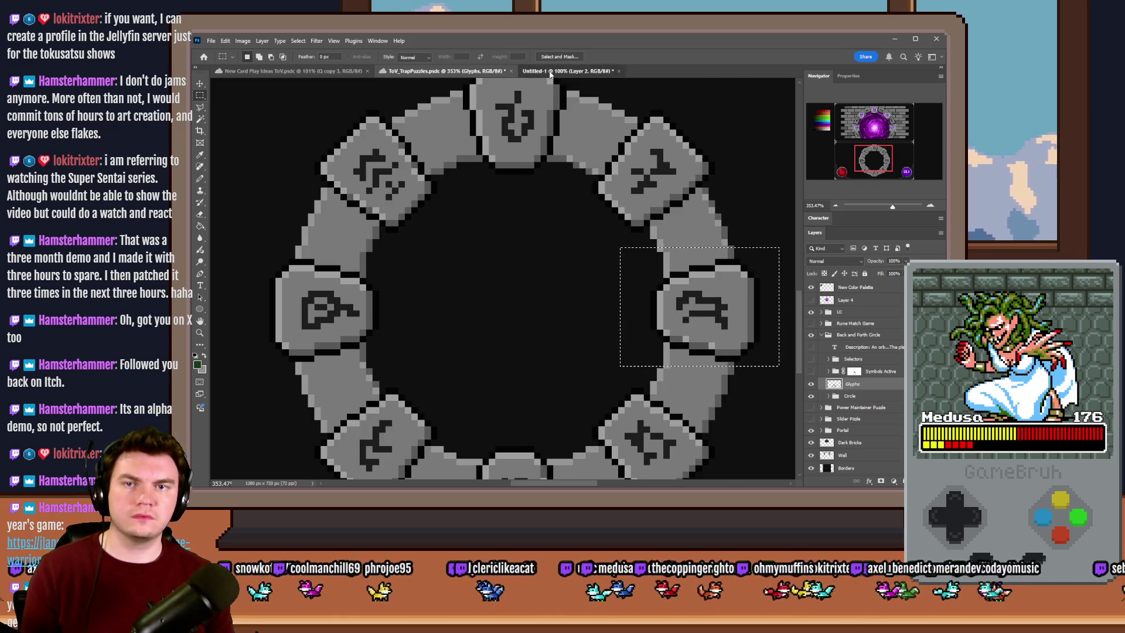
pyautogui.click(565, 71)
pyautogui.hotkey('ctrl', 'v')
pyautogui.click(441, 71)
pyautogui.scroll(-2, 631, 305)
pyautogui.scroll(-2, 631, 305)
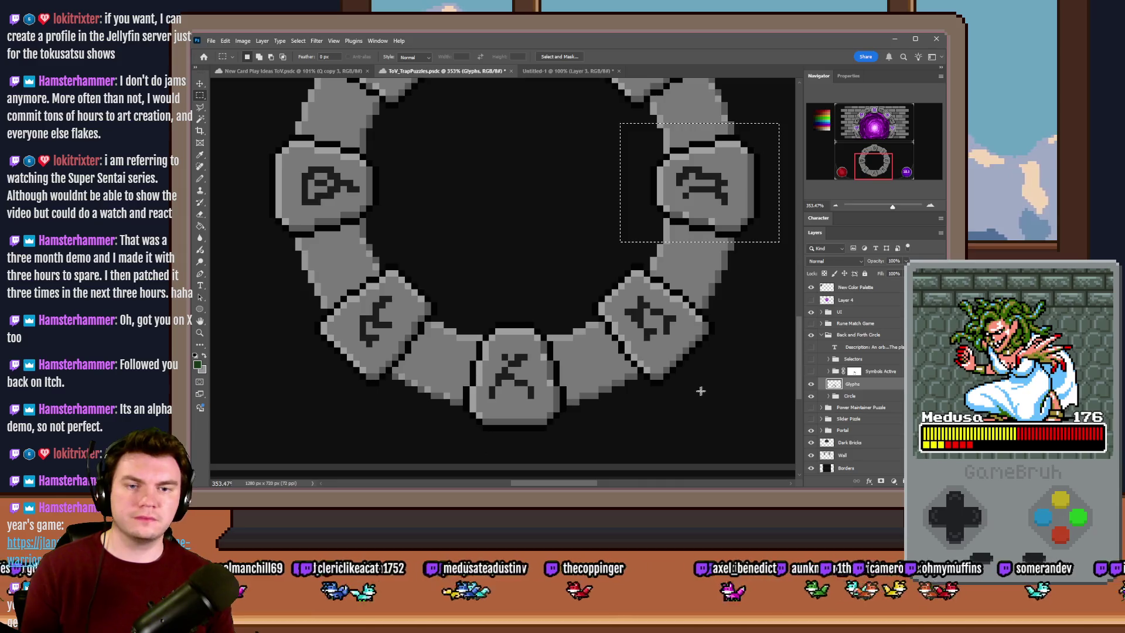
pyautogui.moveTo(746, 411)
pyautogui.mouseDown()
pyautogui.moveTo(598, 289)
pyautogui.moveTo(591, 256)
pyautogui.mouseUp()
pyautogui.click(550, 71)
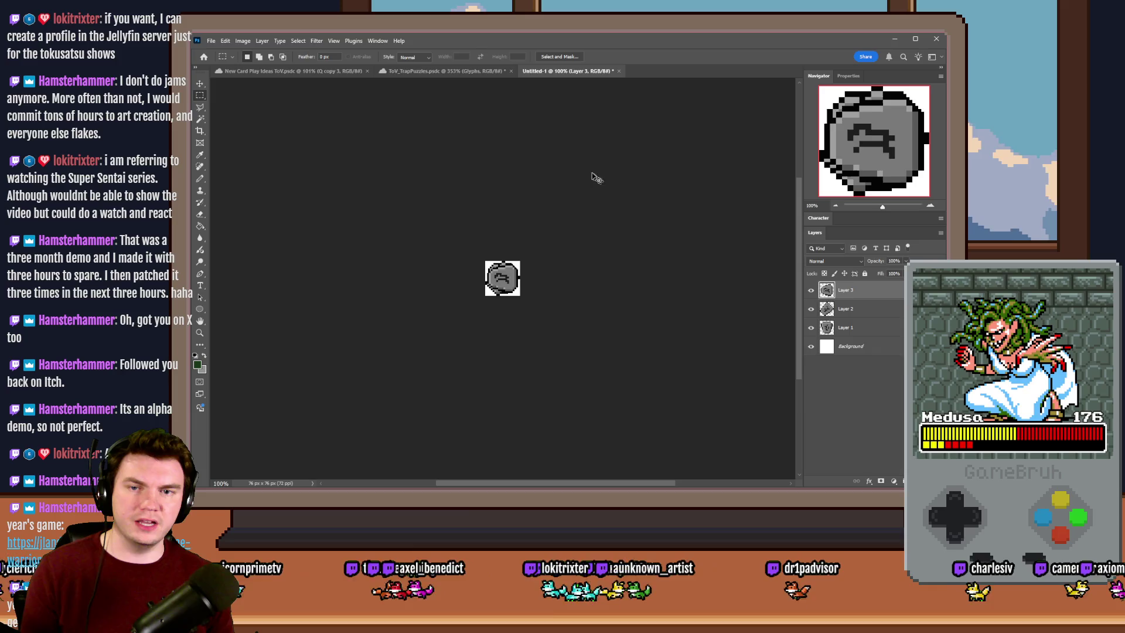
pyautogui.hotkey('ctrl', 'v')
pyautogui.click(454, 71)
# Copy the bottom X stone and the lower-left stone into Untitled-1 as Layers 5 and 6
pyautogui.scroll(-2, 577, 376)
pyautogui.moveTo(580, 383); pyautogui.dragTo(458, 248)
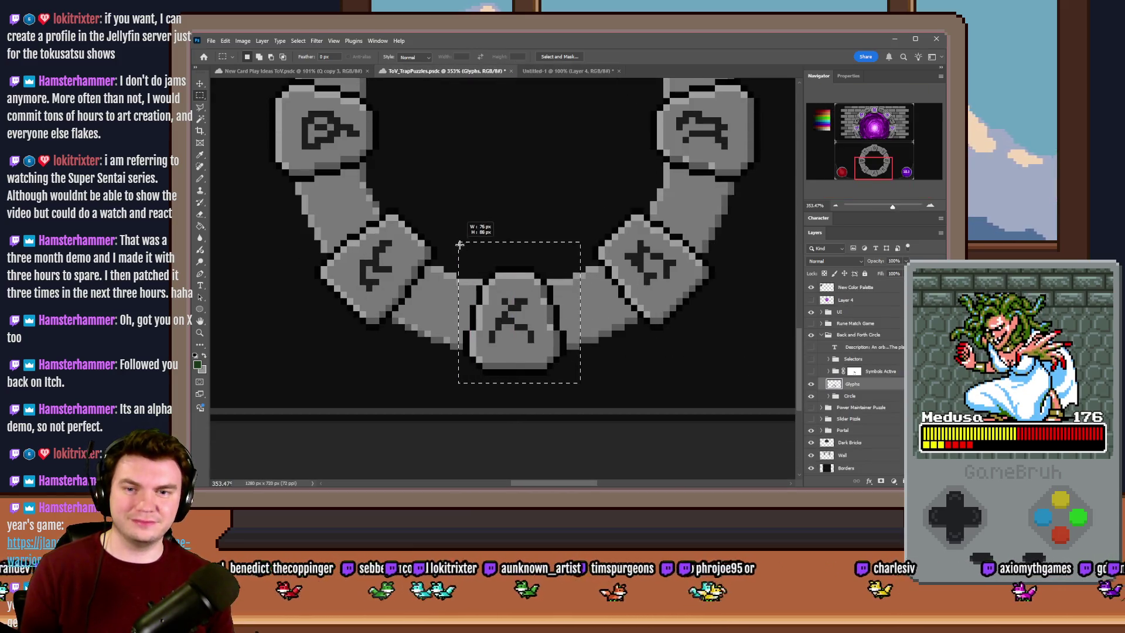
pyautogui.click(559, 56)
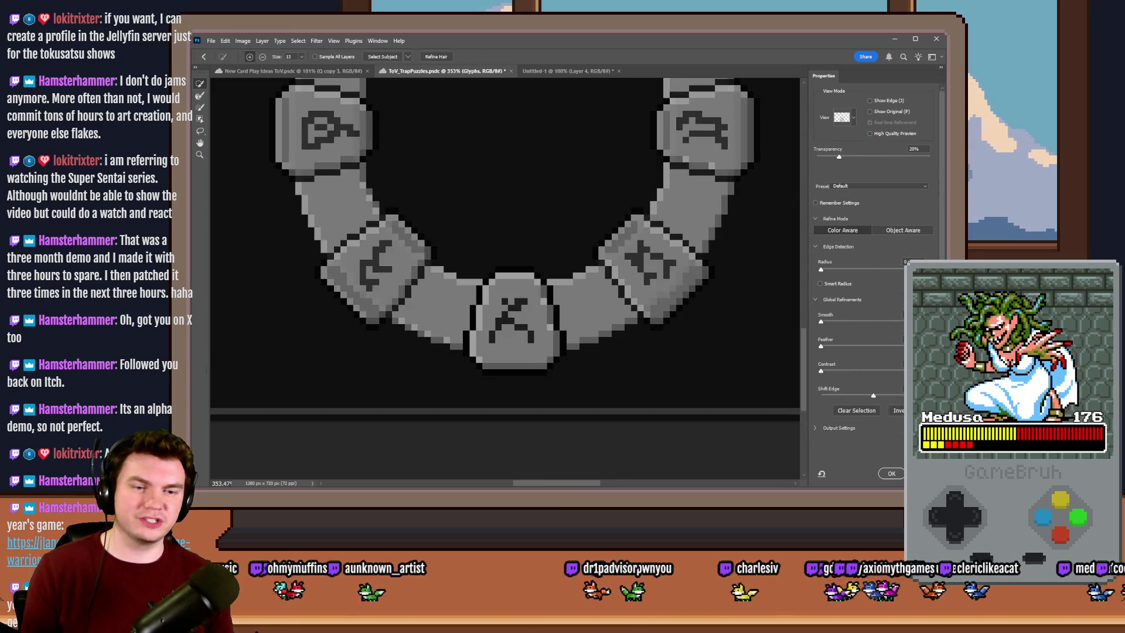
pyautogui.press('Escape')
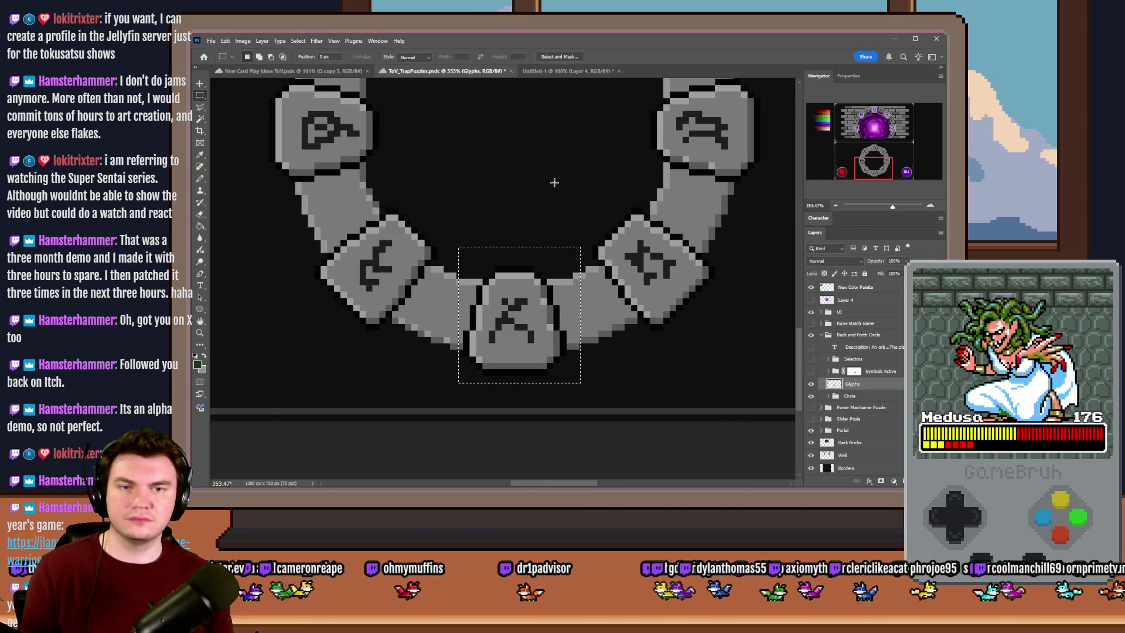
pyautogui.click(545, 71)
pyautogui.hotkey('ctrl', 'v')
pyautogui.click(439, 71)
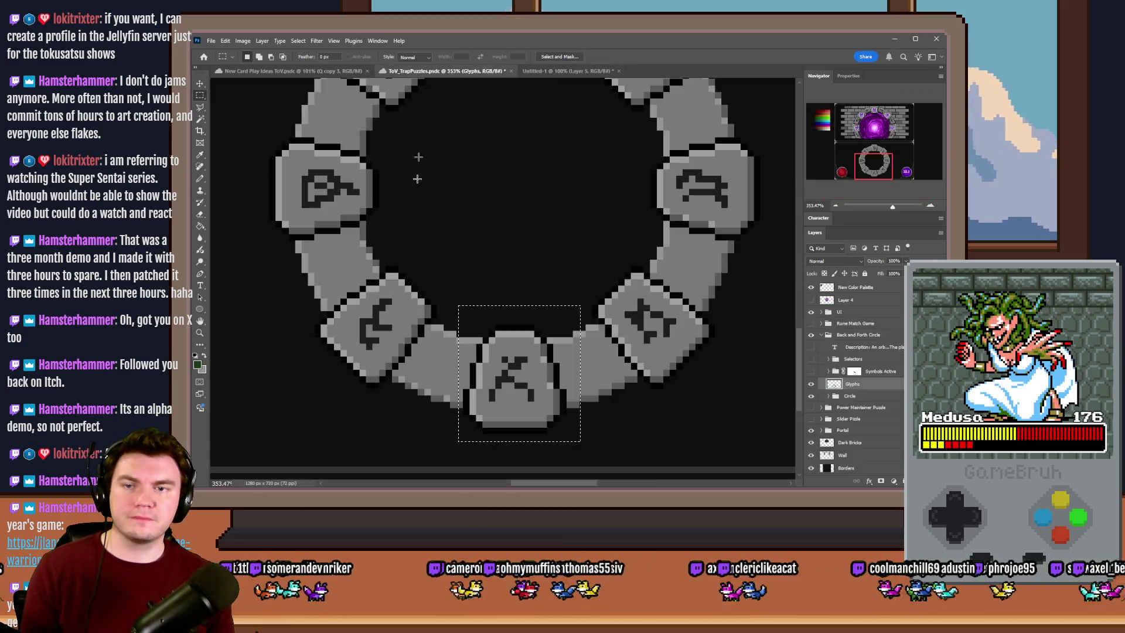
pyautogui.moveTo(458, 256)
pyautogui.mouseDown()
pyautogui.moveTo(329, 354)
pyautogui.moveTo(308, 407)
pyautogui.mouseUp()
pyautogui.hotkey('ctrl', 'c')
pyautogui.click(546, 71)
pyautogui.hotkey('ctrl', 'v')
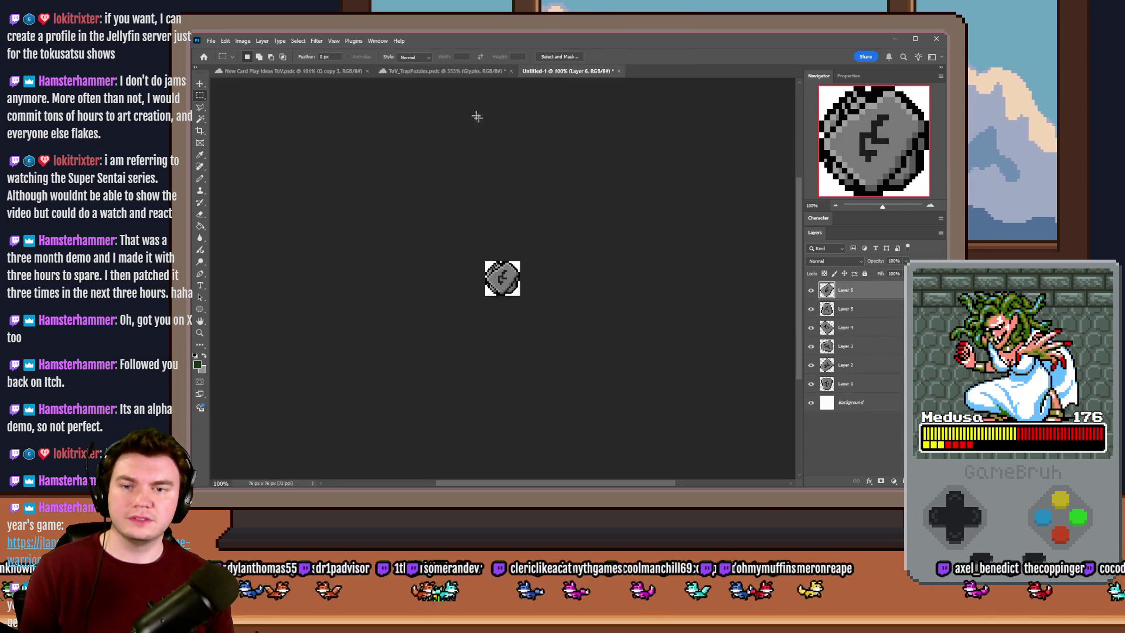
pyautogui.click(436, 71)
# Copy the left stone and the top-left rune stone into Untitled-1 as Layers 7 and 8
pyautogui.scroll(1, 389, 191)
pyautogui.moveTo(401, 164); pyautogui.dragTo(250, 272)
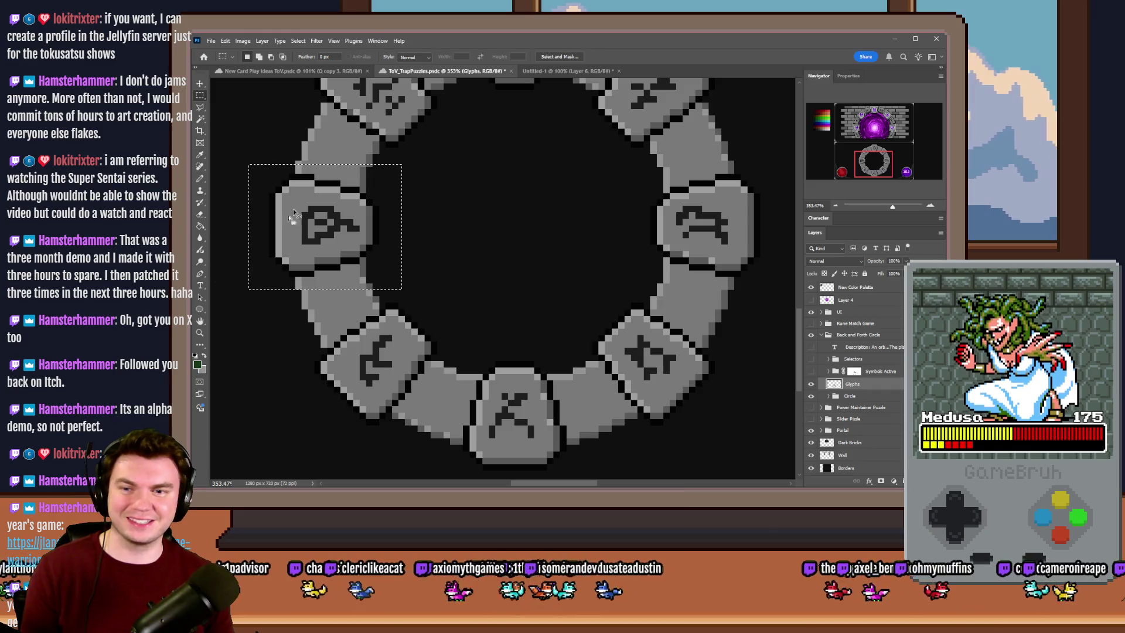
pyautogui.click(561, 57)
pyautogui.press('Return')
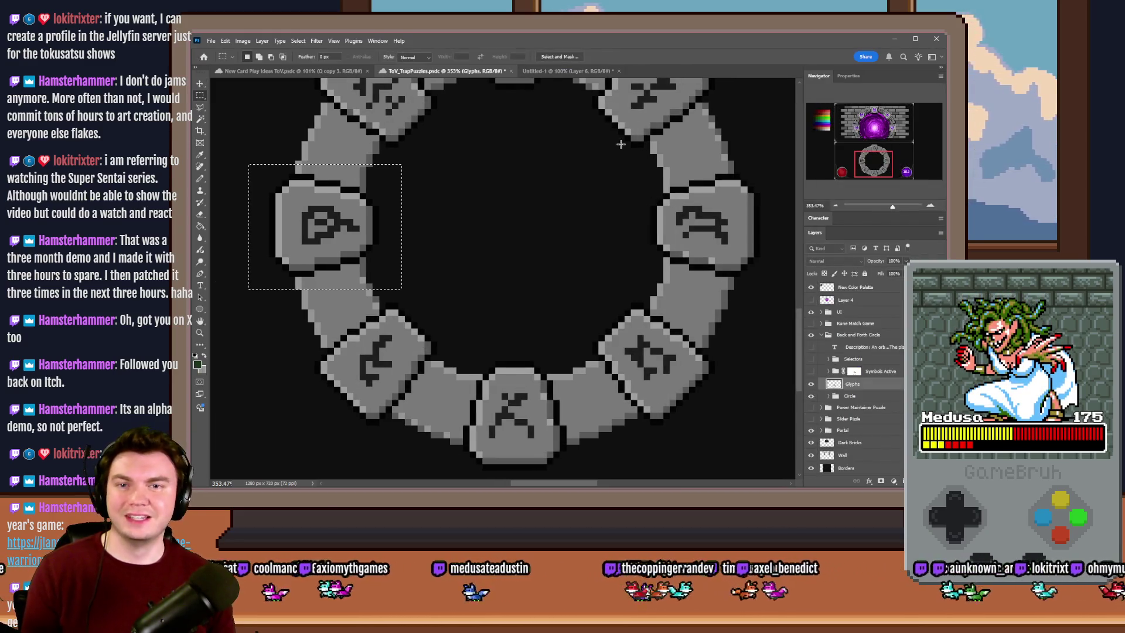
pyautogui.hotkey('ctrl', 'c')
pyautogui.click(584, 70)
pyautogui.hotkey('ctrl', 'v')
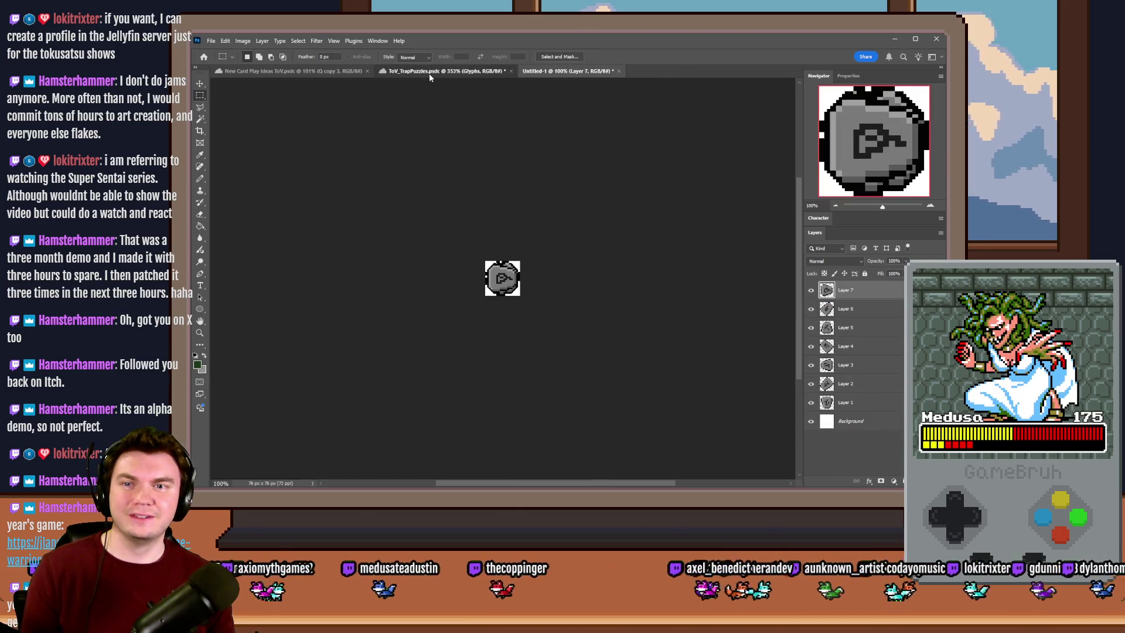
pyautogui.click(442, 71)
pyautogui.scroll(1, 311, 139)
pyautogui.moveTo(306, 126)
pyautogui.mouseDown()
pyautogui.moveTo(382, 226)
pyautogui.moveTo(459, 246)
pyautogui.mouseUp()
pyautogui.hotkey('ctrl', 'c')
pyautogui.click(567, 71)
pyautogui.hotkey('ctrl', 'v')
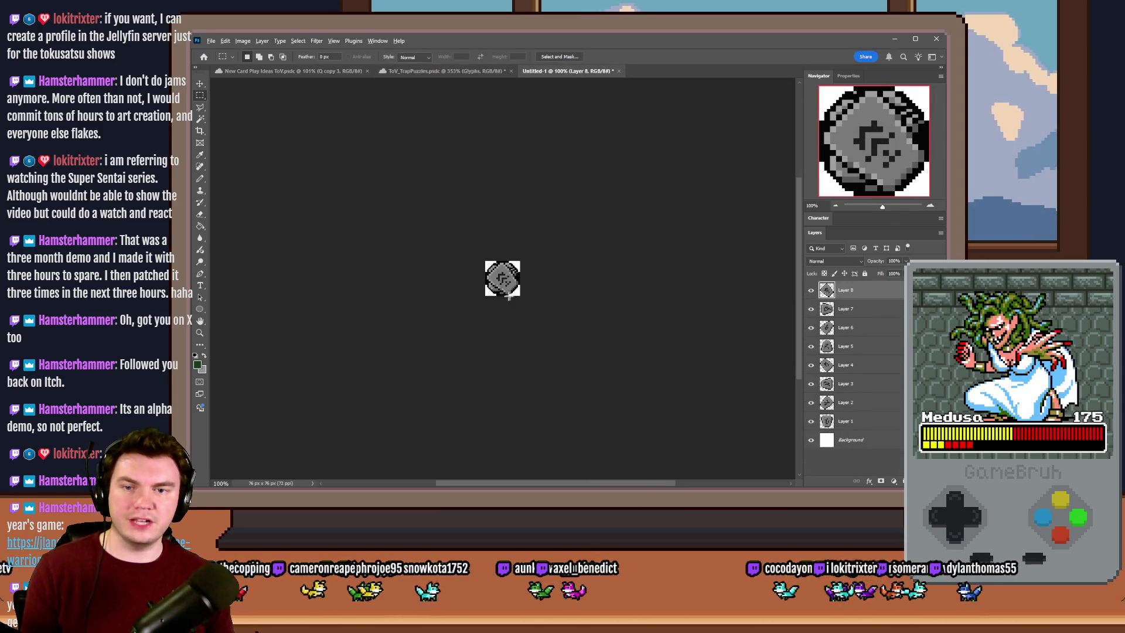
# Hide Layers 2 through 8 and delete the white Background layer
pyautogui.scroll(3, 583, 206)
pyautogui.scroll(3, 503, 283)
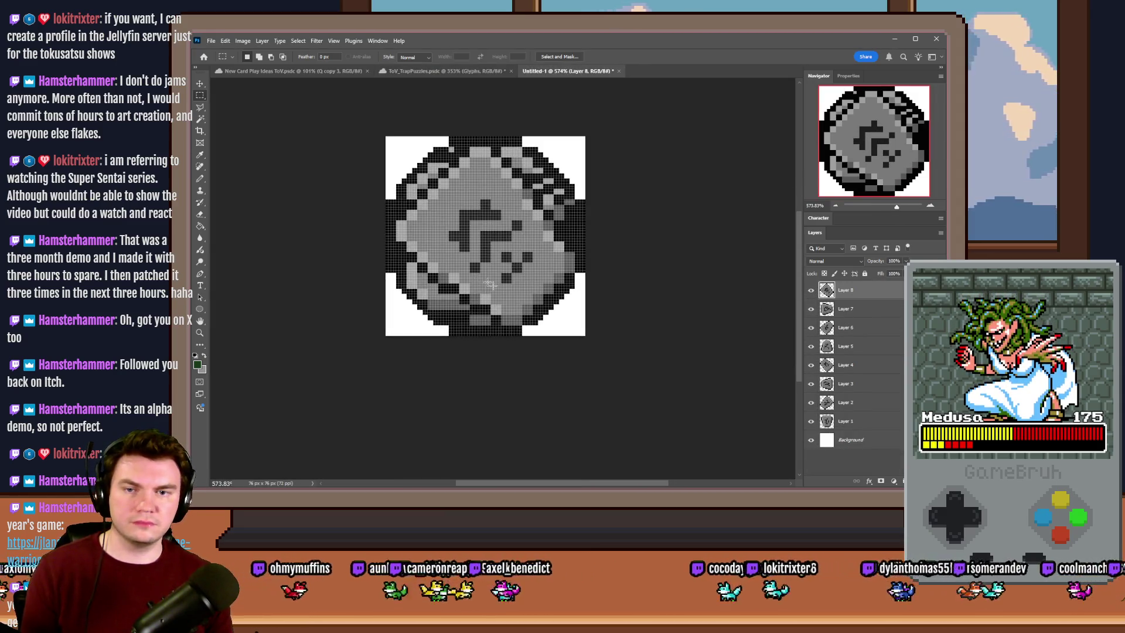
pyautogui.click(811, 291)
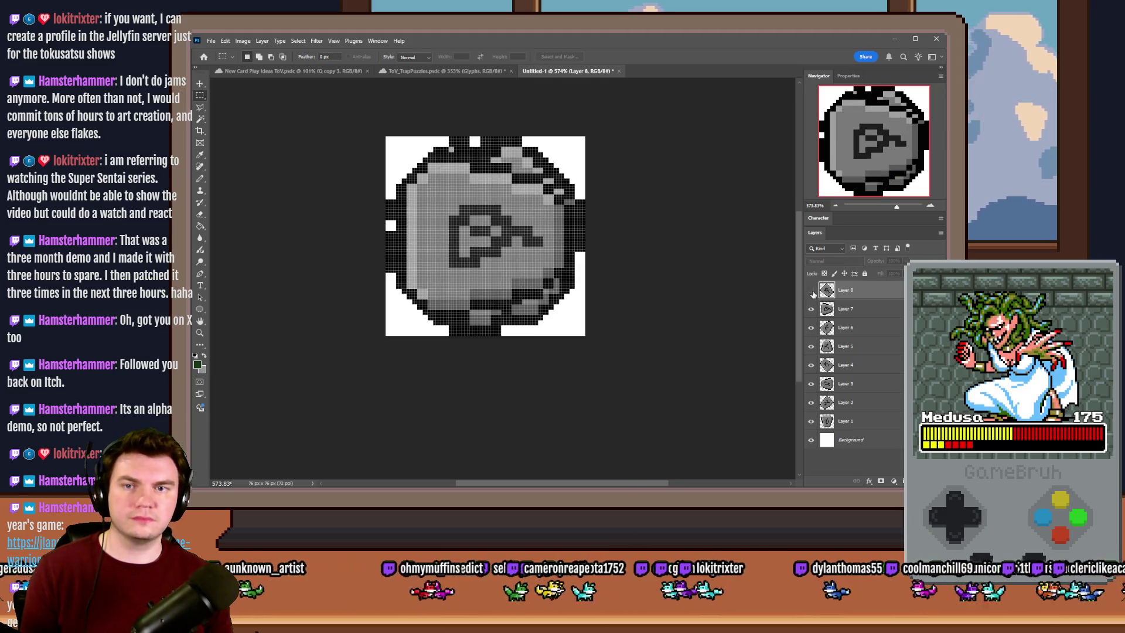
pyautogui.moveTo(811, 308); pyautogui.dragTo(811, 404)
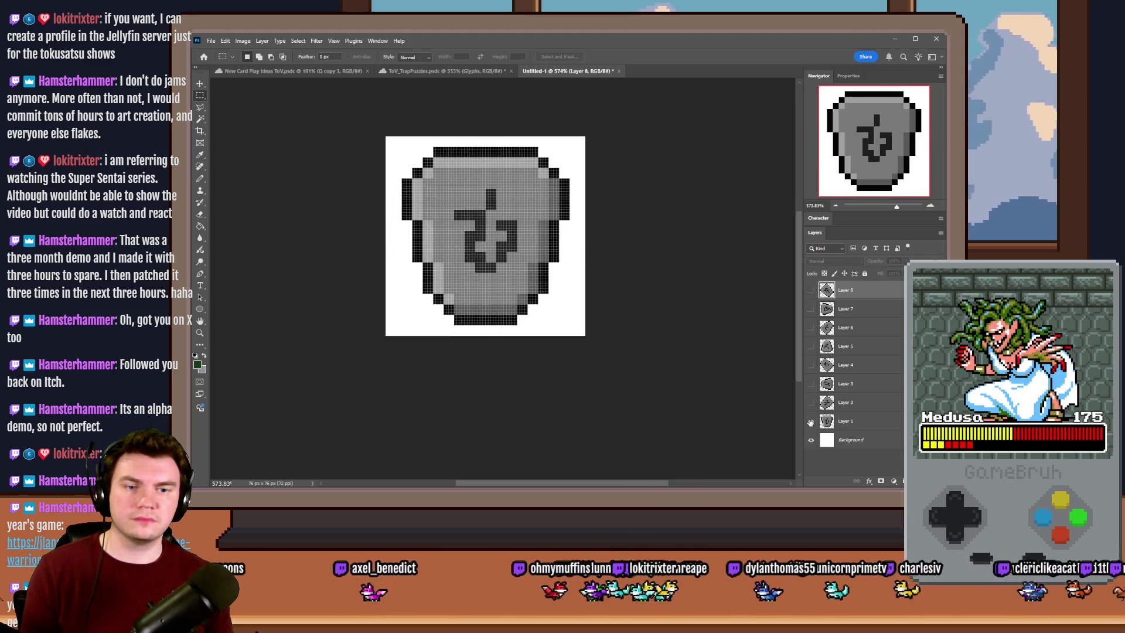
pyautogui.click(824, 440)
pyautogui.press('Delete')
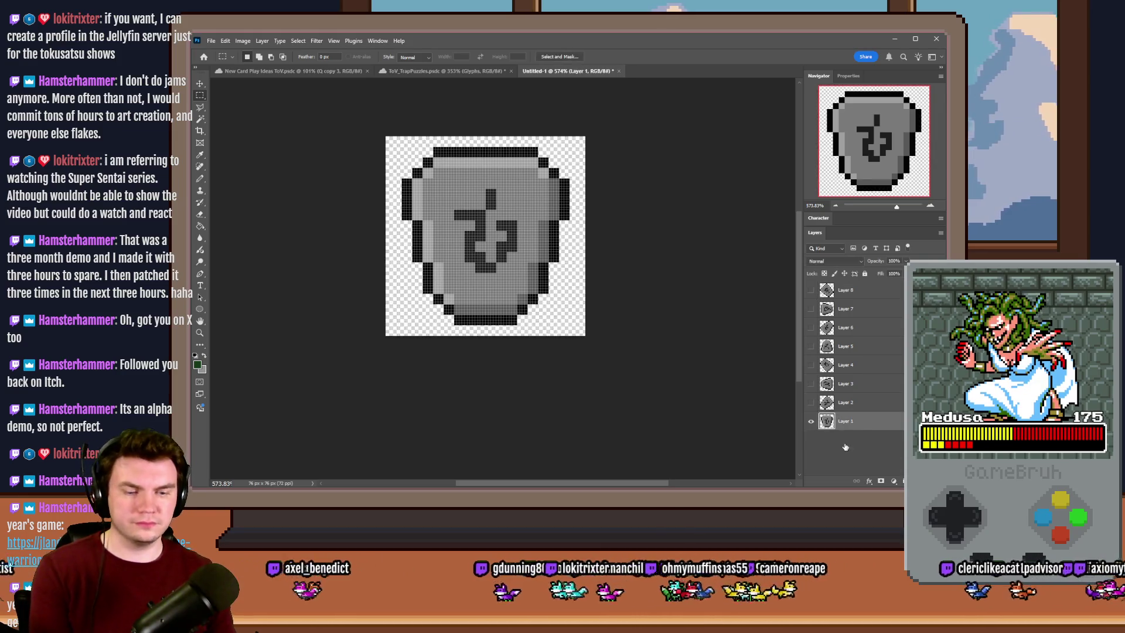
# Start saving the stone with the portalPuzzle_31 name, then close the save window
pyautogui.hotkey('ctrl', 's')
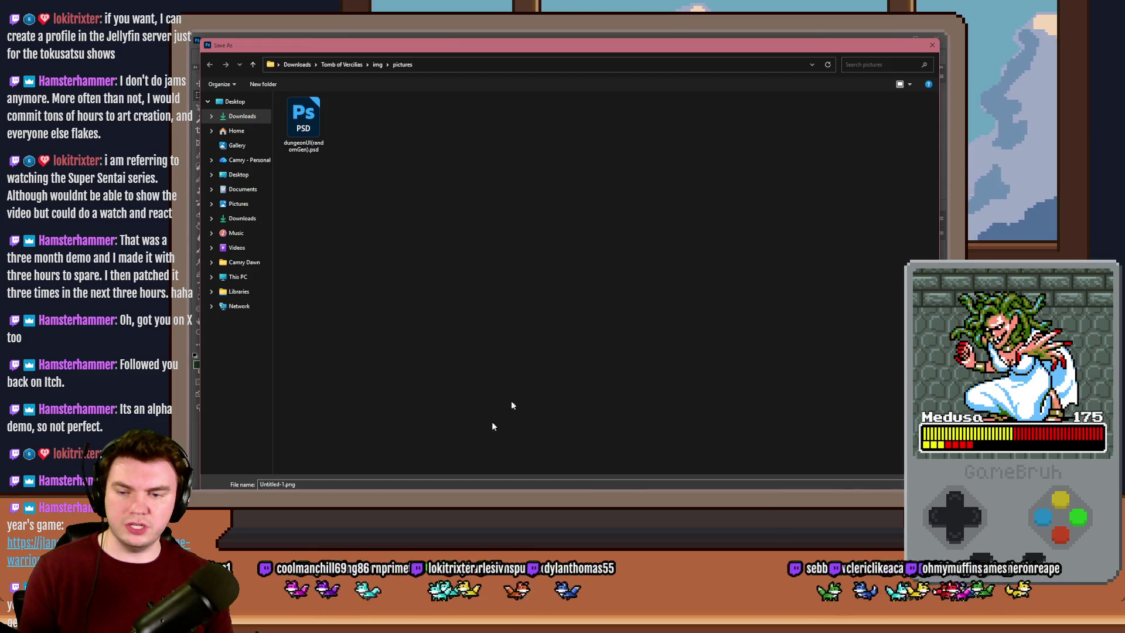
pyautogui.write('portal')
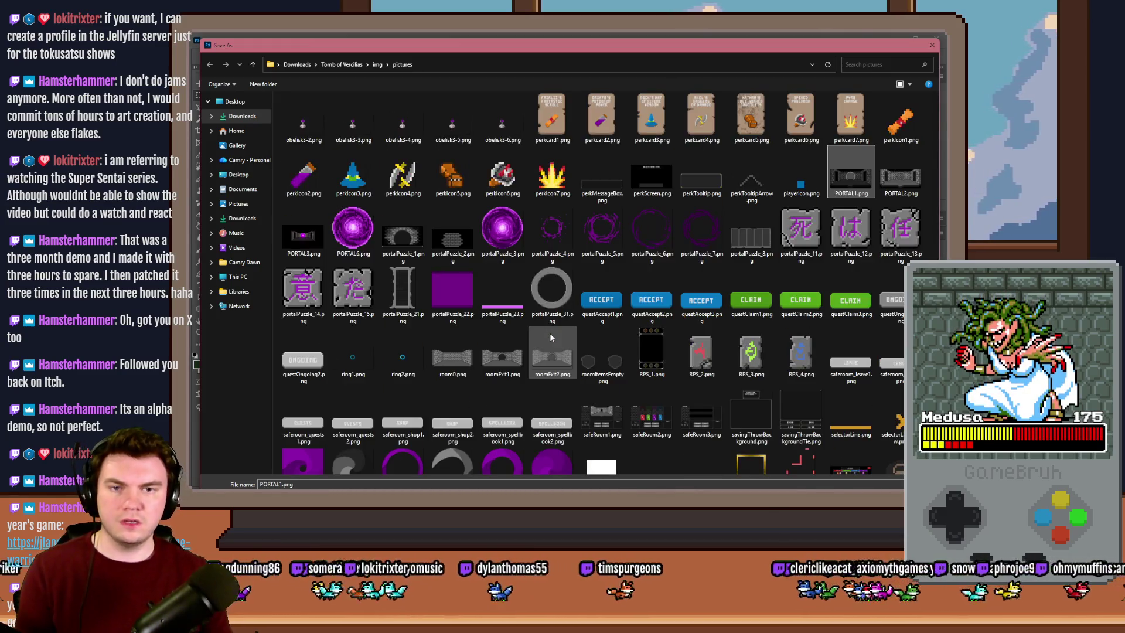
pyautogui.click(552, 290)
pyautogui.click(293, 484)
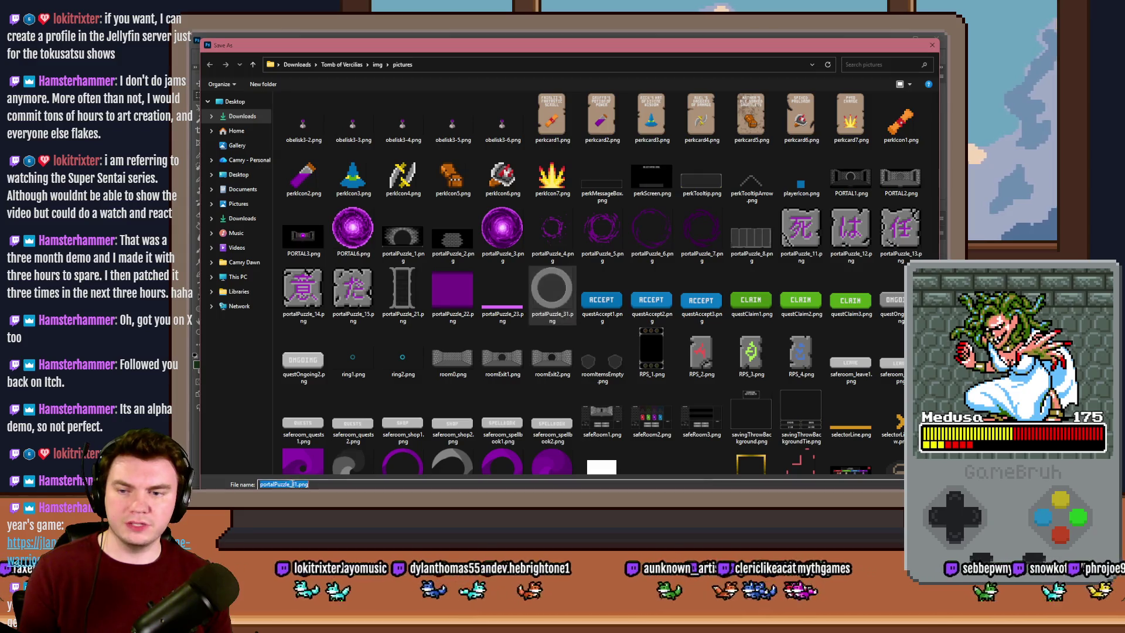
pyautogui.click(293, 484)
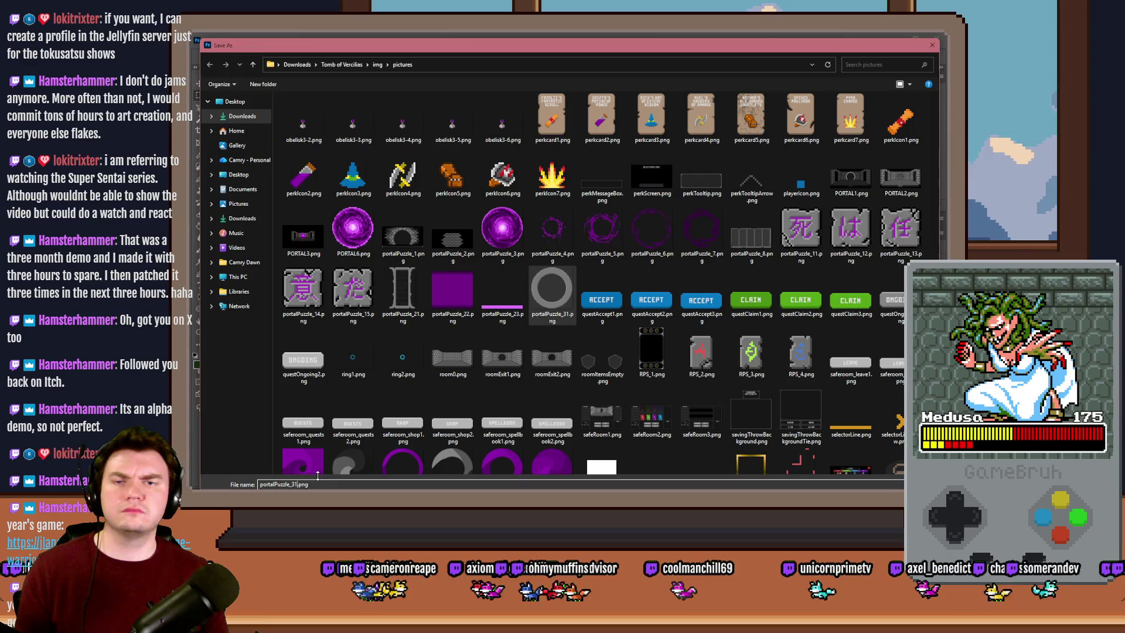
pyautogui.press('Return')
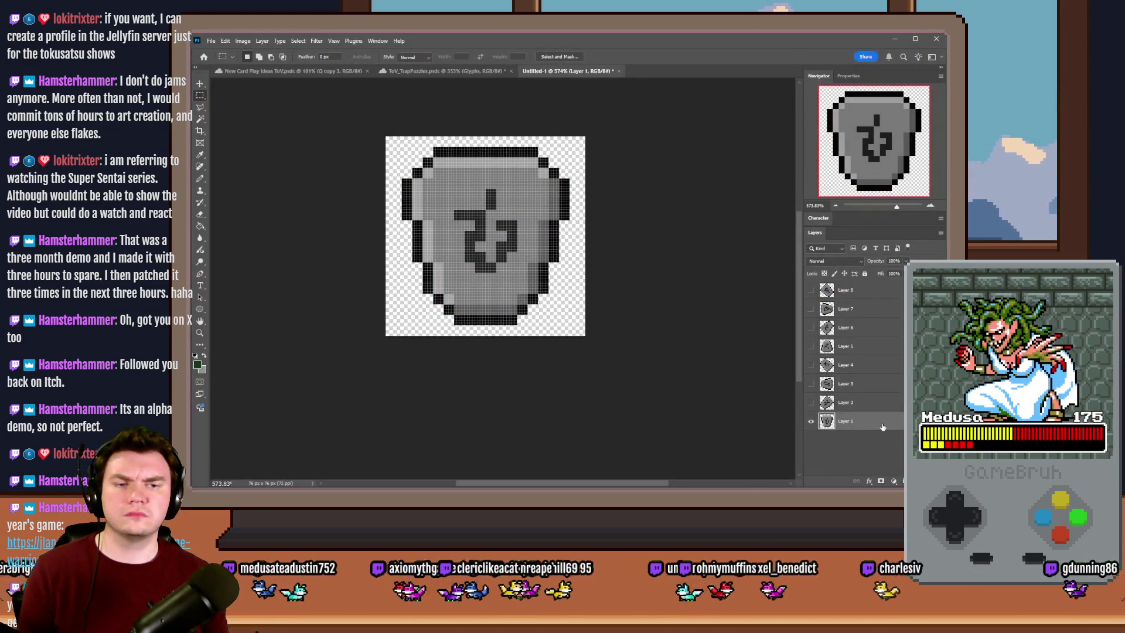
# Compare against the puzzle document, then save the first stone as portalPuzzle_32.png
pyautogui.click(445, 71)
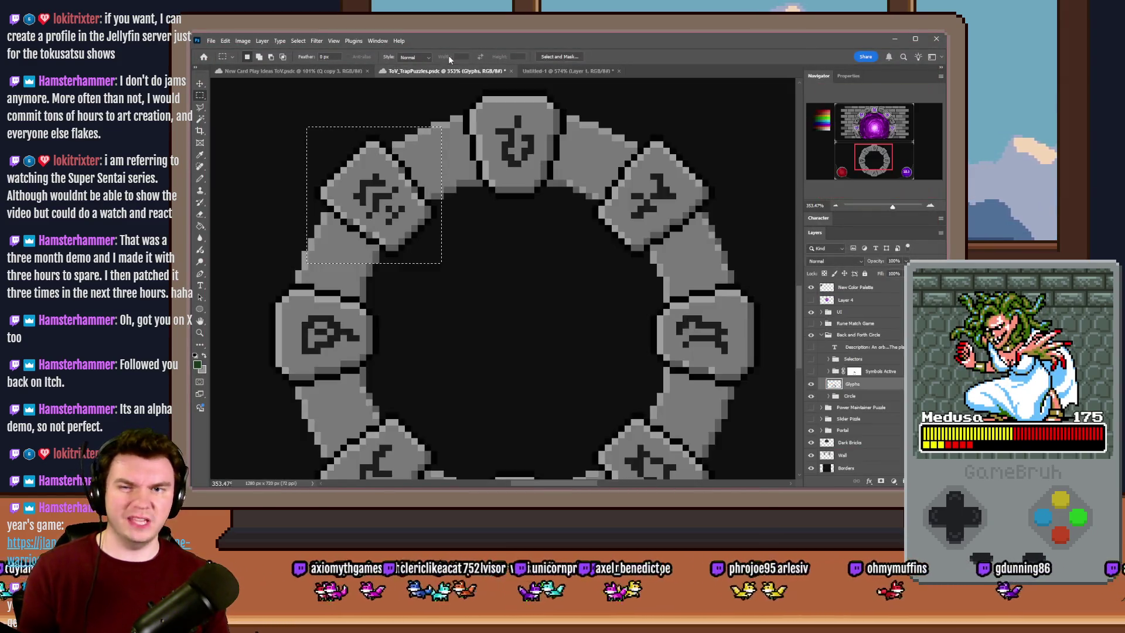
pyautogui.scroll(-3, 492, 262)
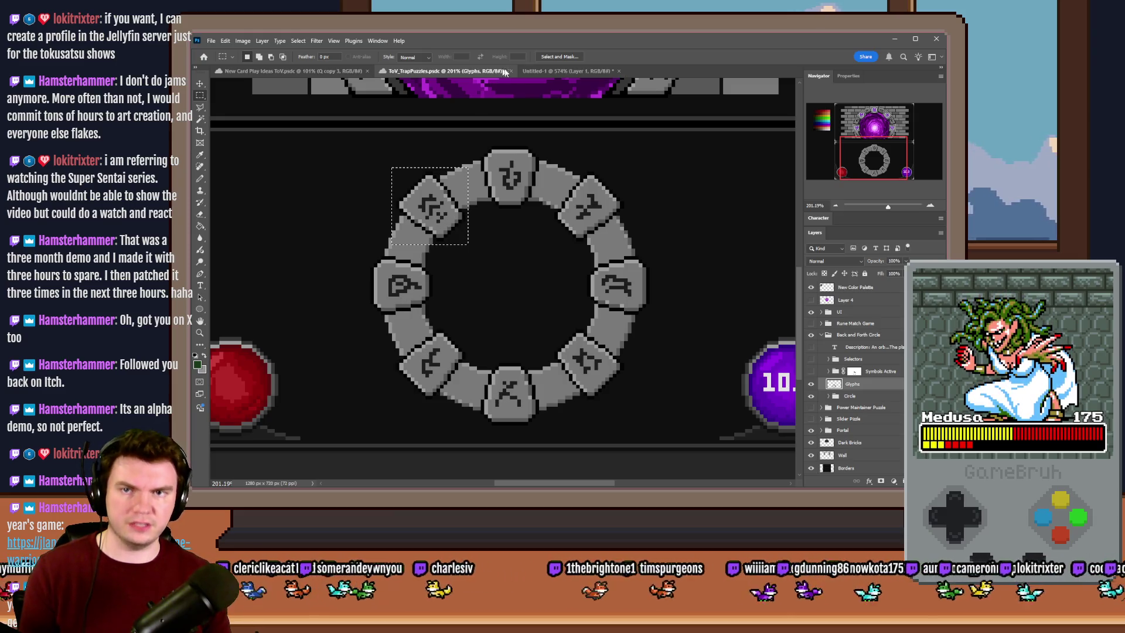
pyautogui.click(540, 72)
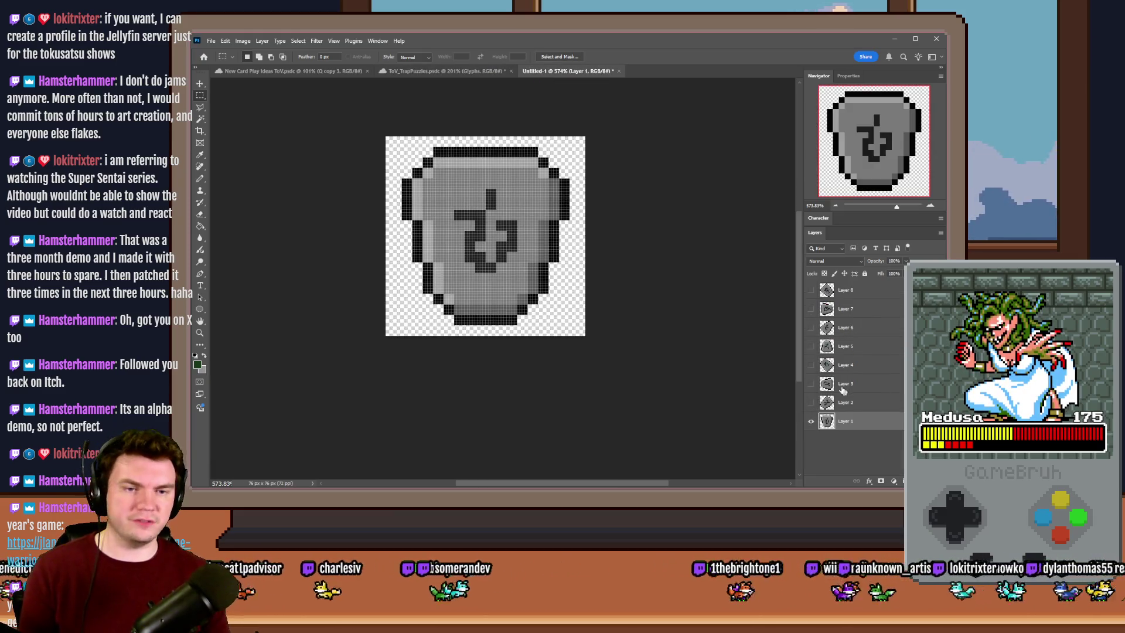
pyautogui.hotkey('ctrl', 's')
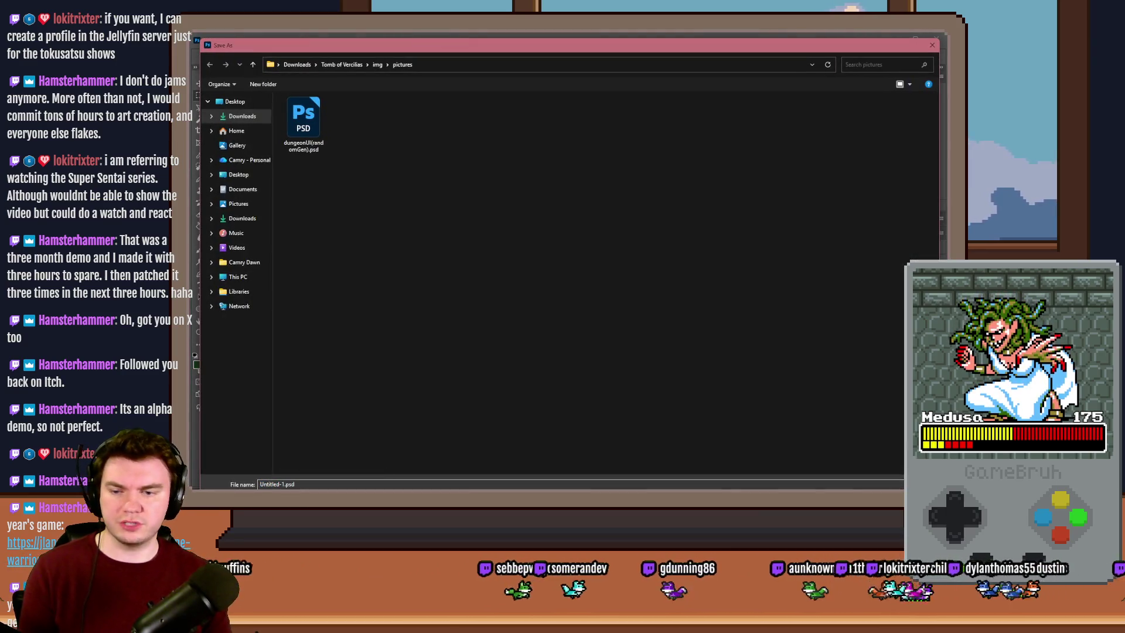
pyautogui.click(851, 176)
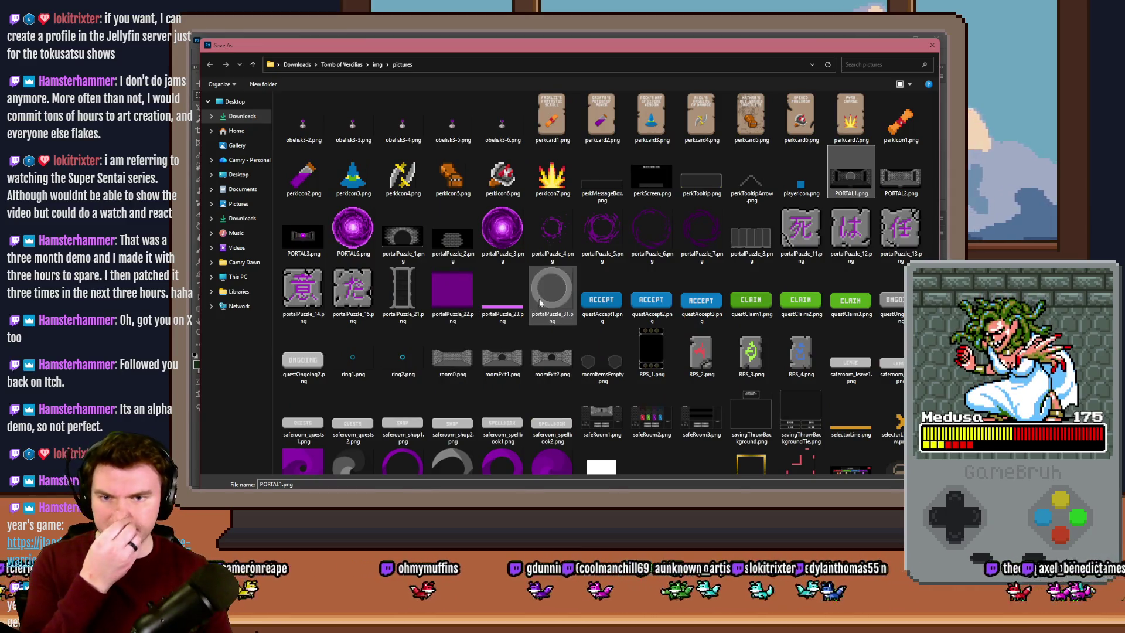
pyautogui.click(552, 288)
pyautogui.click(311, 484)
pyautogui.press('Left')
pyautogui.press('Left')
pyautogui.press('Left')
pyautogui.press('BackSpace')
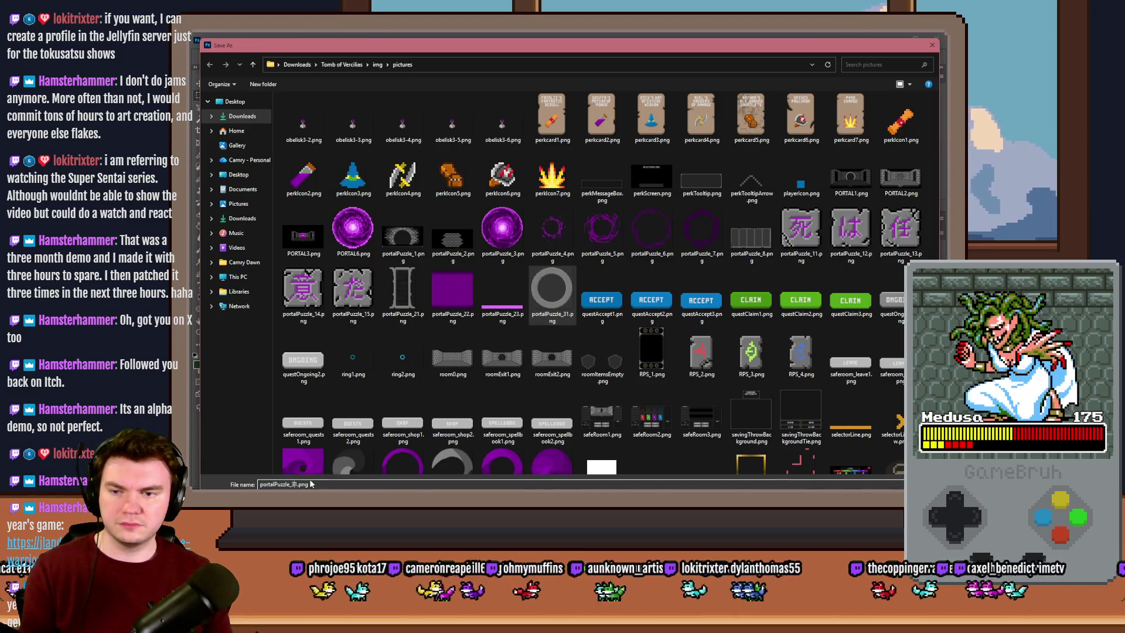
pyautogui.press('Return')
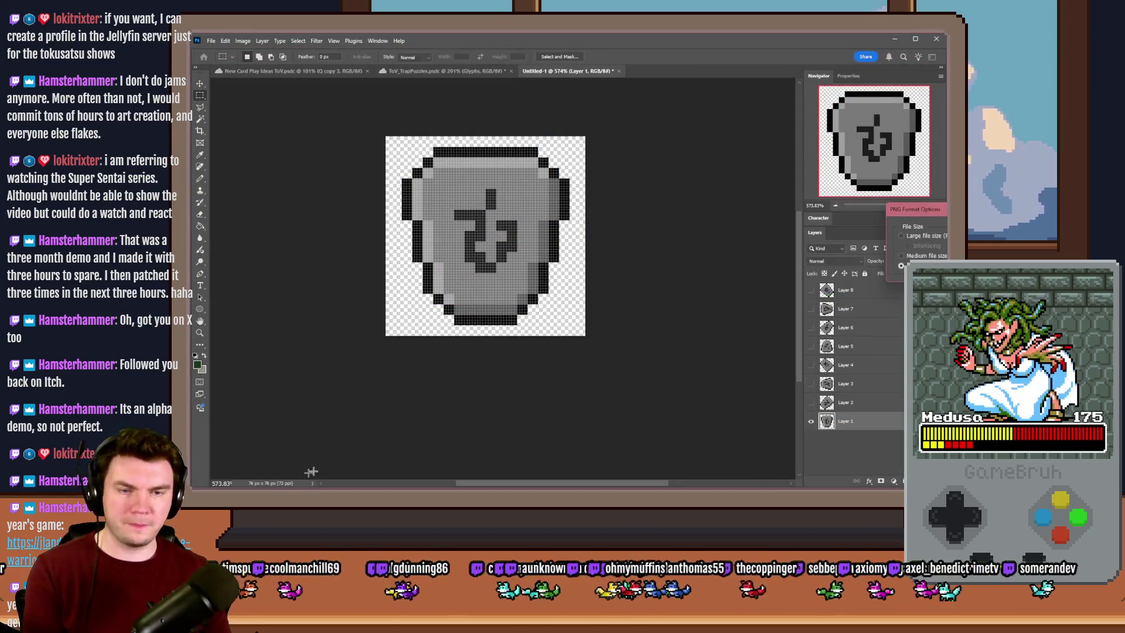
# Show only the Layer 2 diamond stone and save it as portalPuzzle_33.png
pyautogui.click(810, 401)
pyautogui.click(811, 420)
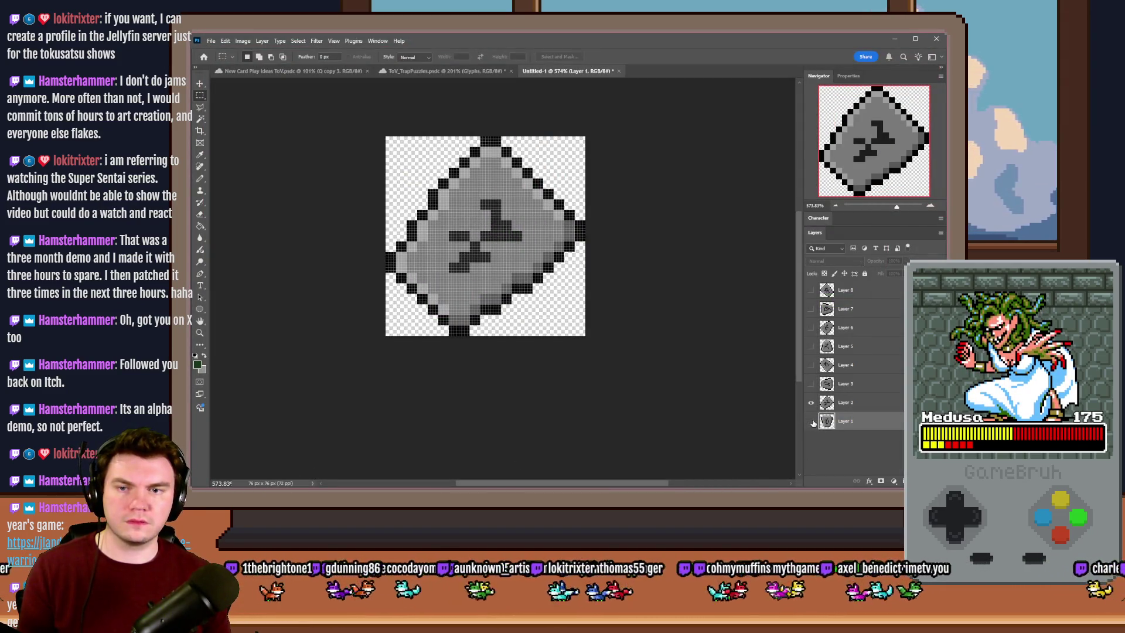
pyautogui.hotkey('ctrl', 'shift', 's')
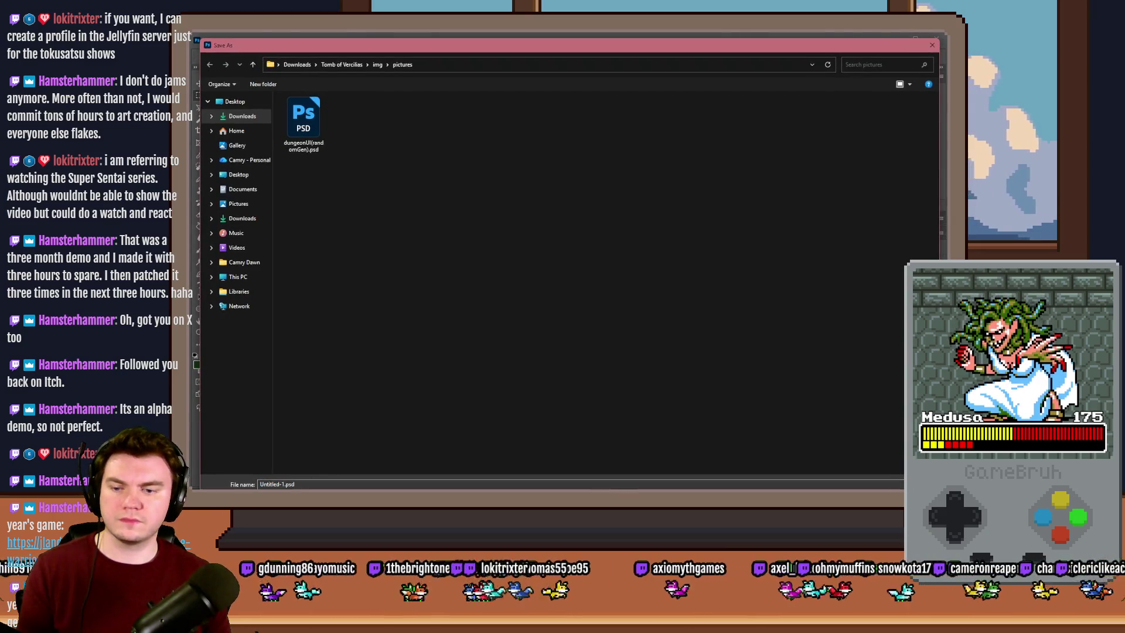
pyautogui.scroll(-10, 409, 236)
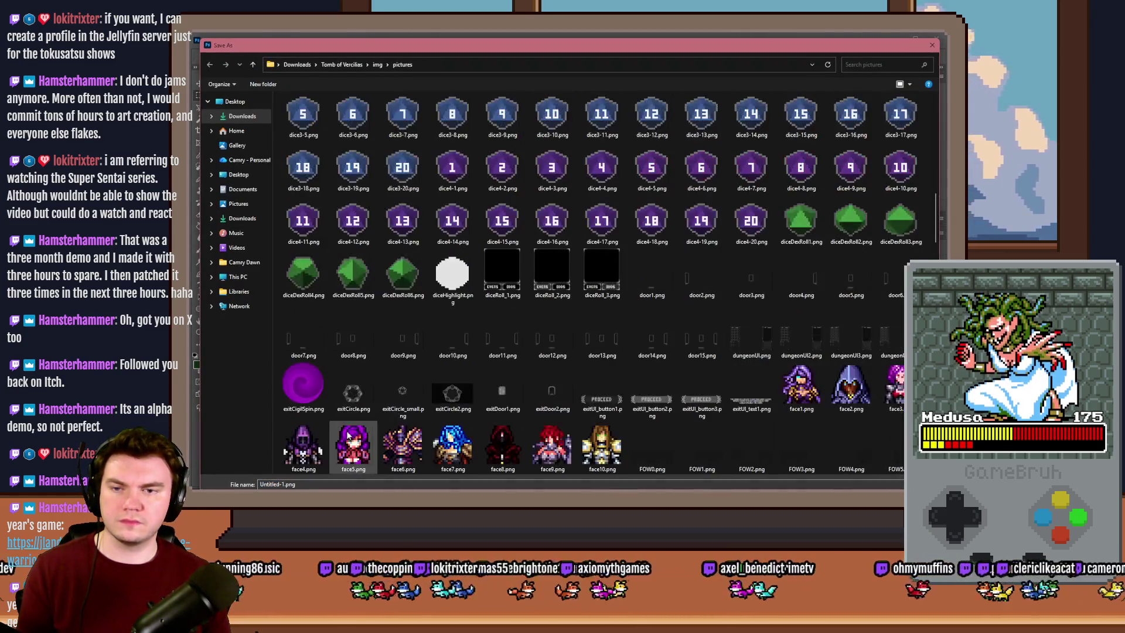
pyautogui.click(409, 236)
pyautogui.scroll(-10, 409, 236)
pyautogui.click(601, 292)
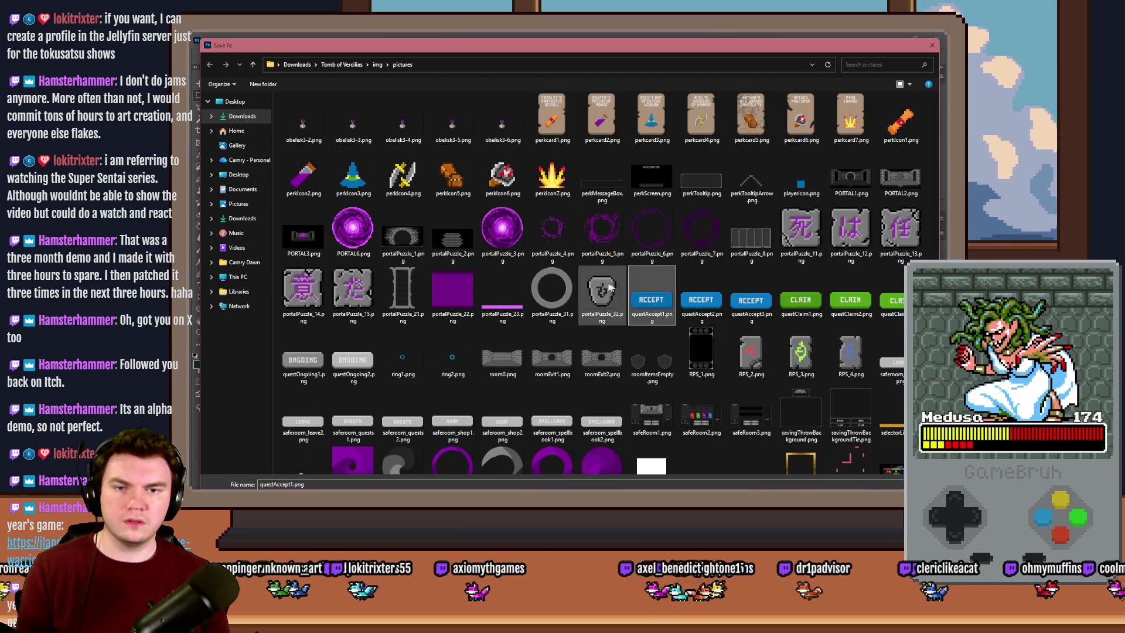
pyautogui.click(318, 483)
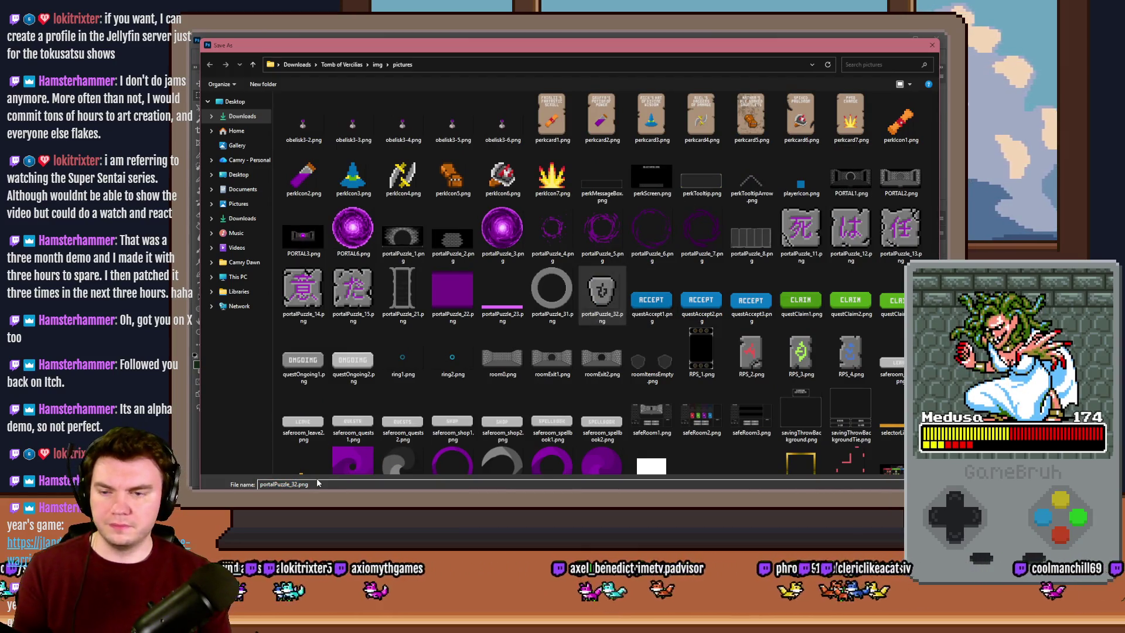
pyautogui.press('BackSpace')
pyautogui.write('3')
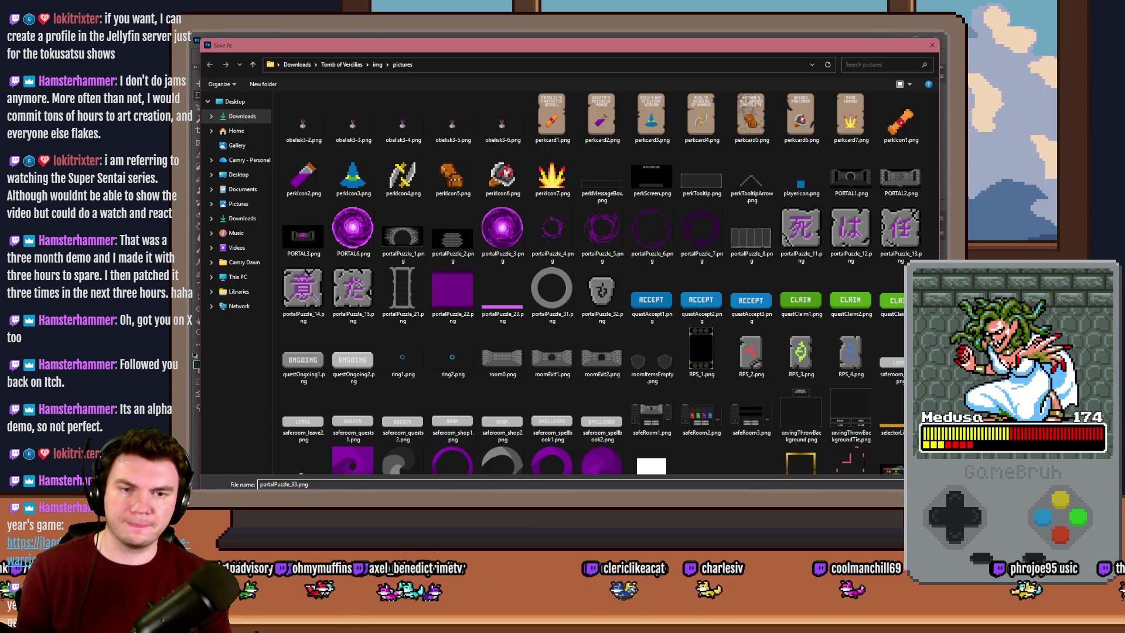
pyautogui.press('Return')
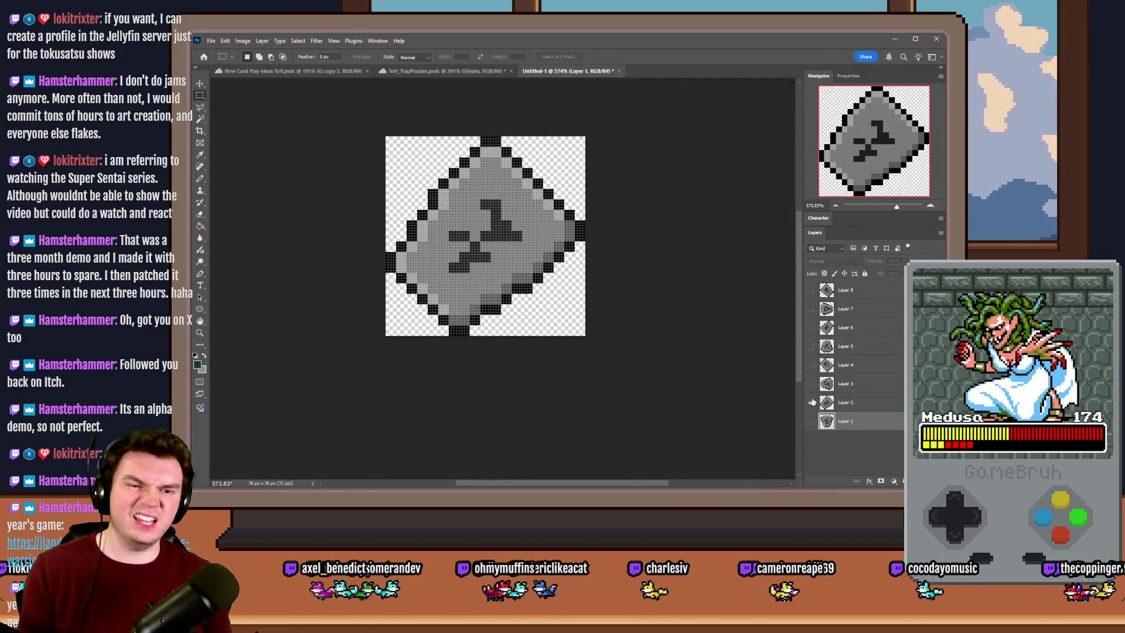
# Hide Layer 2 and save the next stone as a PNG using the portalPuzzle_33 name as a template
pyautogui.click(812, 402)
pyautogui.hotkey('ctrl', 'shift', 's')
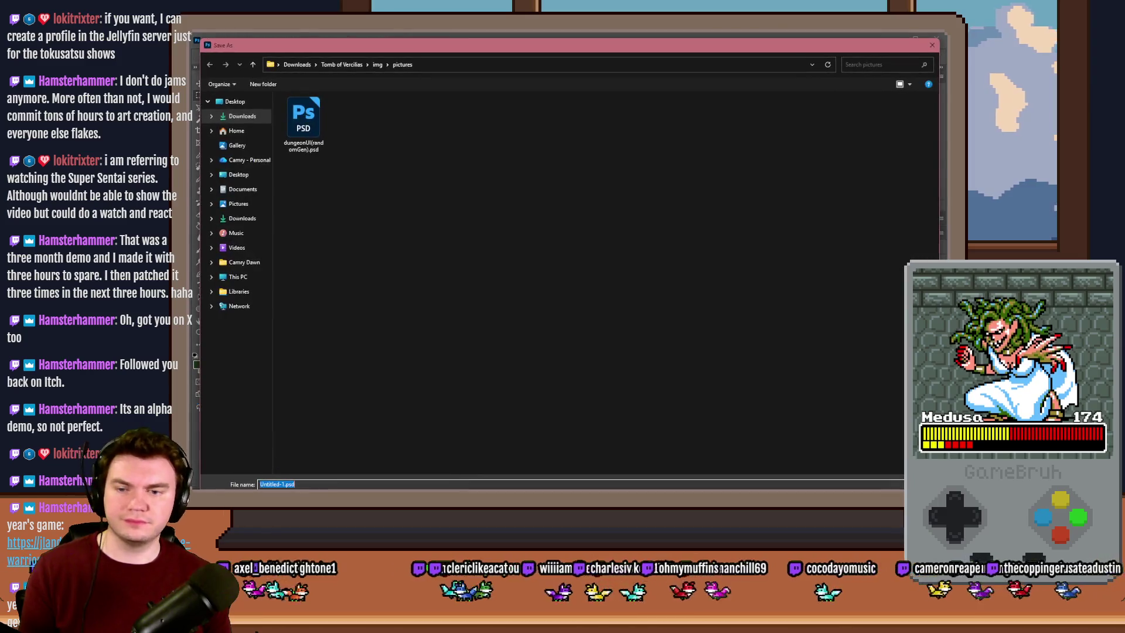
pyautogui.press('Tab')
pyautogui.write('png')
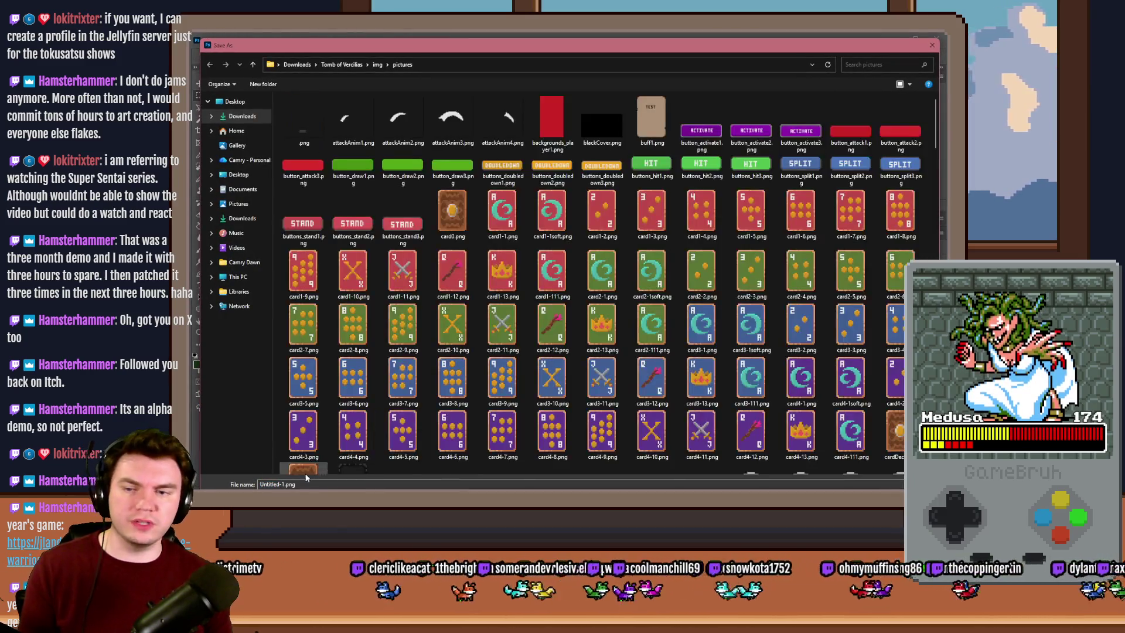
pyautogui.scroll(-15, 302, 439)
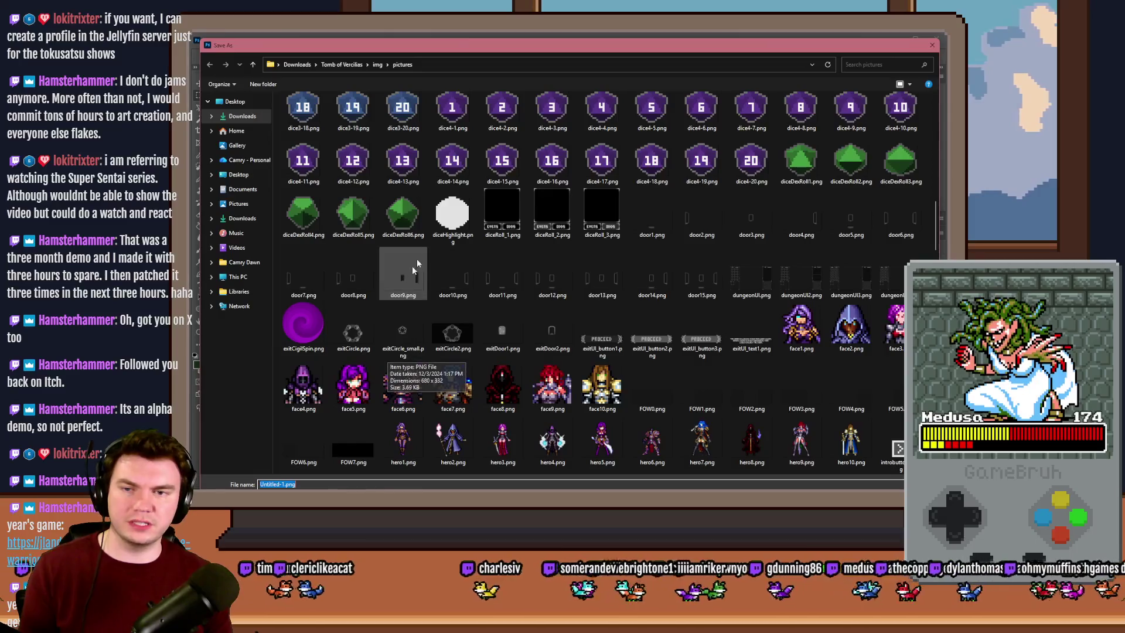
pyautogui.scroll(-10, 454, 340)
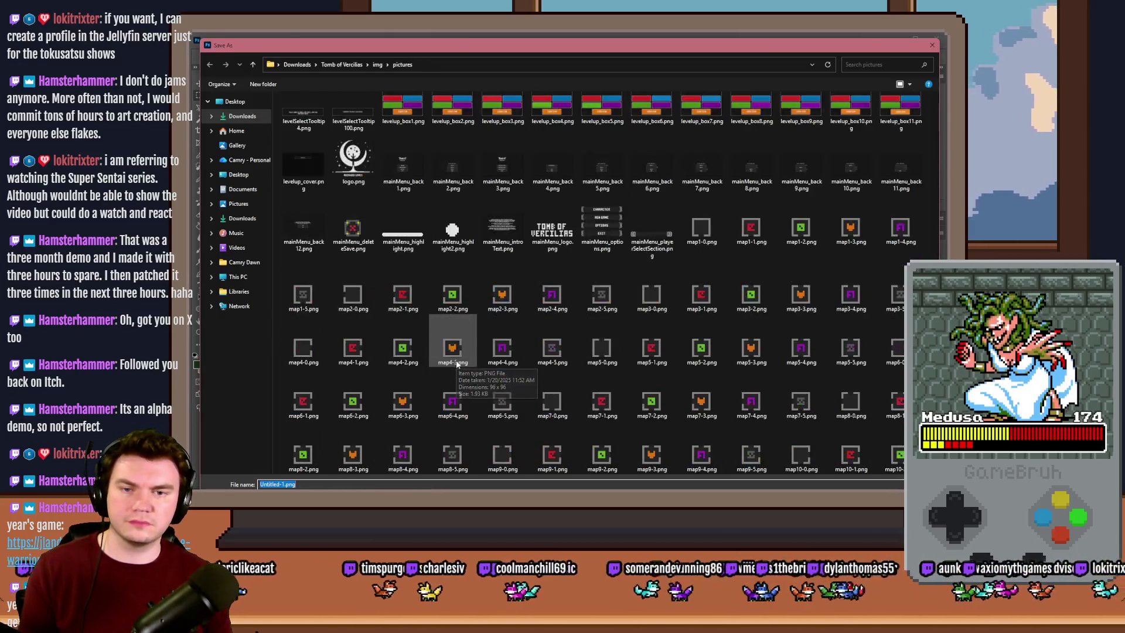
pyautogui.click(468, 296)
pyautogui.write('portal')
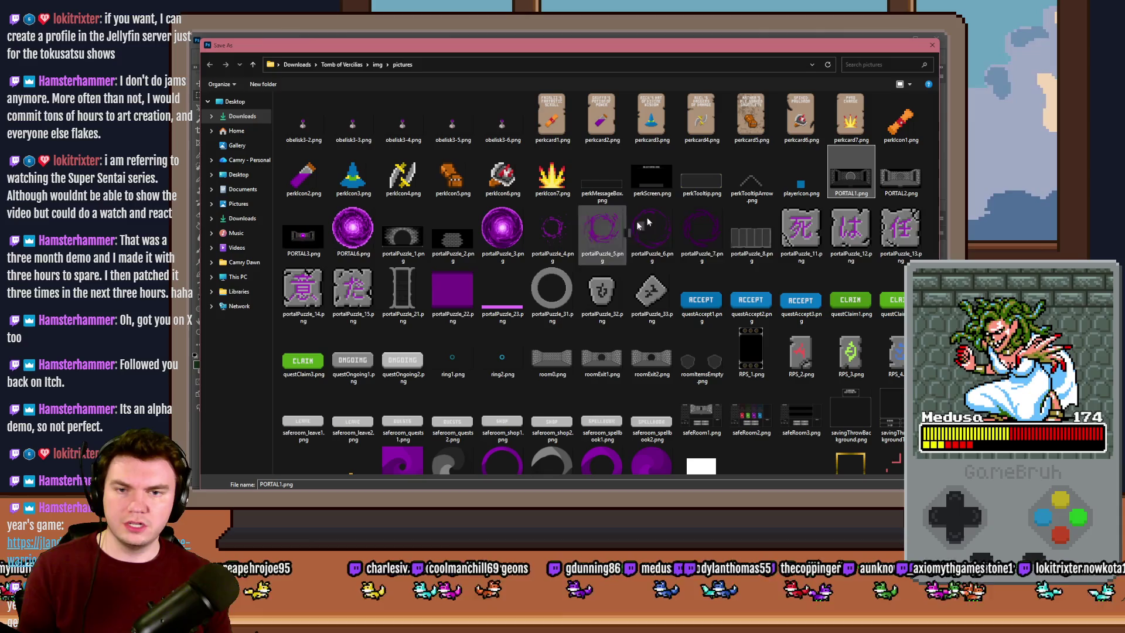
pyautogui.click(650, 290)
pyautogui.click(293, 484)
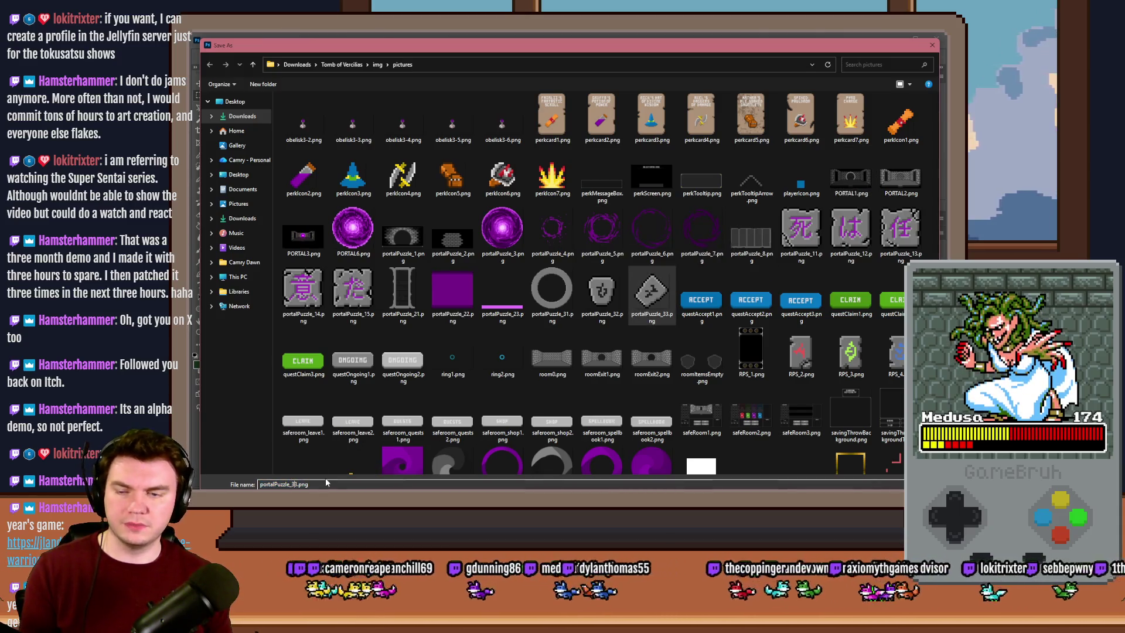
pyautogui.press('Return')
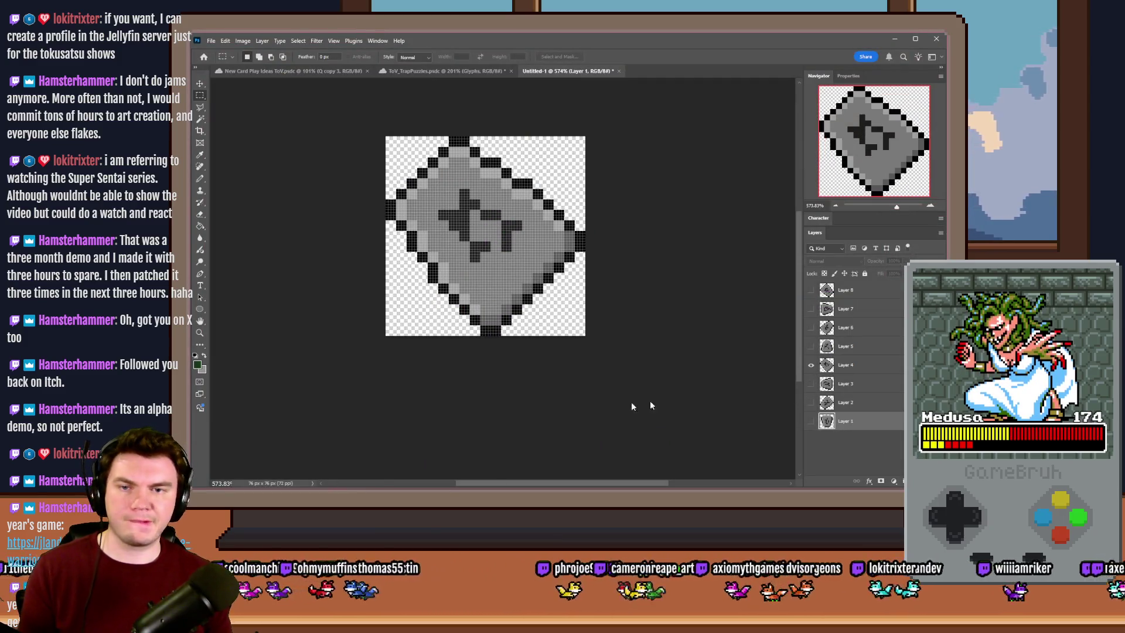
# Save the current glyph stone as a PNG, renumbering from the portalPuzzle_34 name
pyautogui.hotkey('ctrl', 's')
pyautogui.click(374, 497)
pyautogui.click(410, 527)
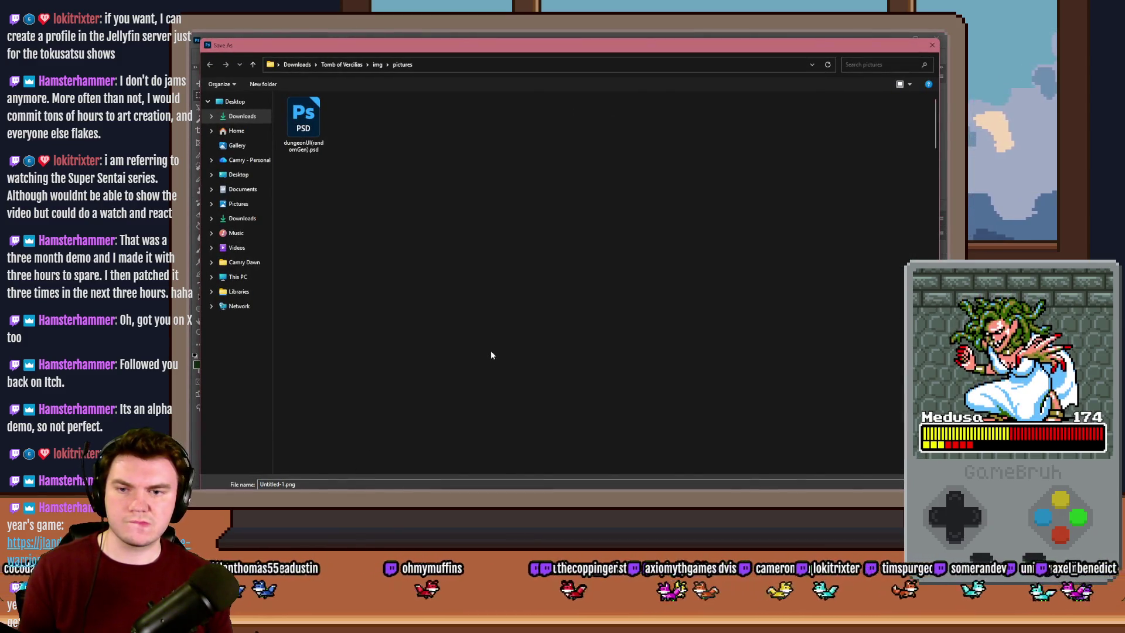
pyautogui.scroll(-15, 490, 300)
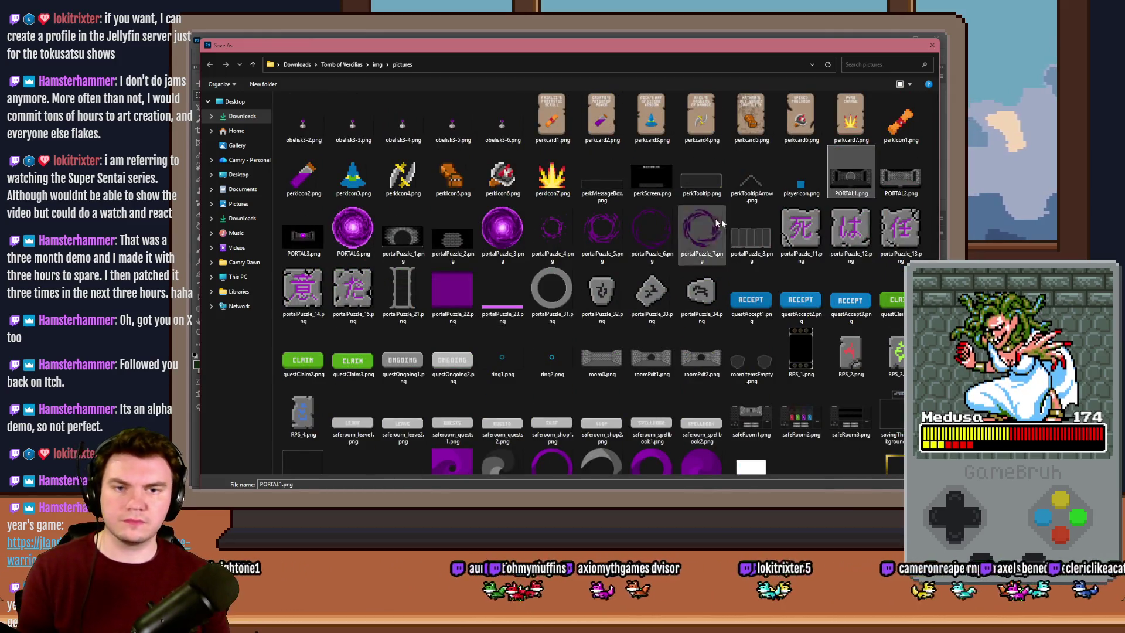
pyautogui.click(700, 293)
pyautogui.click(326, 482)
pyautogui.press('Left')
pyautogui.press('Left')
pyautogui.press('Left')
pyautogui.press('BackSpace')
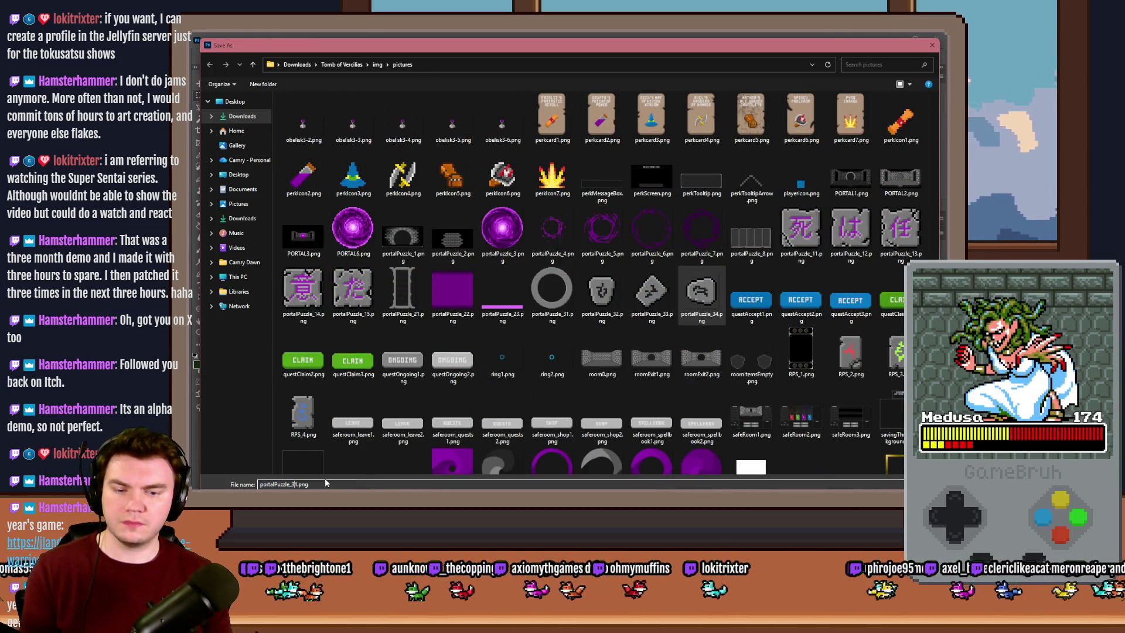
pyautogui.press('Return')
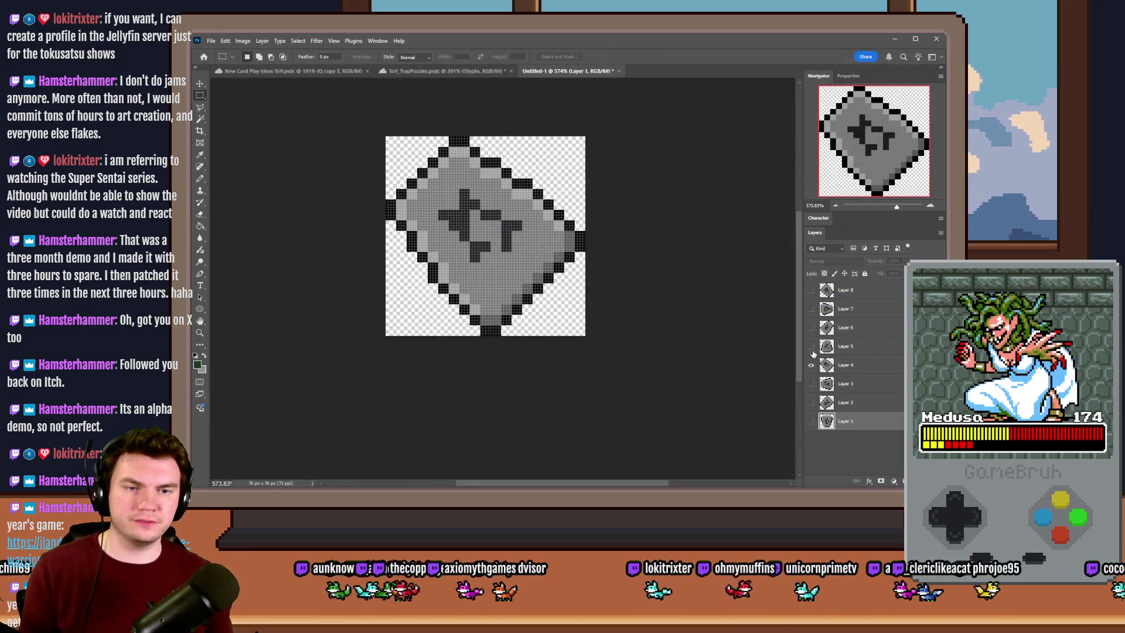
# Show the next glyph stone layer and save it as portalPuzzle_36.png
pyautogui.click(811, 346)
pyautogui.hotkey('ctrl', 'shift', 's')
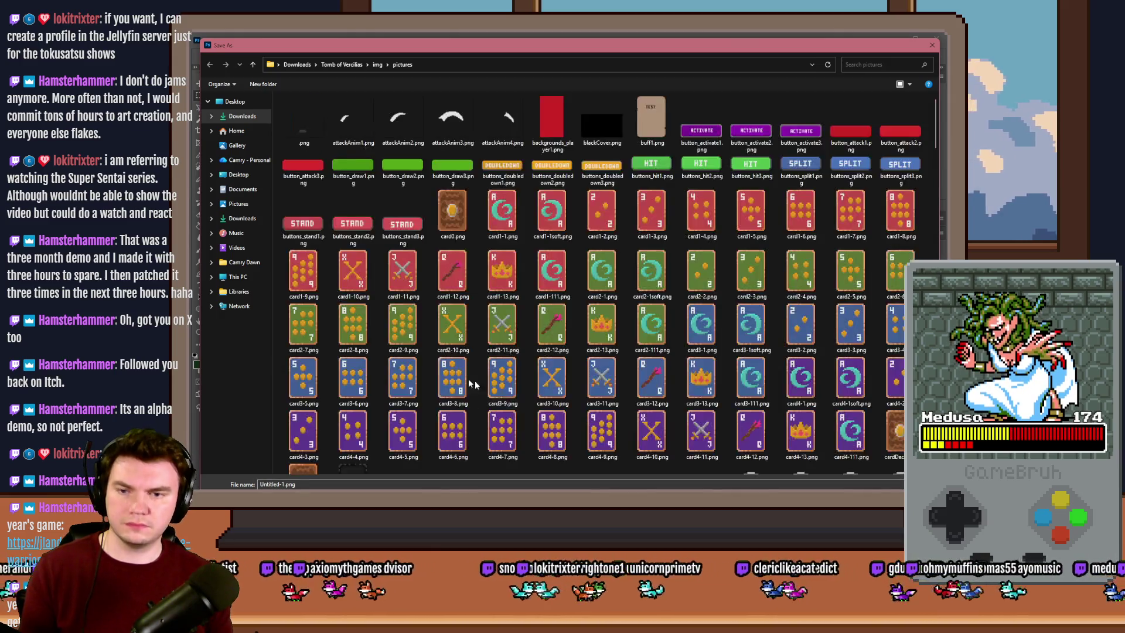
pyautogui.click(440, 376)
pyautogui.scroll(-10, 441, 376)
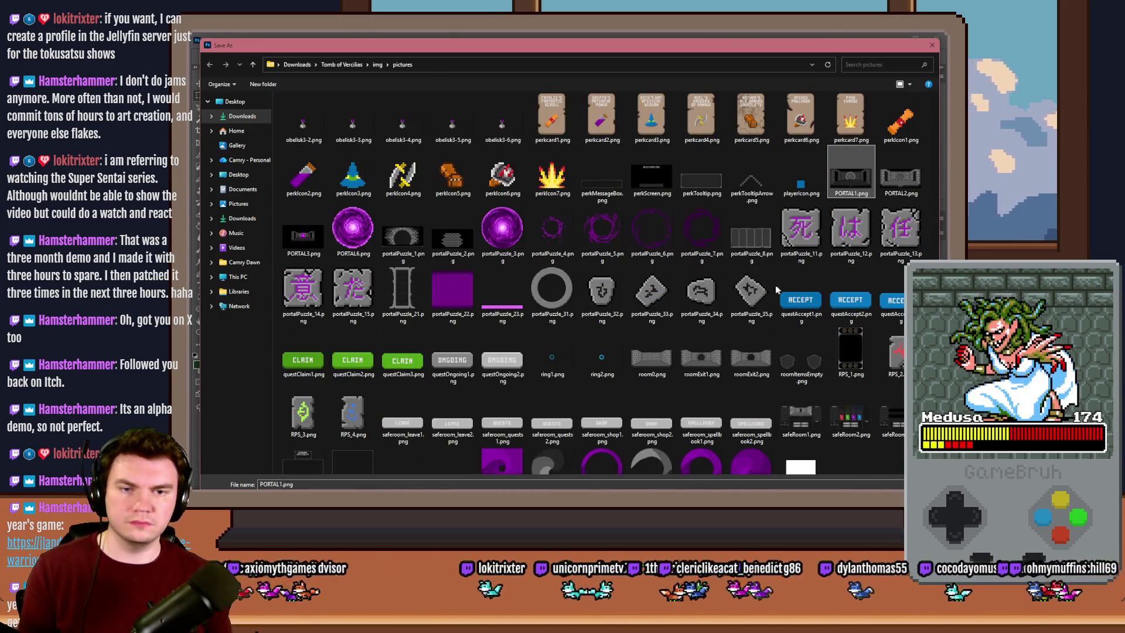
pyautogui.click(728, 312)
pyautogui.click(297, 484)
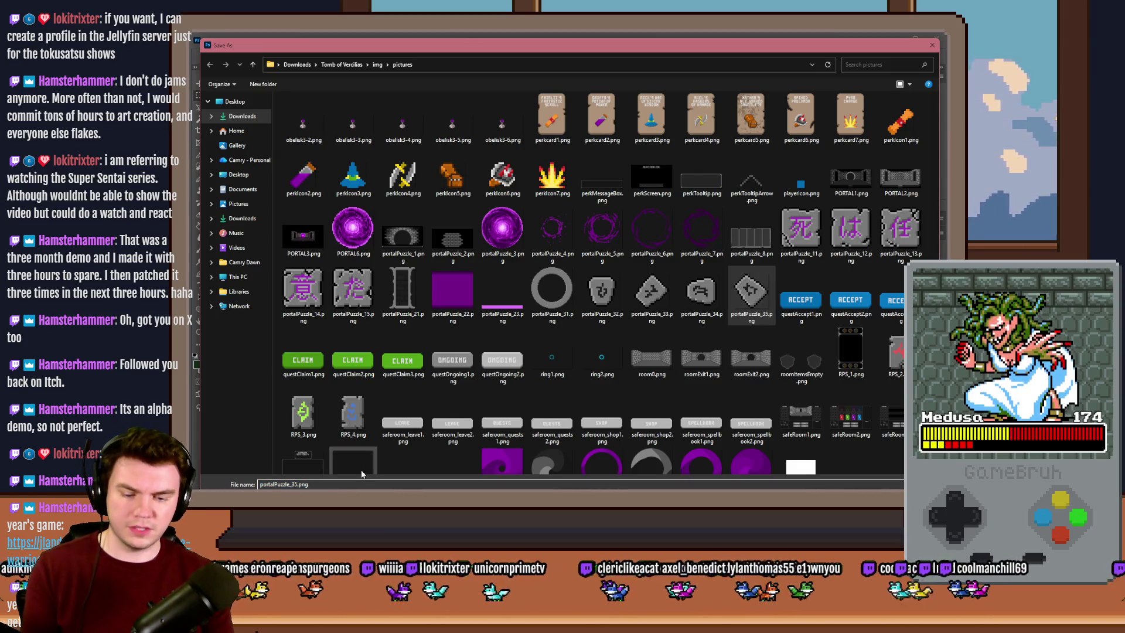
pyautogui.press('BackSpace')
pyautogui.write('6')
pyautogui.press('Return')
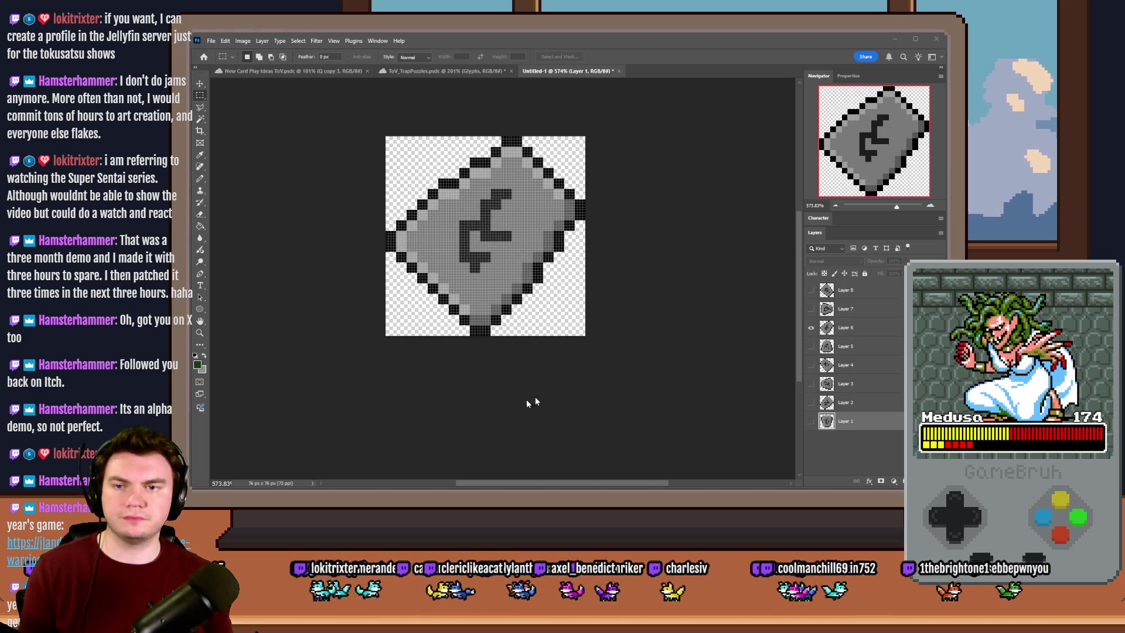
# Save another PNG copy of the glyph stone, using portalPuzzle_36 as the name template
pyautogui.hotkey('ctrl', 'shift', 's')
pyautogui.click(364, 498)
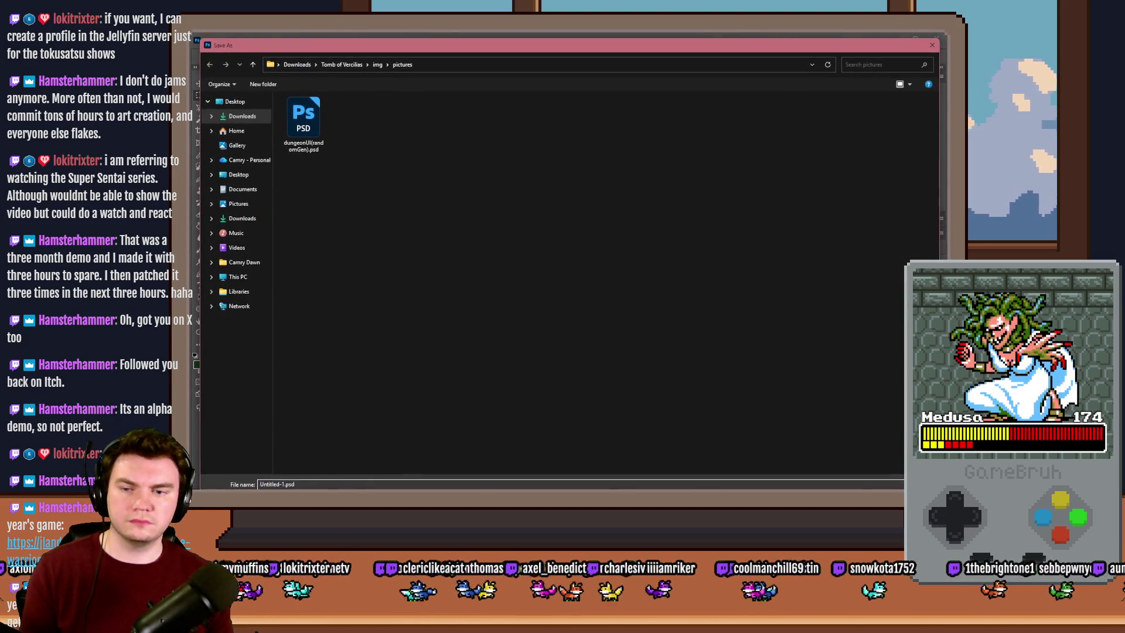
pyautogui.click(384, 442)
pyautogui.click(444, 330)
pyautogui.scroll(-10, 444, 330)
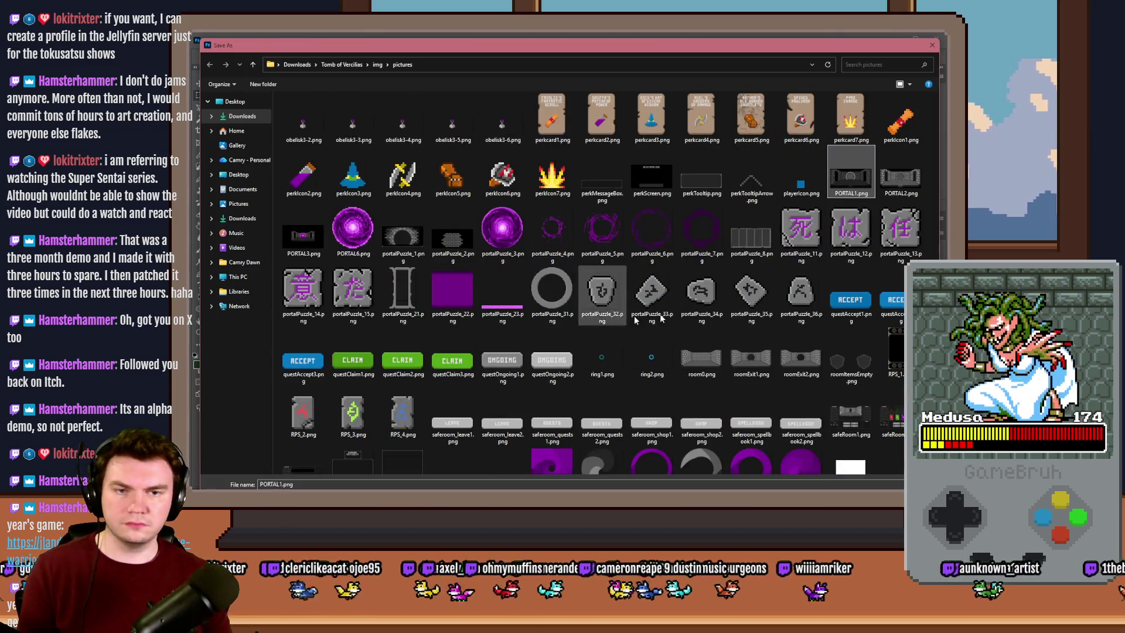
pyautogui.click(787, 313)
pyautogui.click(298, 484)
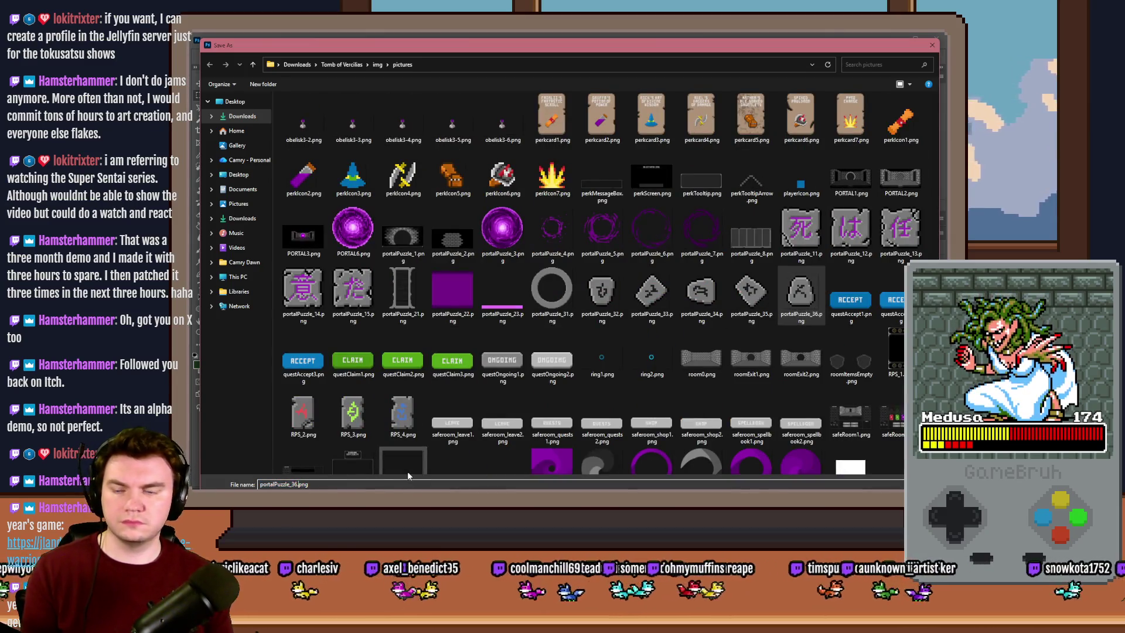
pyautogui.press('Return')
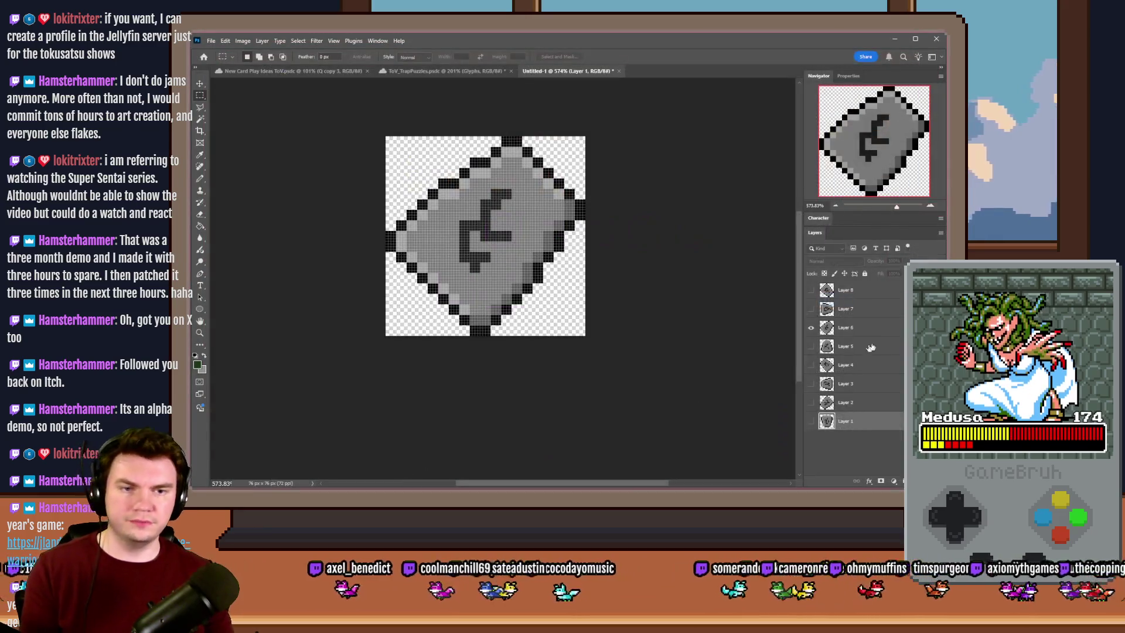
# Swap to the next glyph stone layer and export it as the next portalPuzzle PNG
pyautogui.click(811, 309)
pyautogui.click(811, 327)
pyautogui.hotkey('ctrl', 'shift', 's')
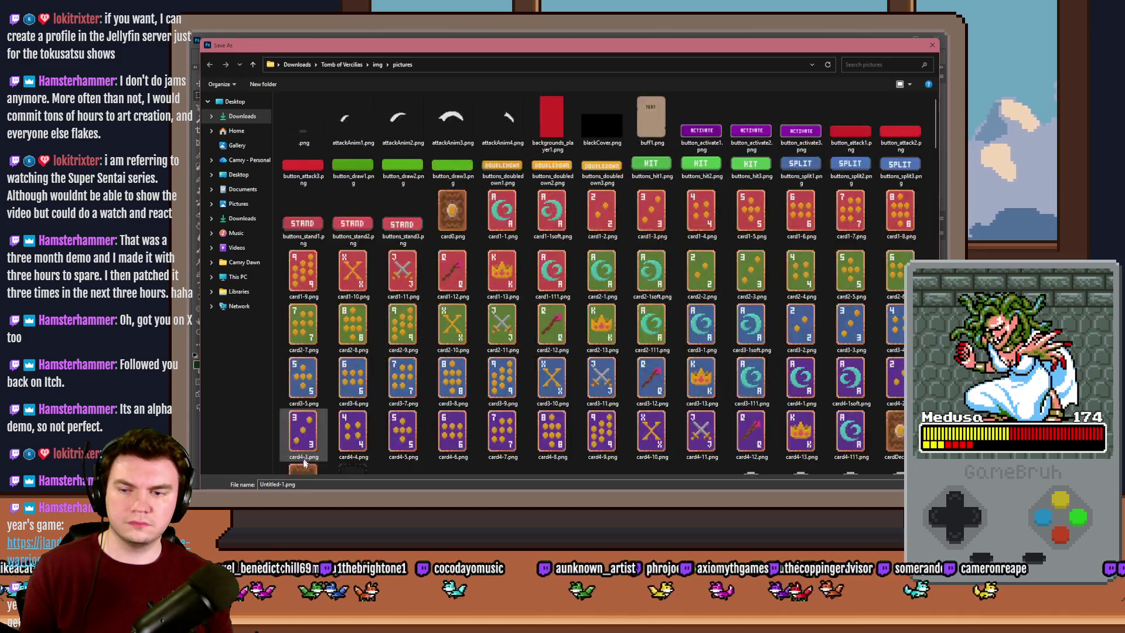
pyautogui.click(354, 388)
pyautogui.write('portal')
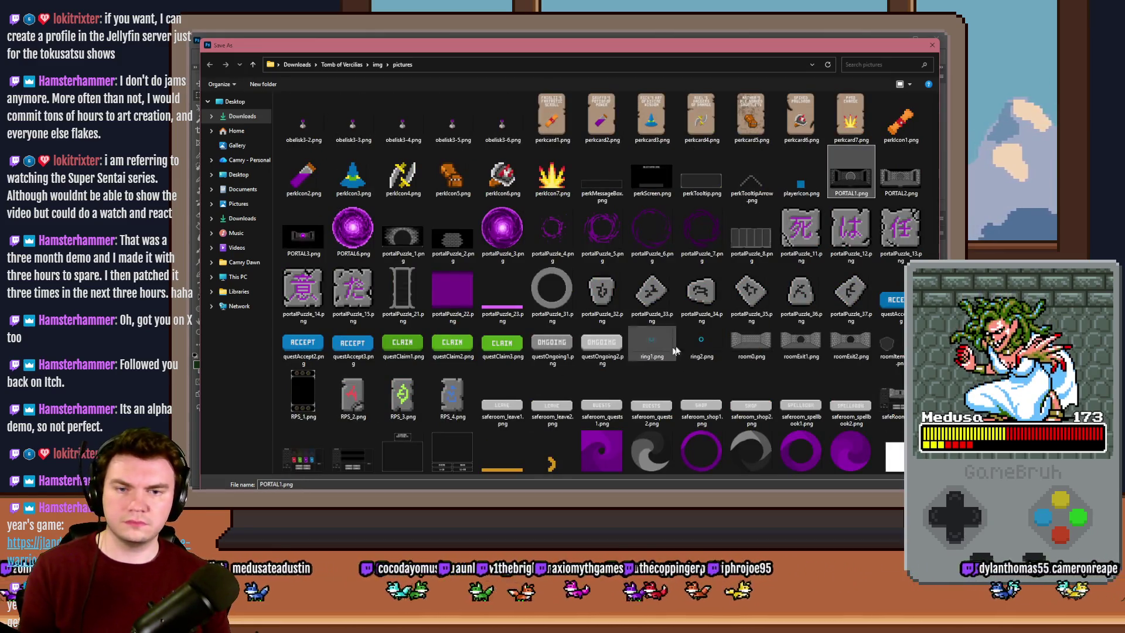
pyautogui.click(873, 299)
pyautogui.click(298, 484)
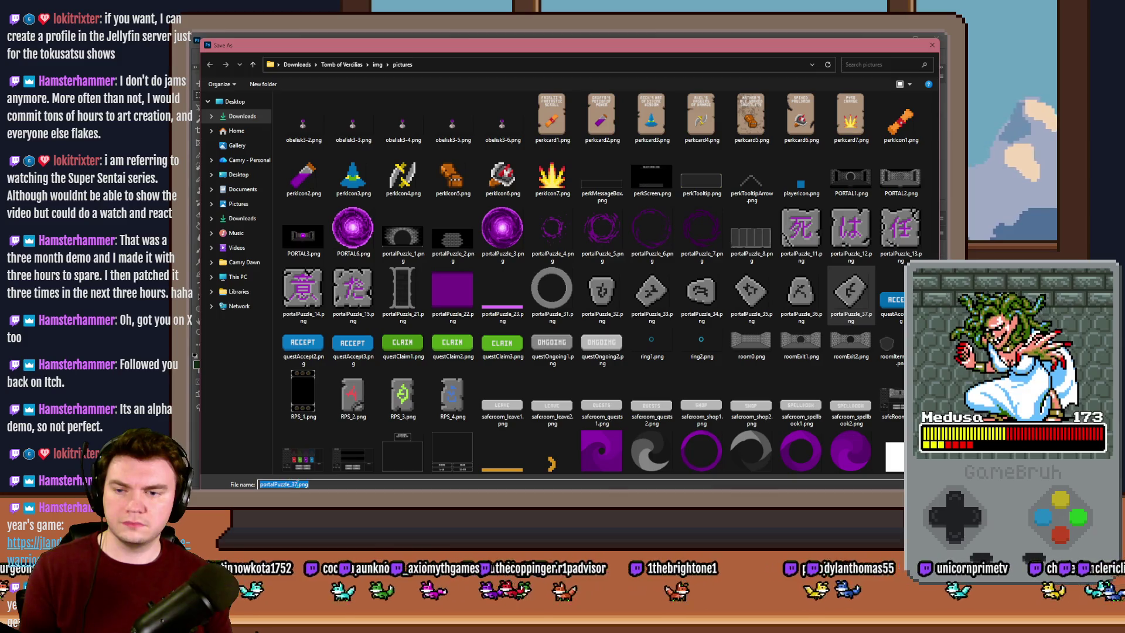
pyautogui.press('Return')
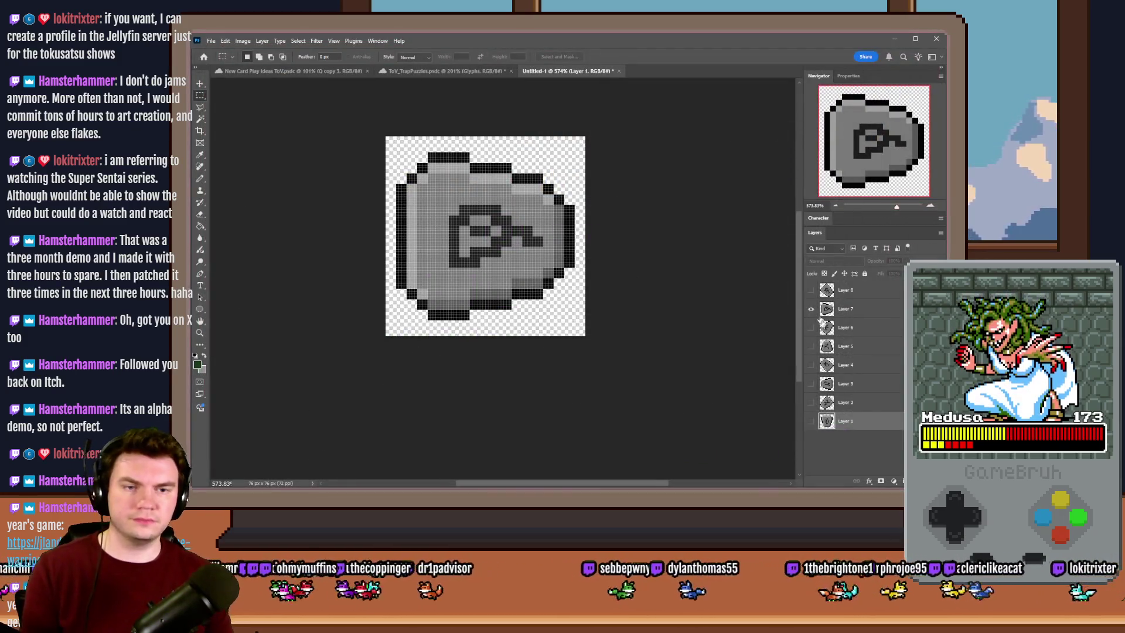
# Show the rotated Layer 8 glyph, hide Layer 7, and export the last glyph stone PNG
pyautogui.click(811, 290)
pyautogui.click(811, 308)
pyautogui.hotkey('ctrl', 'shift', 's')
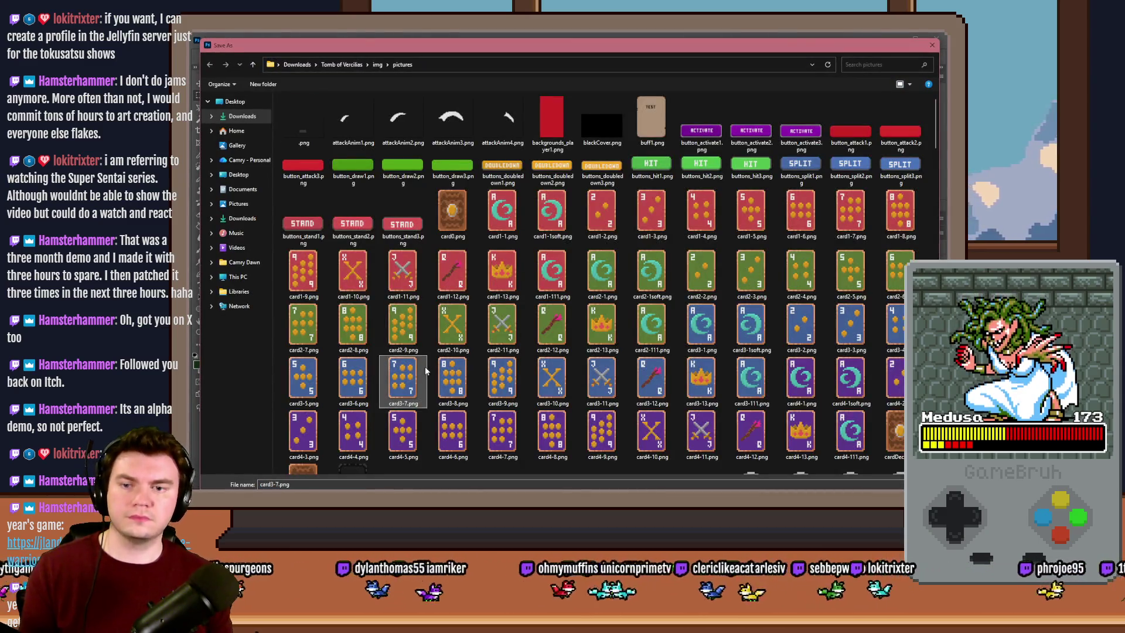
pyautogui.click(890, 292)
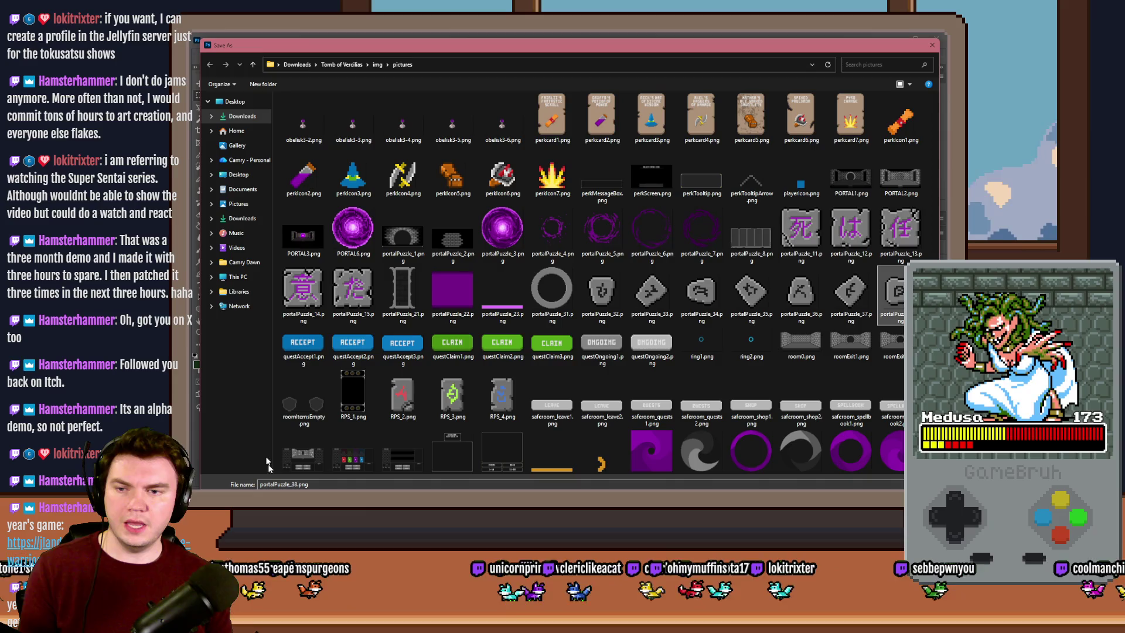
pyautogui.click(291, 484)
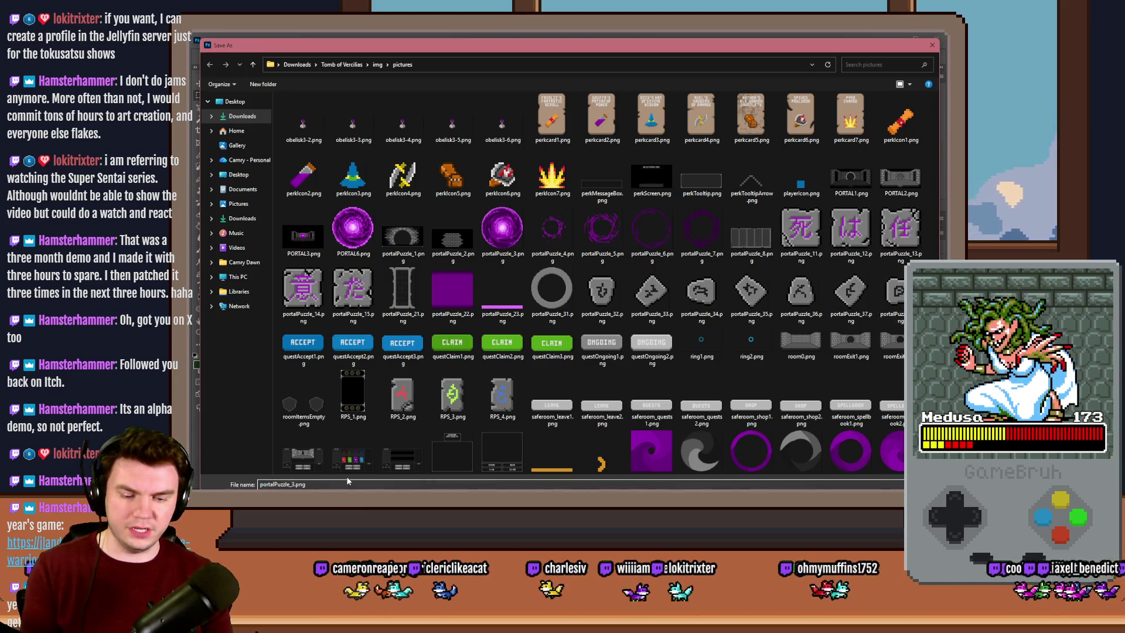
pyautogui.press('Return')
# Bring up the ToV_TrapPuzzles.psd mockup with the glyph ring and save it
pyautogui.click(434, 72)
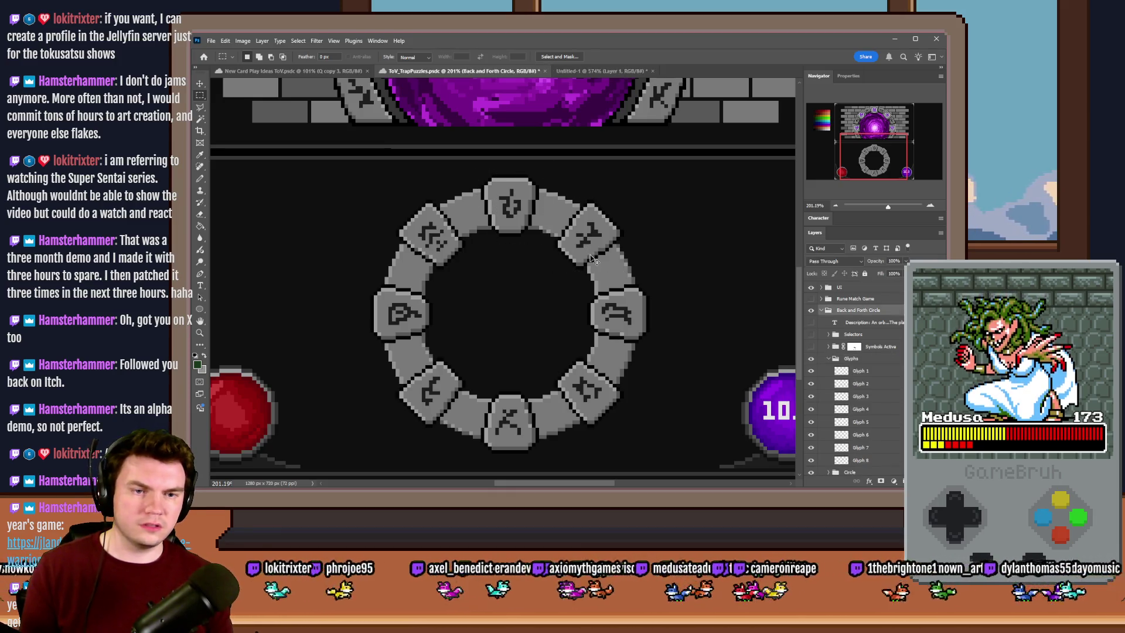
pyautogui.hotkey('ctrl', 's')
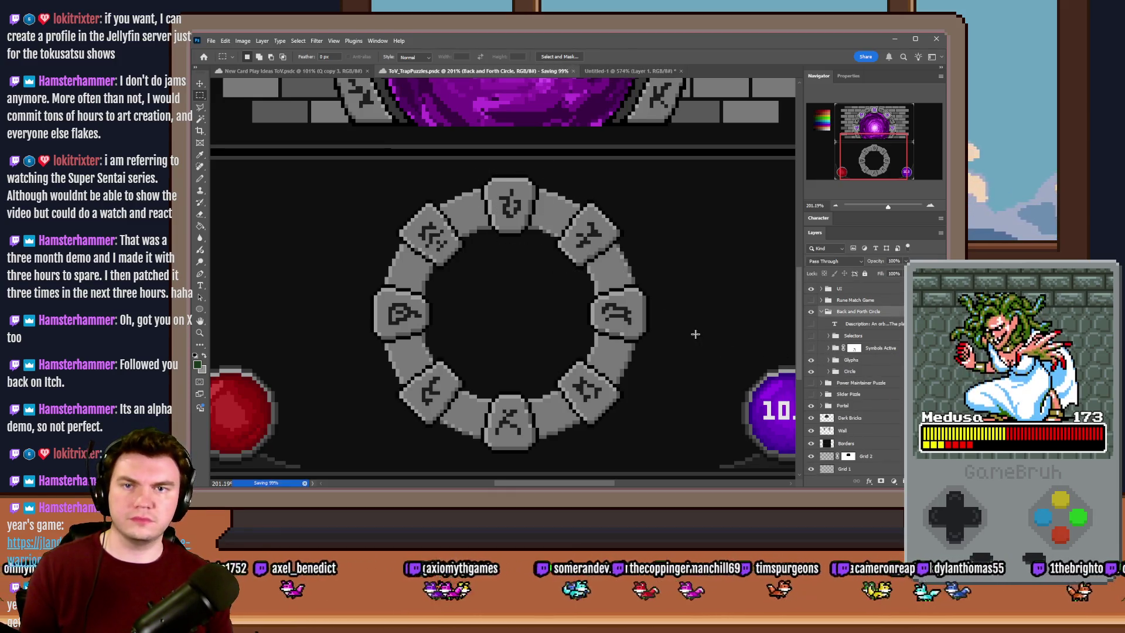
# Back in RPG Maker, look through both pages of the Draw And Attack BACK event
pyautogui.hotkey('alt', 'Tab')
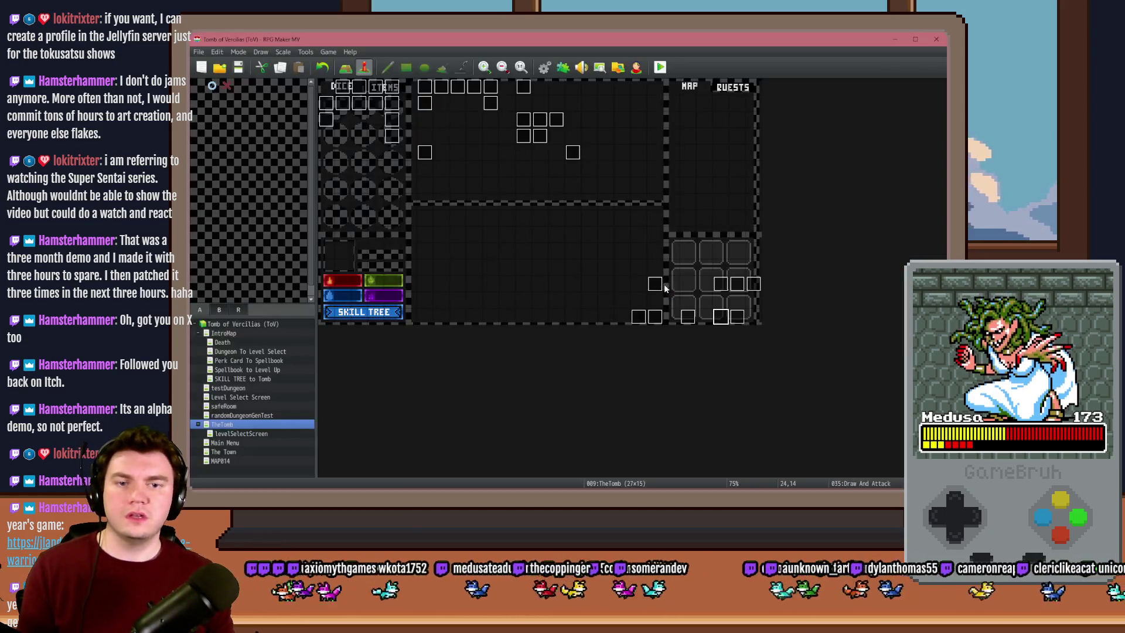
pyautogui.click(683, 272)
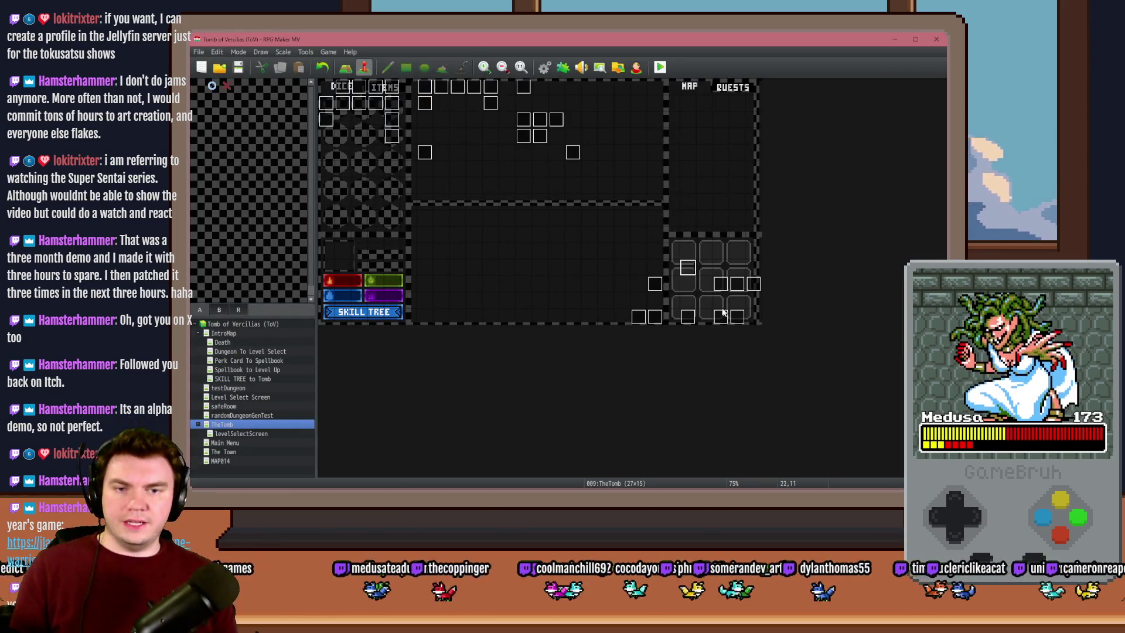
pyautogui.doubleClick(722, 281)
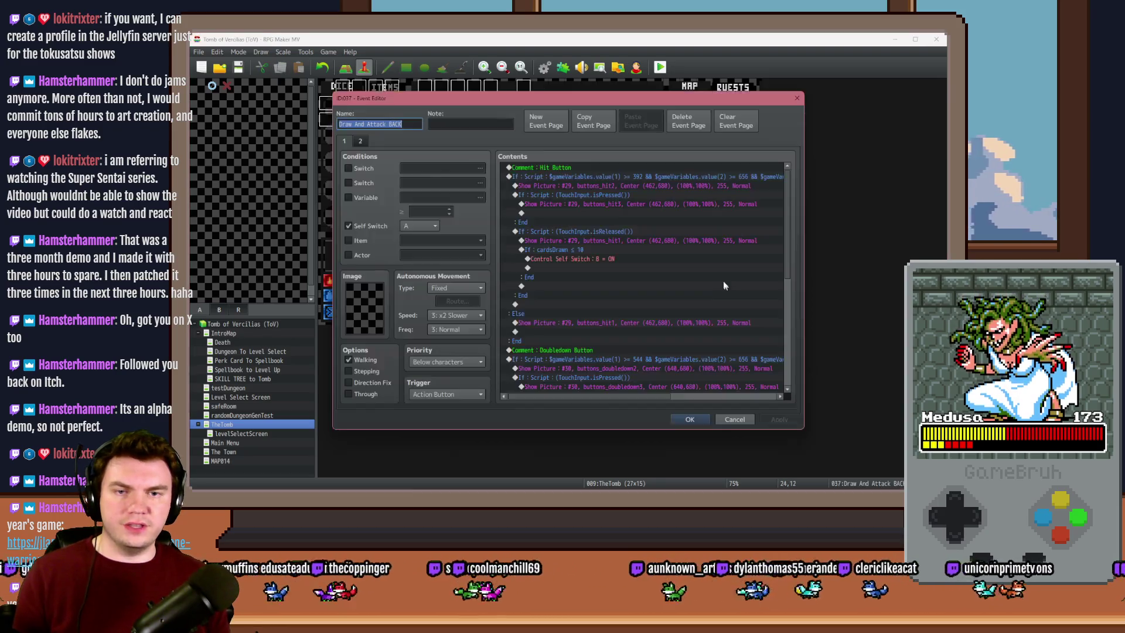
pyautogui.click(359, 142)
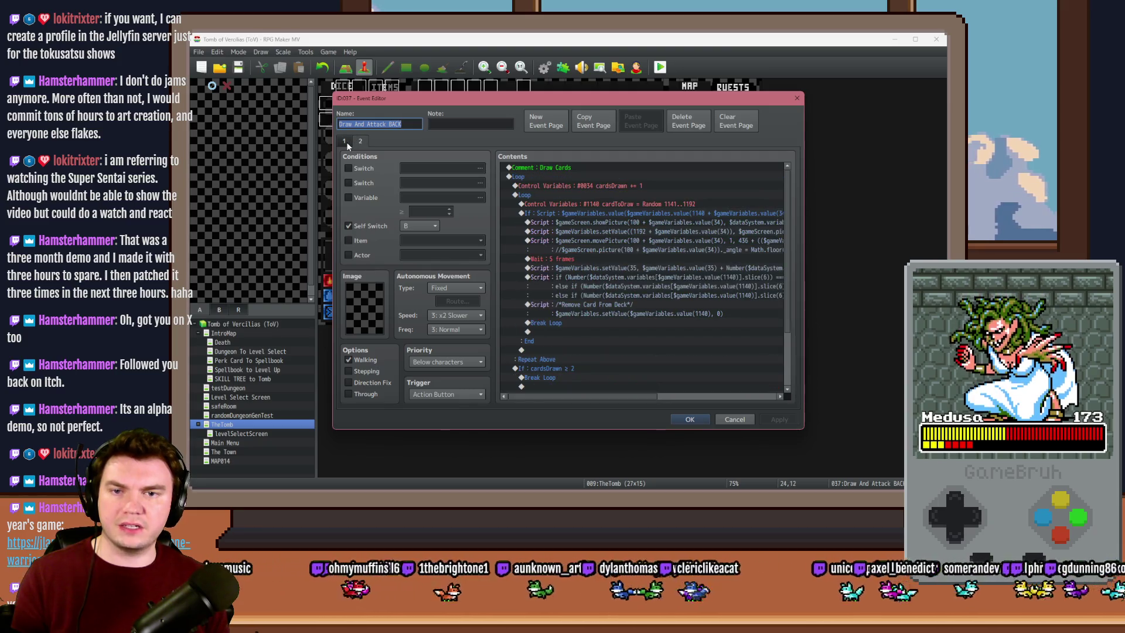
pyautogui.click(345, 141)
pyautogui.press('Escape')
# Inspect the EV036, newCardSystem, newCardSystem Pt.2 and EV033 events on the map
pyautogui.doubleClick(737, 283)
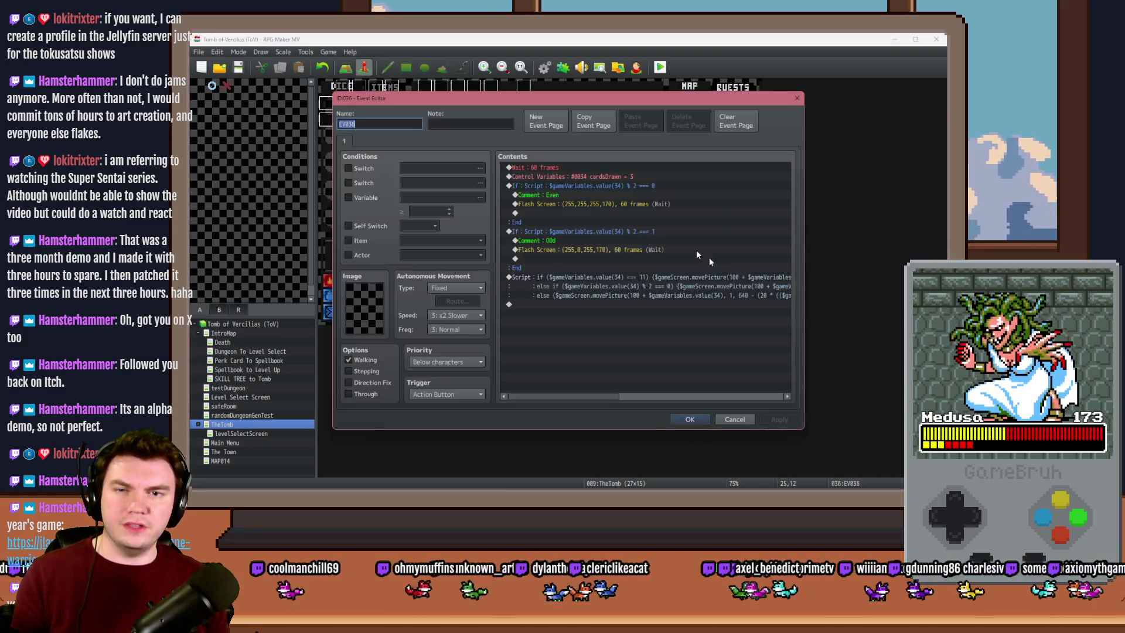
pyautogui.press('Escape')
pyautogui.doubleClick(520, 136)
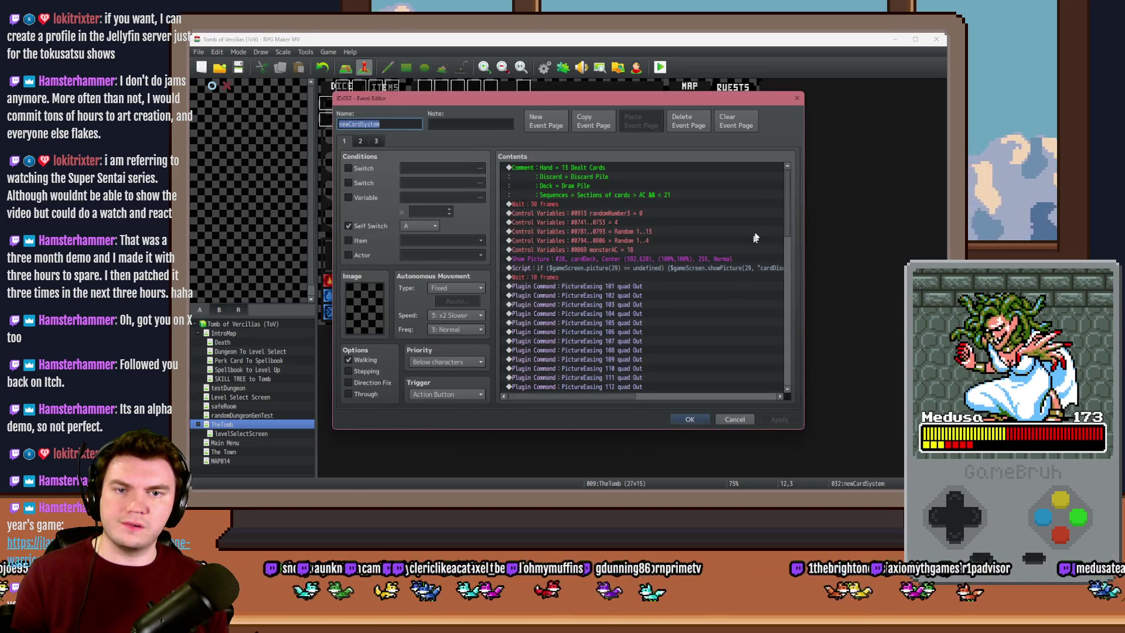
pyautogui.click(376, 142)
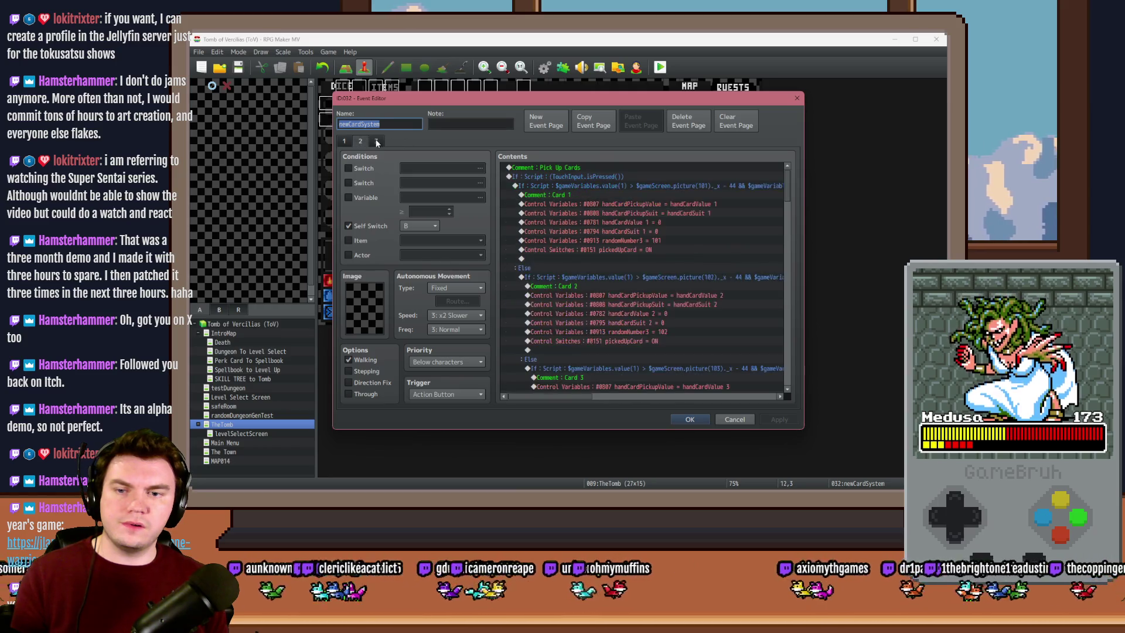
pyautogui.press('Escape')
pyautogui.doubleClick(537, 138)
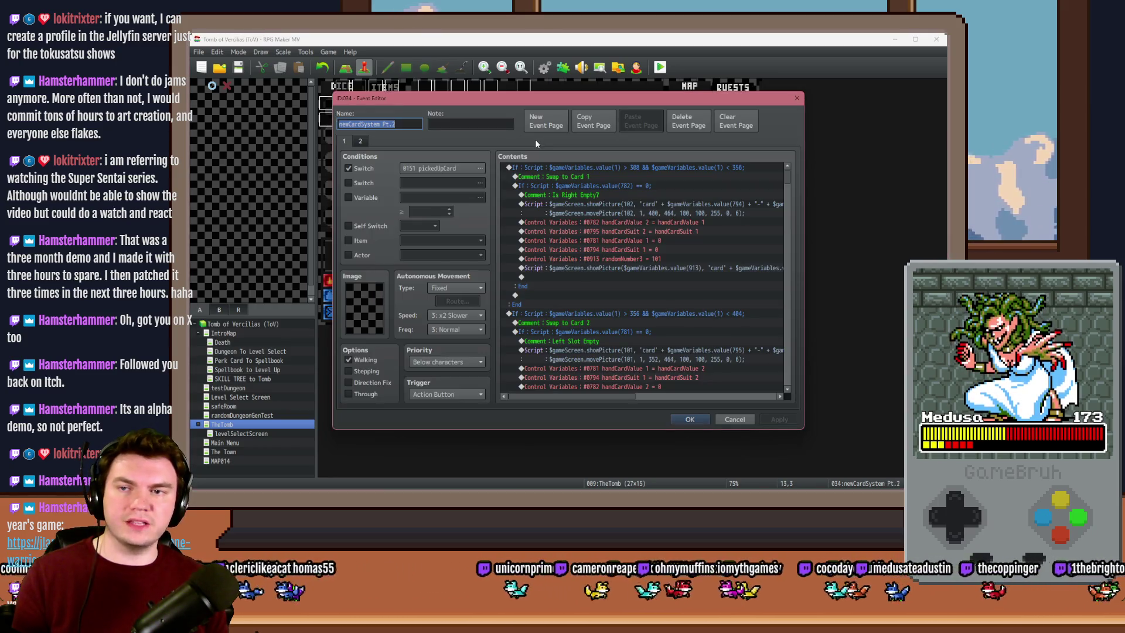
pyautogui.press('Escape')
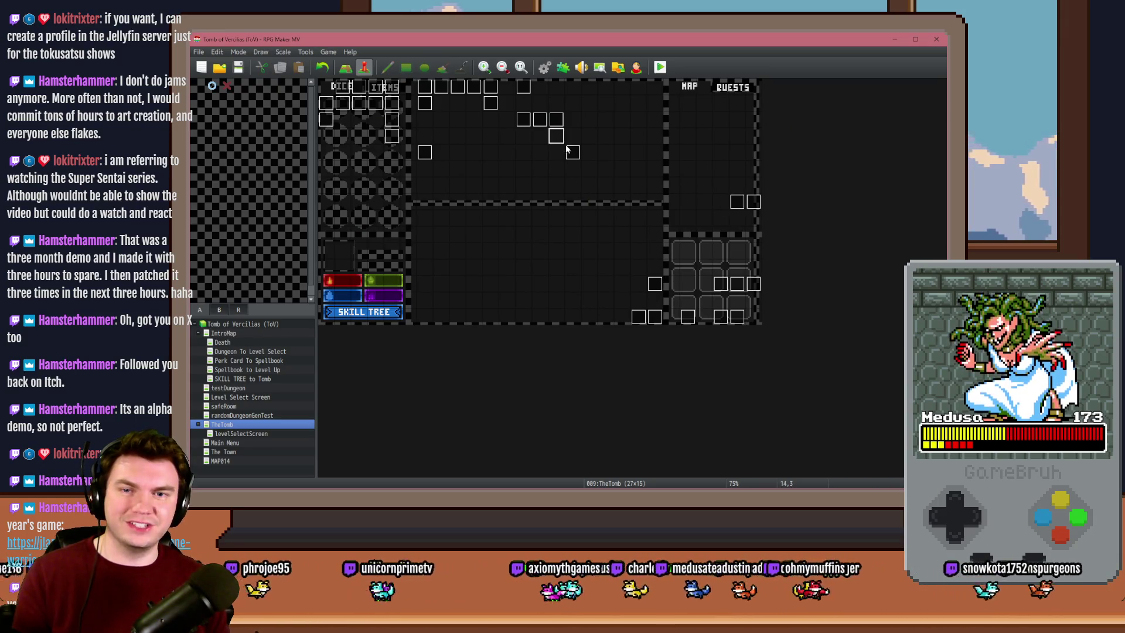
pyautogui.doubleClick(565, 150)
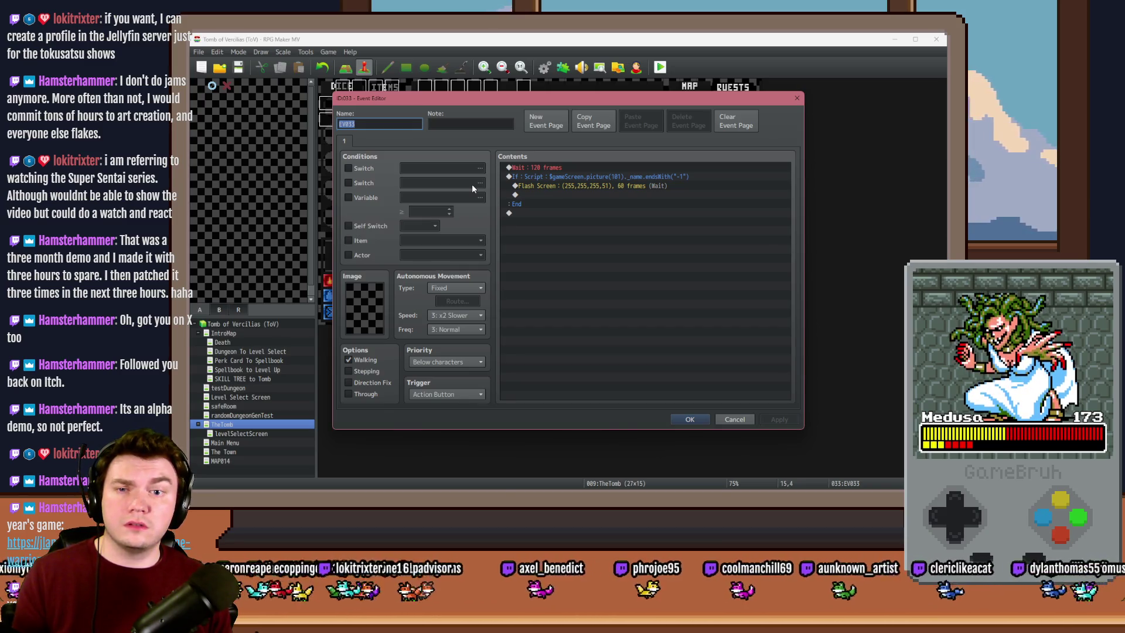
pyautogui.press('Escape')
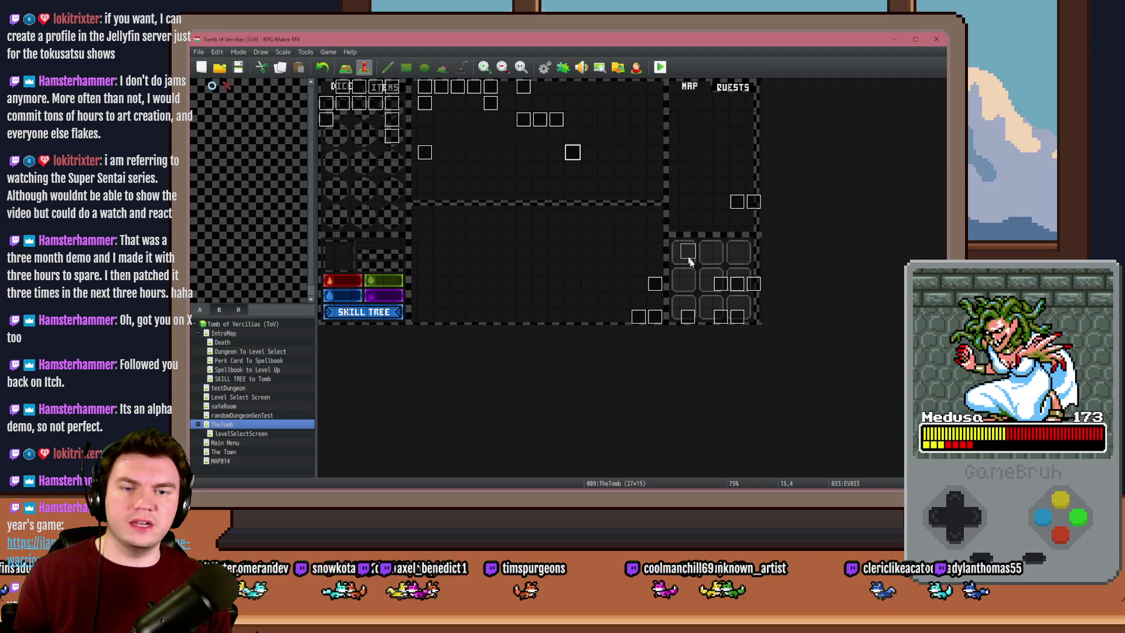
# Review the pages of the PortalPuzzleInteractions event, including the puzzle #2 commands
pyautogui.doubleClick(520, 123)
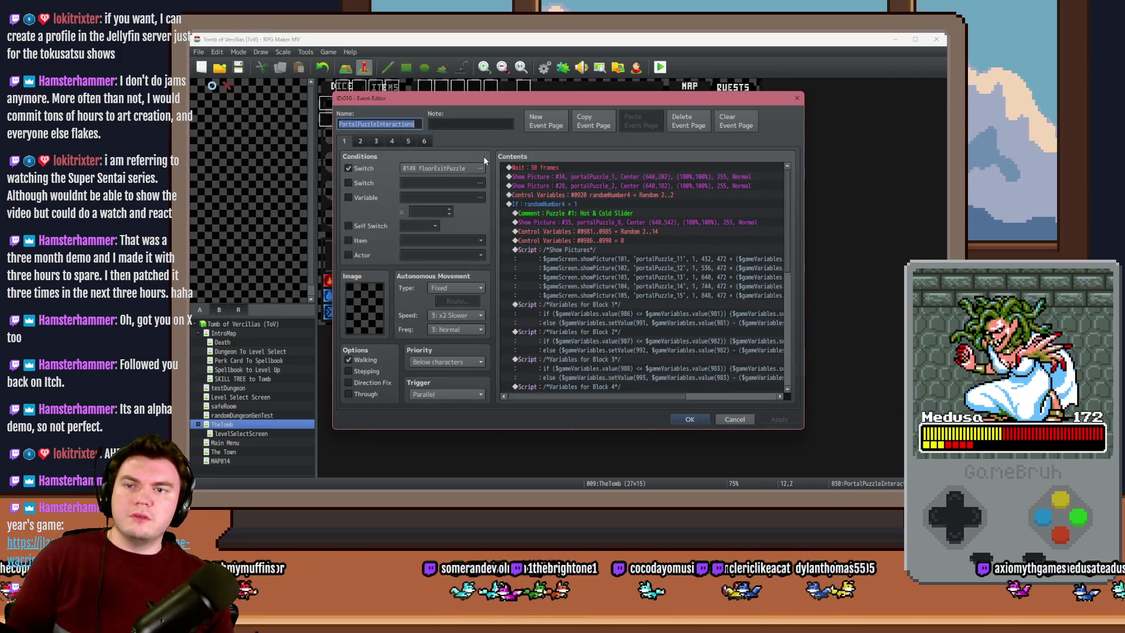
pyautogui.click(376, 140)
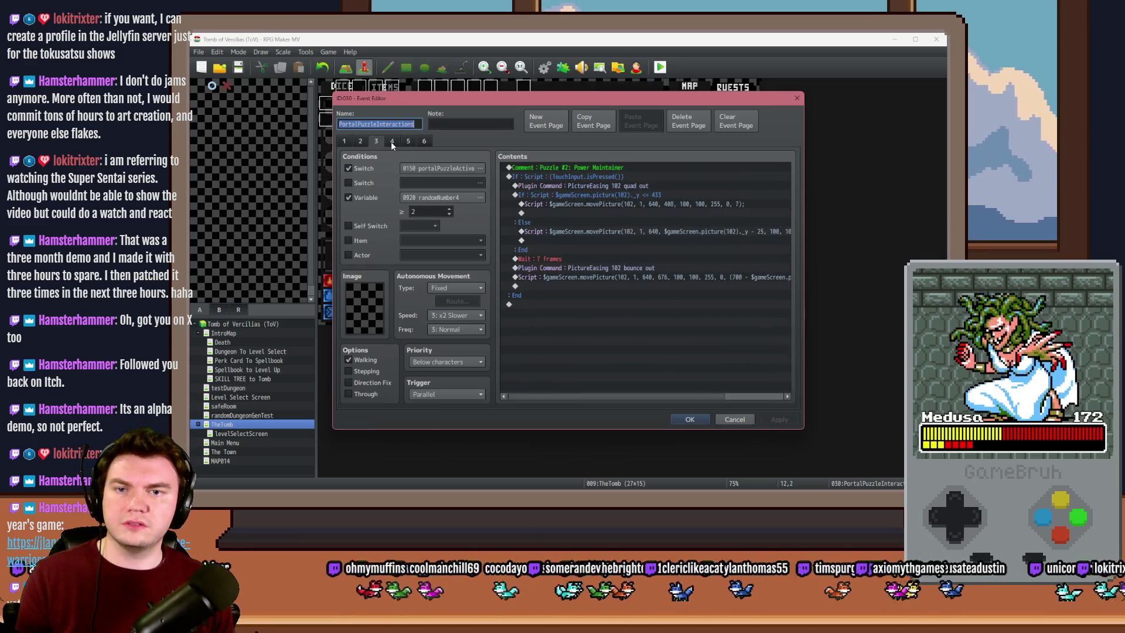
pyautogui.click(391, 141)
pyautogui.click(417, 142)
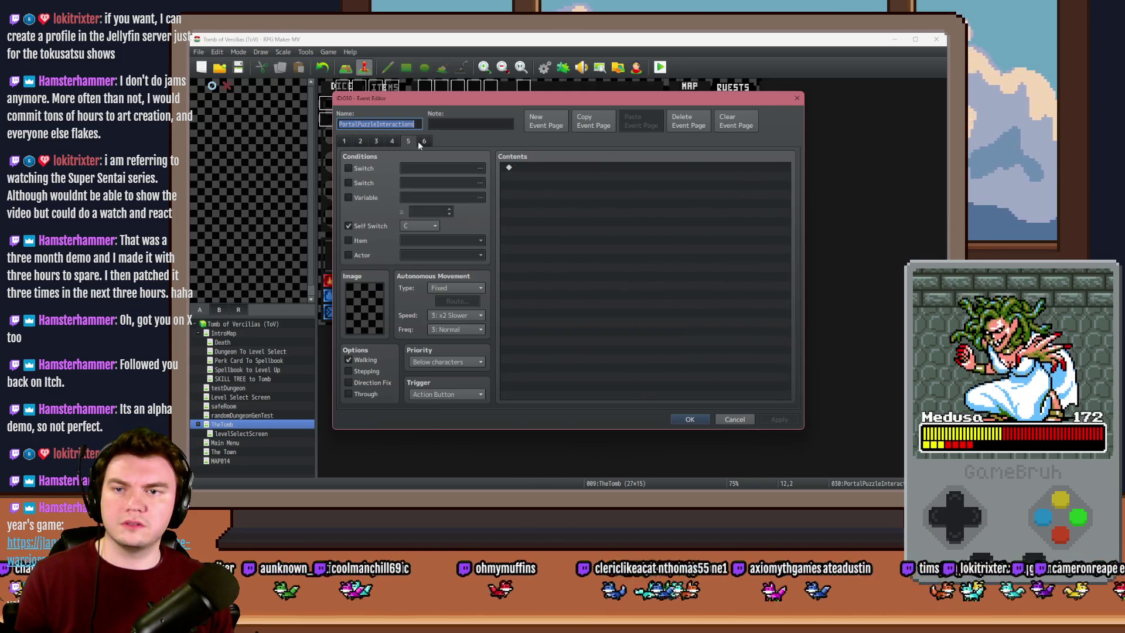
pyautogui.press('Escape')
# Review both pages of the PortalPuzzleAutomations and PortalPuzzleTimer events
pyautogui.doubleClick(539, 121)
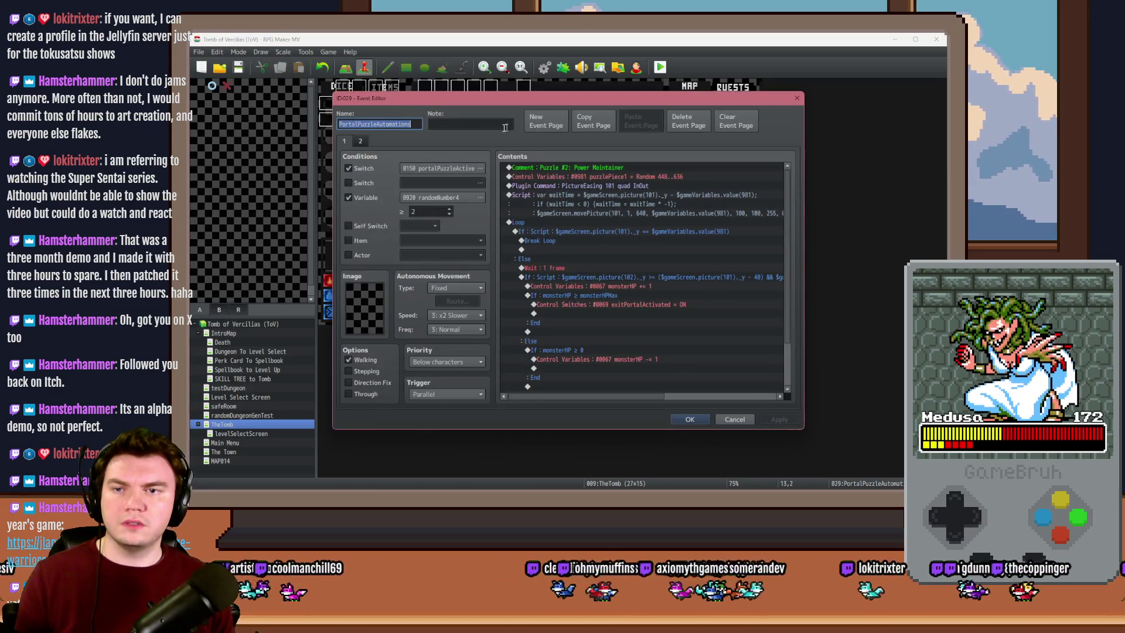
pyautogui.click(361, 140)
pyautogui.click(345, 141)
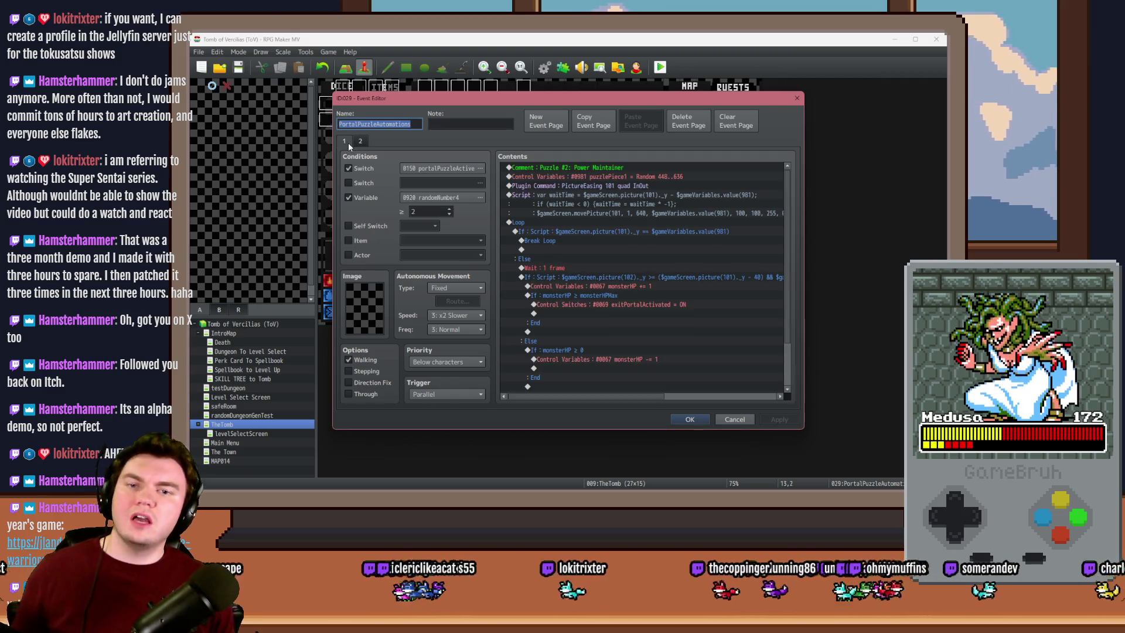
pyautogui.press('Escape')
pyautogui.doubleClick(559, 121)
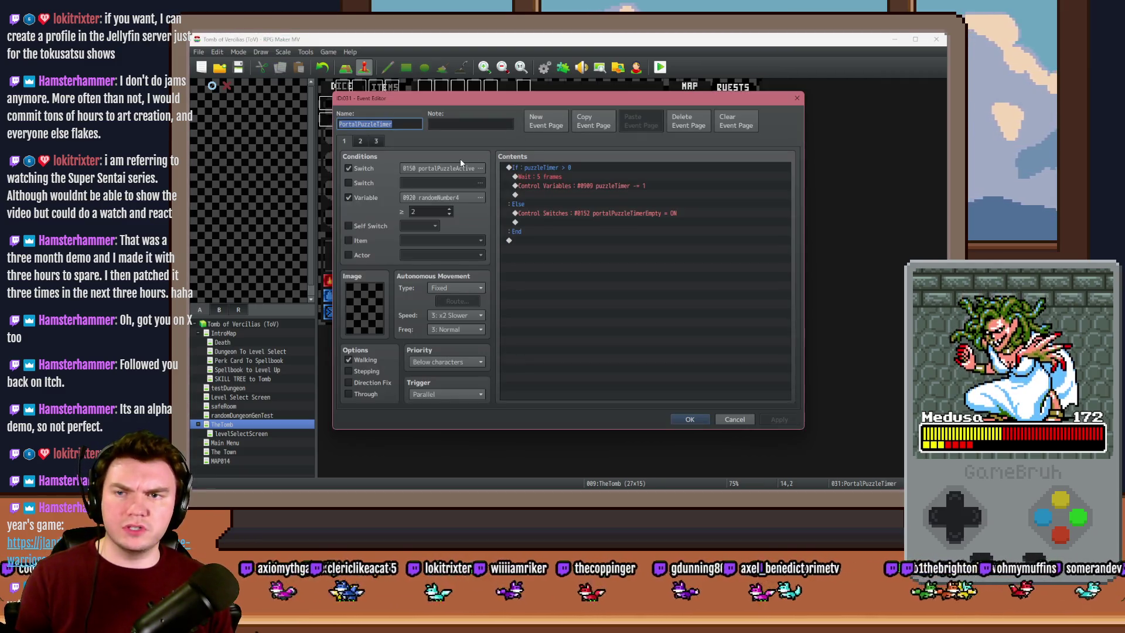
pyautogui.click(360, 141)
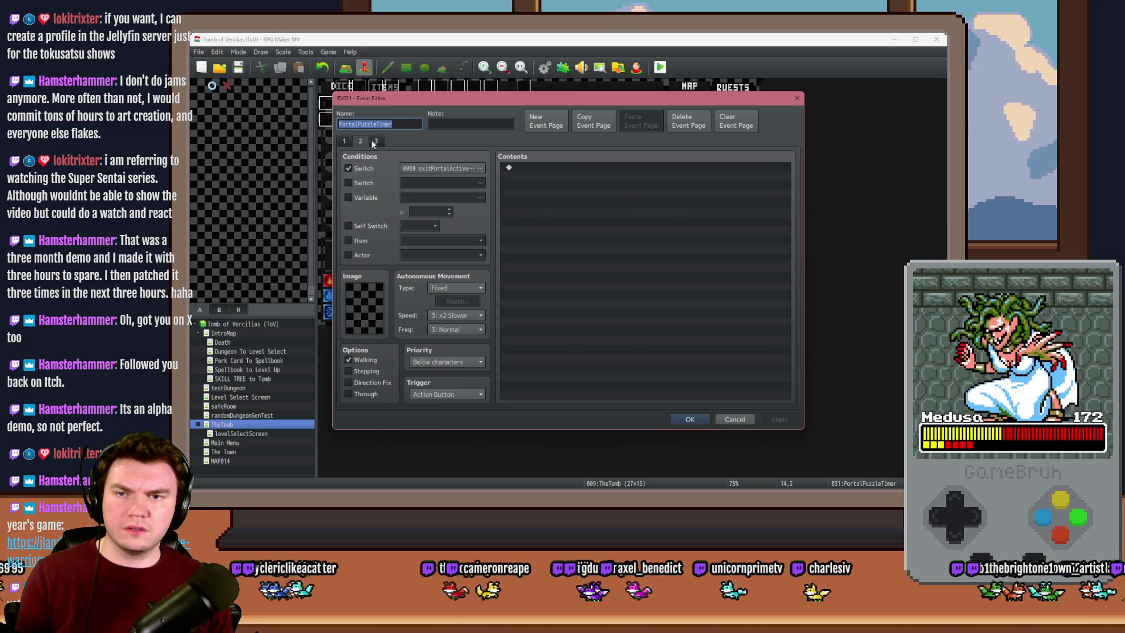
pyautogui.click(345, 141)
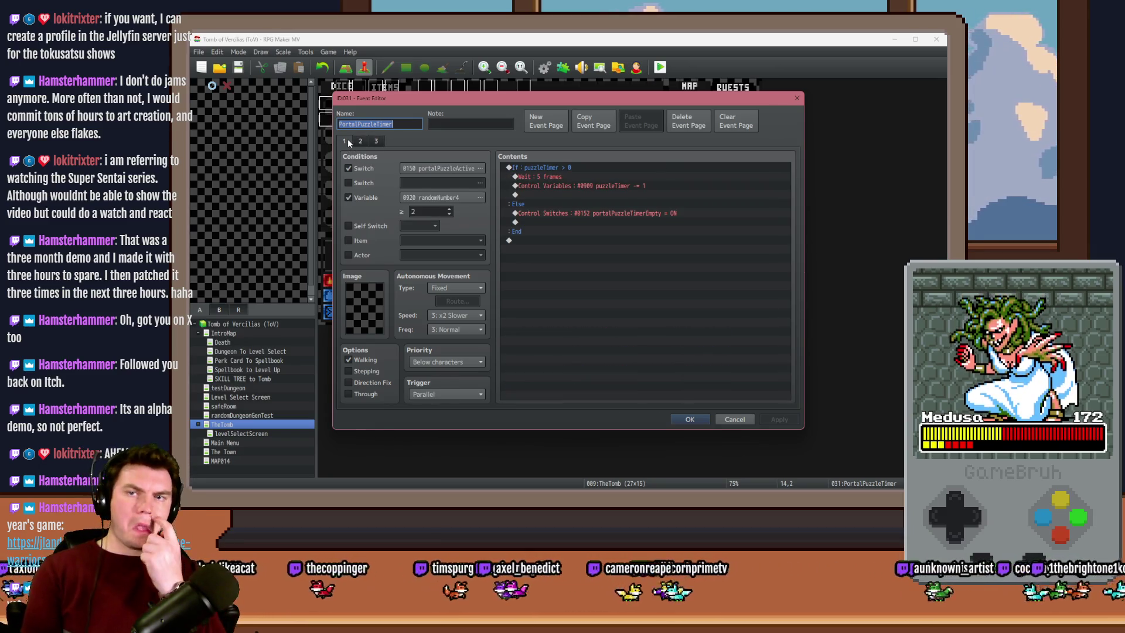
pyautogui.press('Escape')
# Recheck the PortalPuzzleAutomations event's second-page conditions and trigger against its first page
pyautogui.press('Left')
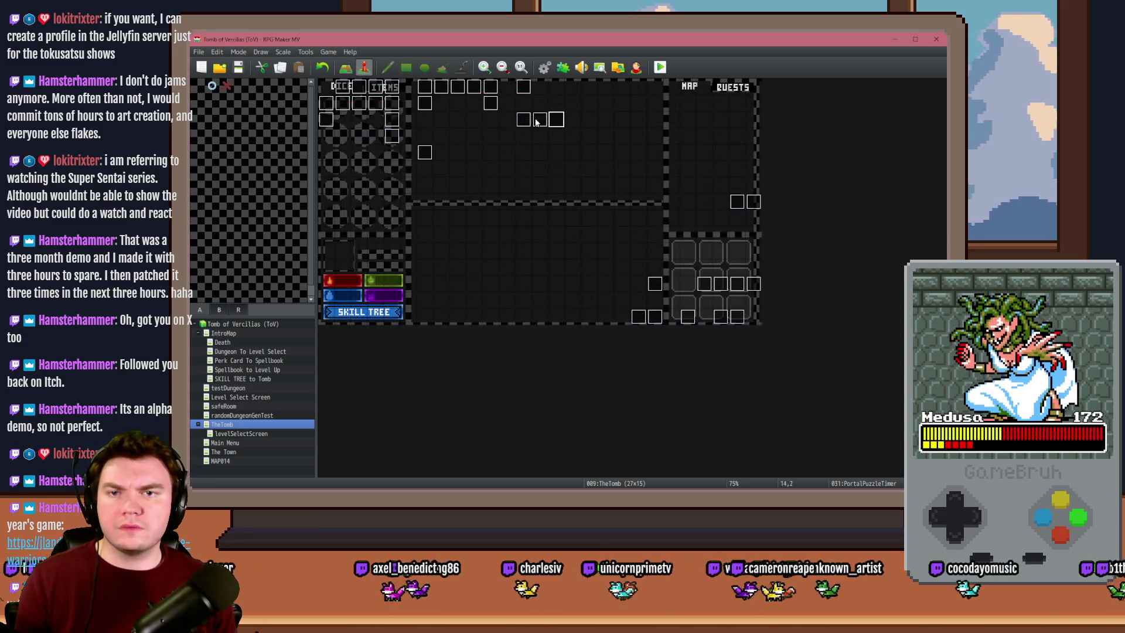
pyautogui.press('Return')
pyautogui.click(360, 142)
pyautogui.click(346, 141)
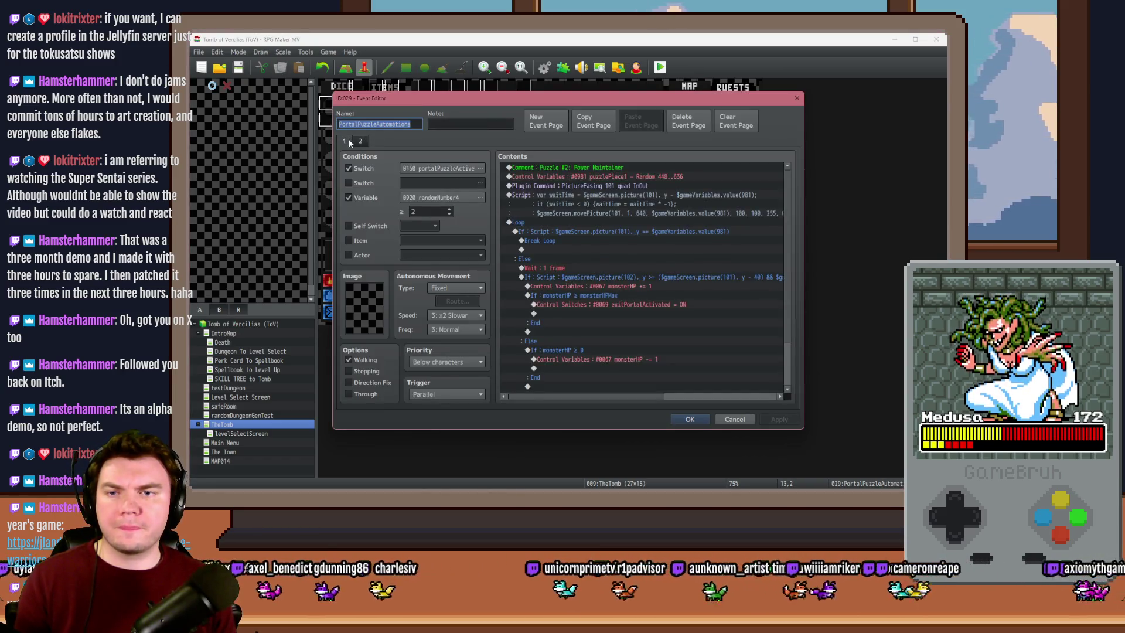
pyautogui.click(360, 141)
pyautogui.click(344, 141)
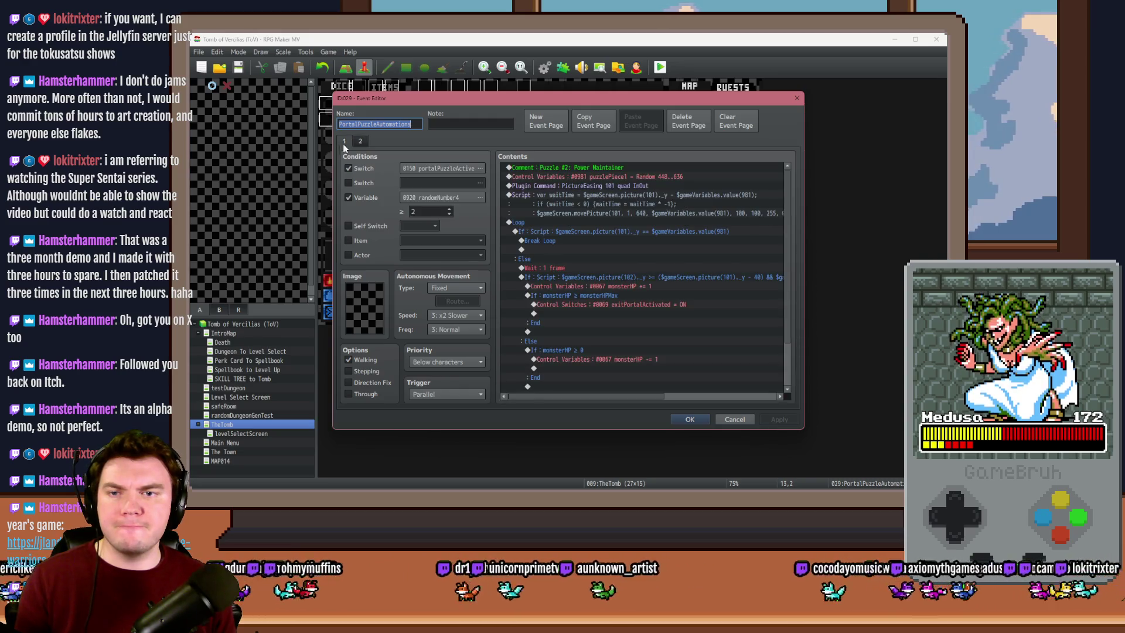
pyautogui.press('Escape')
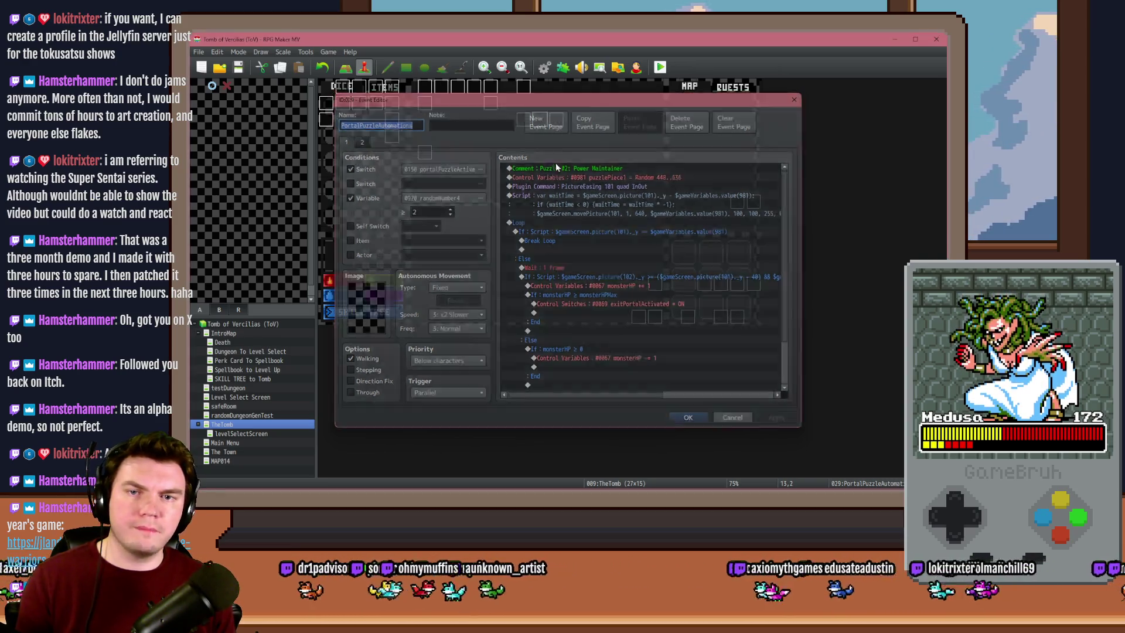
# Look through all three pages of the PortalPuzzleTimer event again
pyautogui.doubleClick(556, 120)
pyautogui.click(361, 141)
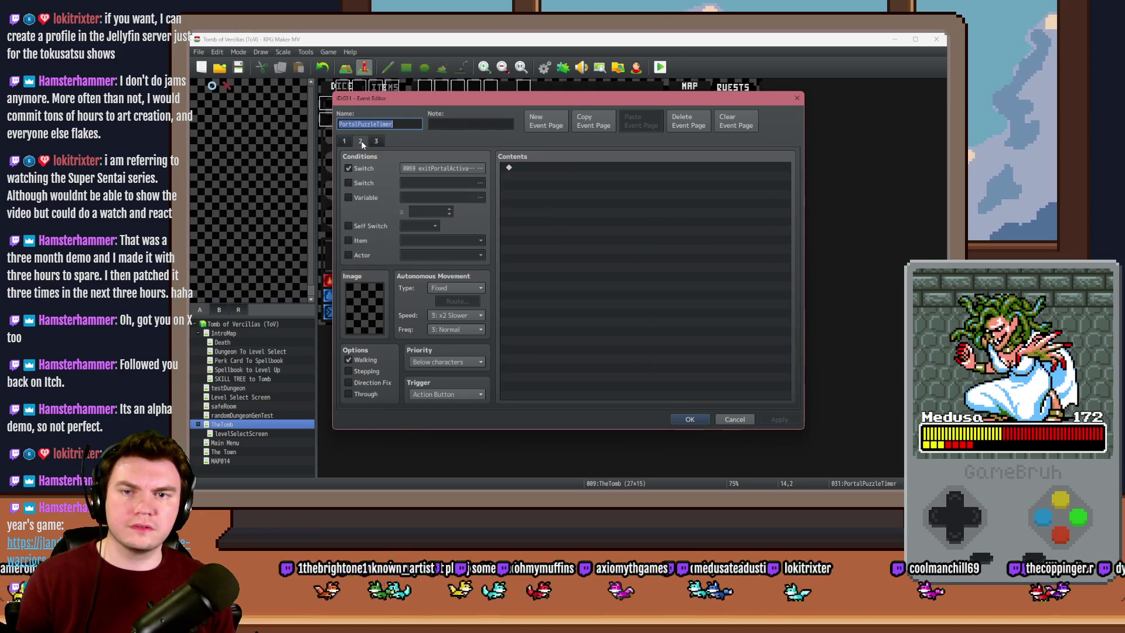
pyautogui.click(375, 141)
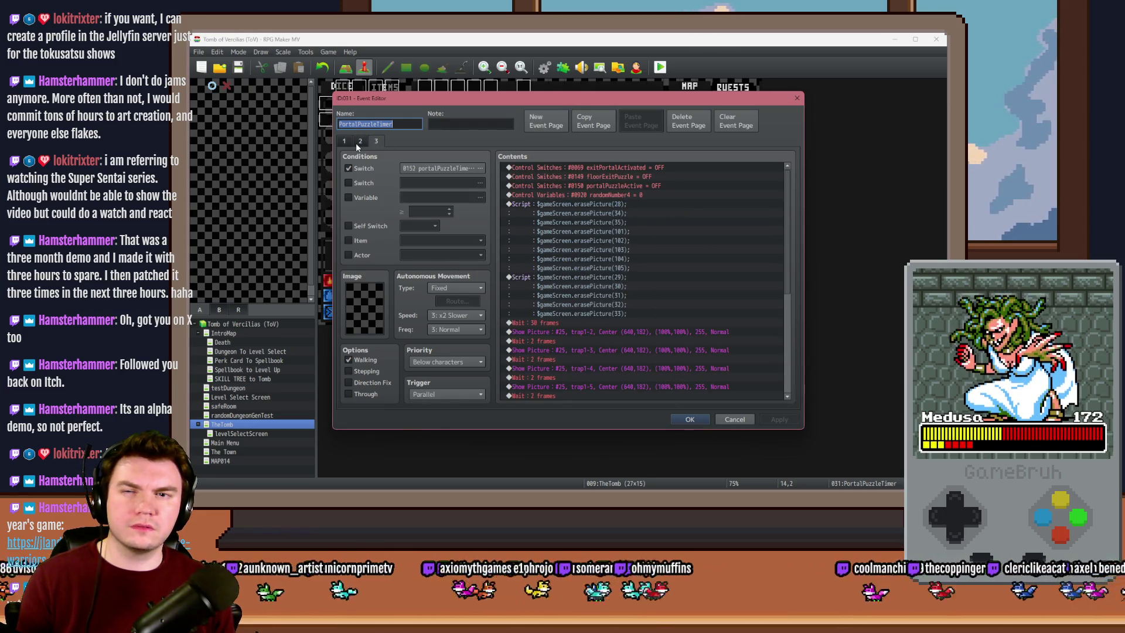
pyautogui.click(357, 143)
pyautogui.click(349, 143)
pyautogui.press('Escape')
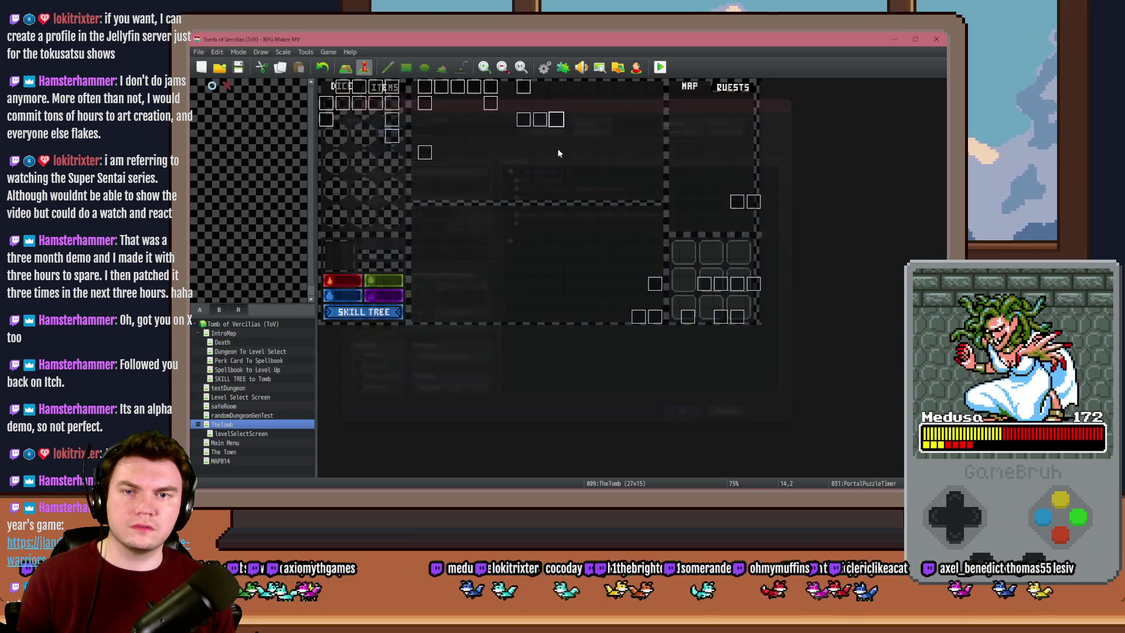
# Glance at PortalPuzzleAutomations once more, then open the PortalPuzzleInteractions event
pyautogui.doubleClick(536, 121)
pyautogui.click(360, 142)
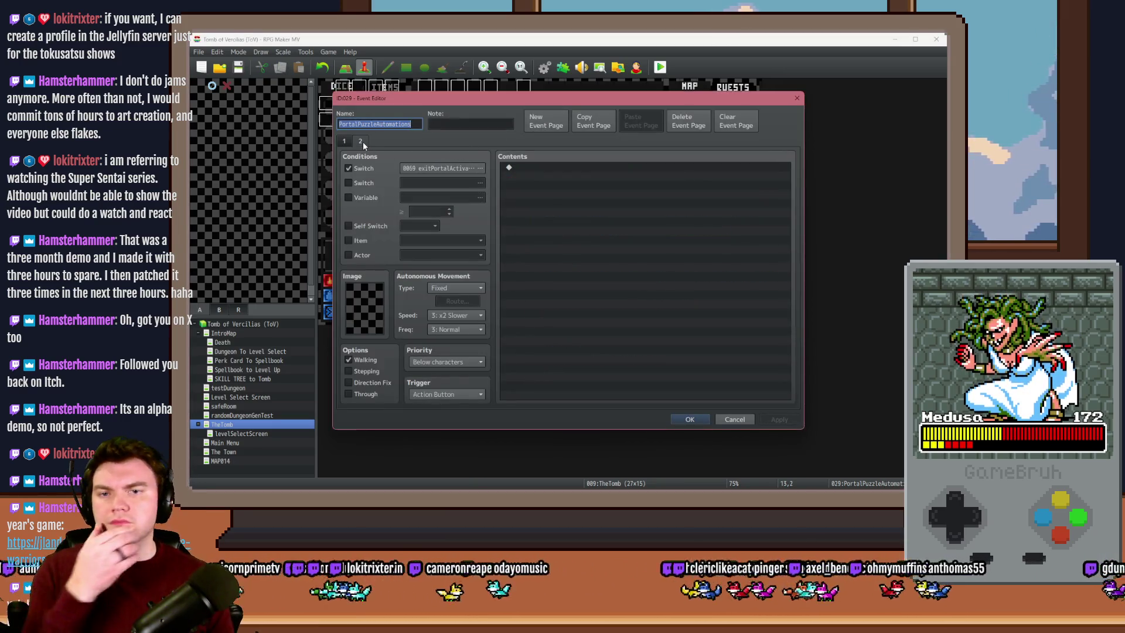
pyautogui.click(346, 141)
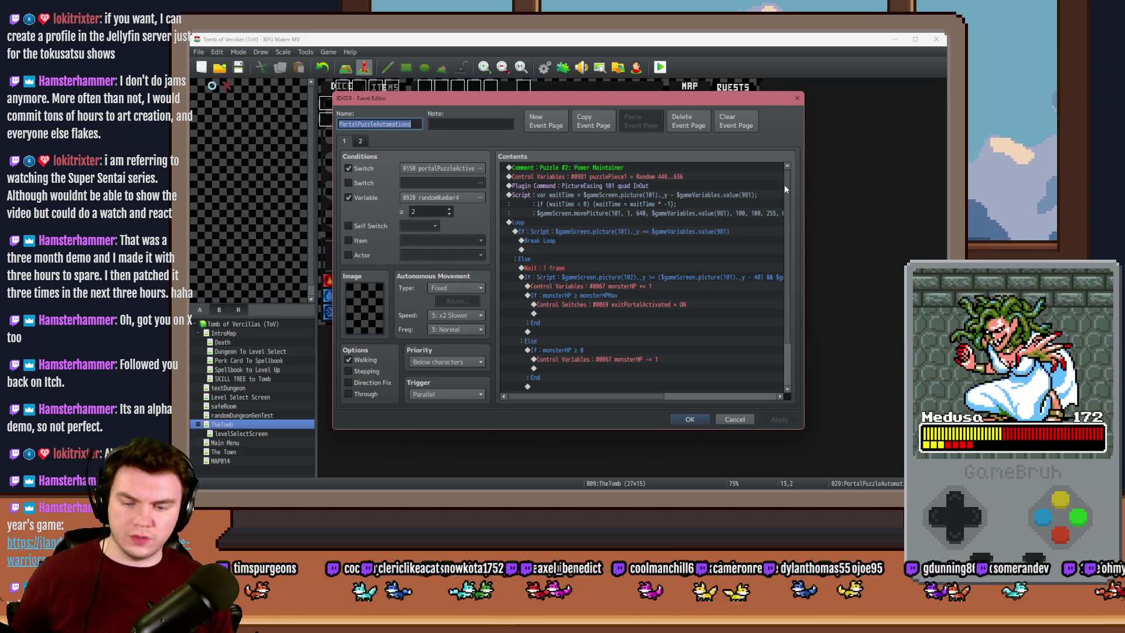
pyautogui.press('Escape')
pyautogui.doubleClick(521, 117)
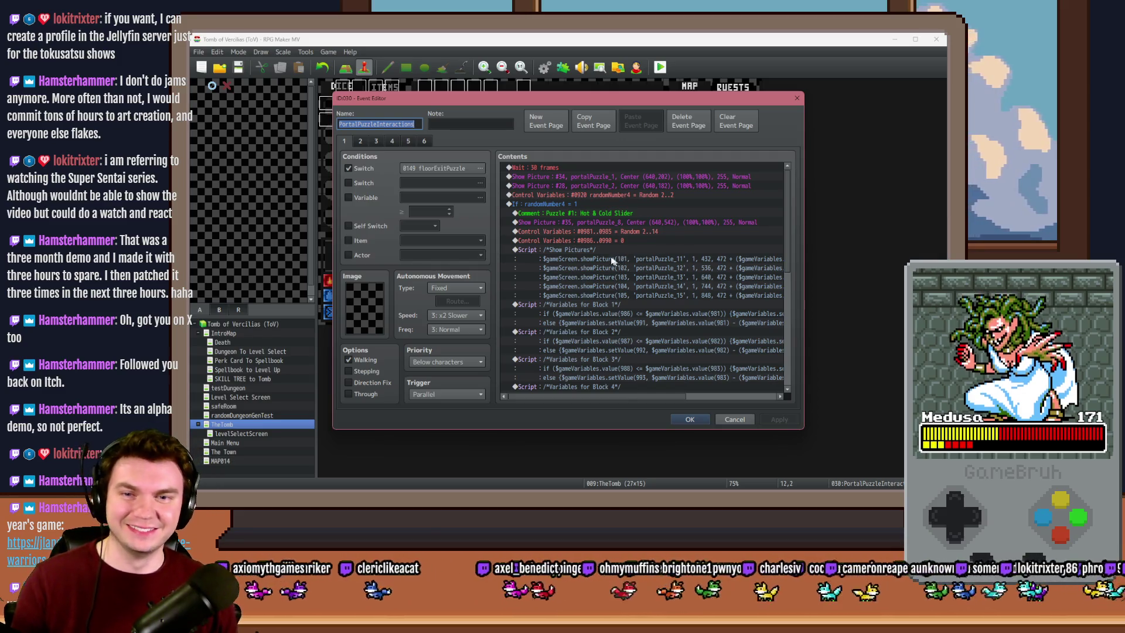
# Change the randomNumber4 roll to Random 3 to 3
pyautogui.click(568, 187)
pyautogui.click(569, 195)
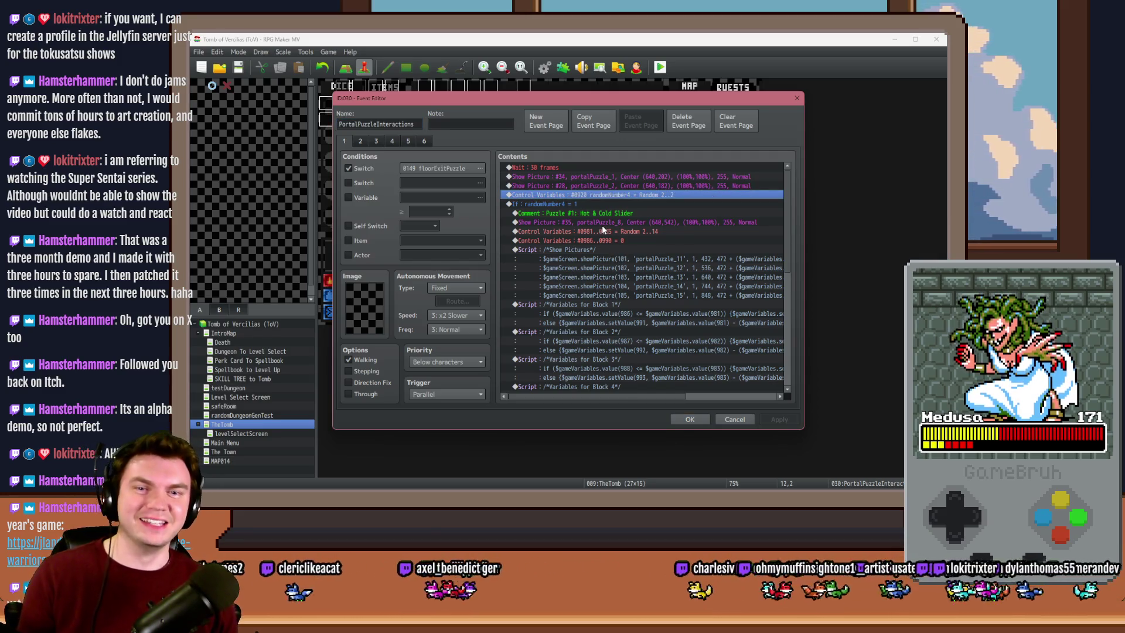
pyautogui.press('Return')
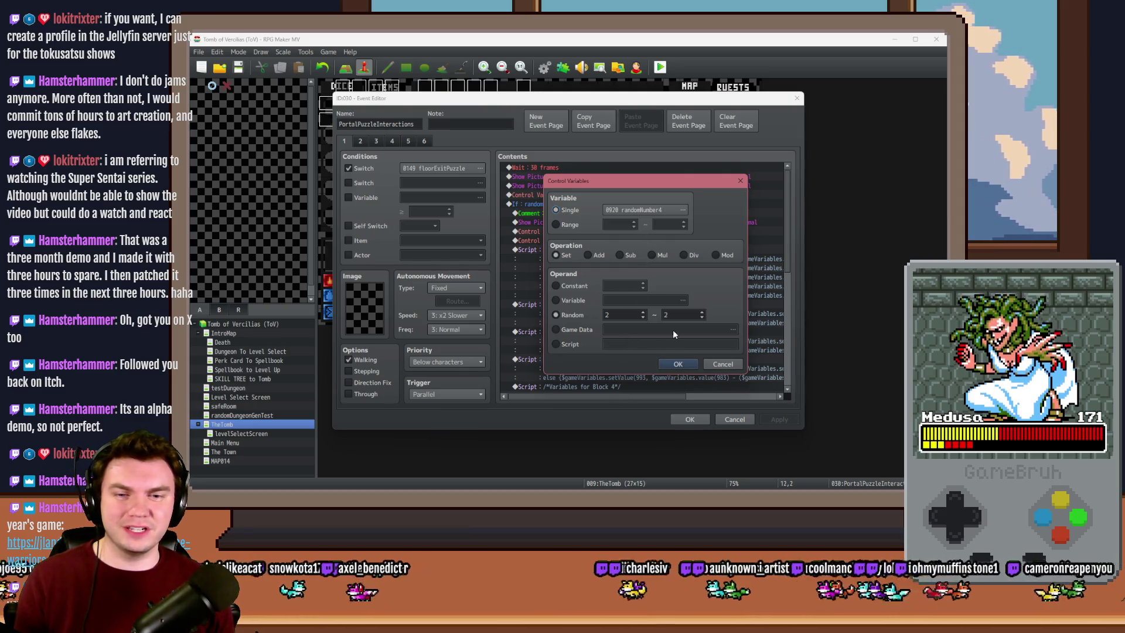
pyautogui.click(678, 364)
# Duplicate the 'If: randomNumber4 = 2' branch and change the copy's condition to randomNumber4 = 3
pyautogui.click(604, 235)
pyautogui.scroll(-5, 607, 263)
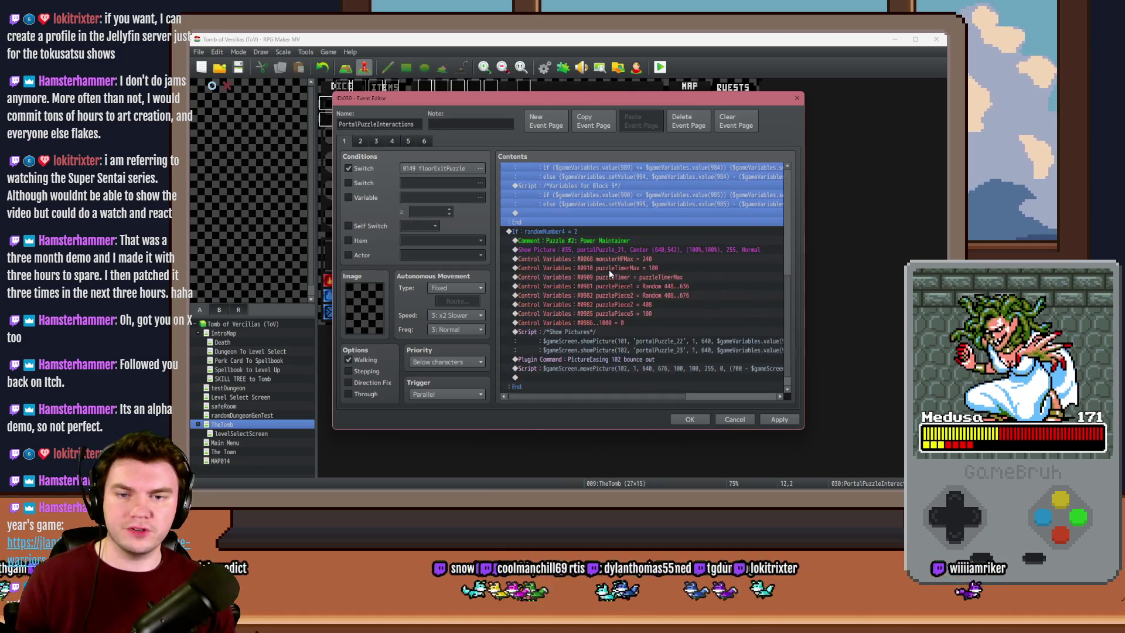
pyautogui.scroll(-1, 609, 270)
pyautogui.click(596, 215)
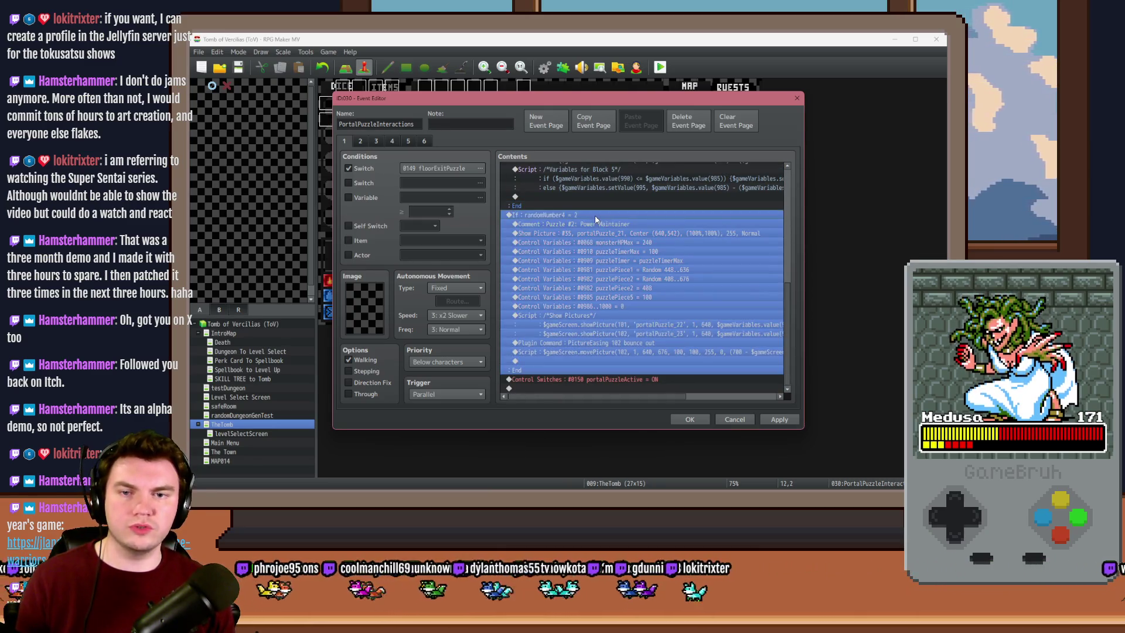
pyautogui.hotkey('ctrl', 'c')
pyautogui.hotkey('ctrl', 'v')
pyautogui.press('Return')
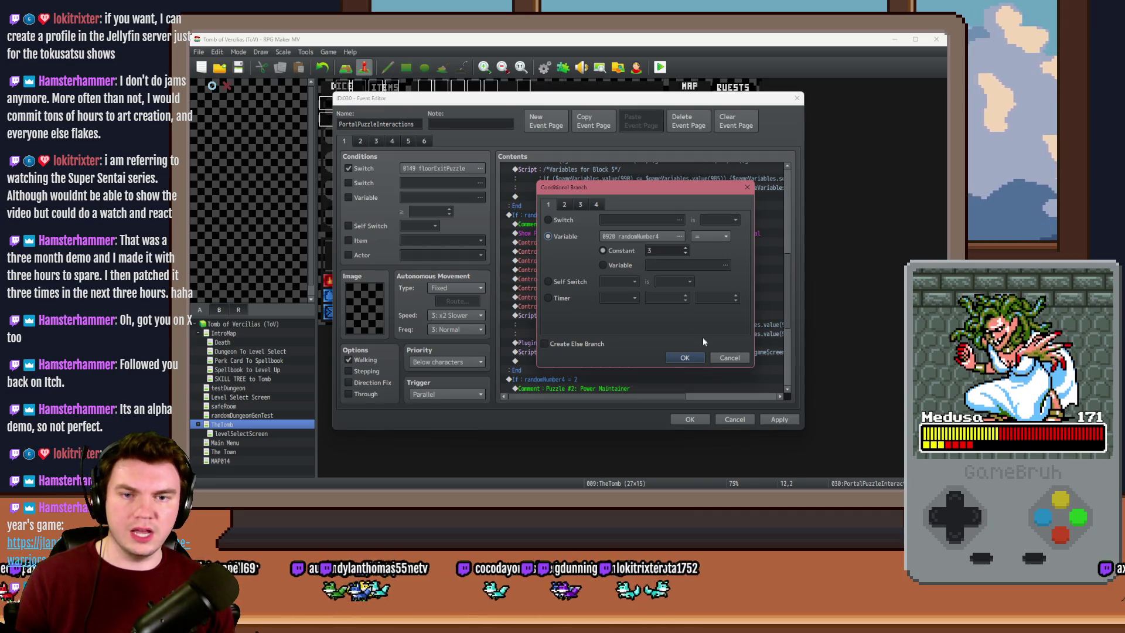
pyautogui.click(697, 356)
pyautogui.scroll(-2, 613, 322)
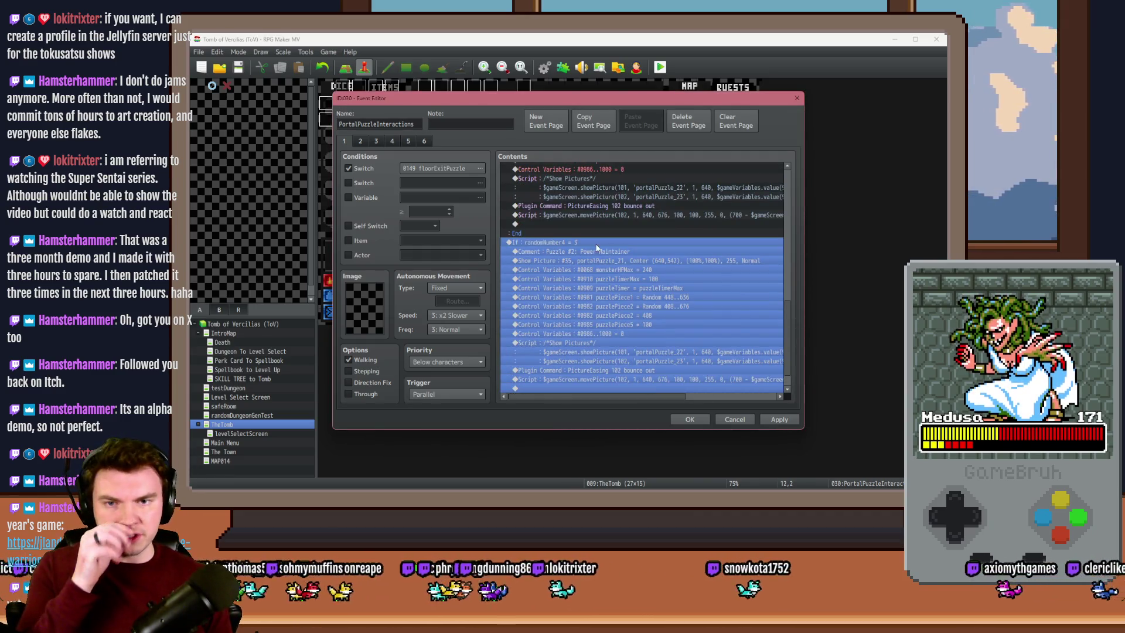
pyautogui.click(595, 250)
# Change the copied comment from 'Puzzle #2: Power Maintainer' to 'Puzzle #3: Spinning Glyphs'
pyautogui.doubleClick(595, 251)
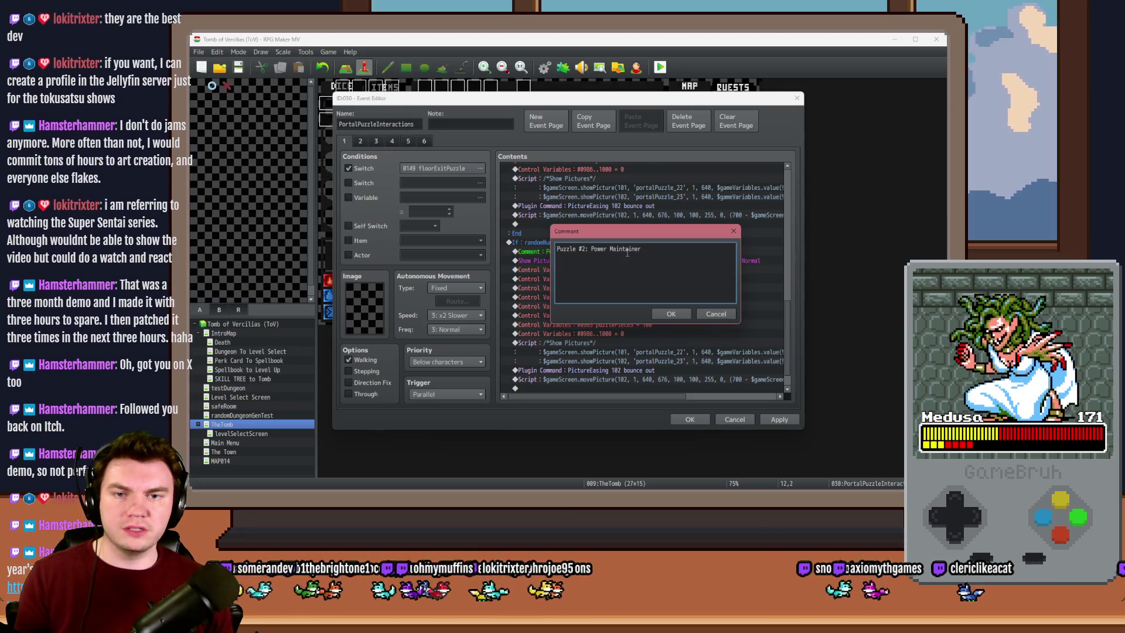
pyautogui.doubleClick(583, 249)
pyautogui.write('3')
pyautogui.moveTo(590, 250); pyautogui.dragTo(725, 247)
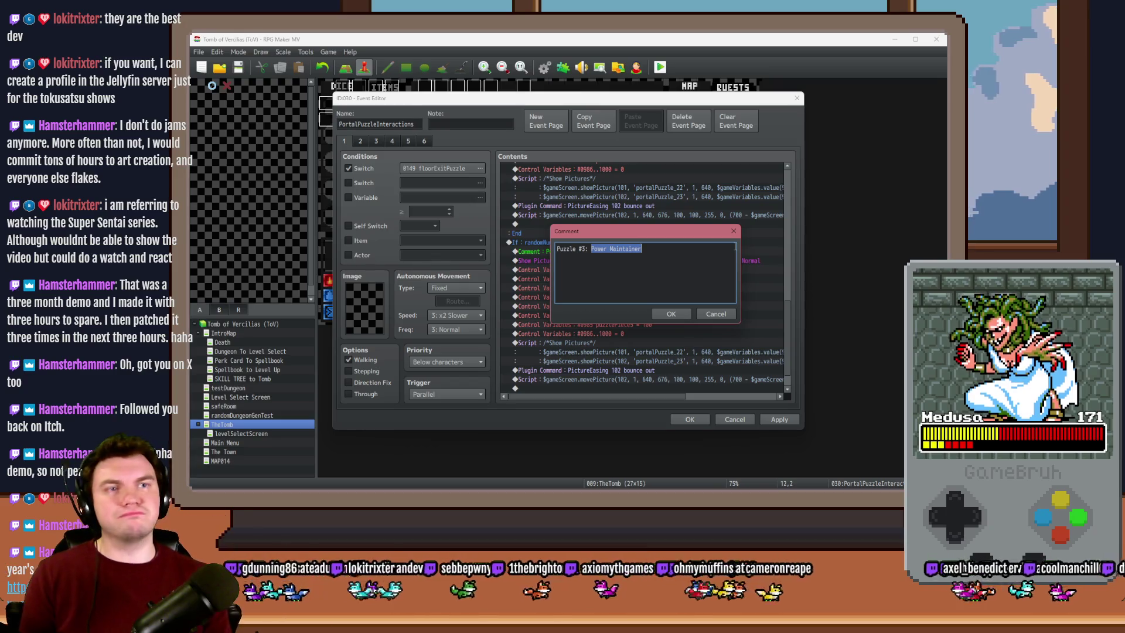
pyautogui.write('Spinning')
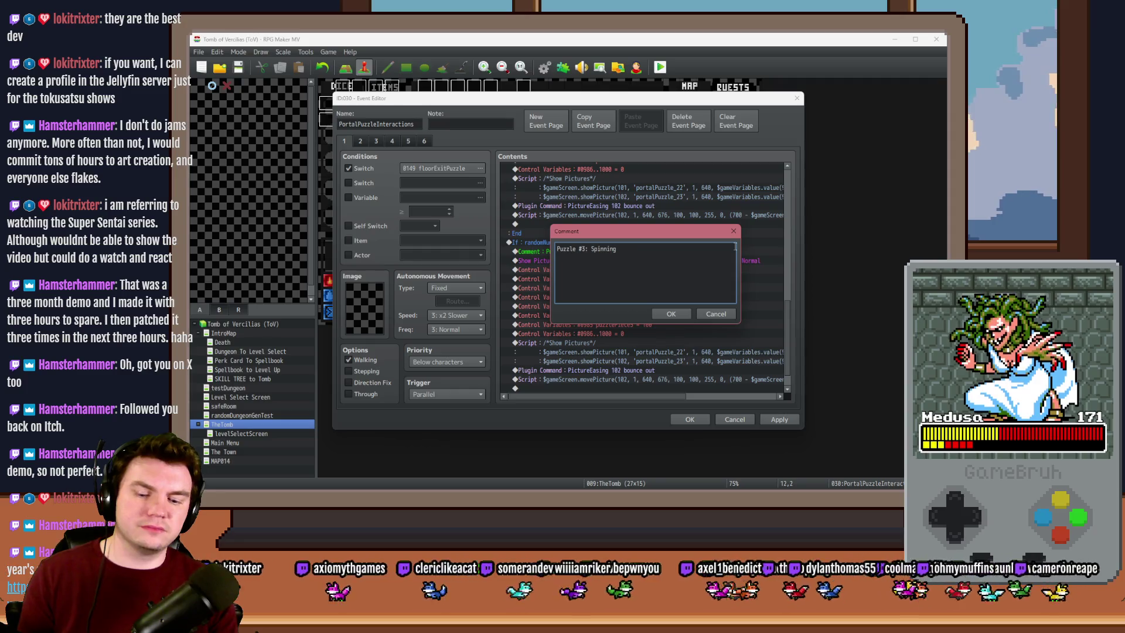
pyautogui.write(' Glyphs')
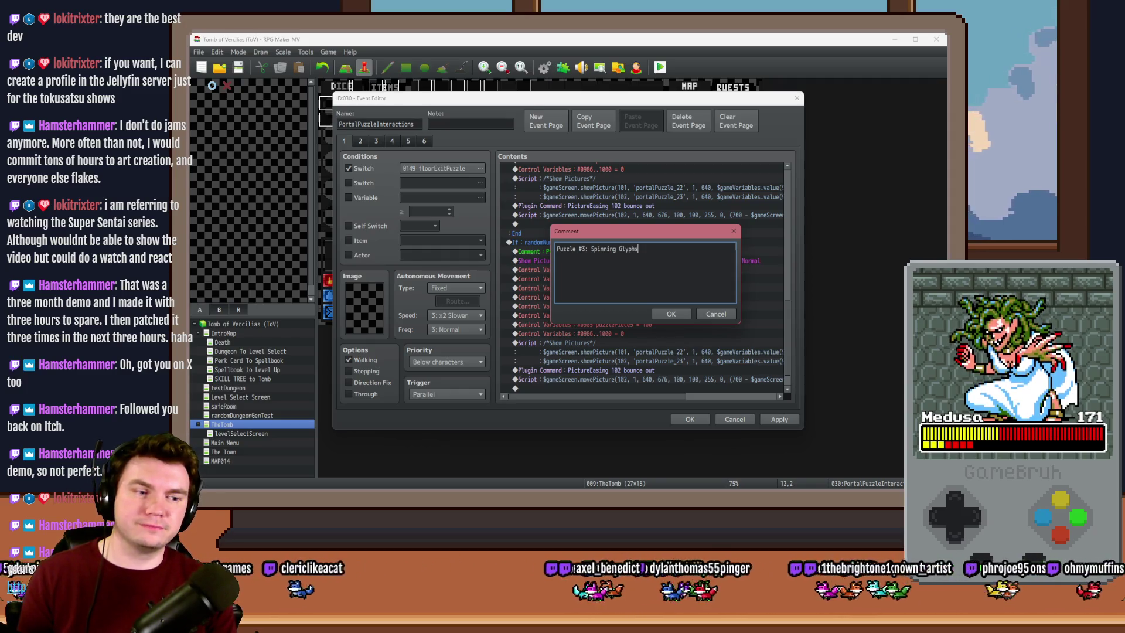
pyautogui.hotkey('ctrl', 'Return')
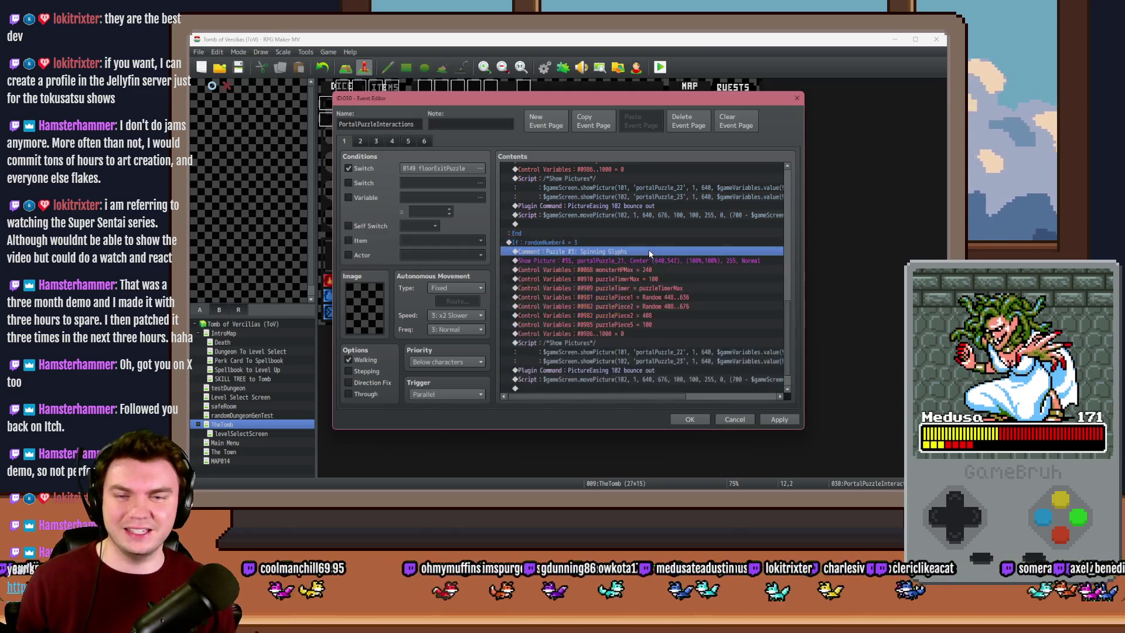
# Swap the branch's Show Picture image from portalPuzzle_21 to portalPuzzle_31
pyautogui.doubleClick(645, 261)
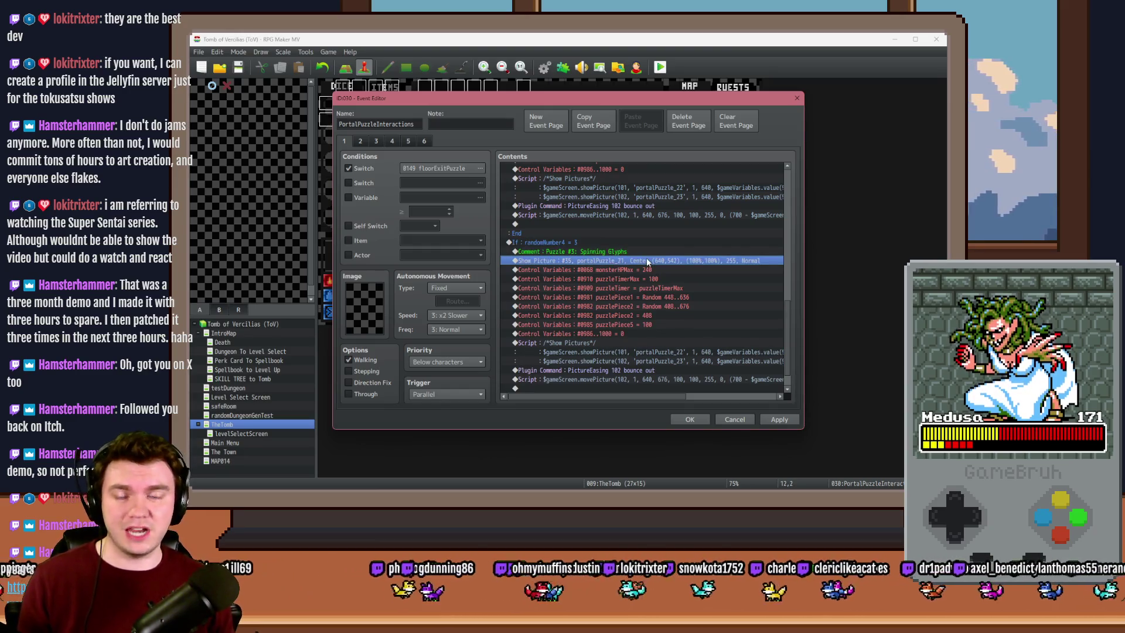
pyautogui.click(648, 220)
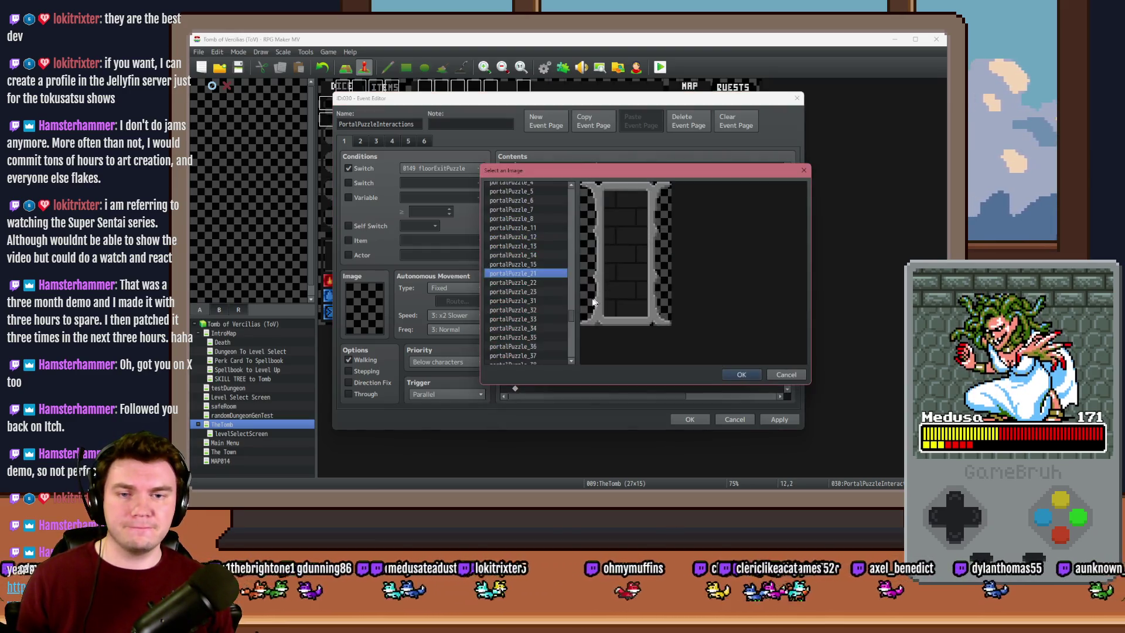
pyautogui.press('Down')
pyautogui.press('Down')
pyautogui.press('Down')
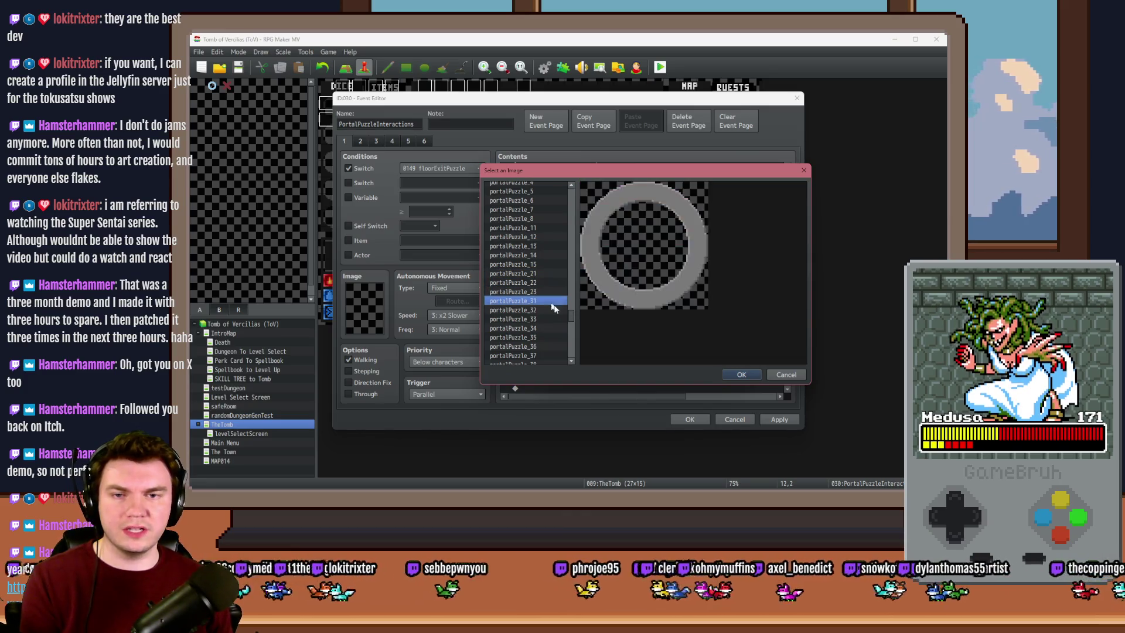
pyautogui.click(750, 373)
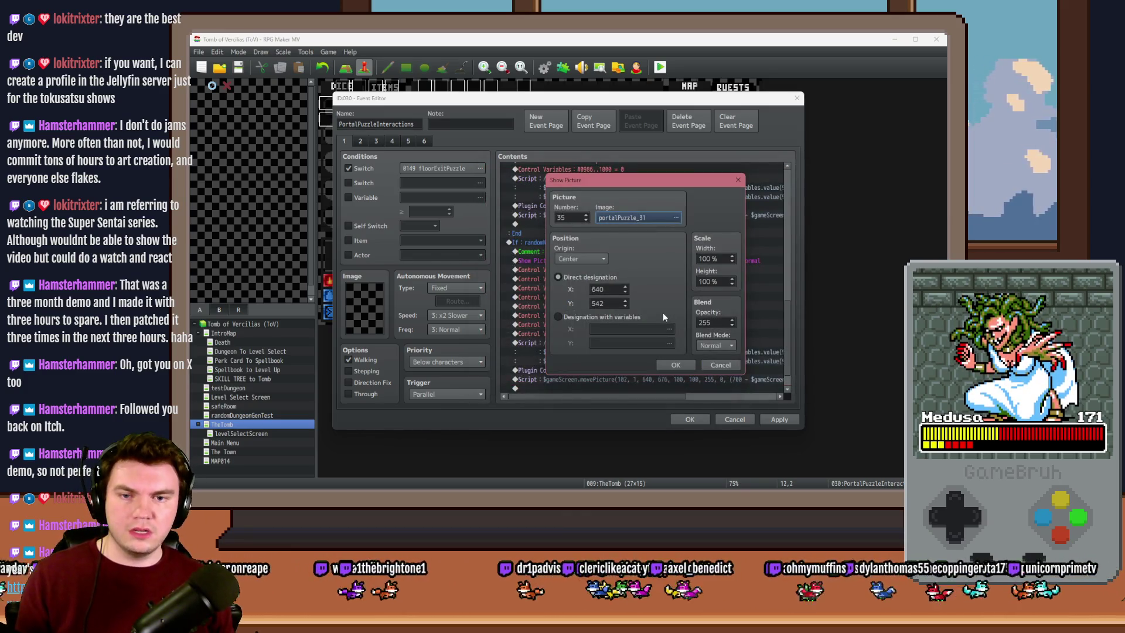
# Check the Circle ring's centre in Photoshop, then set the picture position to 640, 540
pyautogui.hotkey('alt', 'Tab')
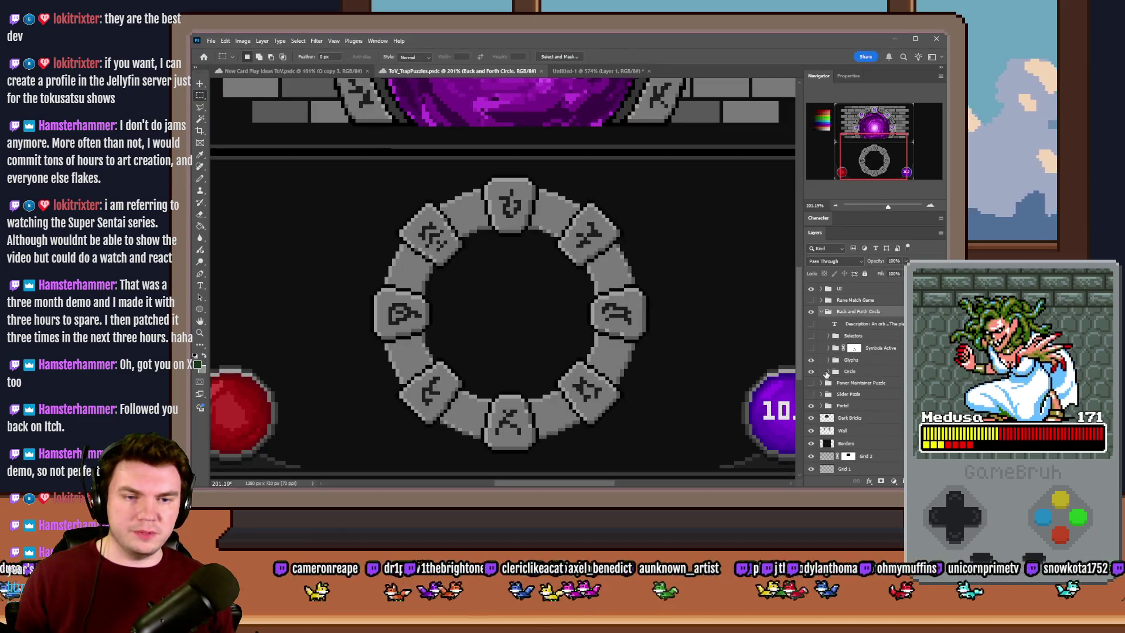
pyautogui.click(837, 372)
pyautogui.rightClick(645, 354)
pyautogui.click(673, 440)
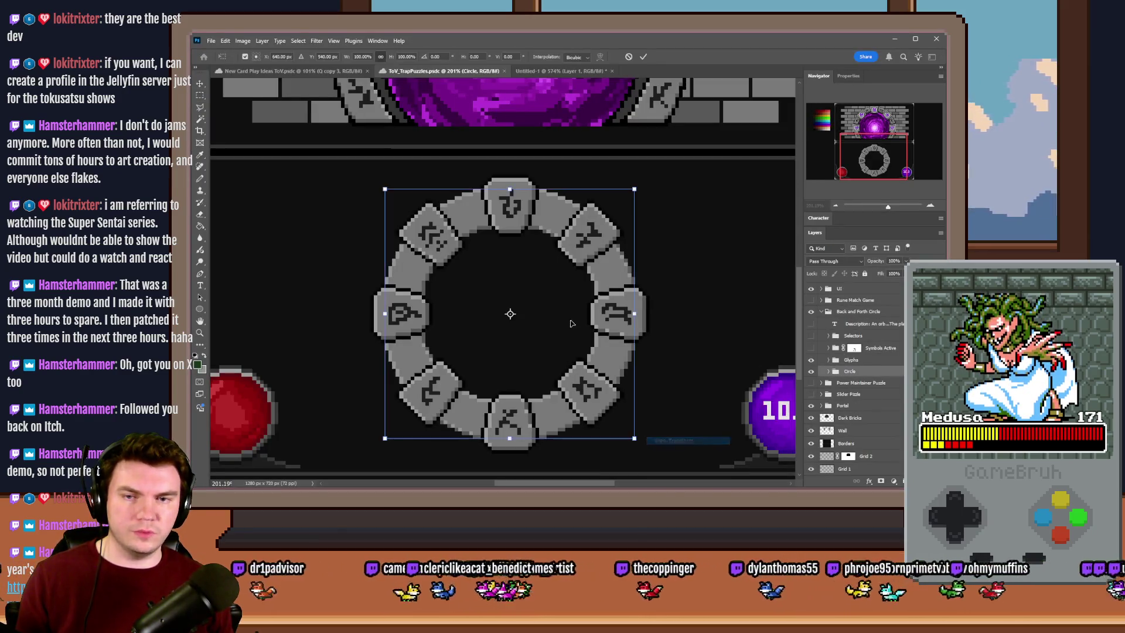
pyautogui.moveTo(621, 422)
pyautogui.mouseDown()
pyautogui.moveTo(362, 200)
pyautogui.moveTo(191, 108)
pyautogui.moveTo(454, 274)
pyautogui.mouseUp()
pyautogui.hotkey('alt', 'Tab')
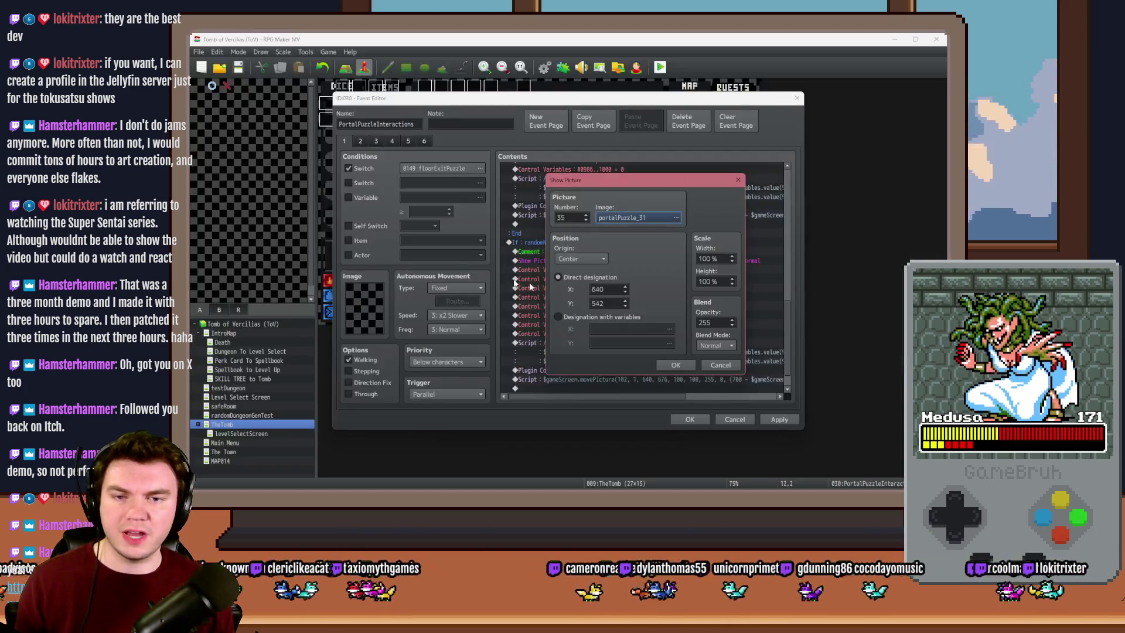
pyautogui.write('540')
pyautogui.press('Return')
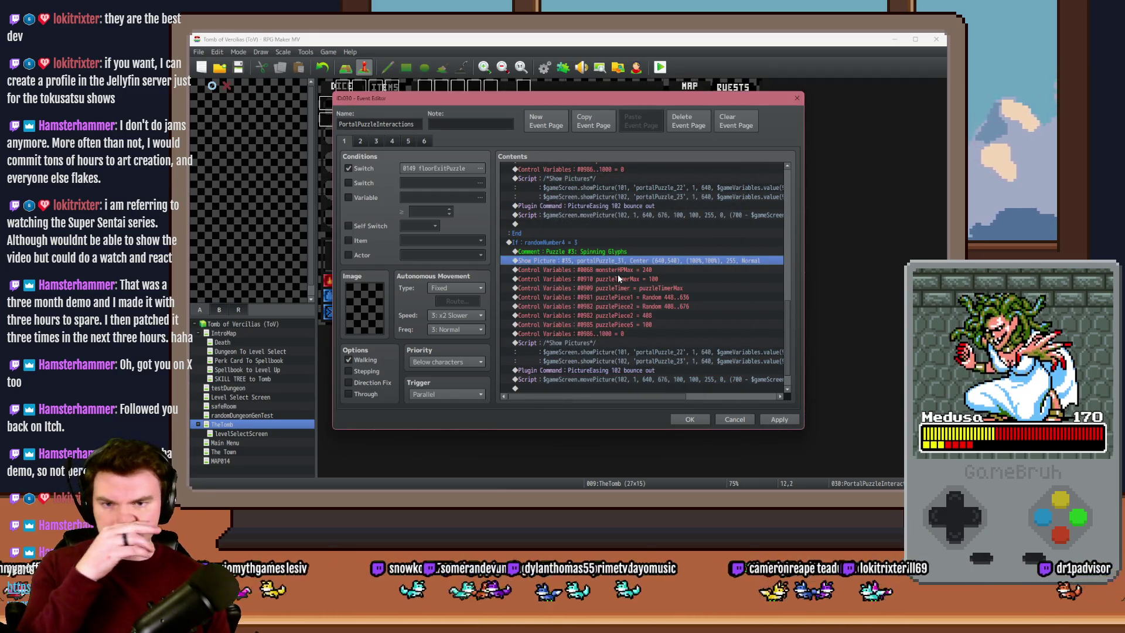
pyautogui.click(620, 270)
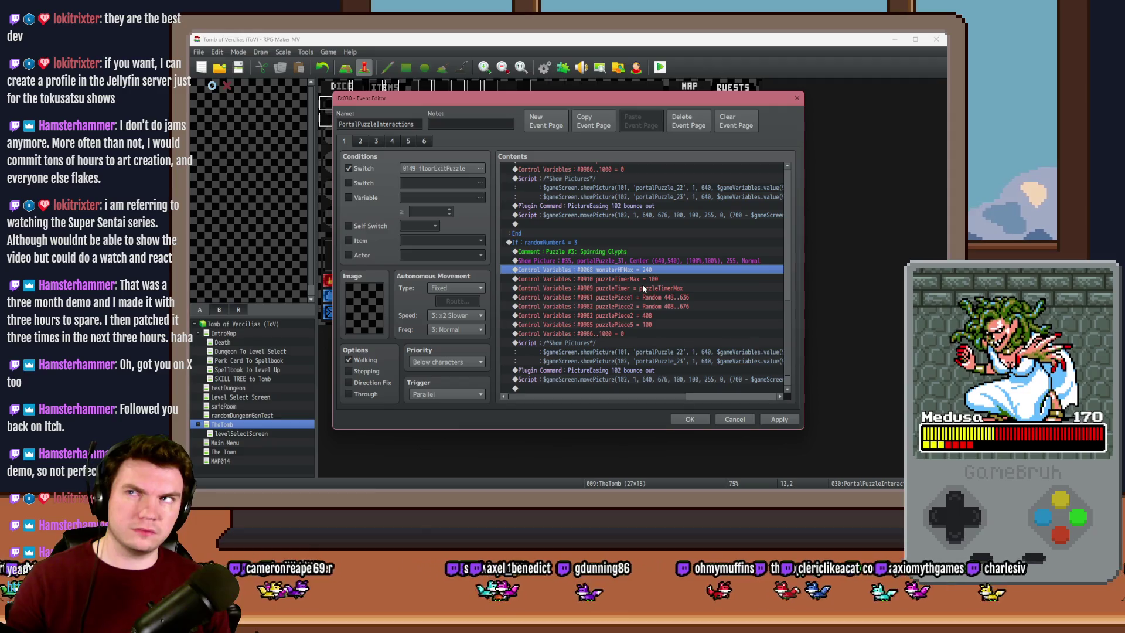
pyautogui.click(649, 280)
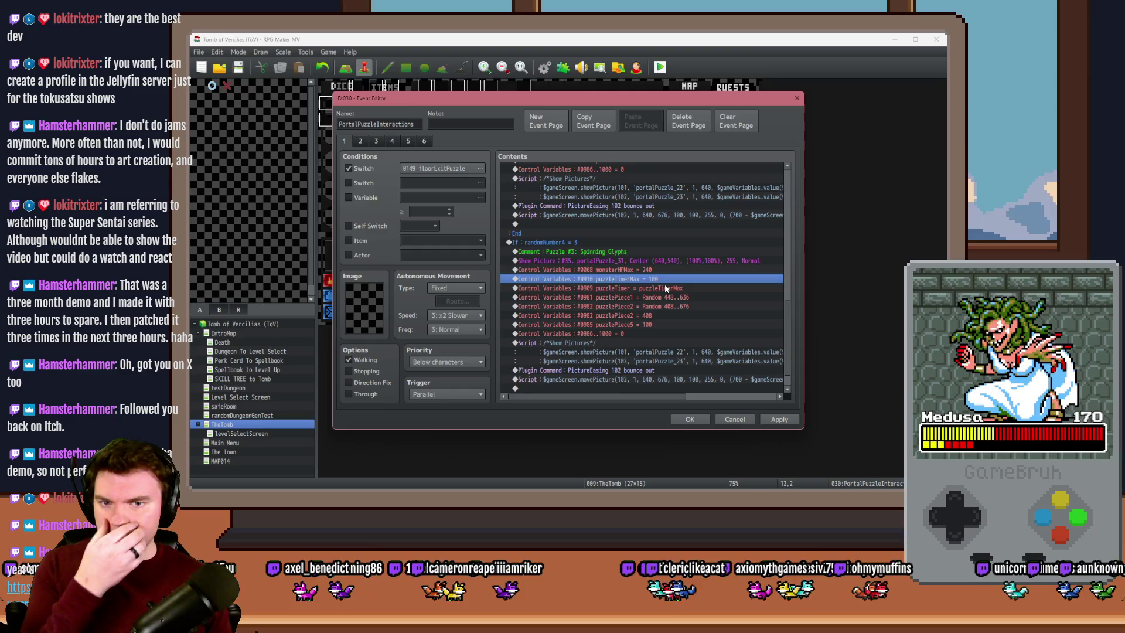
pyautogui.click(664, 288)
pyautogui.click(665, 298)
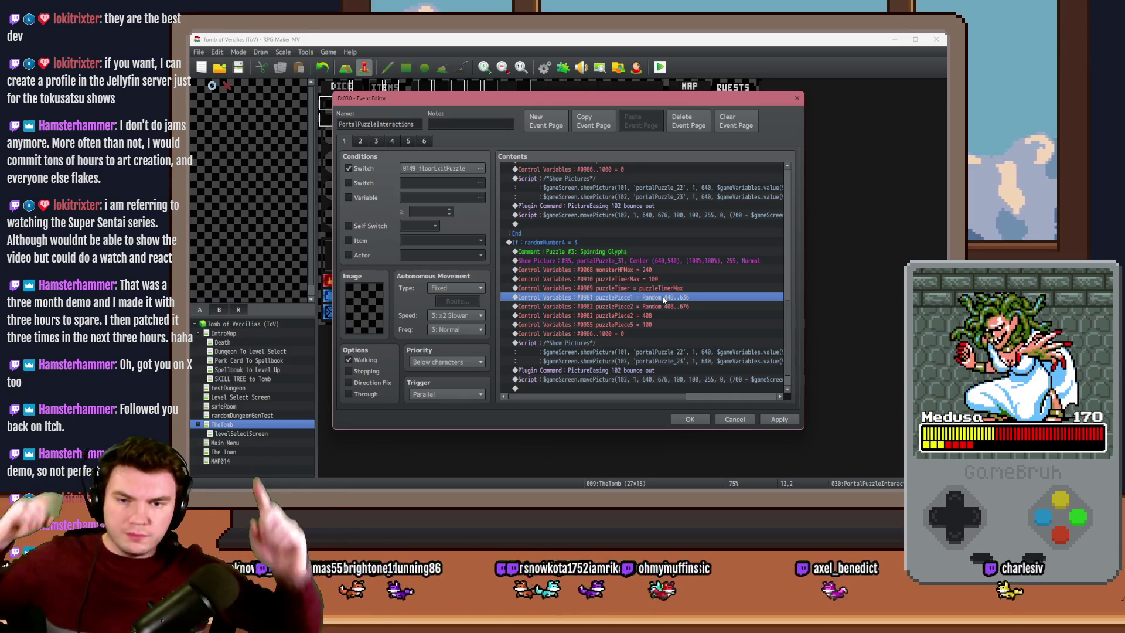
pyautogui.click(667, 306)
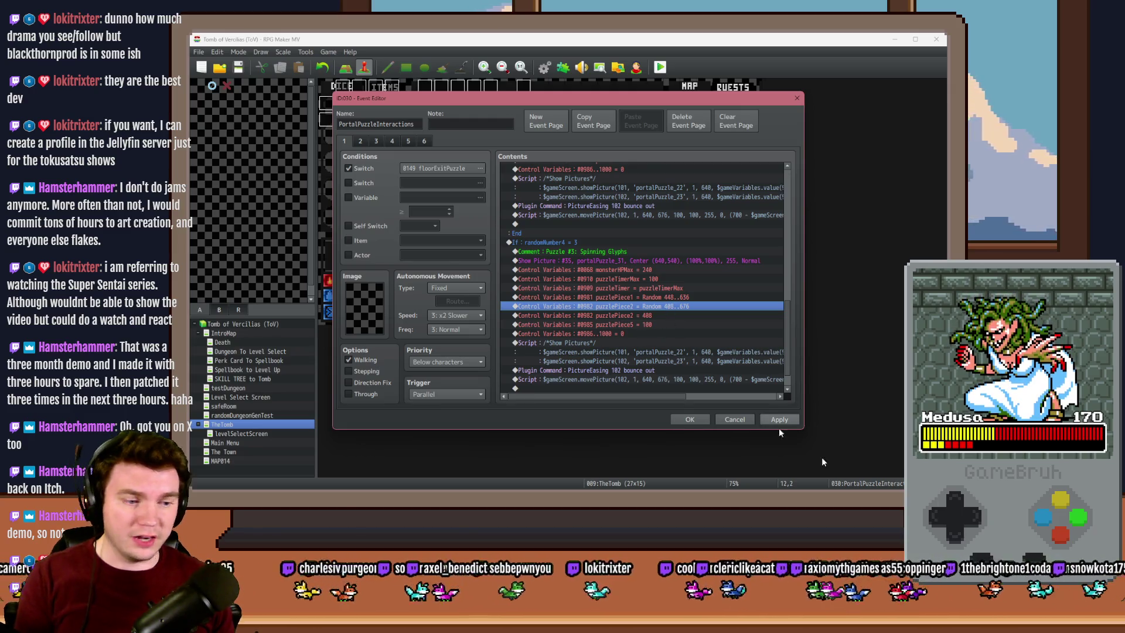
# Back in RPG Maker, select the puzzleTimer, puzzlePiece1 and puzzlePiece2 command lines
pyautogui.hotkey('alt', 'Tab')
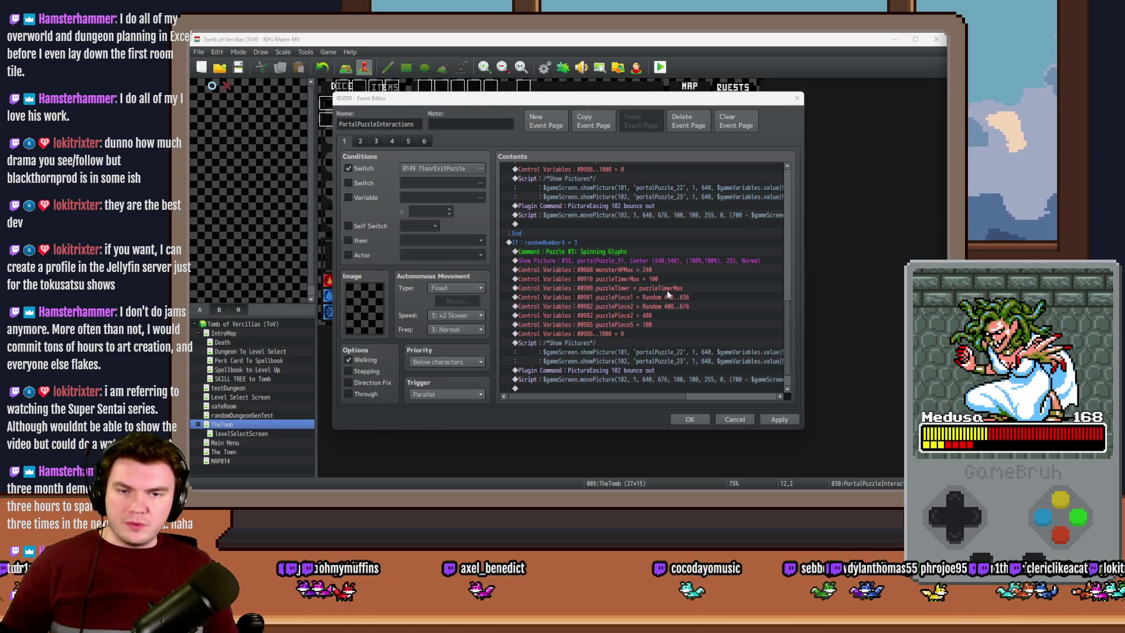
pyautogui.click(667, 290)
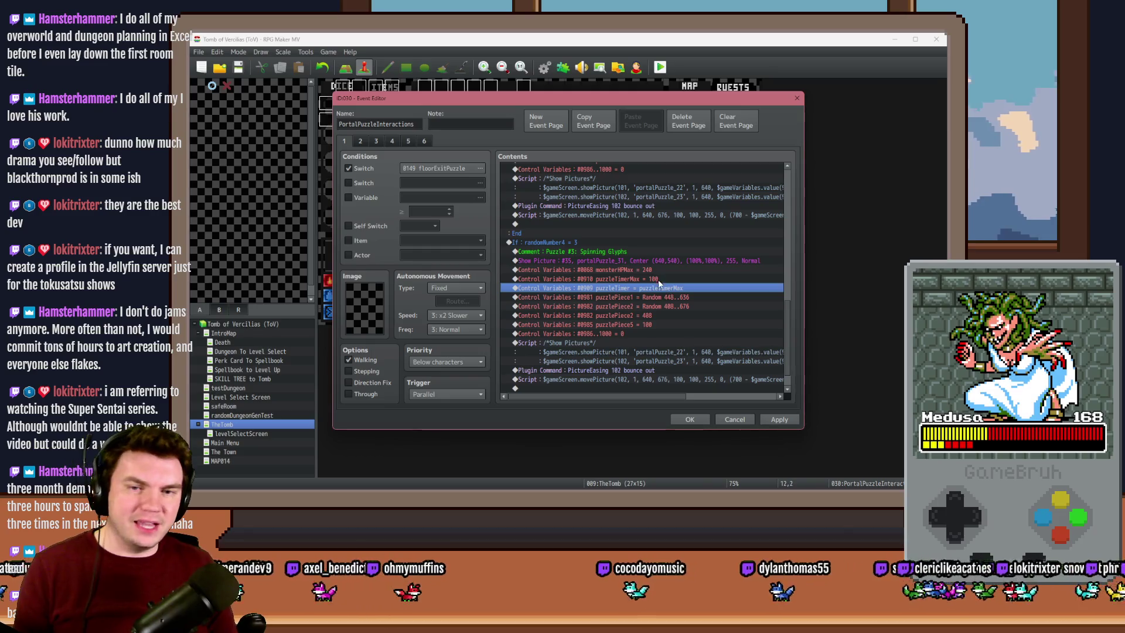
pyautogui.click(662, 296)
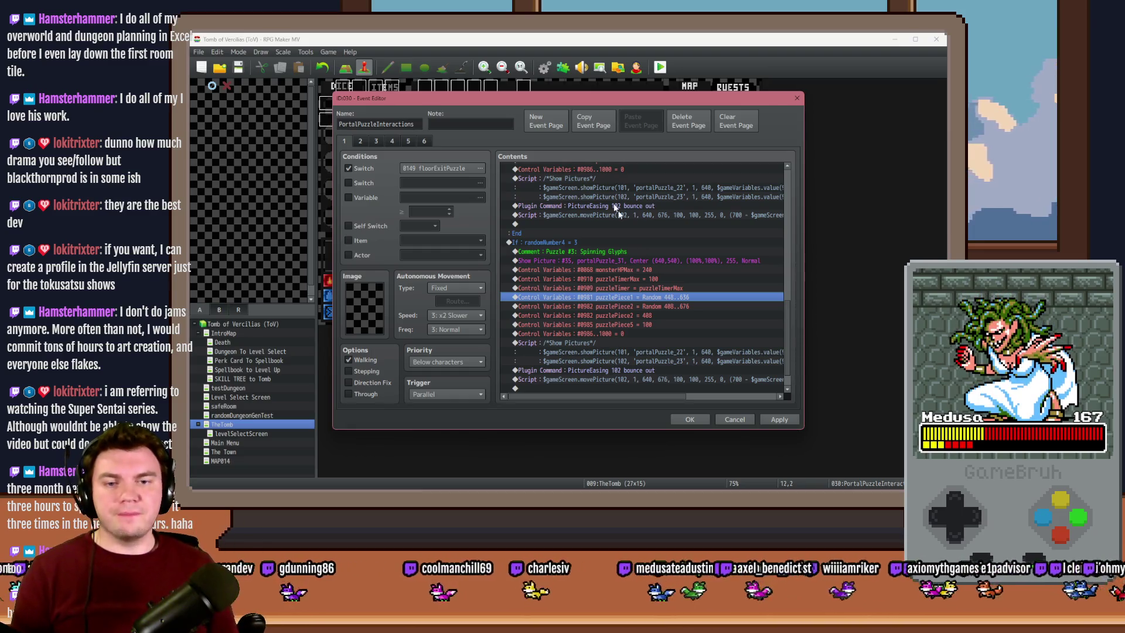
pyautogui.click(645, 307)
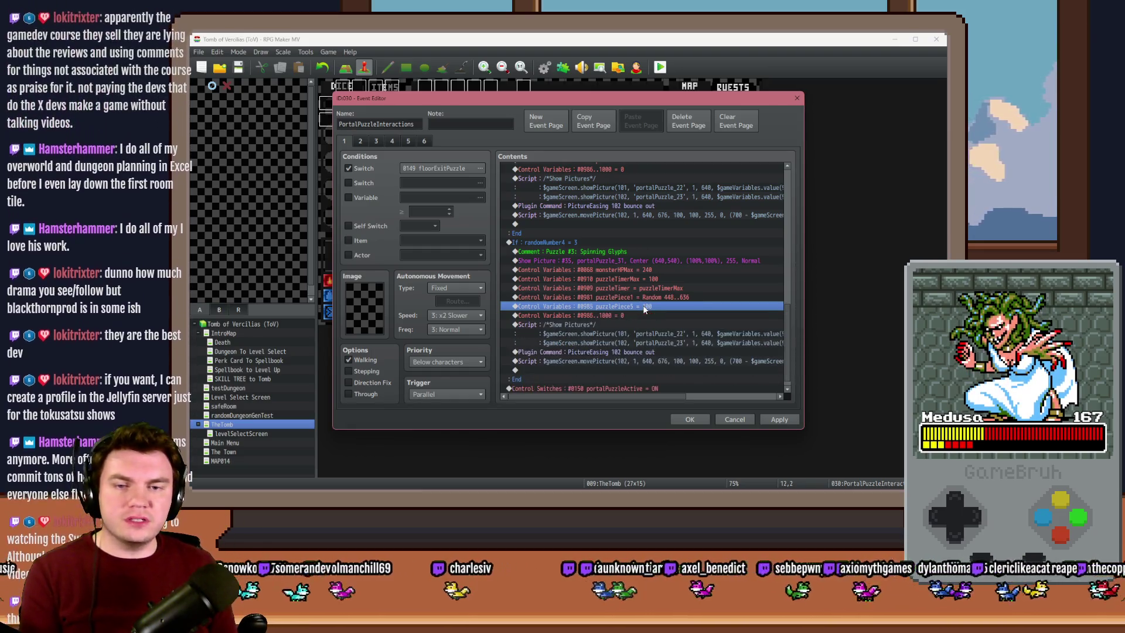
# Delete the leftover puzzle-piece commands and review the variables 0981–1000 without changing anything
pyautogui.press('Delete')
pyautogui.press('Delete')
pyautogui.press('Delete')
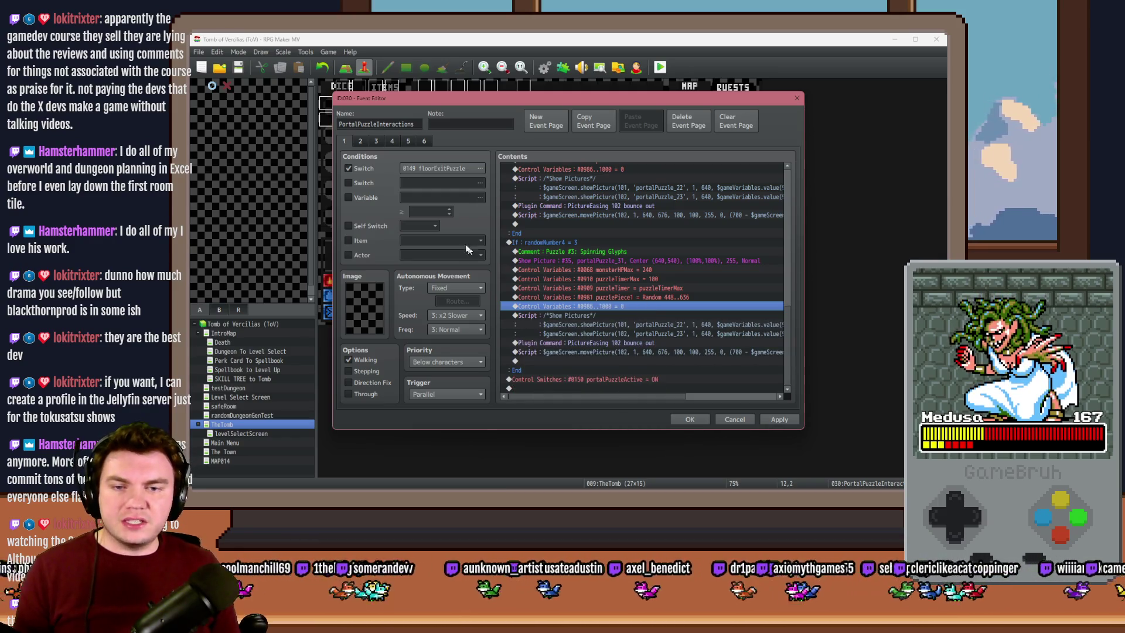
pyautogui.click(438, 199)
pyautogui.click(438, 204)
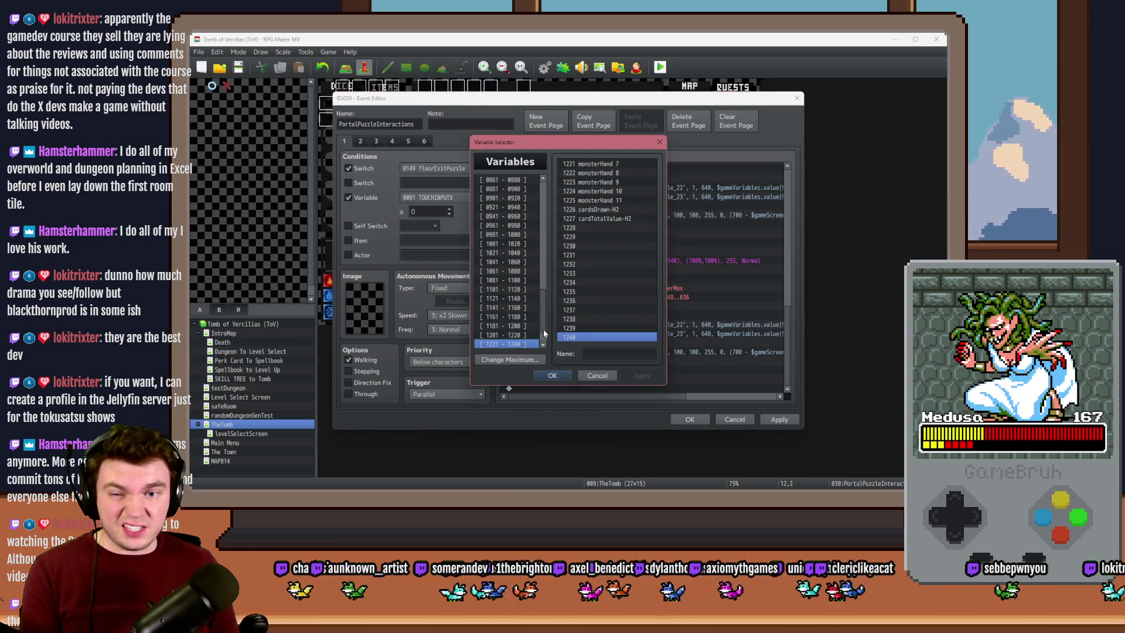
pyautogui.click(497, 235)
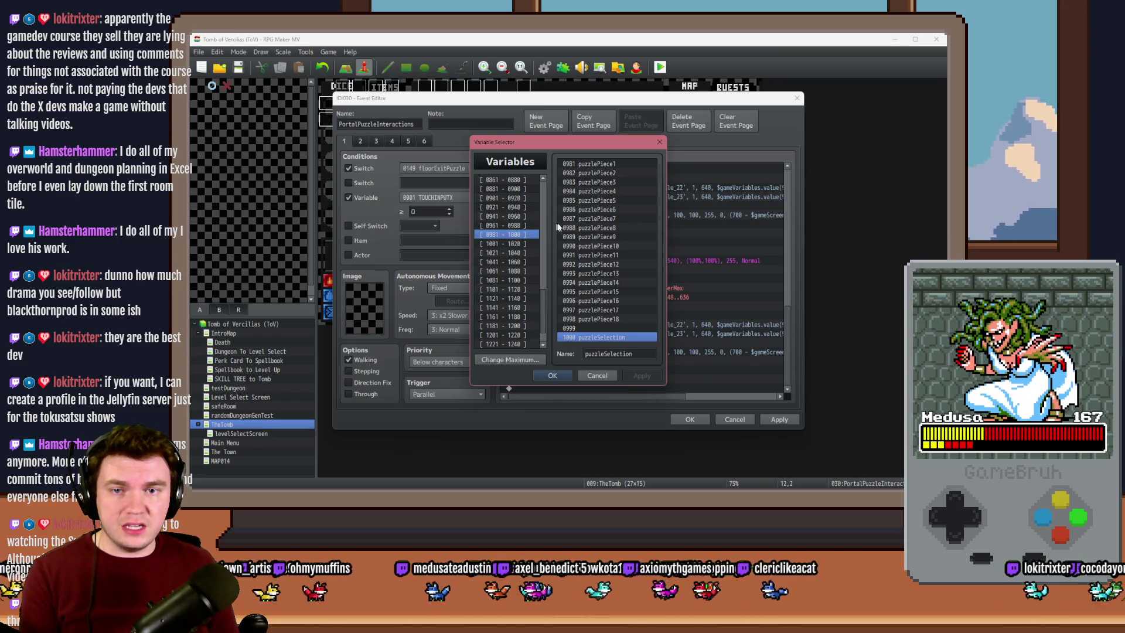
pyautogui.click(606, 211)
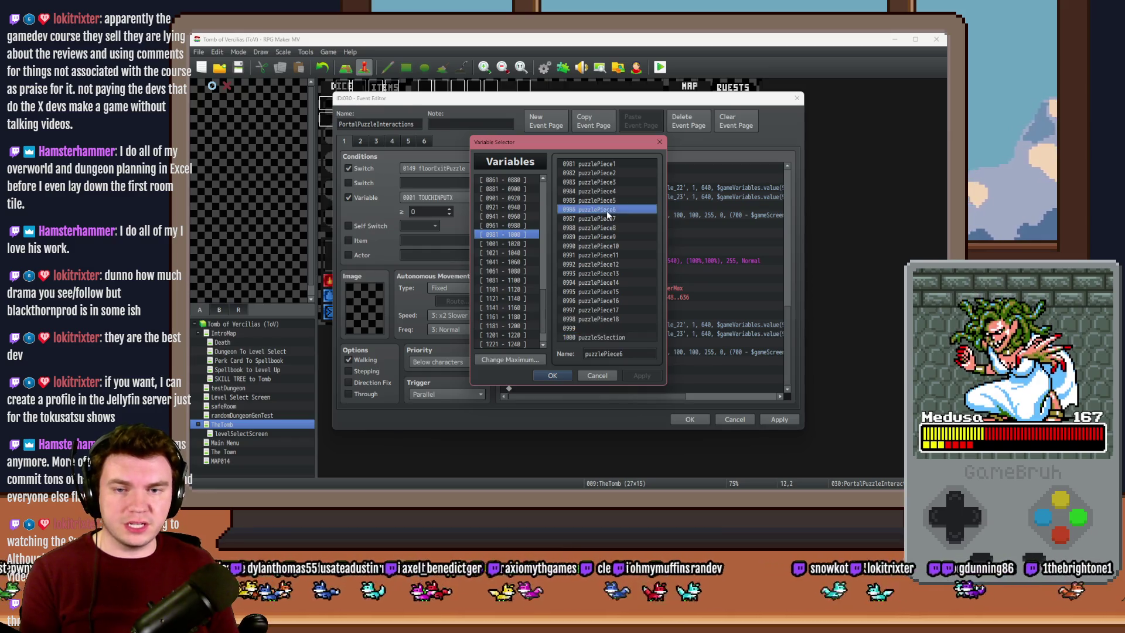
pyautogui.click(610, 338)
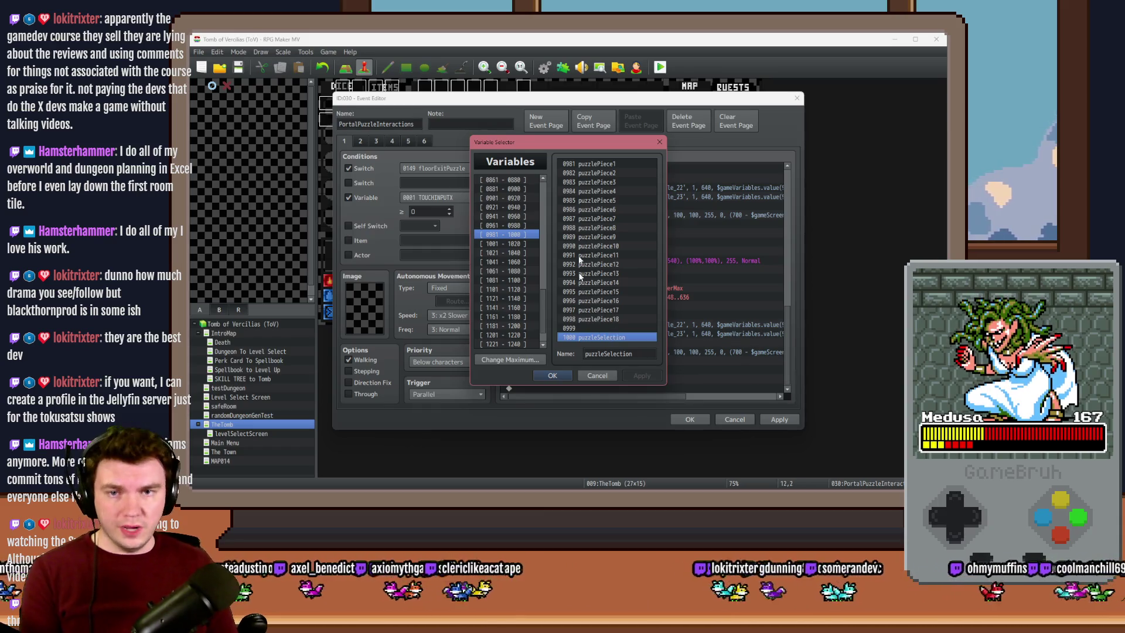
pyautogui.click(581, 166)
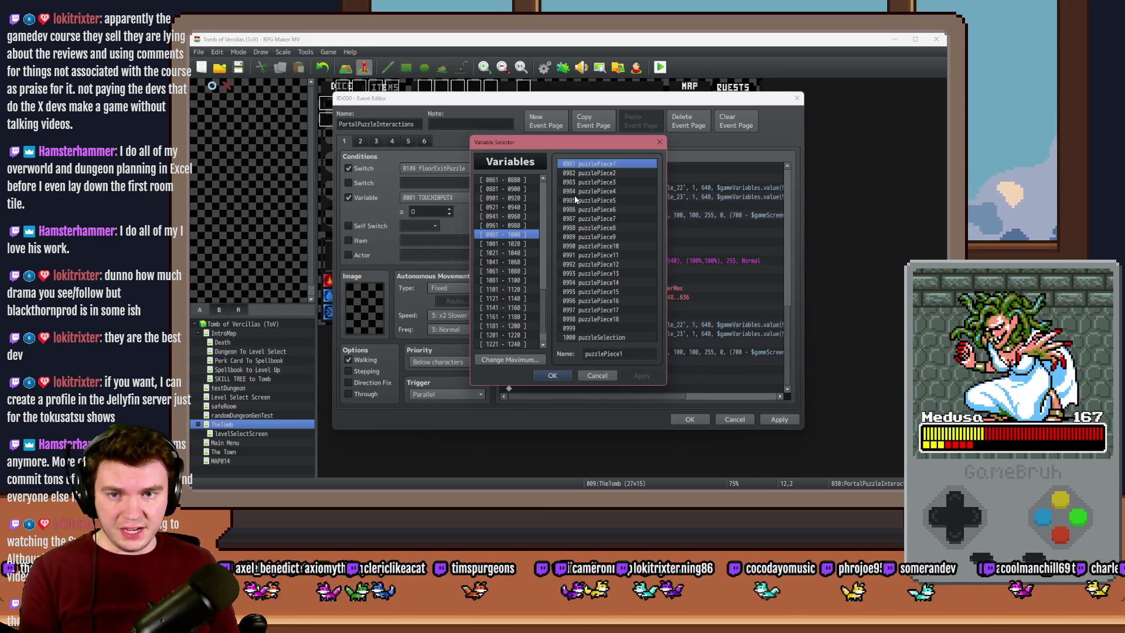
pyautogui.click(596, 376)
pyautogui.click(379, 199)
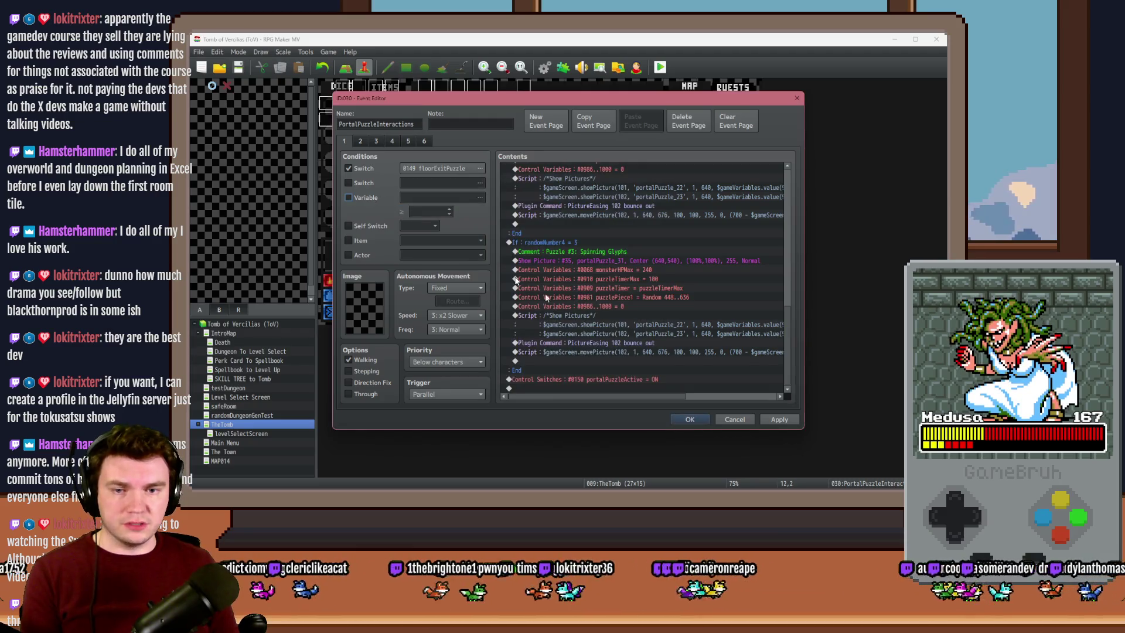
# Change the variable reset command's range to 0981–1000, set to 0
pyautogui.doubleClick(562, 306)
pyautogui.doubleClick(618, 225)
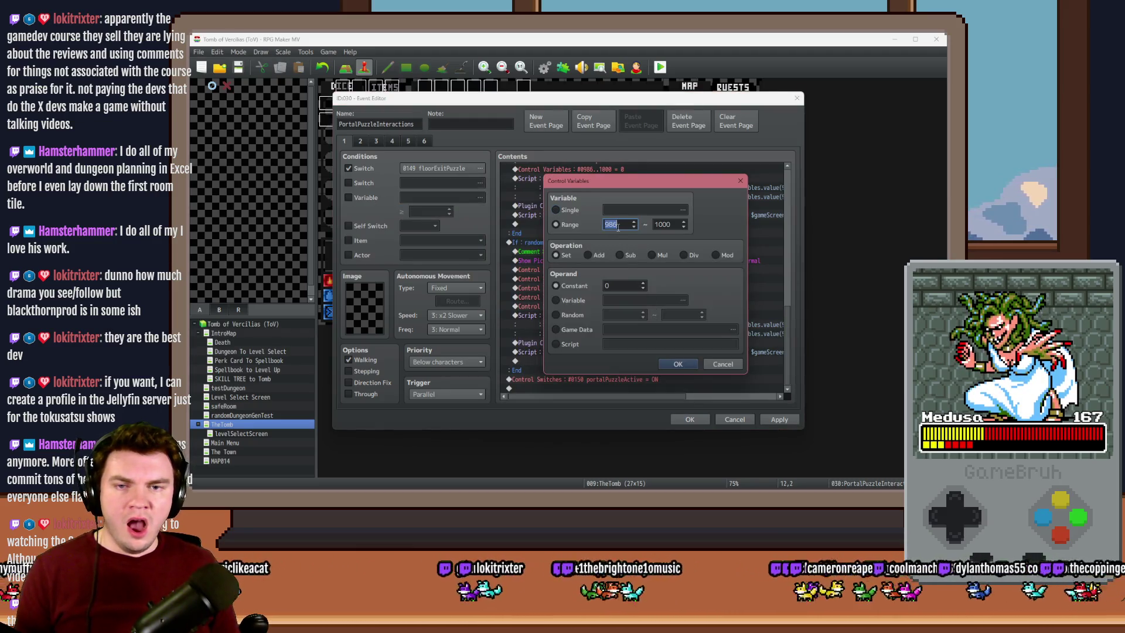
pyautogui.write('981')
pyautogui.press('Return')
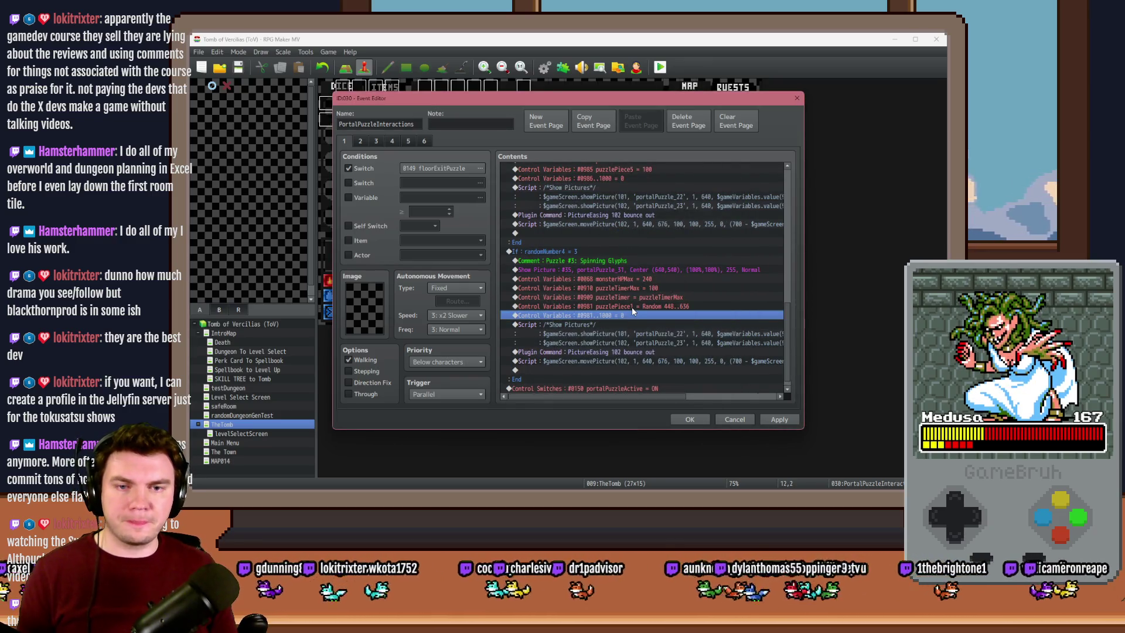
# Move the puzzlePiece1 Random 440..636 command below the reset line
pyautogui.click(631, 306)
pyautogui.hotkey('ctrl', 'x')
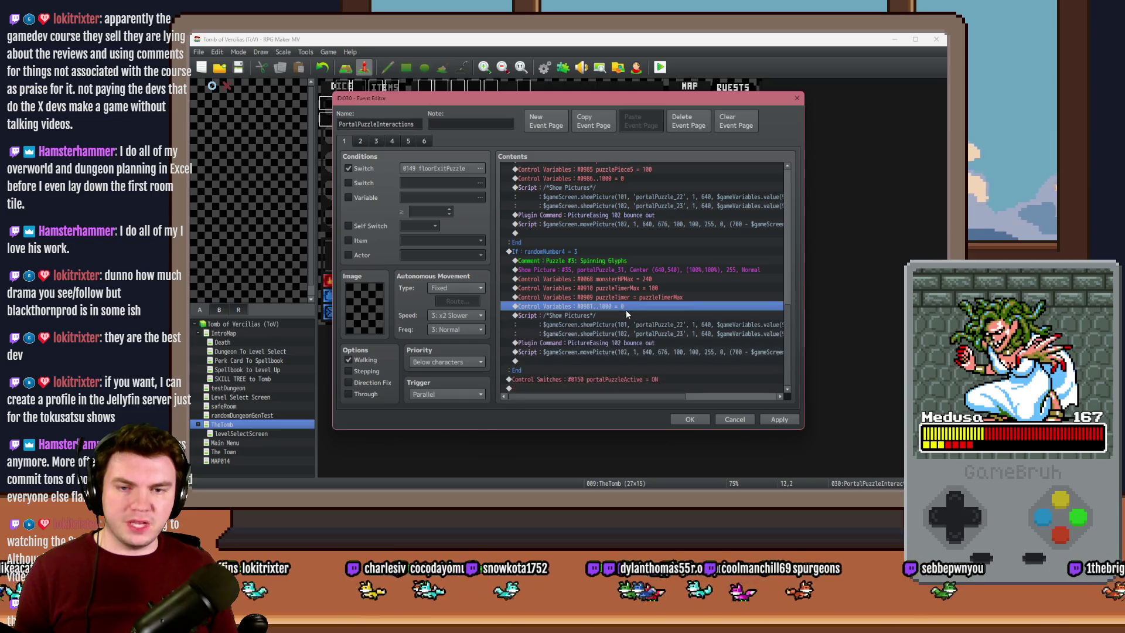
pyautogui.click(623, 316)
pyautogui.hotkey('ctrl', 'v')
pyautogui.click(624, 316)
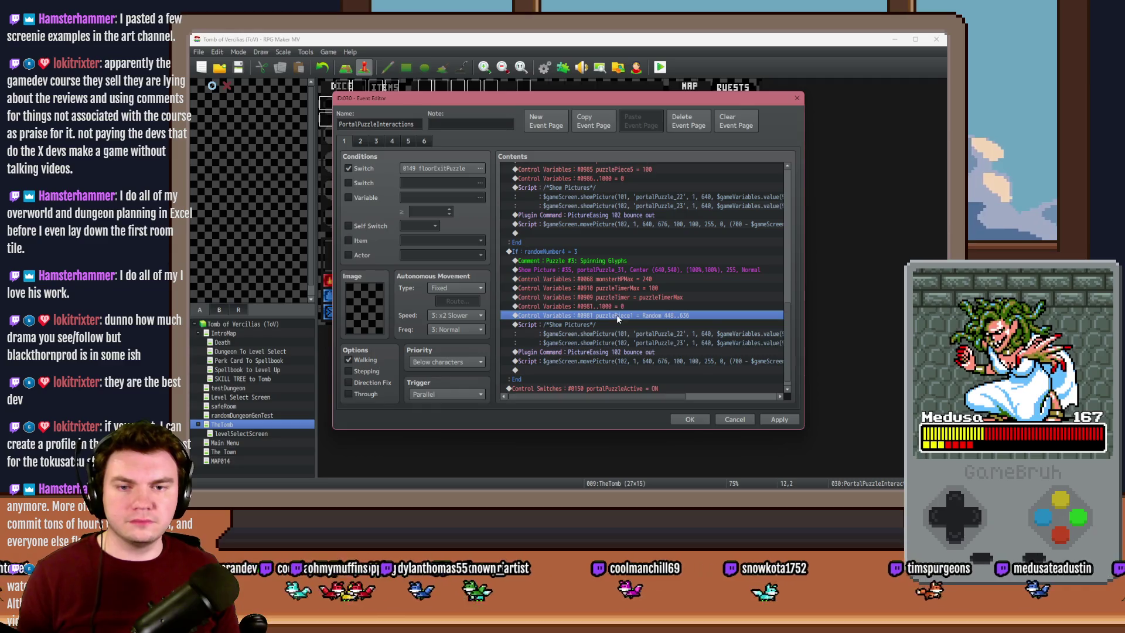
pyautogui.press('Up')
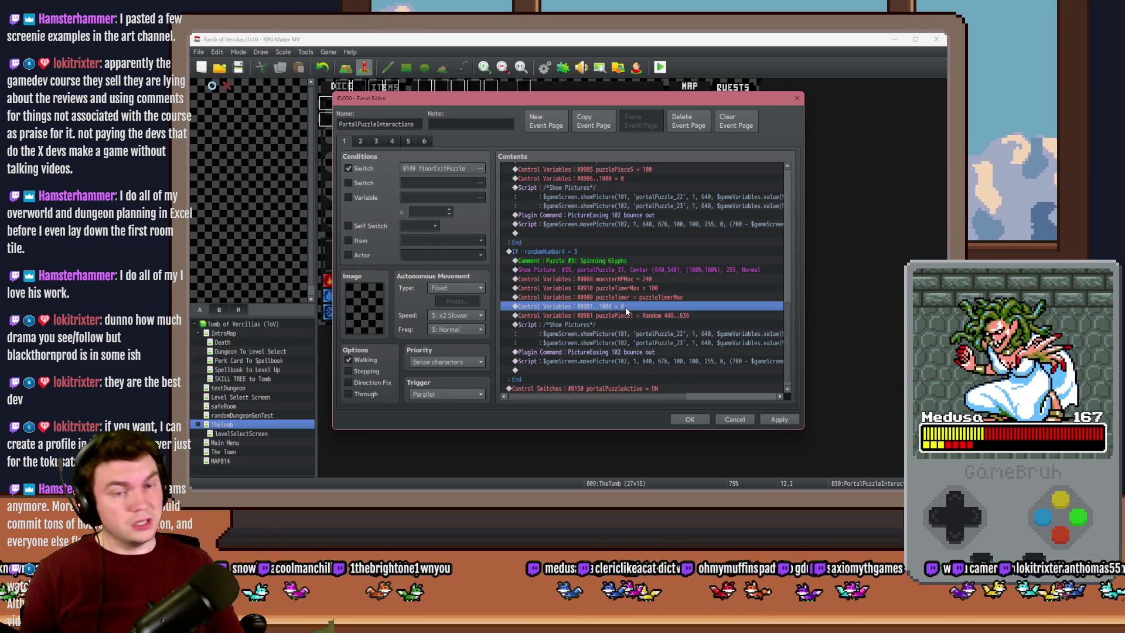
pyautogui.click(631, 296)
pyautogui.click(632, 291)
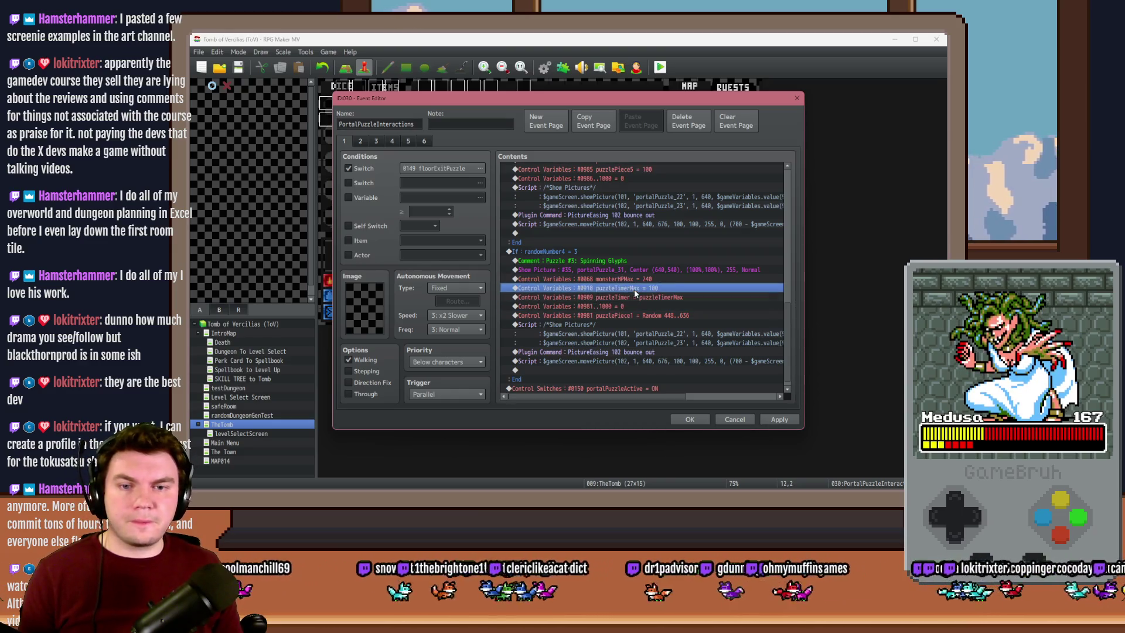
pyautogui.click(631, 299)
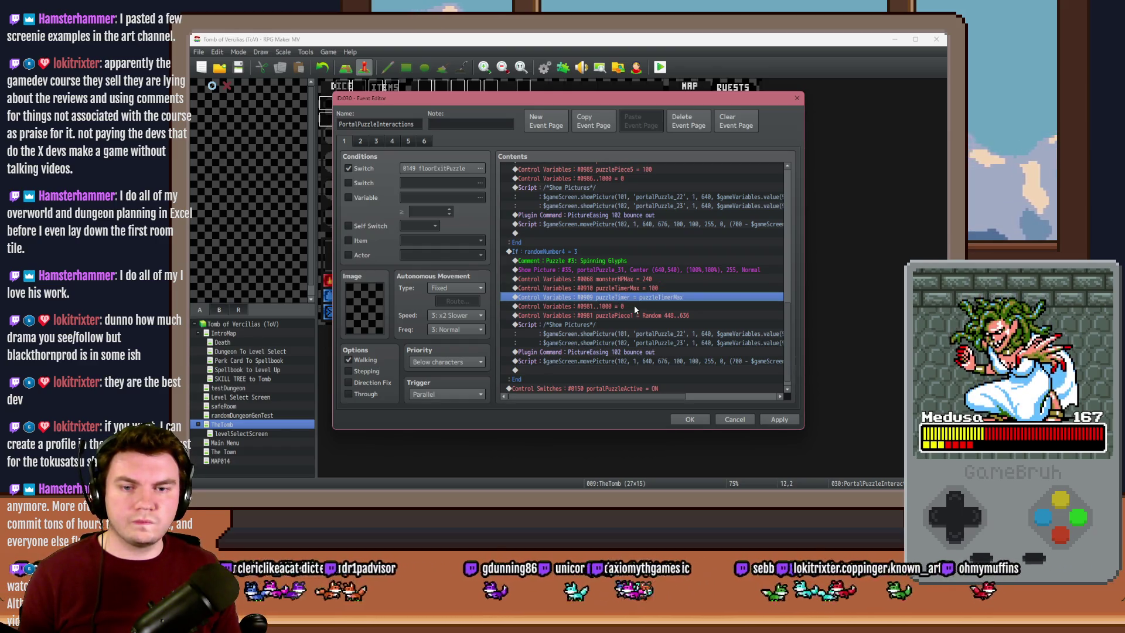
# Retarget the puzzlePiece1 random command to variable 1000 puzzleSelection
pyautogui.click(633, 305)
pyautogui.click(636, 315)
pyautogui.press('Insert')
pyautogui.press('Escape')
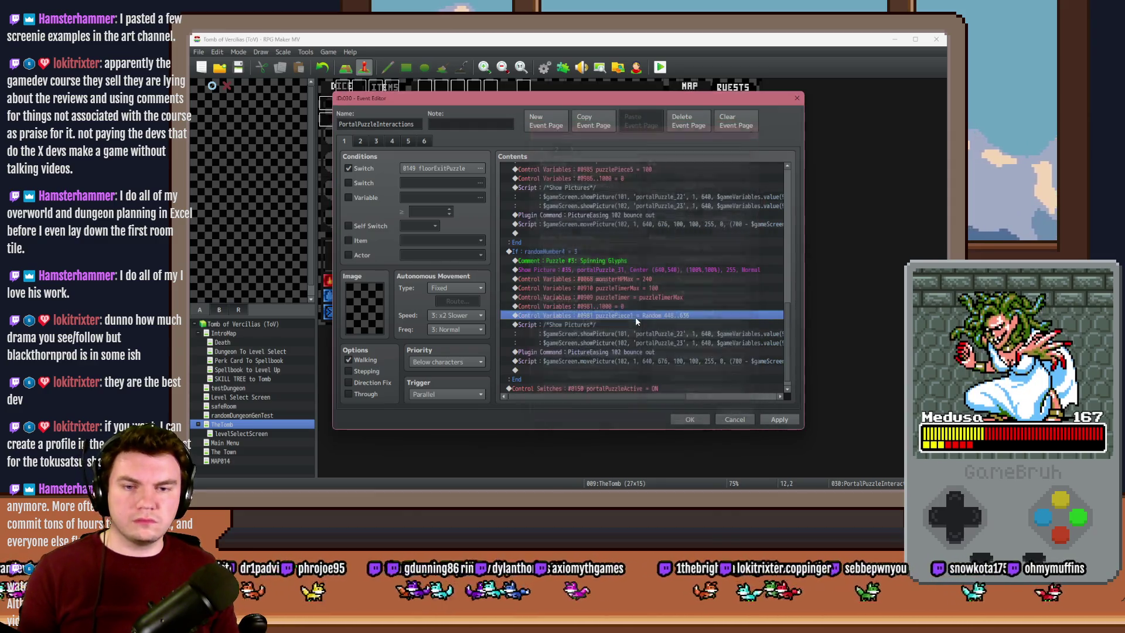
pyautogui.doubleClick(637, 316)
pyautogui.click(621, 209)
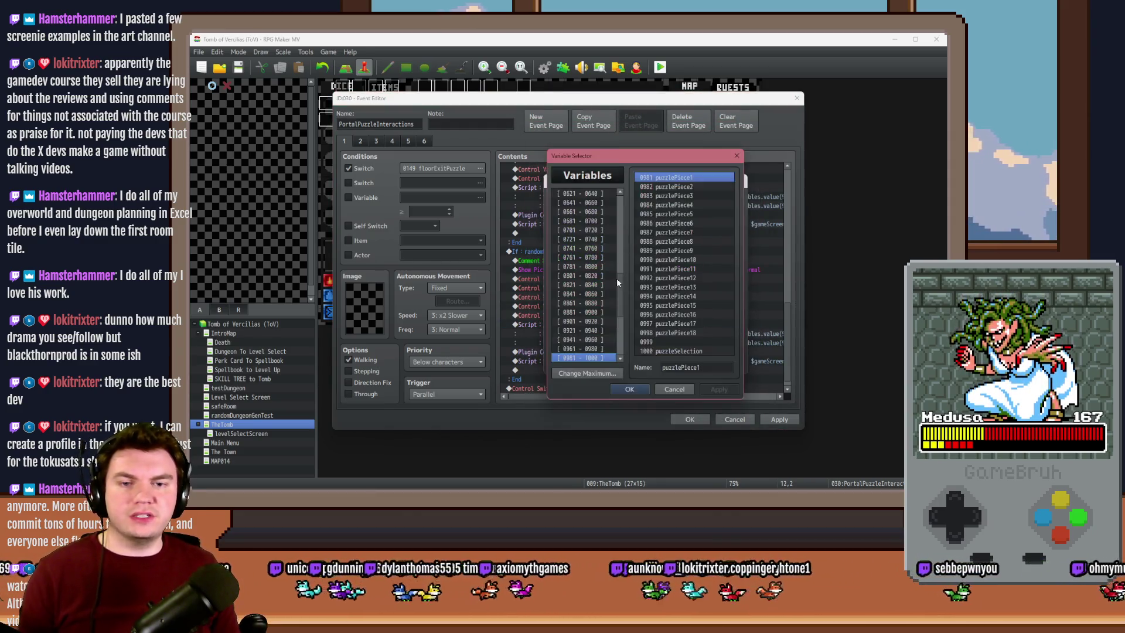
pyautogui.doubleClick(674, 349)
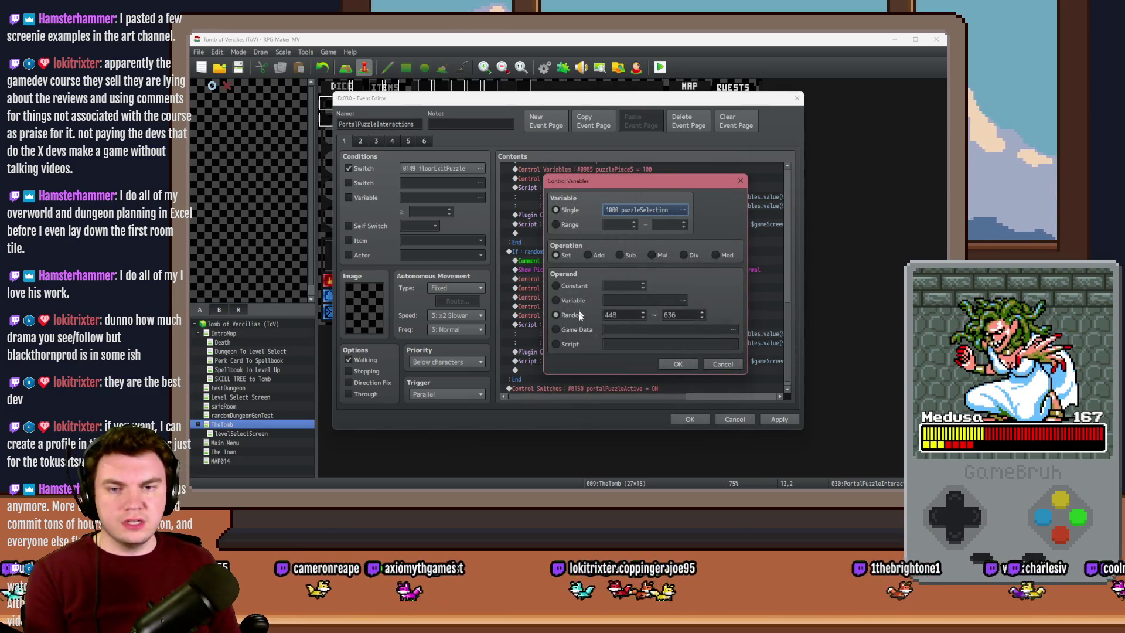
# Set that command's random range to 4 through 7 and confirm it
pyautogui.doubleClick(610, 315)
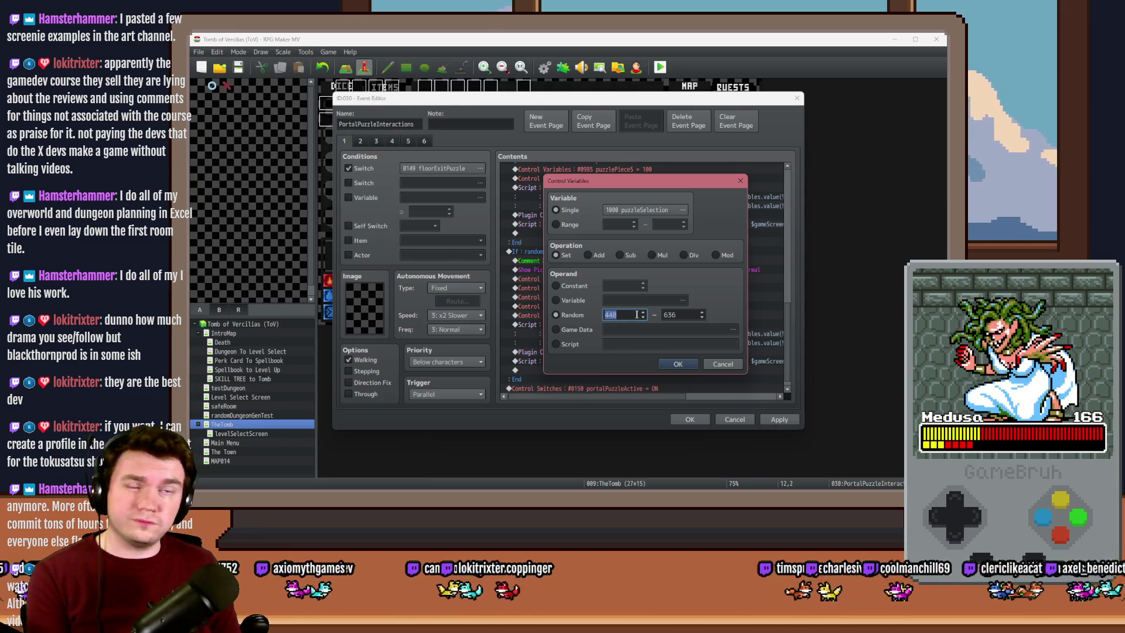
pyautogui.write('5')
pyautogui.doubleClick(680, 315)
pyautogui.doubleClick(630, 315)
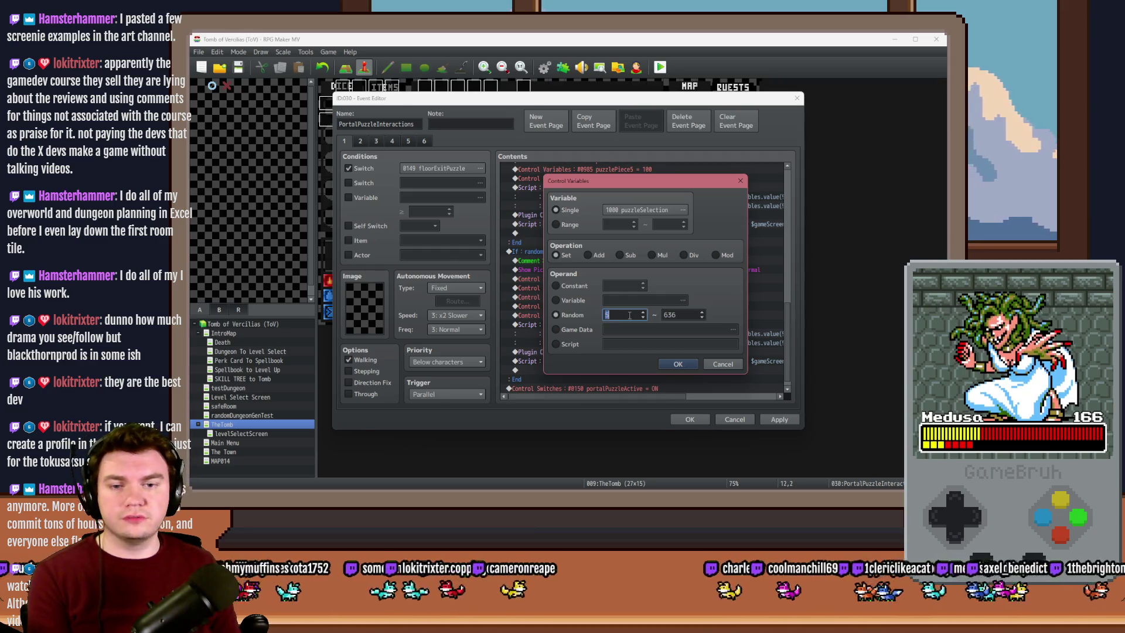
pyautogui.write('4')
pyautogui.doubleClick(684, 313)
pyautogui.write('7')
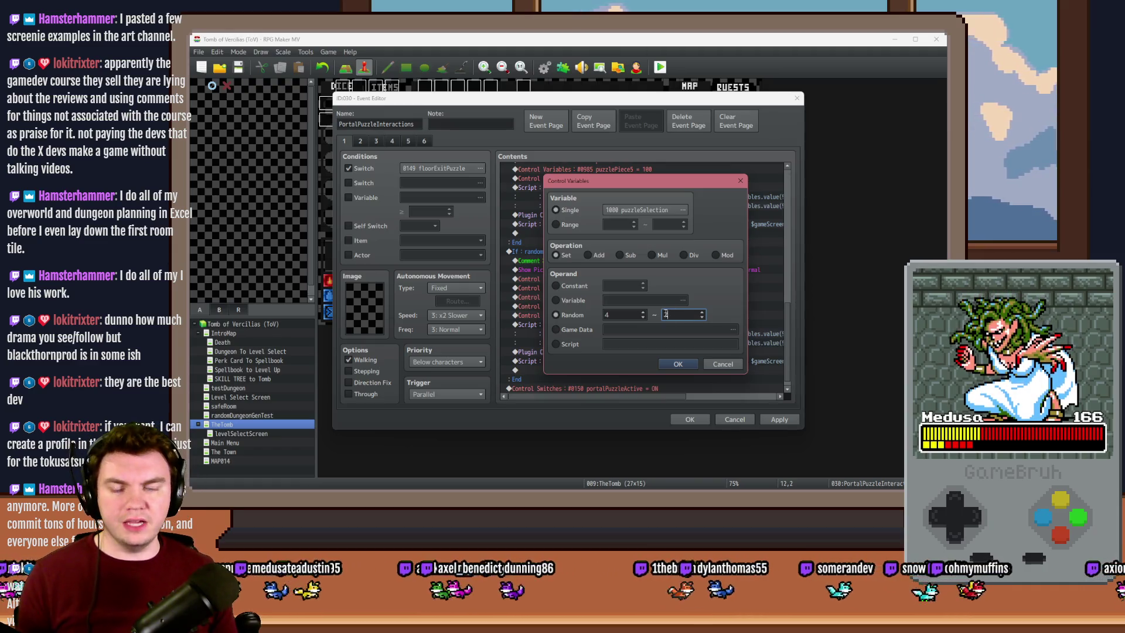
pyautogui.click(677, 363)
pyautogui.press('Up')
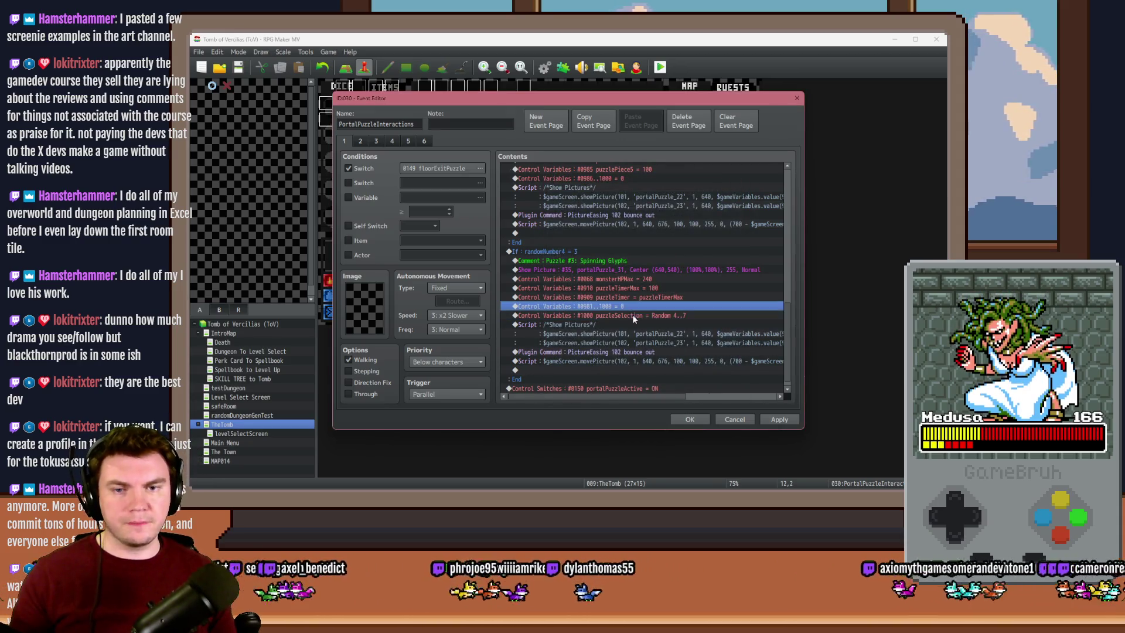
pyautogui.click(632, 316)
# Insert a Loop block after the puzzleSelection line
pyautogui.click(630, 324)
pyautogui.press('Insert')
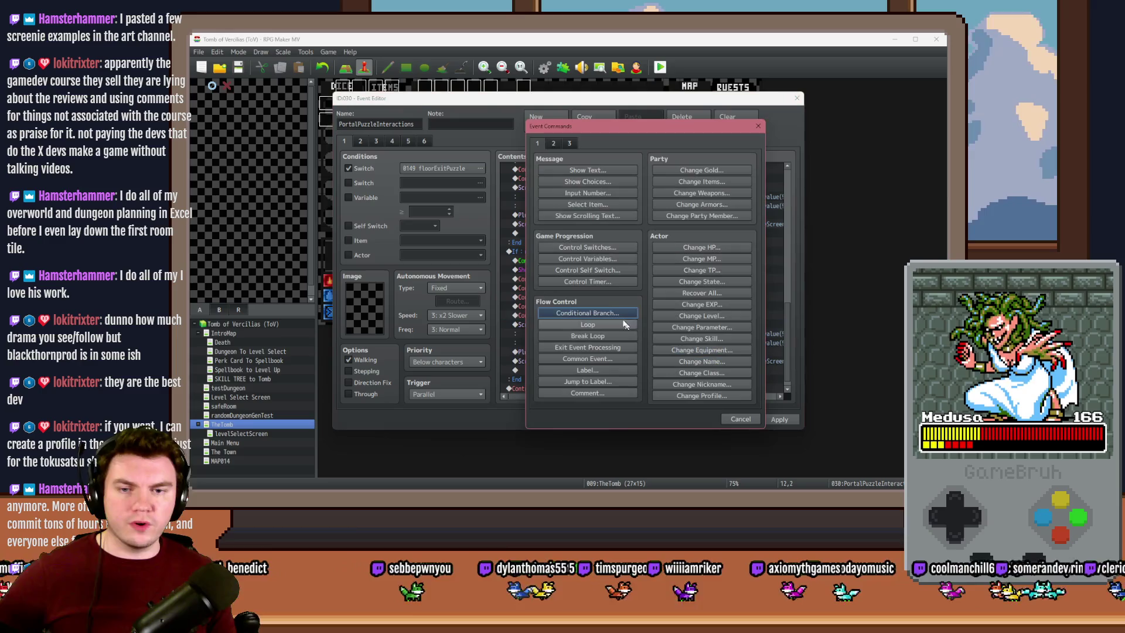
pyautogui.click(614, 322)
pyautogui.hotkey('shift', 'Up')
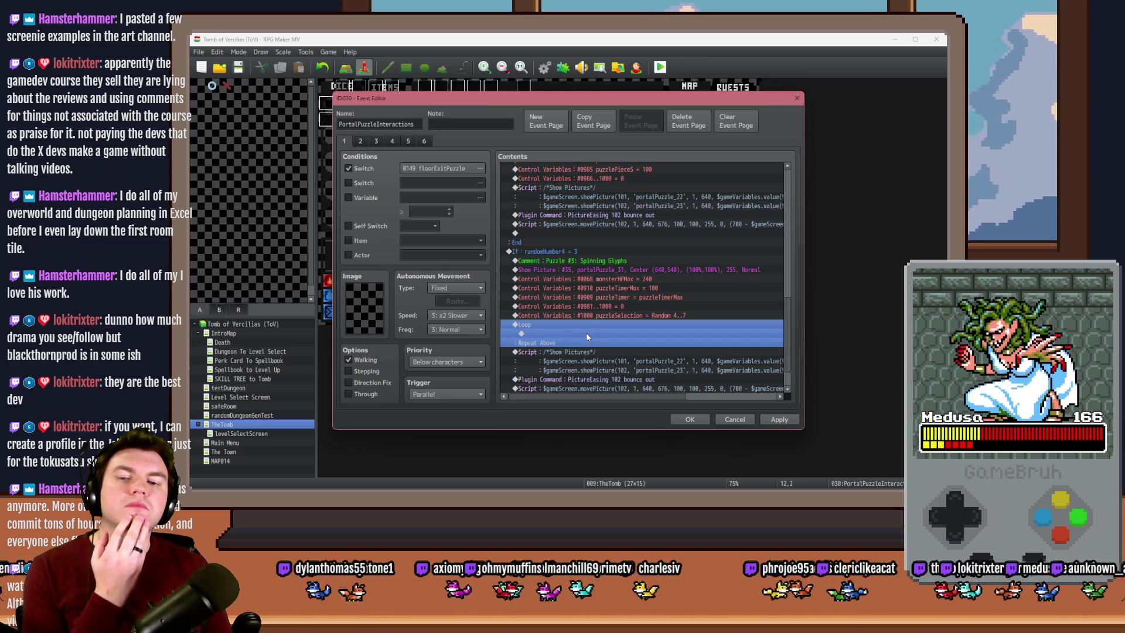
# Add a Control Variables command in the loop, naming variable 0999 puzzlePiece19
pyautogui.doubleClick(586, 332)
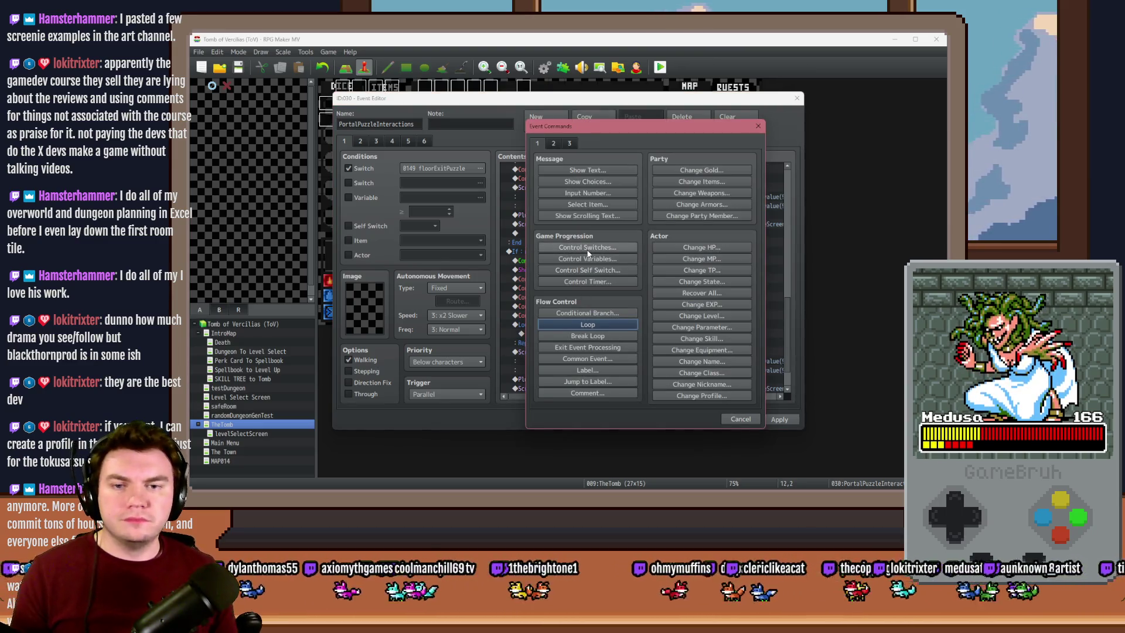
pyautogui.click(592, 258)
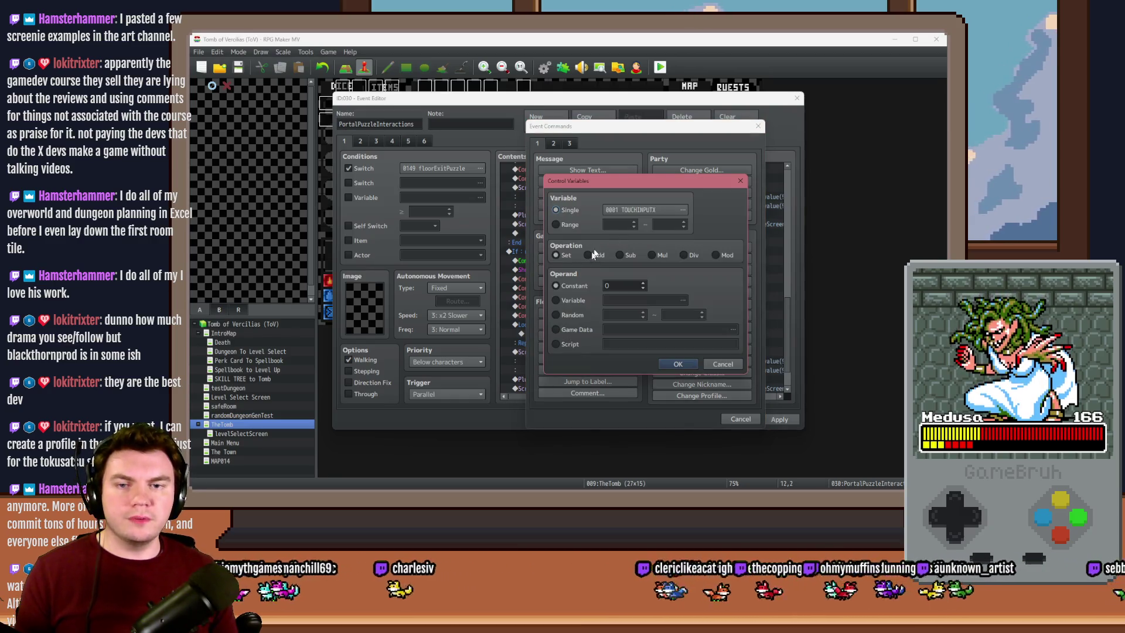
pyautogui.click(633, 214)
pyautogui.click(673, 341)
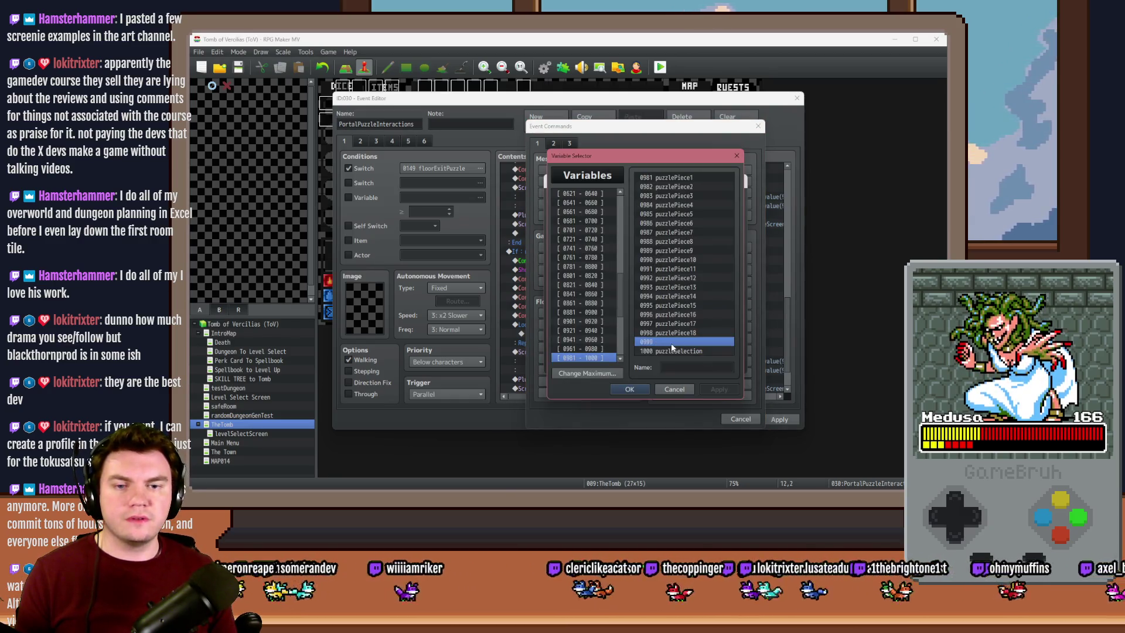
pyautogui.click(683, 334)
pyautogui.click(684, 342)
pyautogui.click(707, 366)
pyautogui.write('puzzlePiece1')
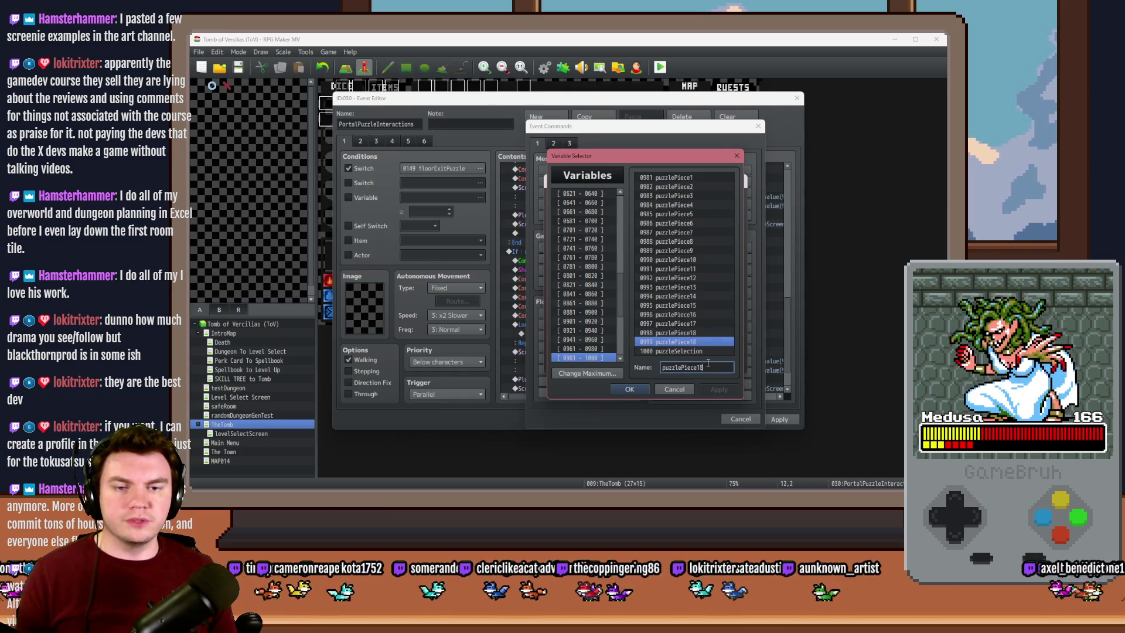
pyautogui.write('9')
pyautogui.press('Return')
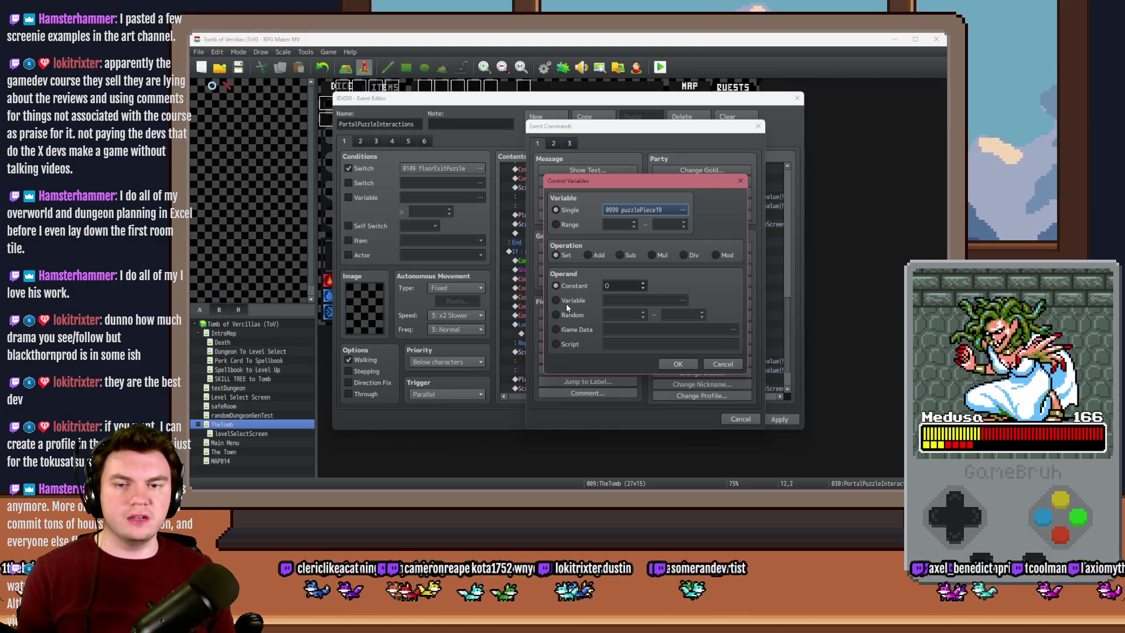
# Set puzzlePiece19 to Random 1 to 8, confirm, and apply the event changes
pyautogui.click(567, 316)
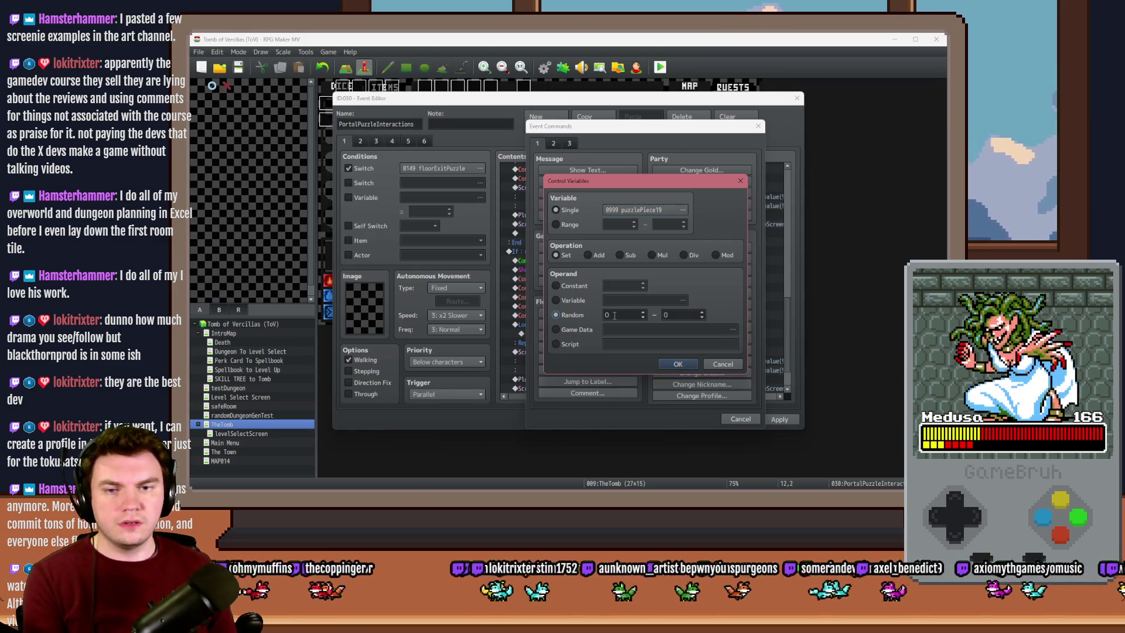
pyautogui.doubleClick(614, 315)
pyautogui.write('1')
pyautogui.doubleClick(686, 316)
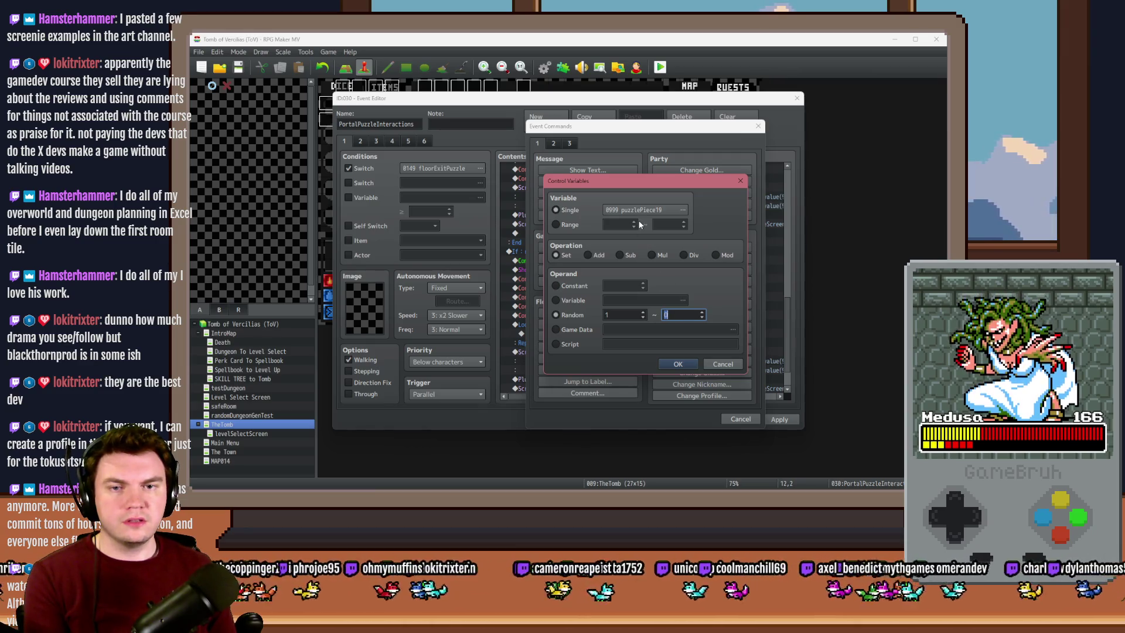
pyautogui.click(644, 209)
pyautogui.click(673, 391)
pyautogui.doubleClick(680, 315)
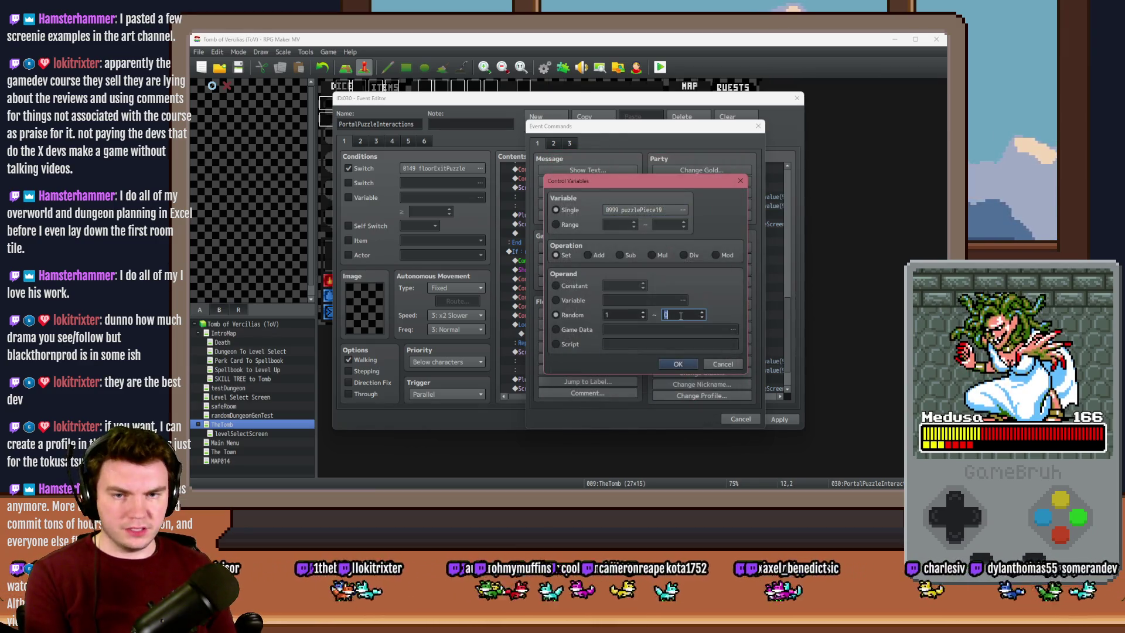
pyautogui.write('8')
pyautogui.click(679, 366)
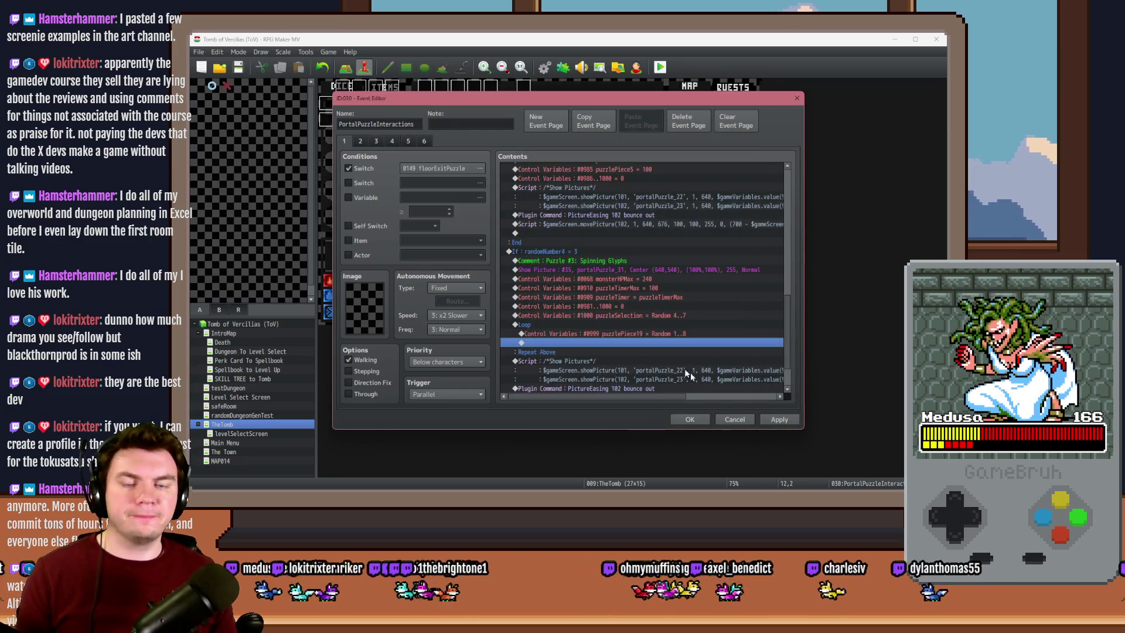
pyautogui.click(778, 421)
pyautogui.click(607, 334)
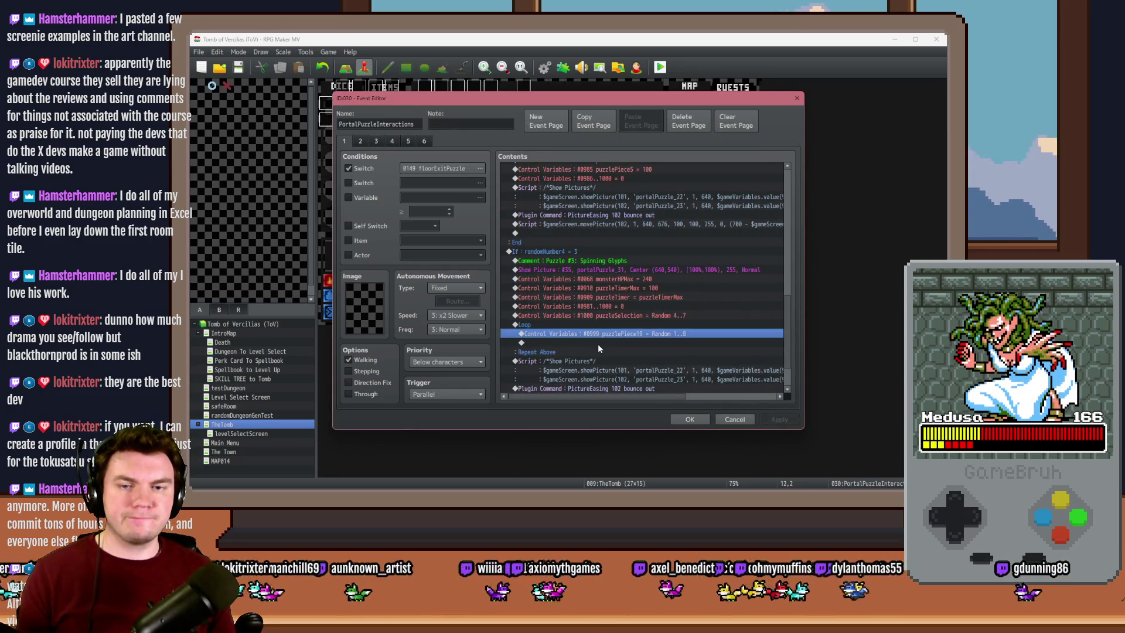
# Add a conditional branch in the loop with a Script condition starting 'gameVariables.val()980'
pyautogui.doubleClick(598, 348)
pyautogui.click(587, 313)
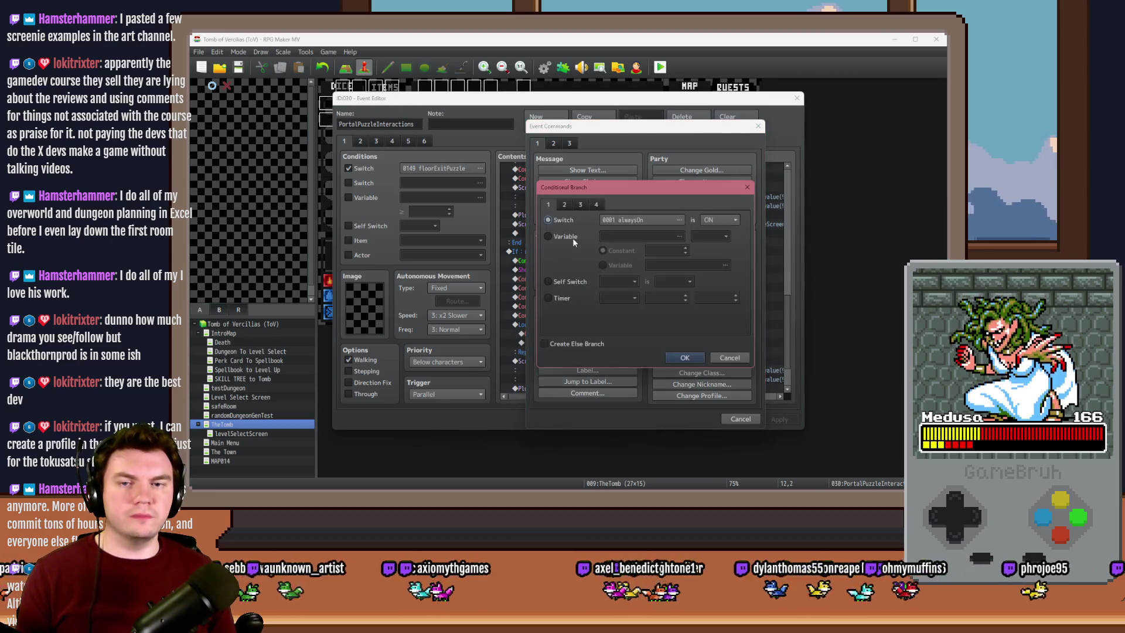
pyautogui.click(595, 204)
pyautogui.click(561, 321)
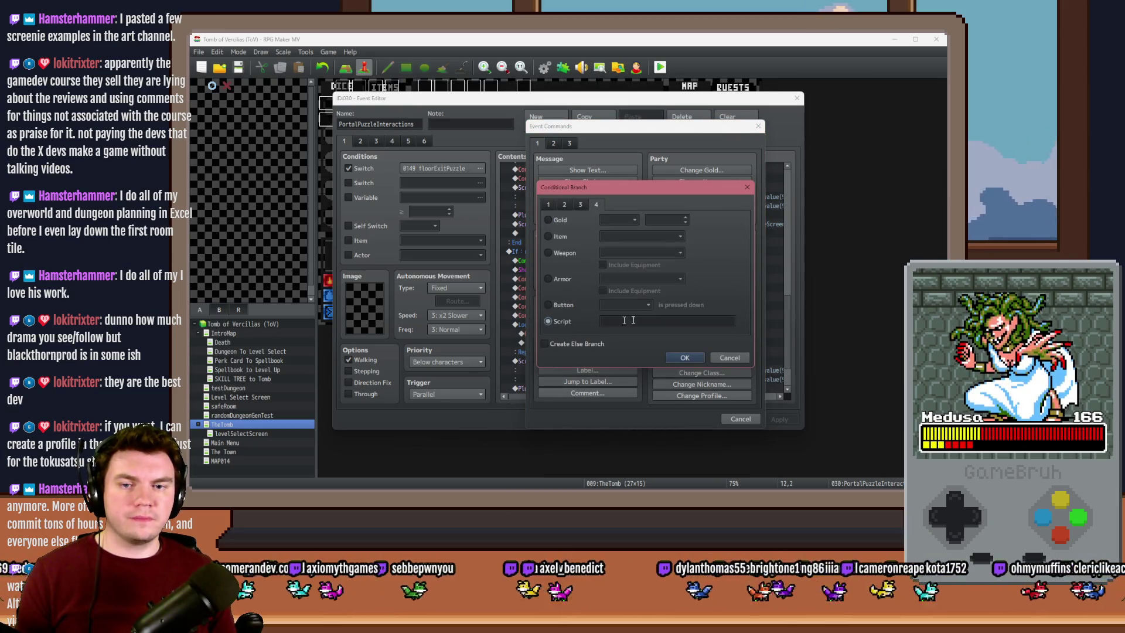
pyautogui.click(641, 319)
pyautogui.write('gameVar')
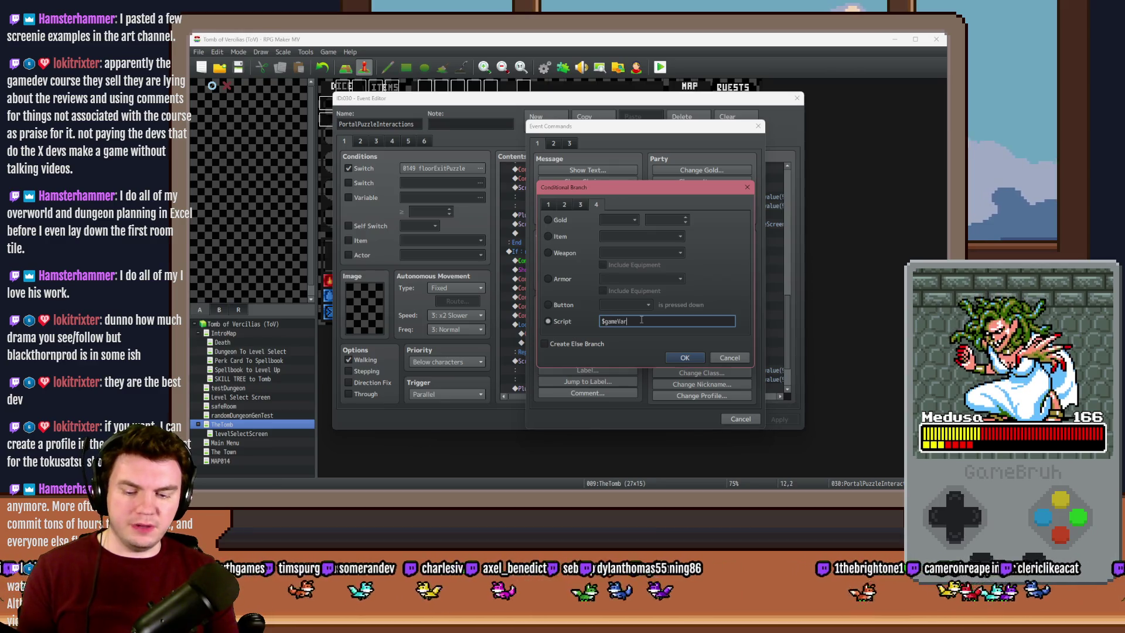
pyautogui.write('iables.val()')
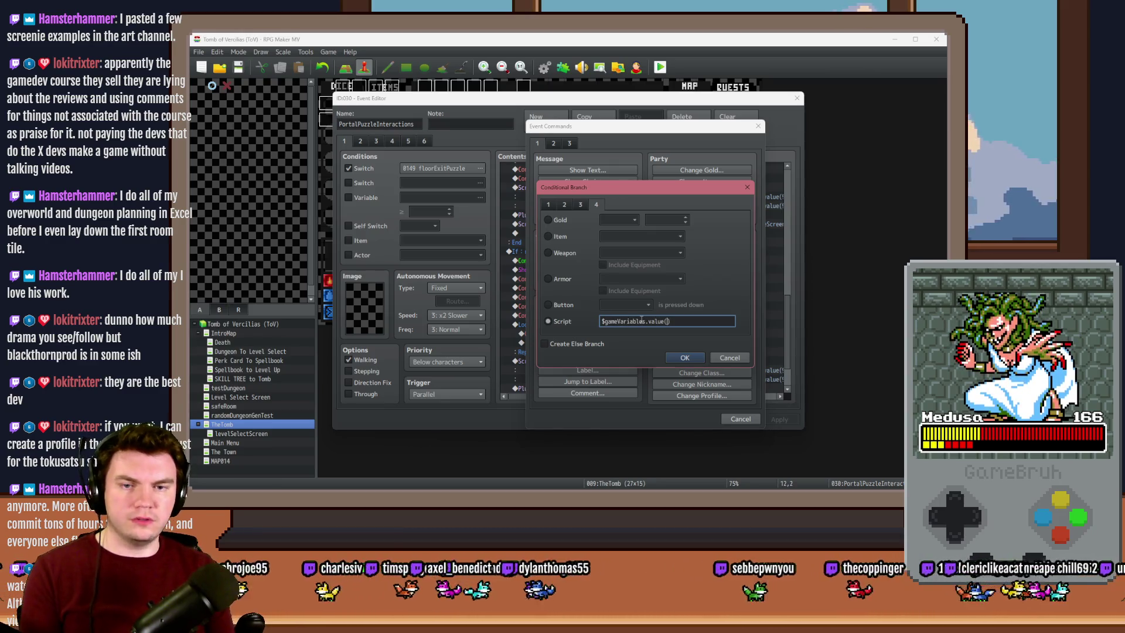
pyautogui.write('98')
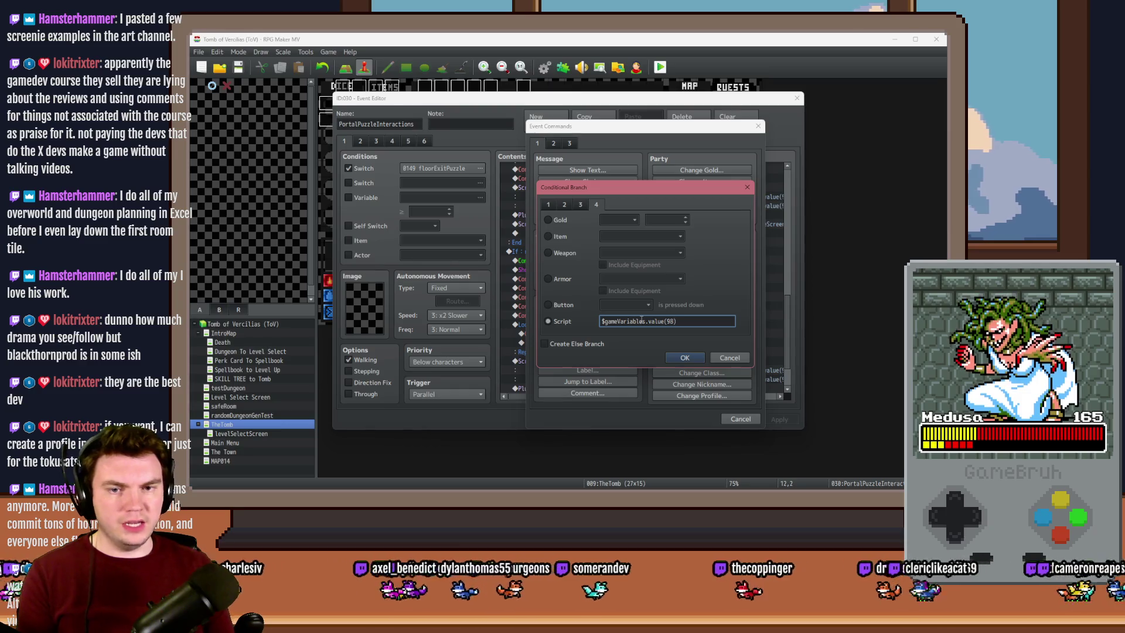
pyautogui.write('0')
pyautogui.click(694, 359)
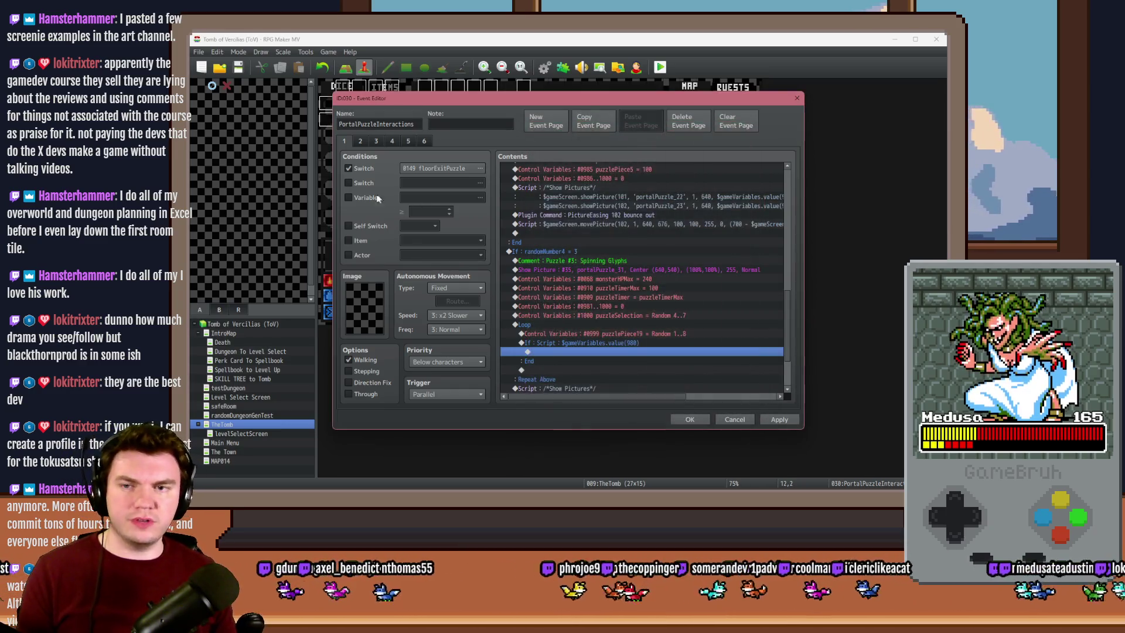
# Remove the variable condition from the event page
pyautogui.click(365, 197)
pyautogui.click(413, 198)
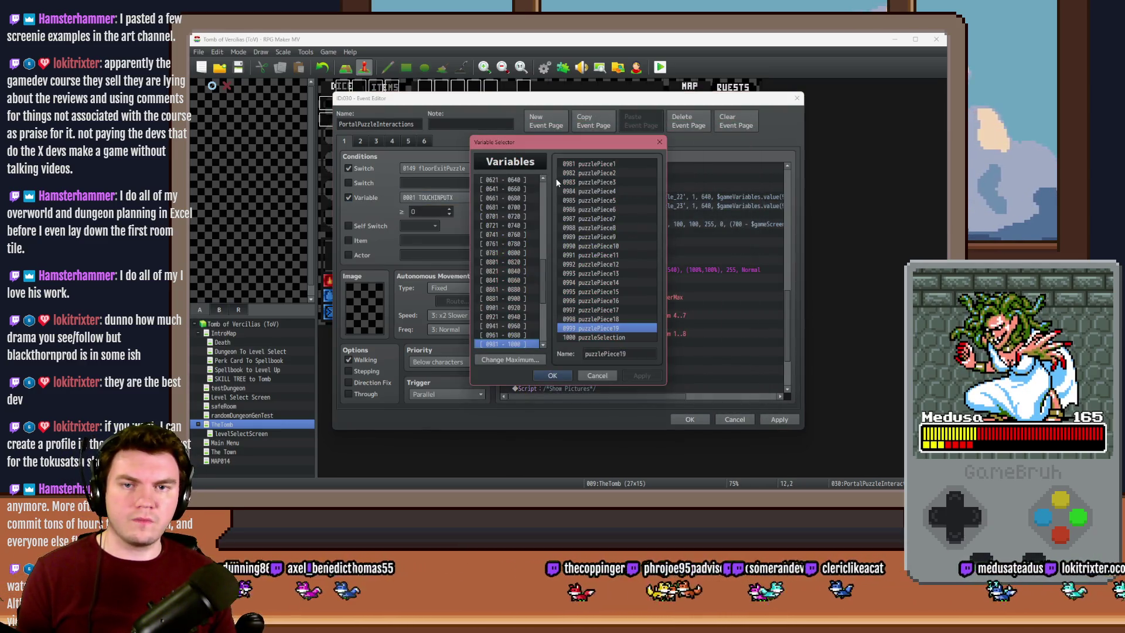
pyautogui.click(596, 373)
pyautogui.click(348, 197)
# Complete the script condition as $gameVariables.value(980 + $gameVariables.value(999)) == 0
pyautogui.doubleClick(530, 342)
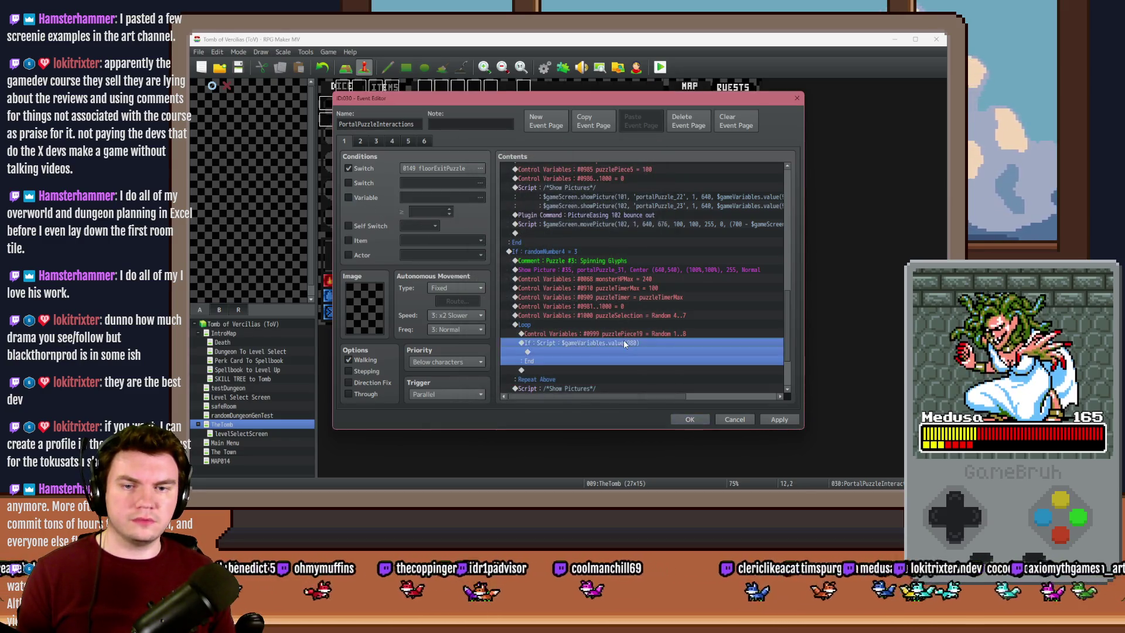
pyautogui.moveTo(659, 189); pyautogui.dragTo(665, 123)
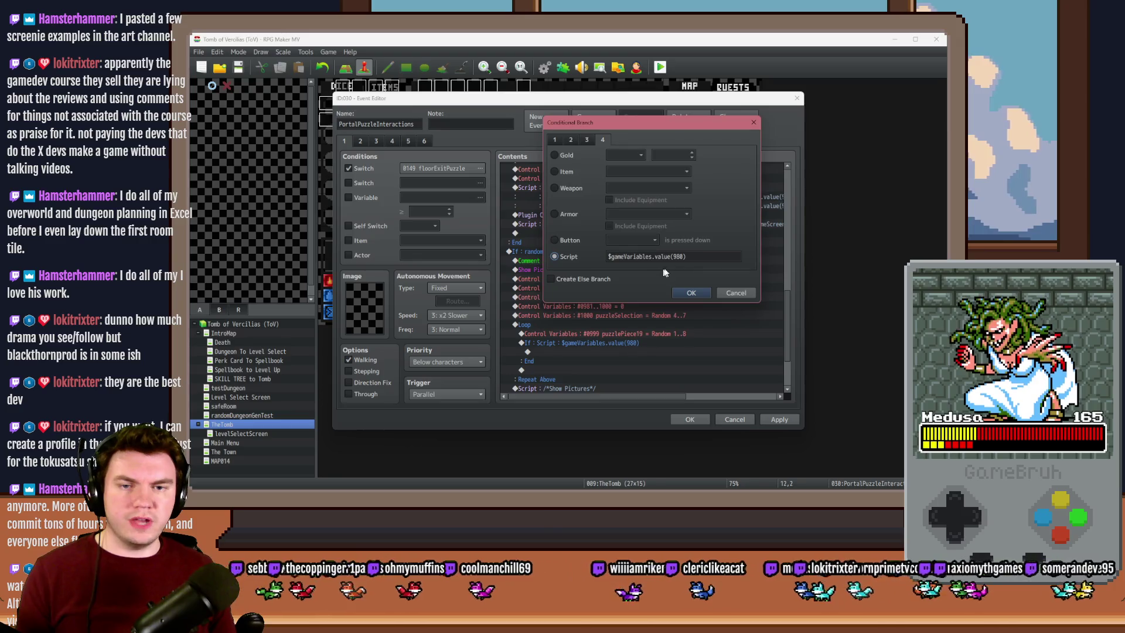
pyautogui.doubleClick(683, 259)
pyautogui.click(689, 255)
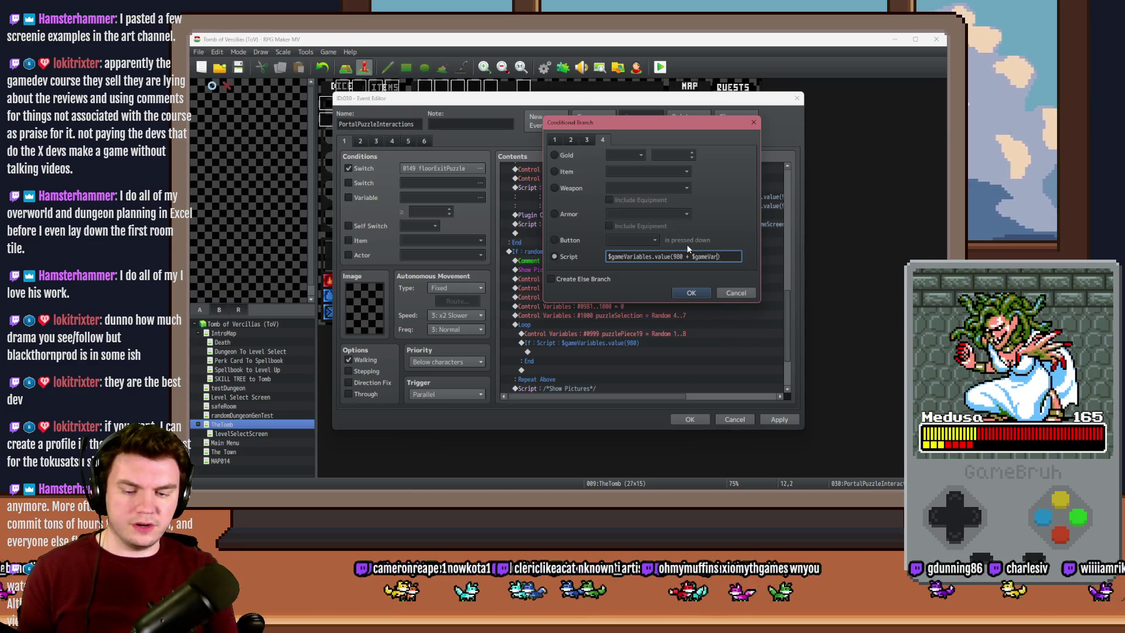
pyautogui.write('bles.value(')
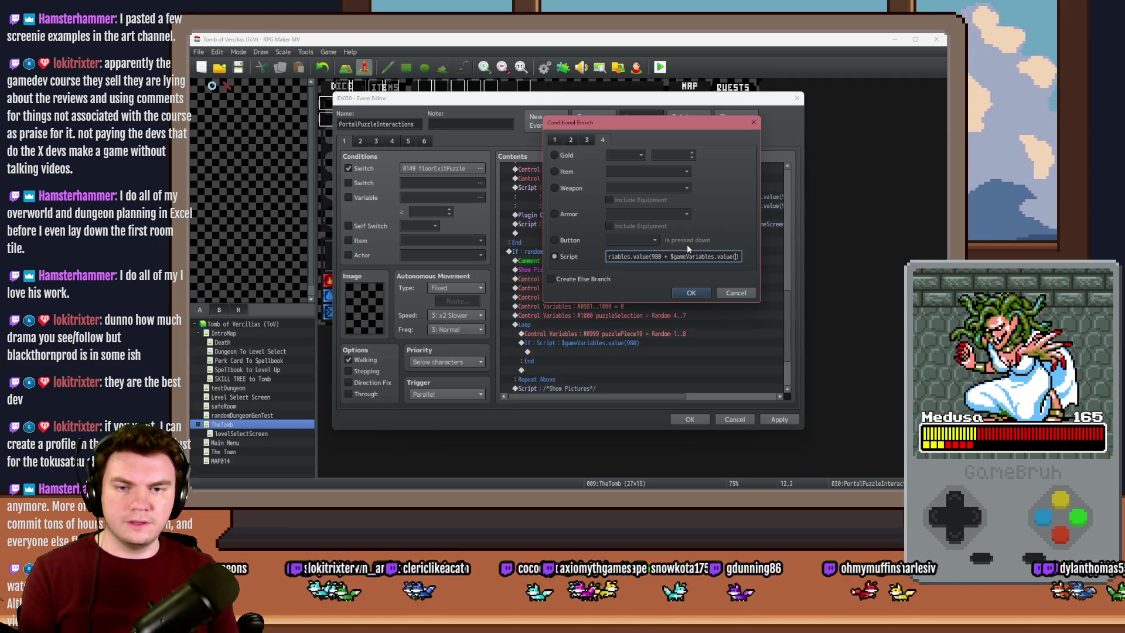
pyautogui.write('999')
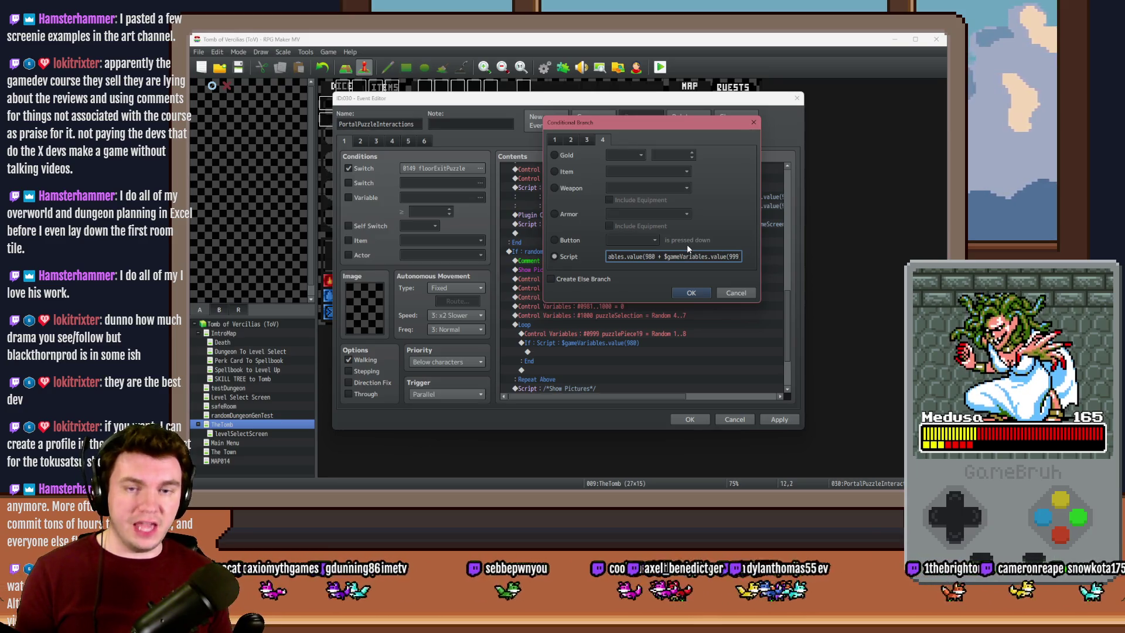
pyautogui.write('))')
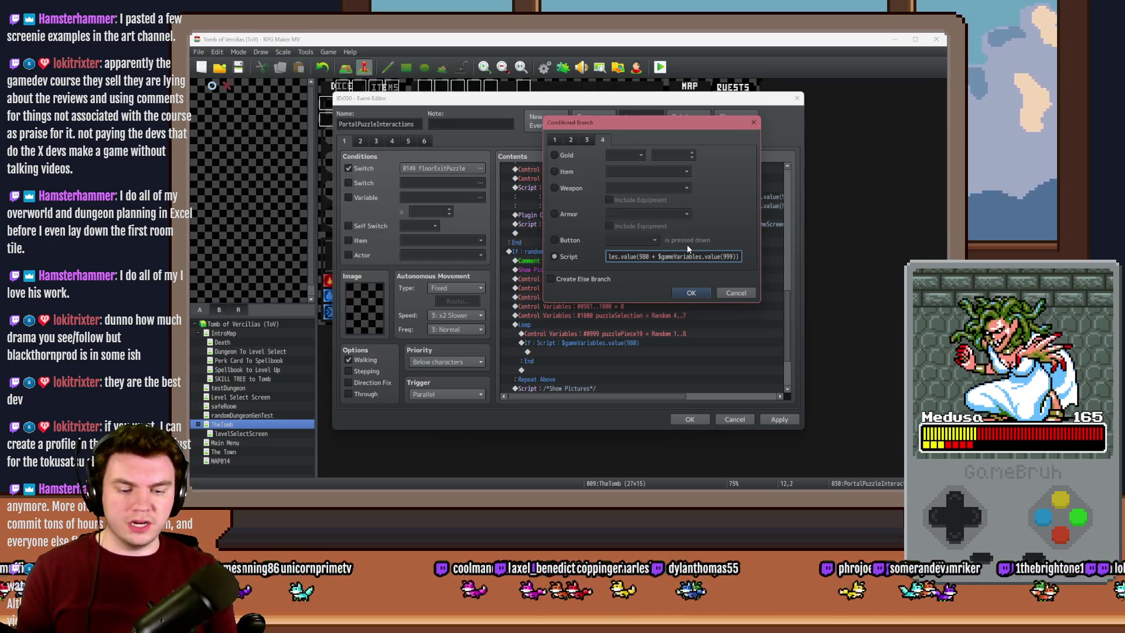
pyautogui.write(' == 0;')
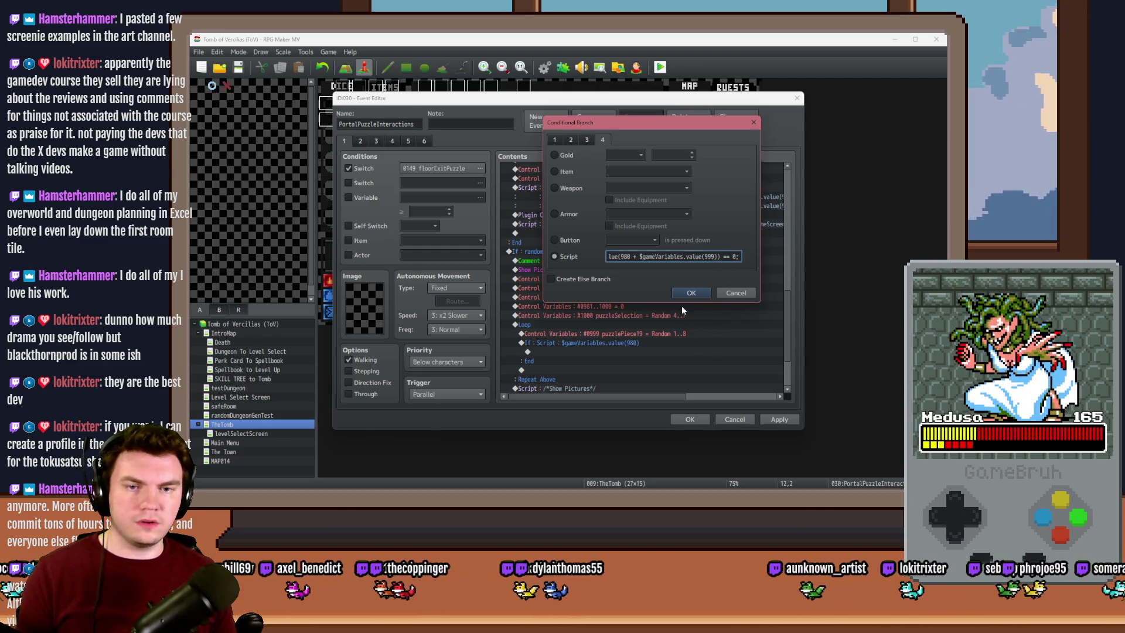
pyautogui.click(685, 292)
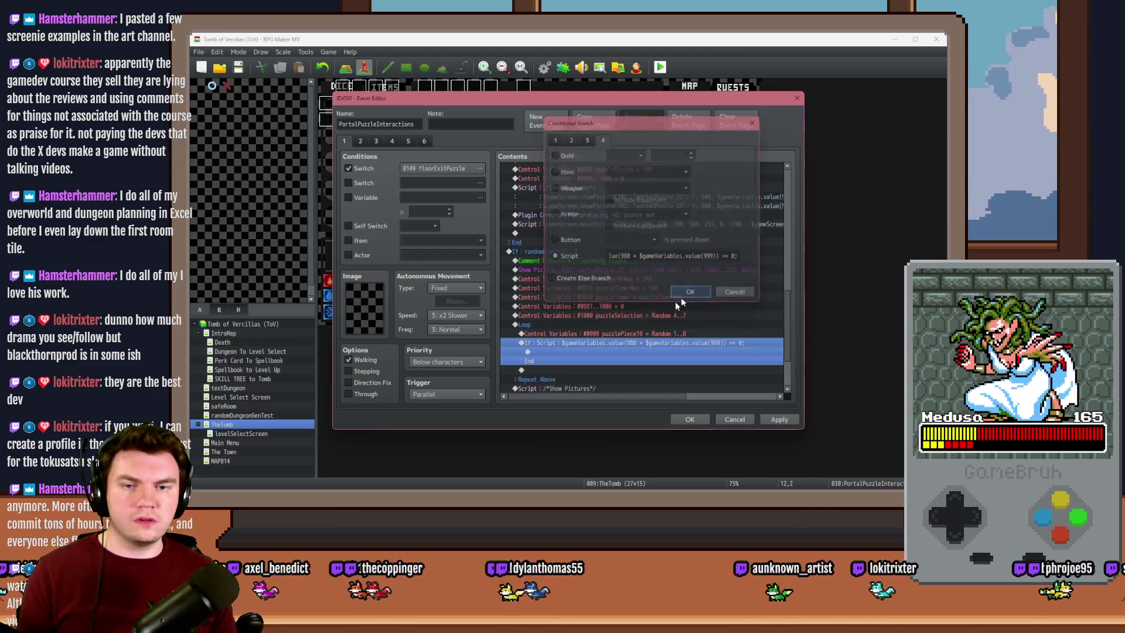
# Turn on Create Else Branch for the new script branch
pyautogui.doubleClick(620, 342)
pyautogui.click(544, 344)
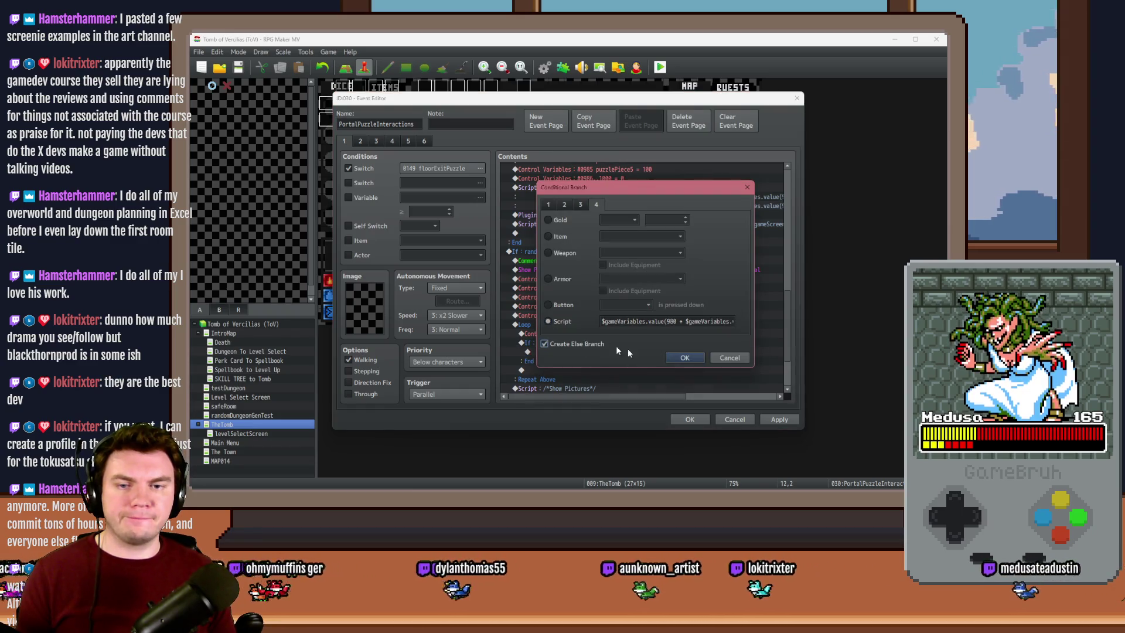
pyautogui.click(679, 355)
pyautogui.doubleClick(589, 302)
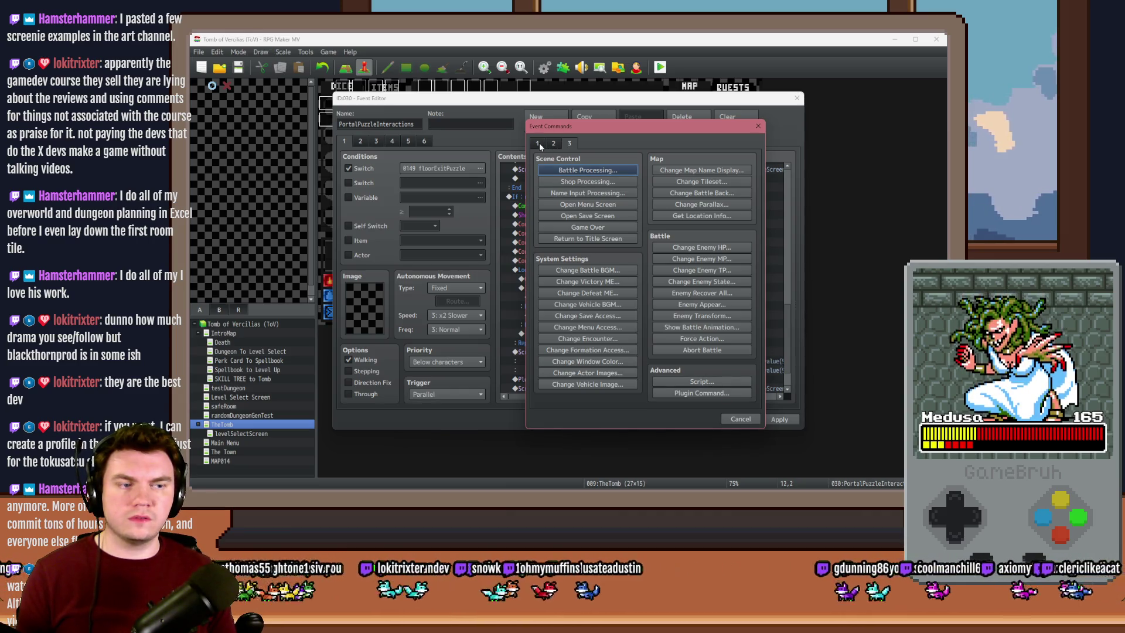
# Add a Script command: $gameVariables.setValue(980 + $gameVariables.value(999), 1);
pyautogui.click(687, 380)
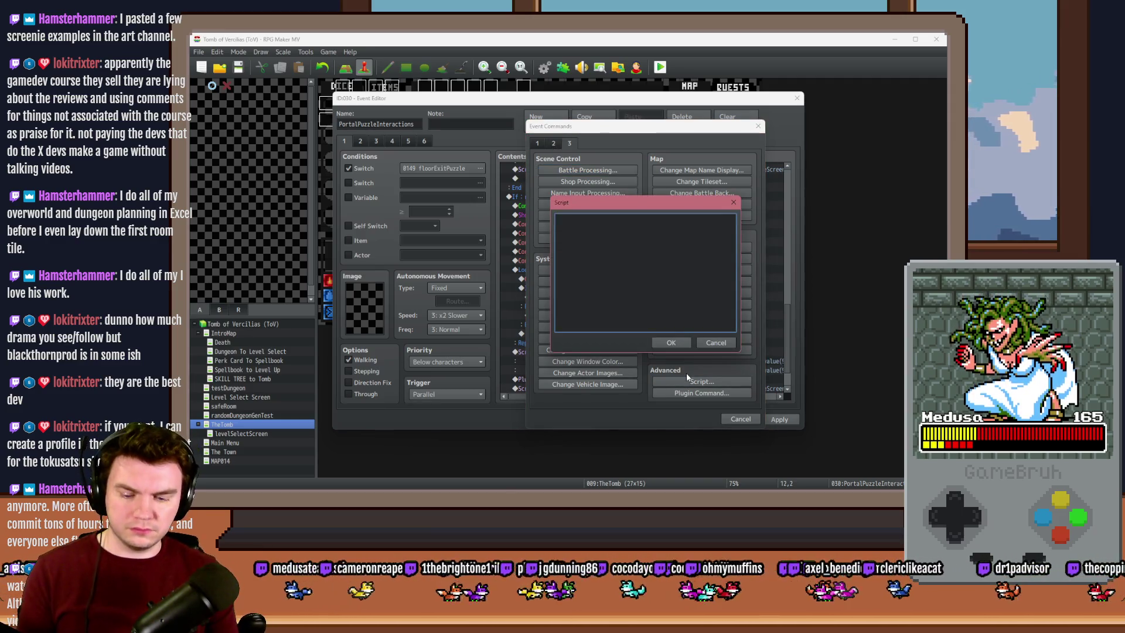
pyautogui.write('$gameVariu')
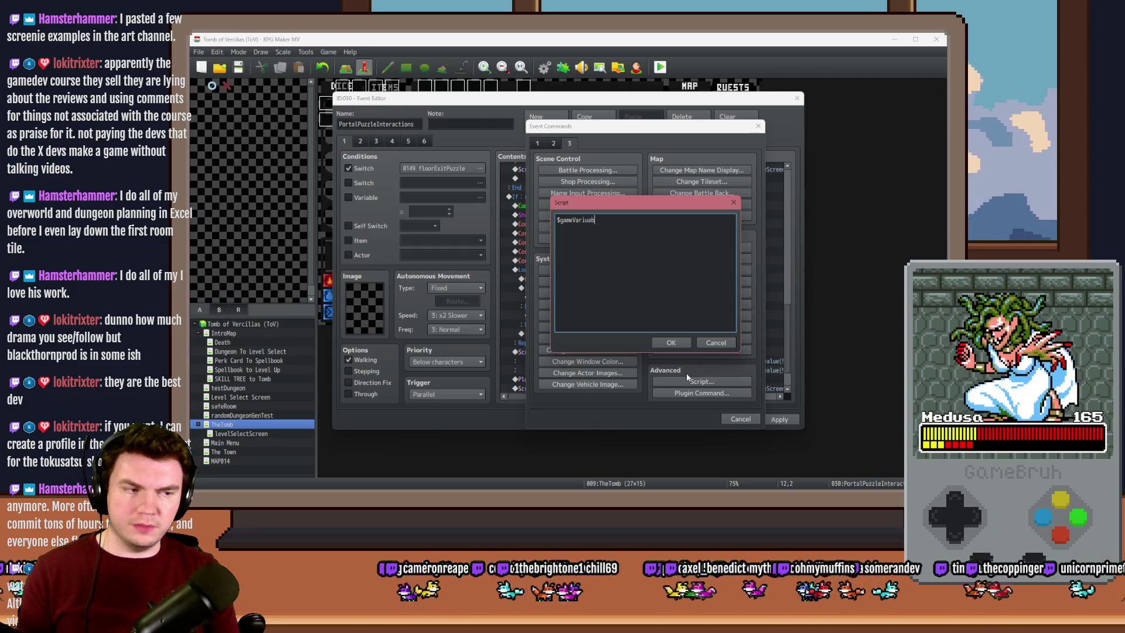
pyautogui.press('BackSpace')
pyautogui.write('ables.setVal;ue')
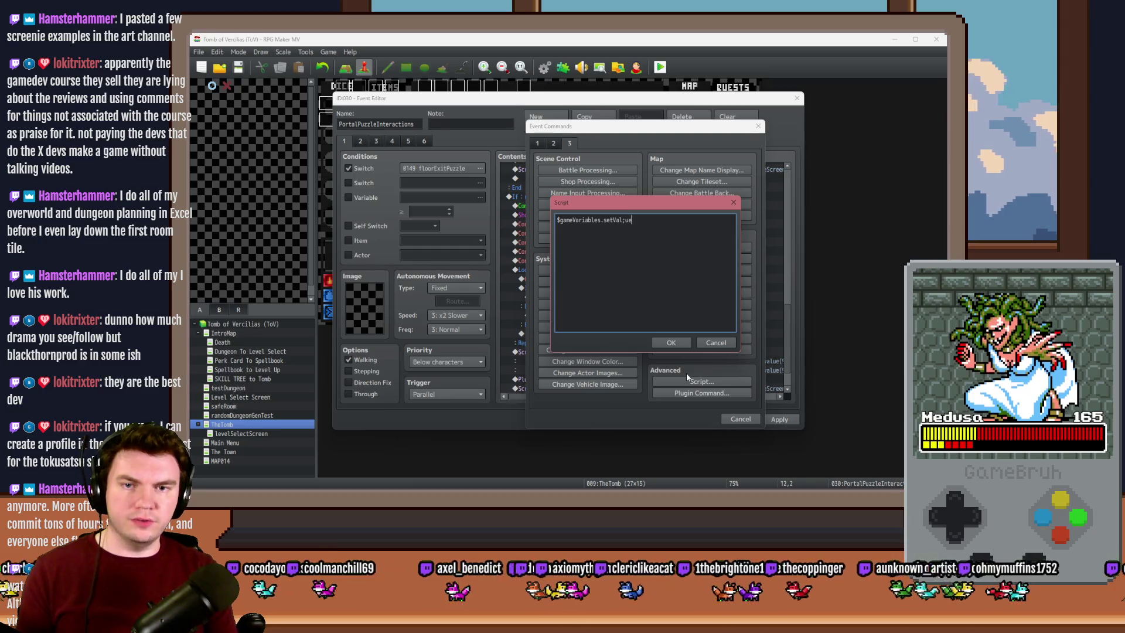
pyautogui.press('BackSpace')
pyautogui.write('ue(9')
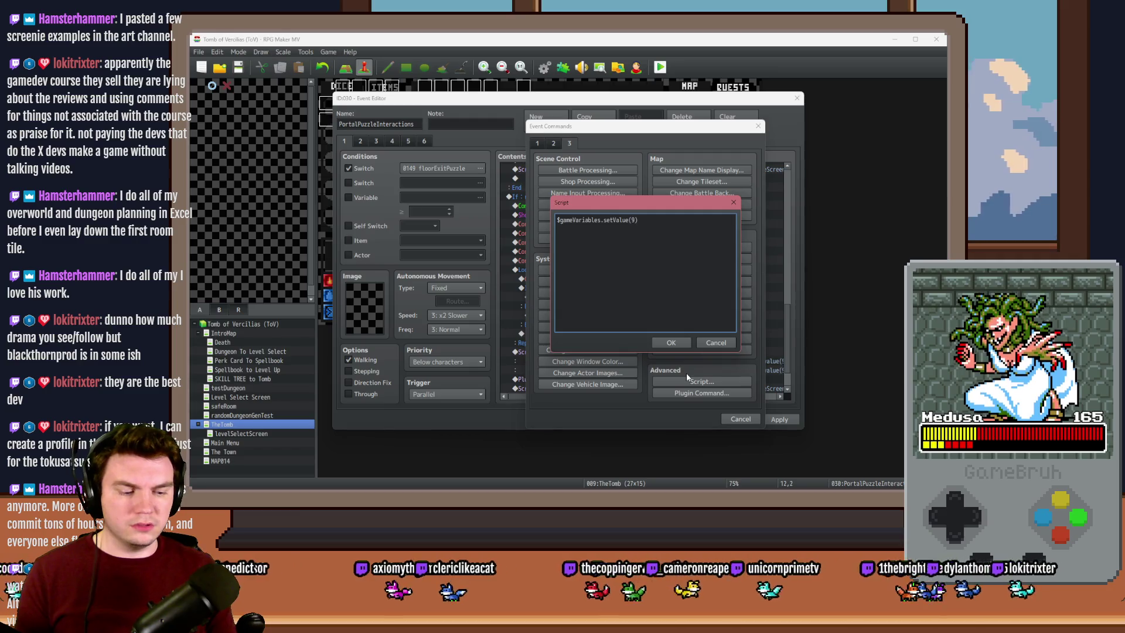
pyautogui.write('80 + $')
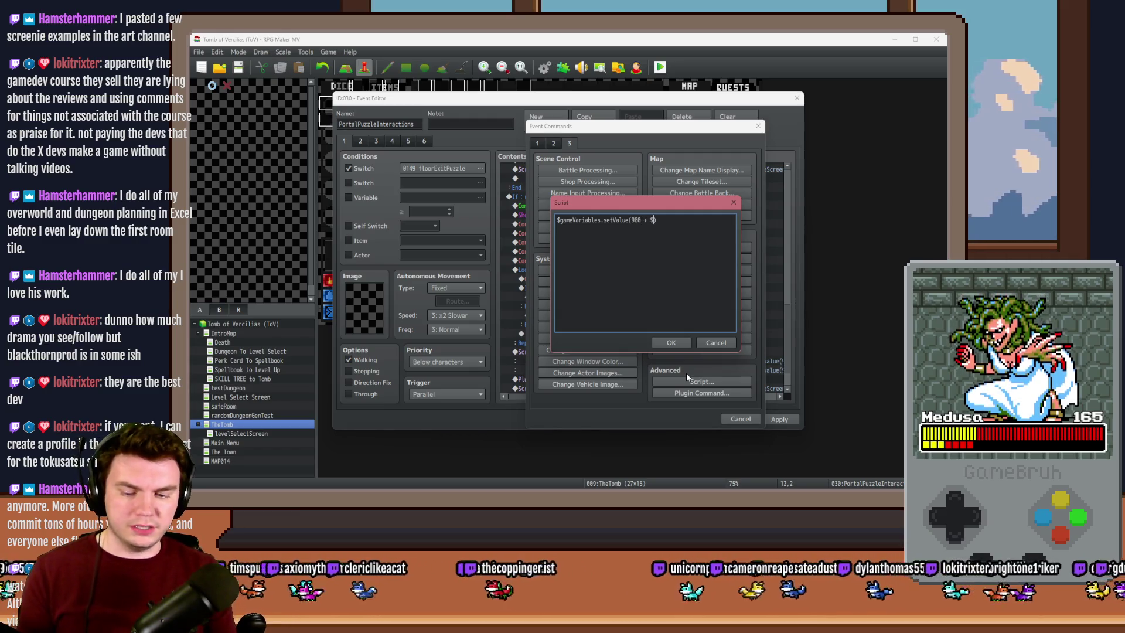
pyautogui.write('gameVariab')
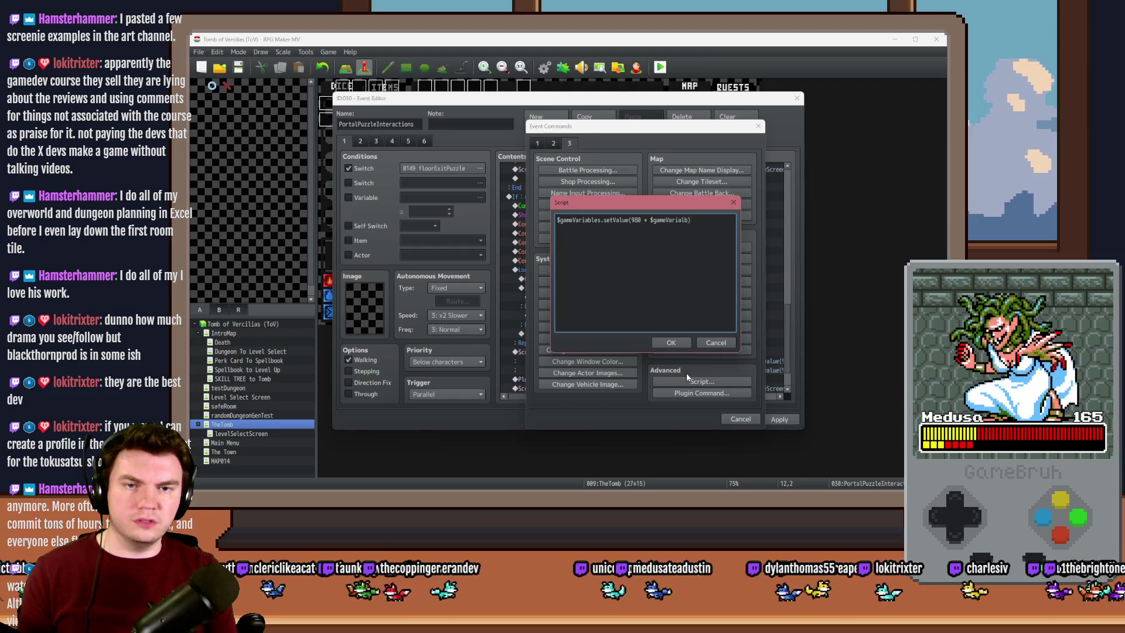
pyautogui.write('les.value(')
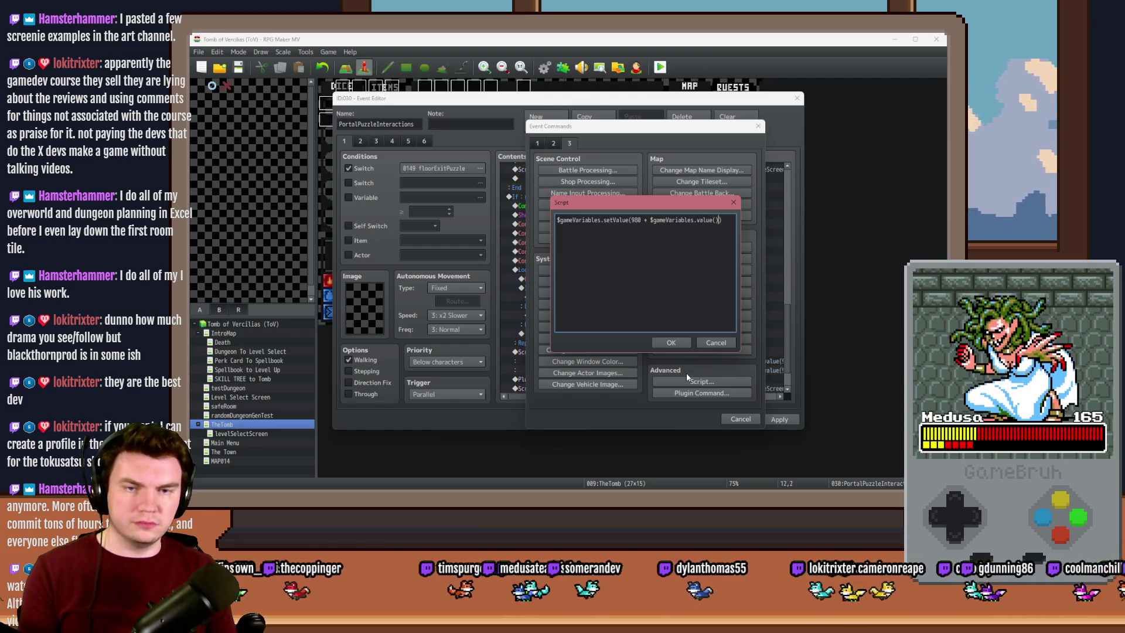
pyautogui.write('999')
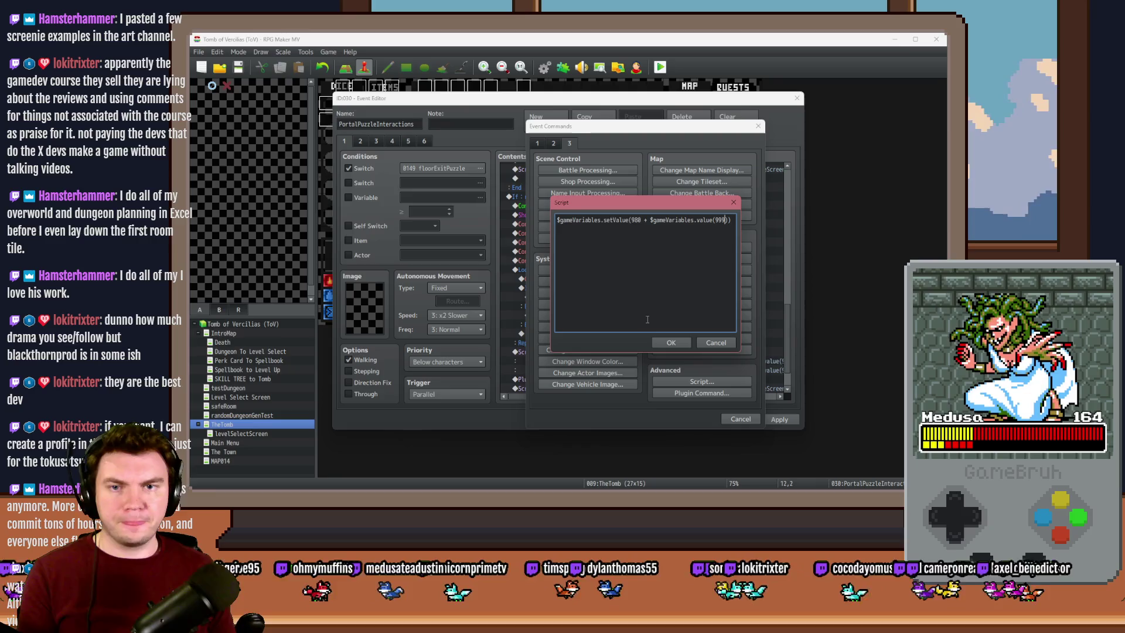
pyautogui.write(')')
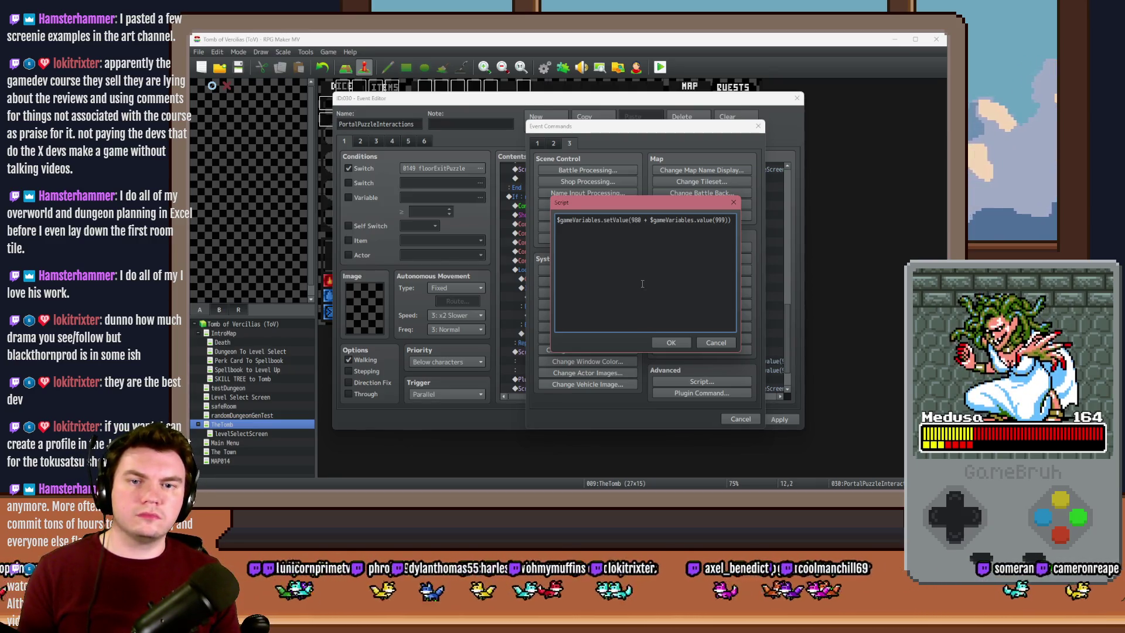
pyautogui.press('BackSpace')
pyautogui.write(', ')
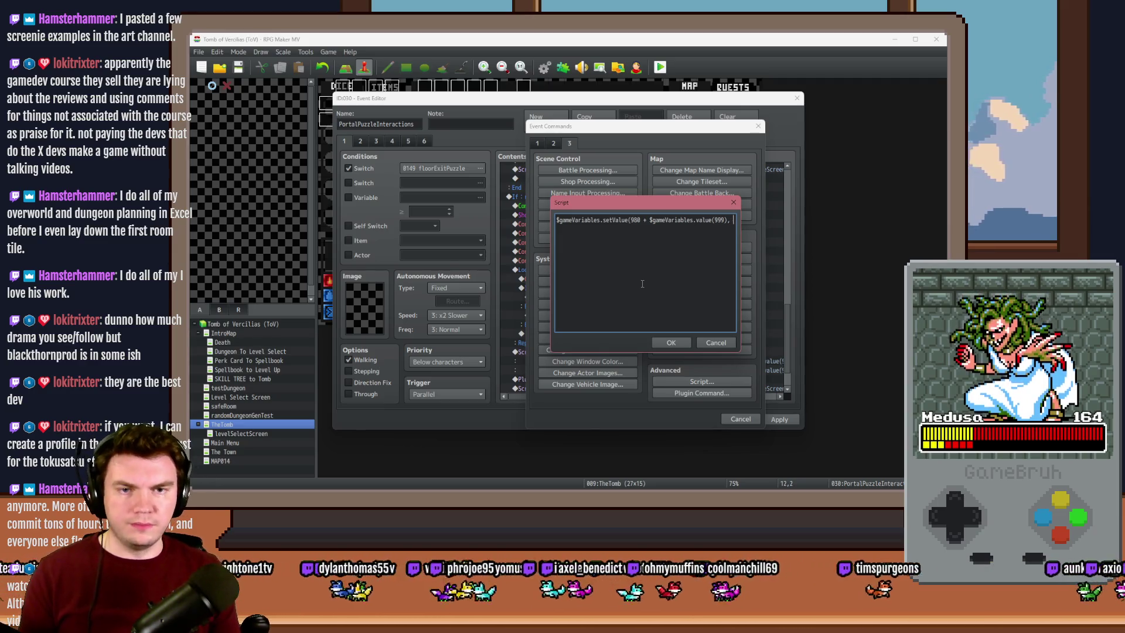
pyautogui.write('1')
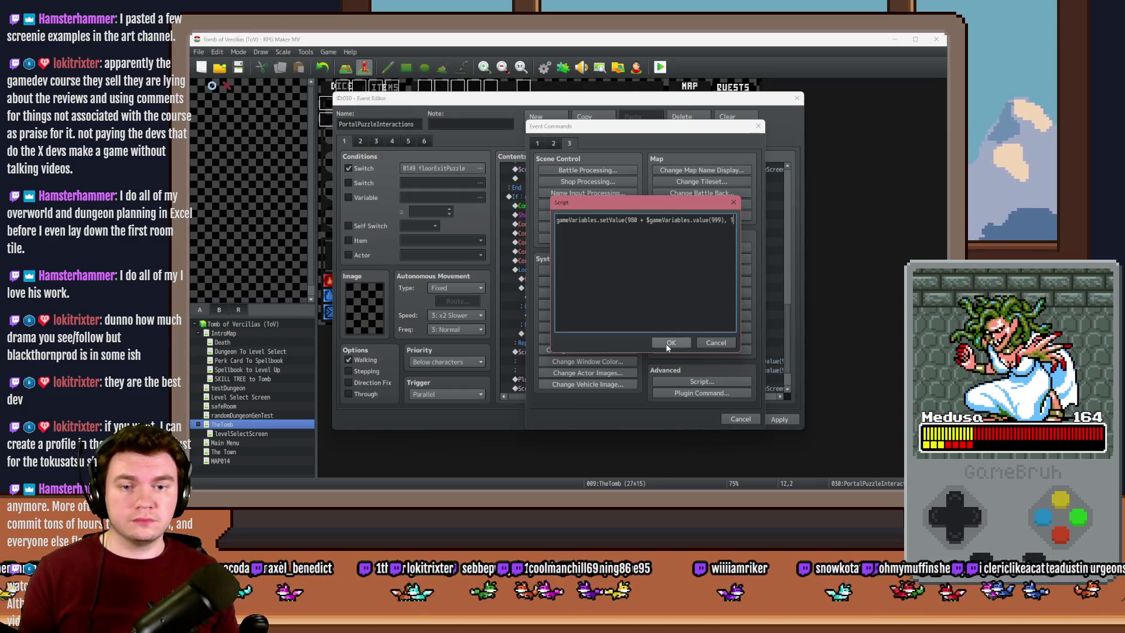
pyautogui.write(');')
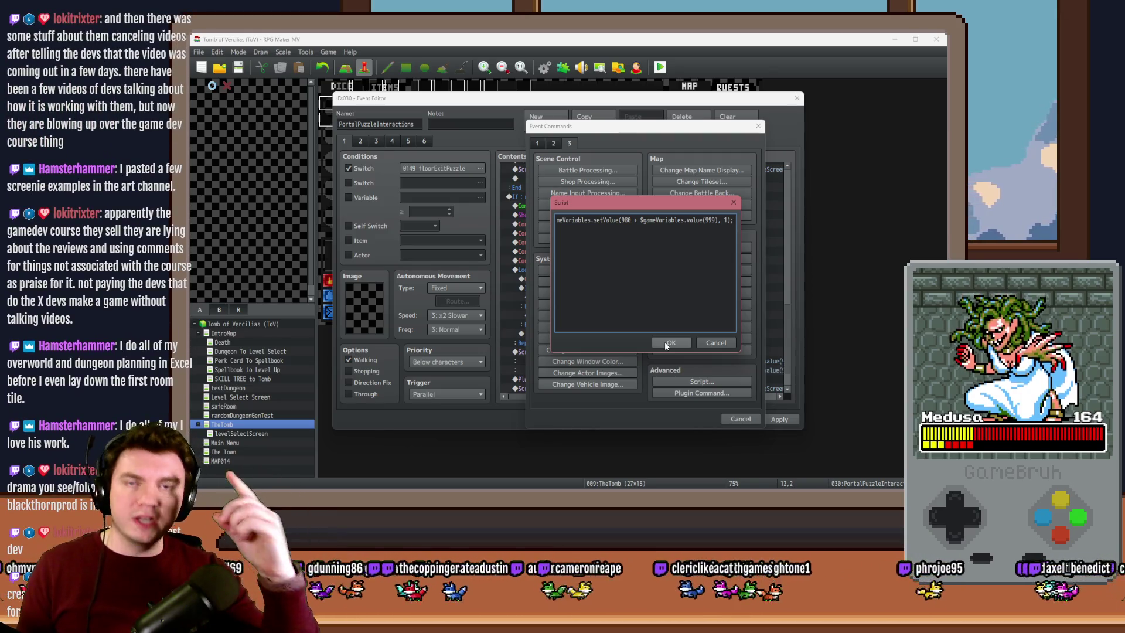
pyautogui.click(664, 344)
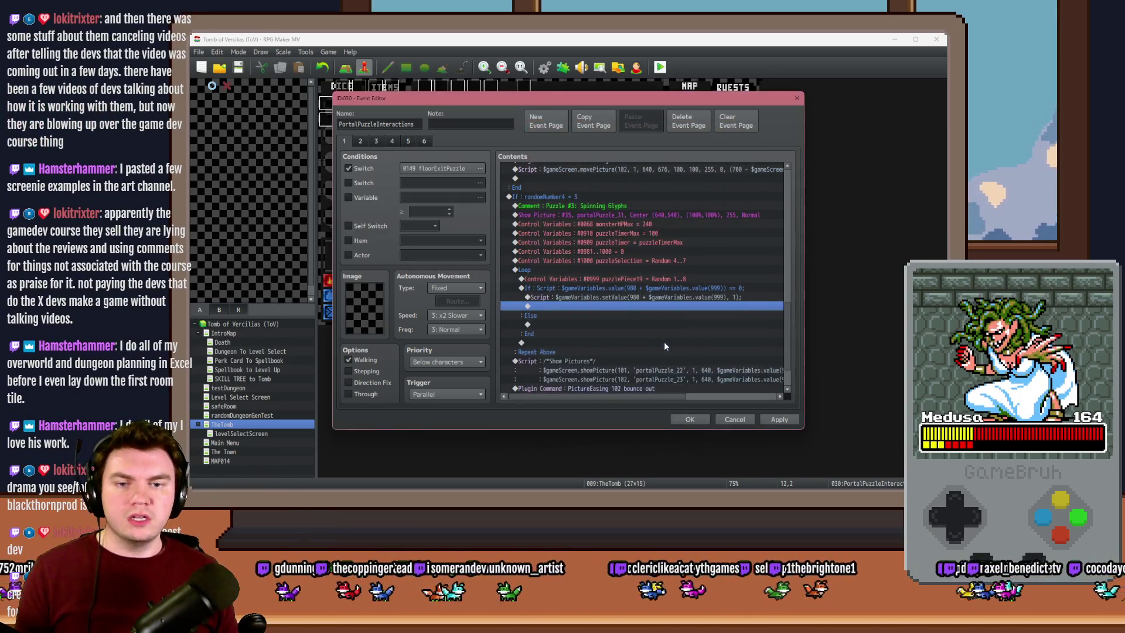
# Review the loop lines, briefly check the Photoshop mockup, then return to RPG Maker
pyautogui.click(674, 286)
pyautogui.click(674, 279)
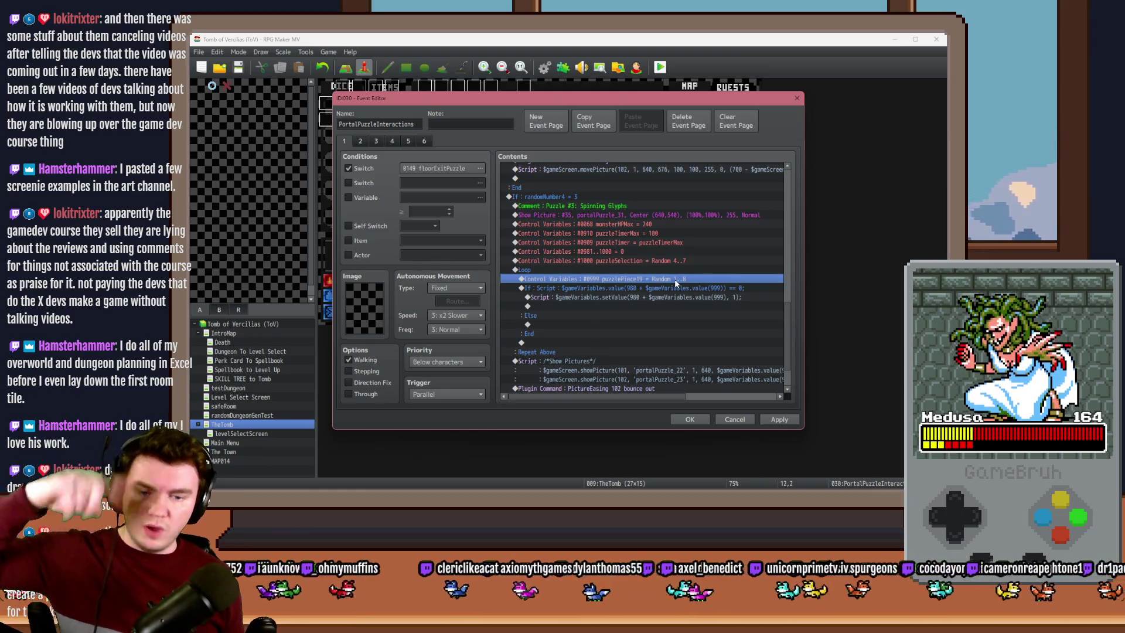
pyautogui.hotkey('alt', 'Tab')
pyautogui.hotkey('alt', 'Tab')
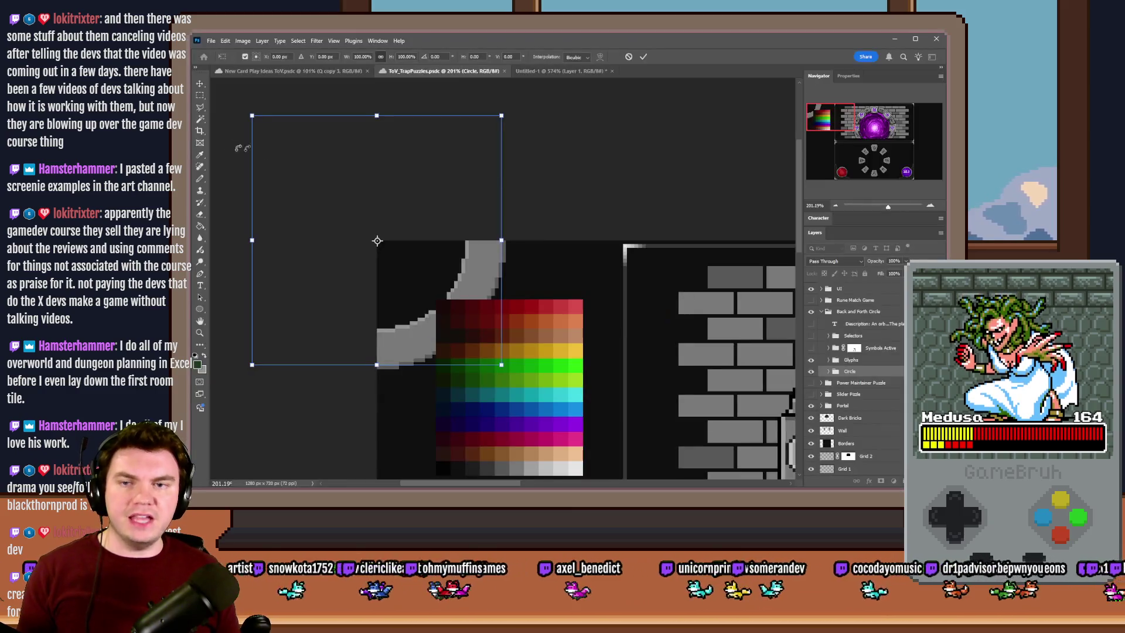
pyautogui.click(200, 96)
pyautogui.scroll(-5, 586, 218)
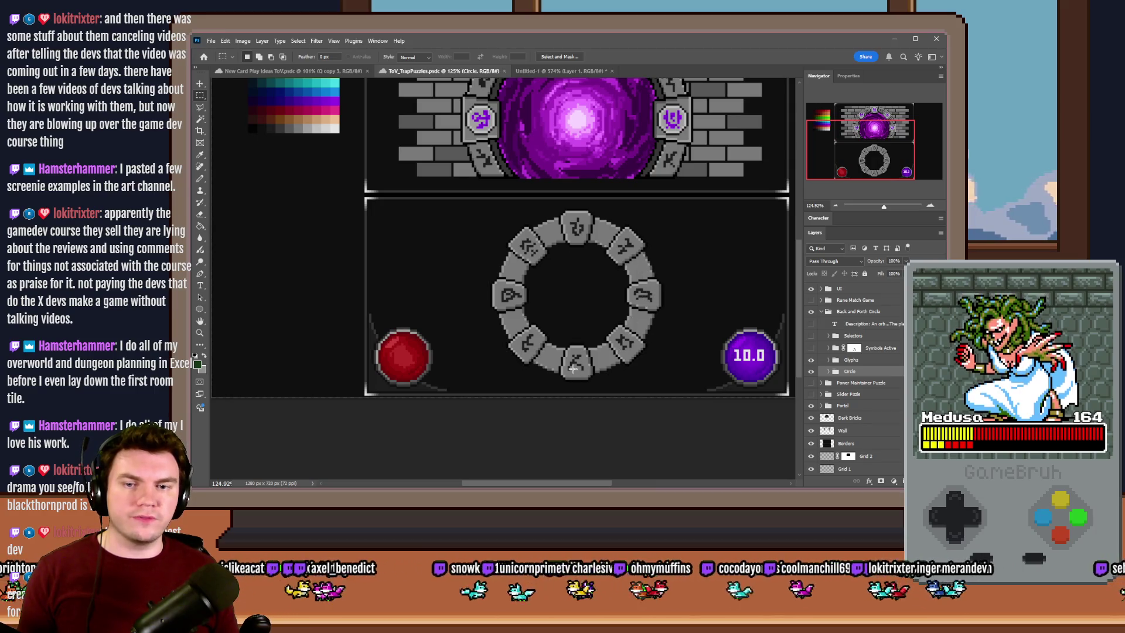
pyautogui.hotkey('alt', 'Tab')
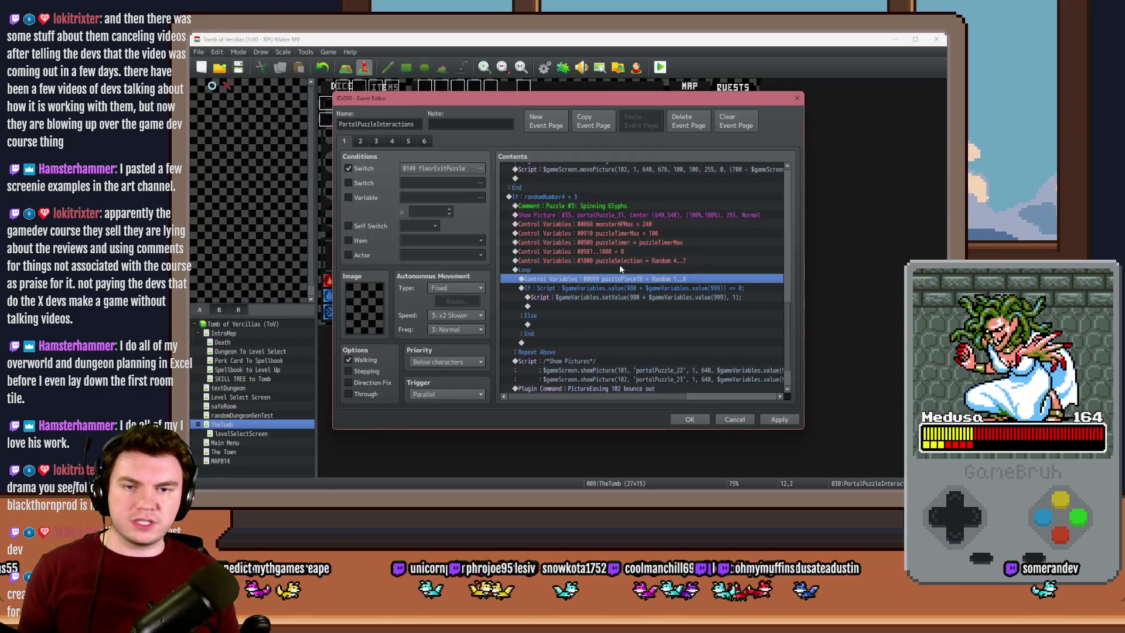
# Review the #1000 puzzleSelection, #0999 puzzlePiece19 and If…Else rows, then bring Photoshop forward
pyautogui.click(622, 261)
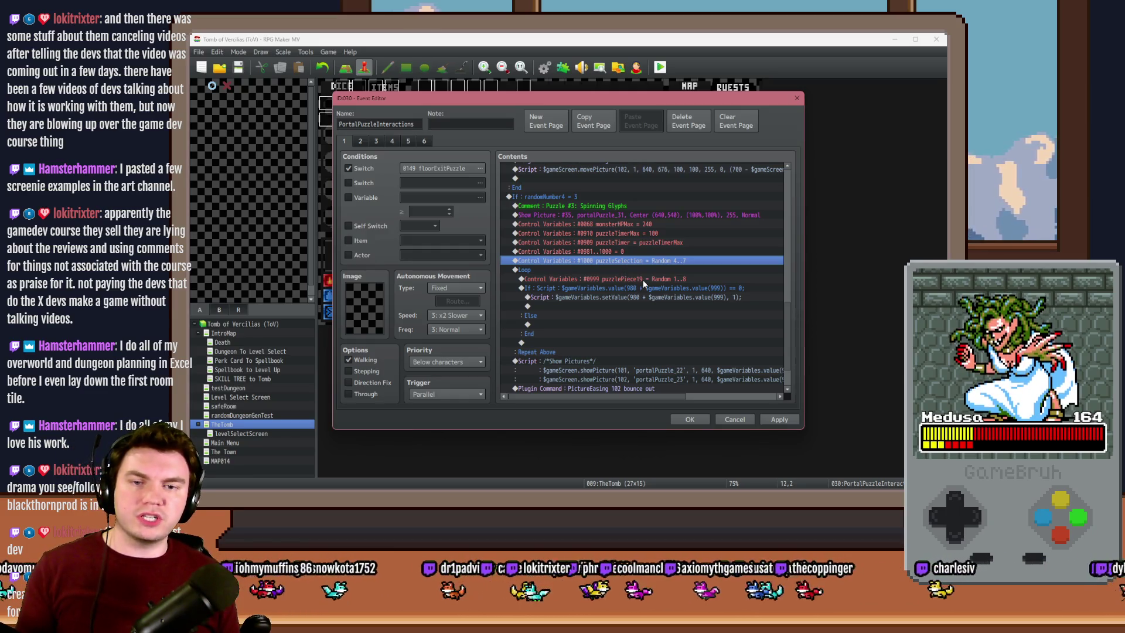
pyautogui.click(642, 279)
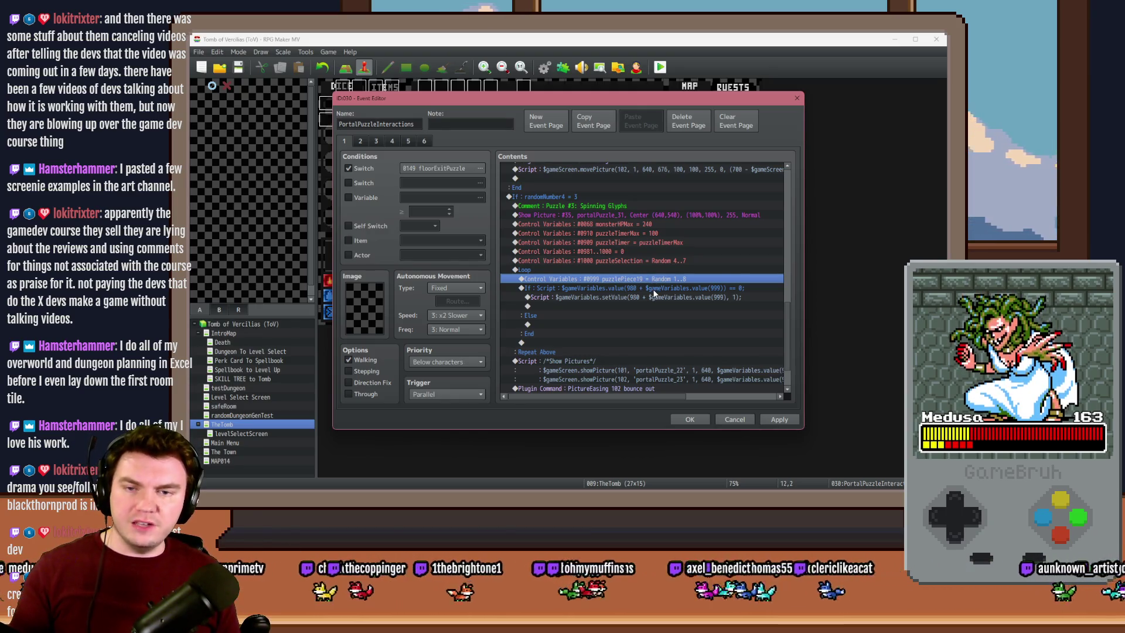
pyautogui.click(652, 289)
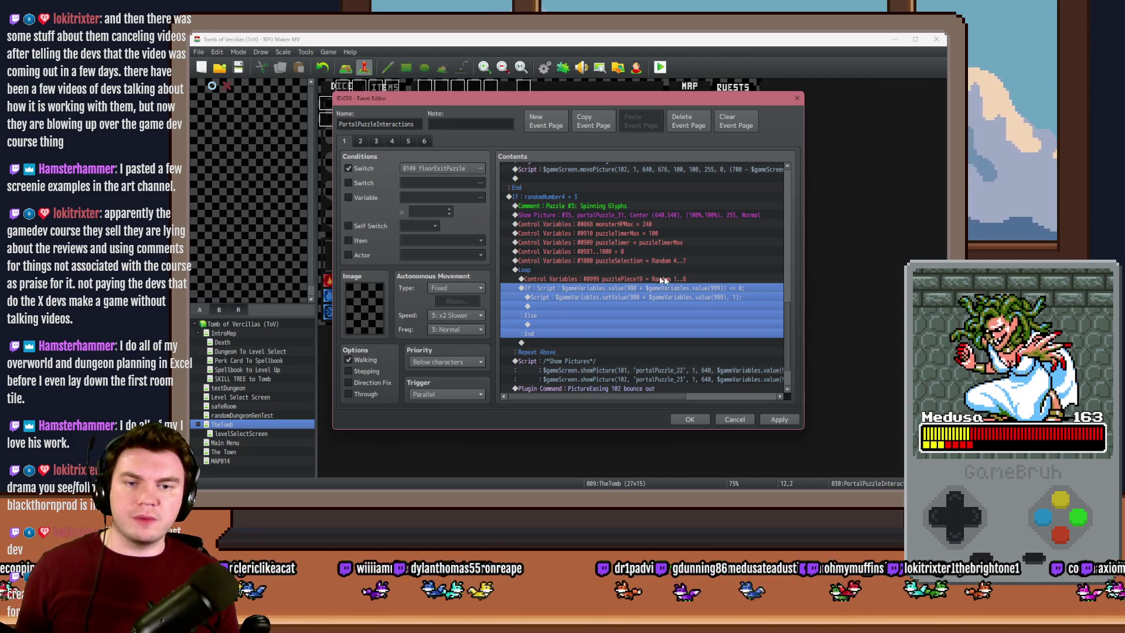
pyautogui.hotkey('alt', 'Tab')
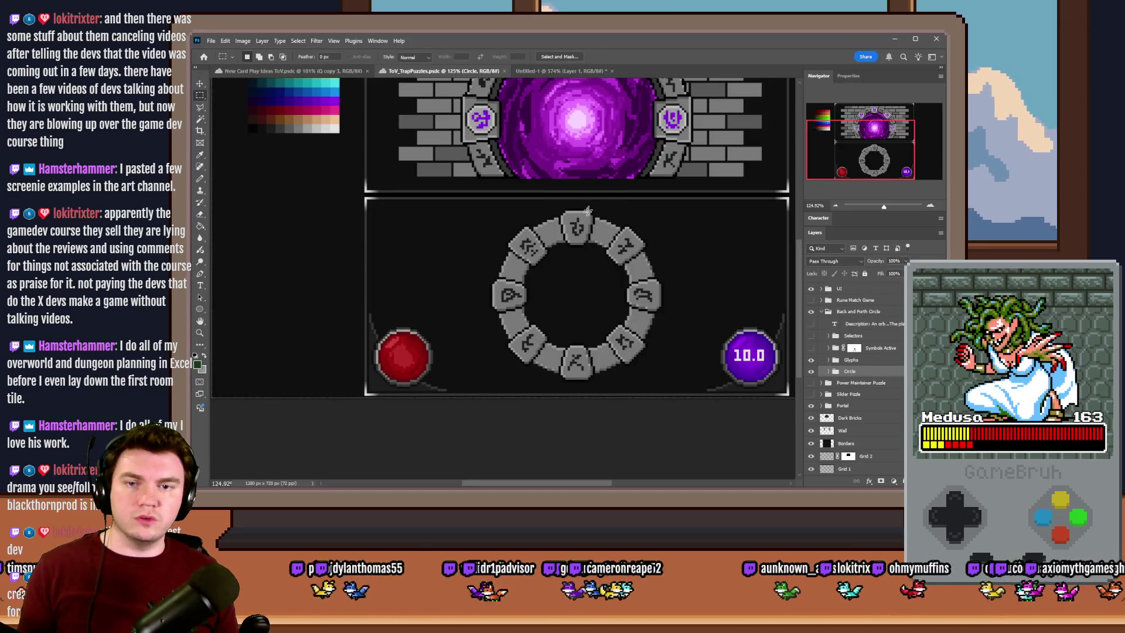
# Marquee the upper-left and right runes to gauge their size, then return to RPG Maker
pyautogui.click(638, 228)
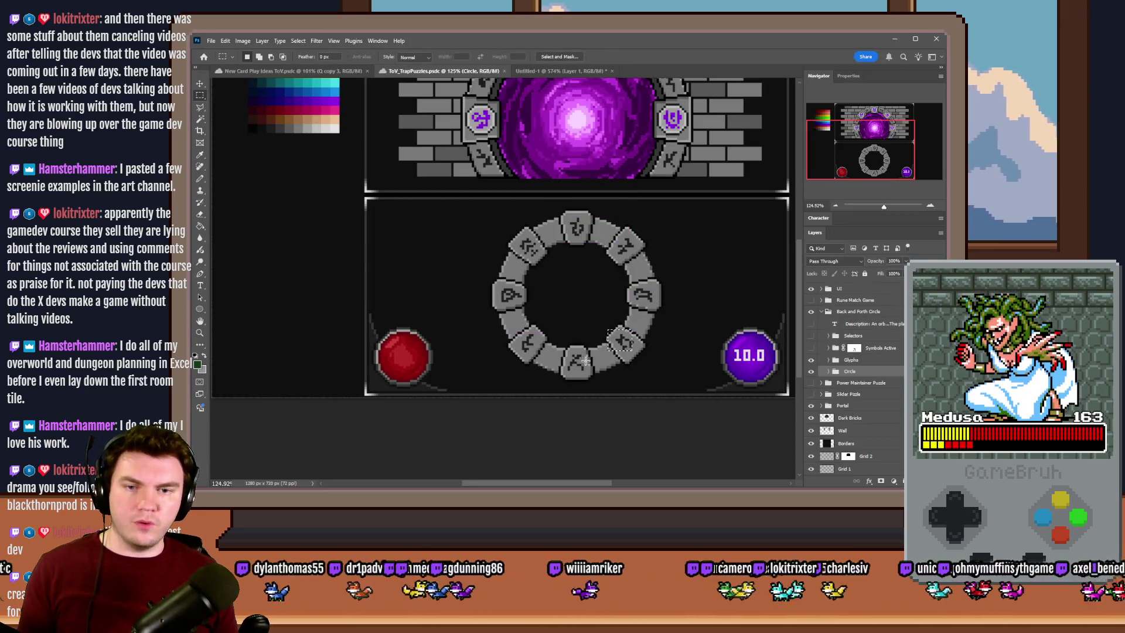
pyautogui.moveTo(537, 339); pyautogui.dragTo(540, 343)
pyautogui.moveTo(506, 231); pyautogui.dragTo(537, 257)
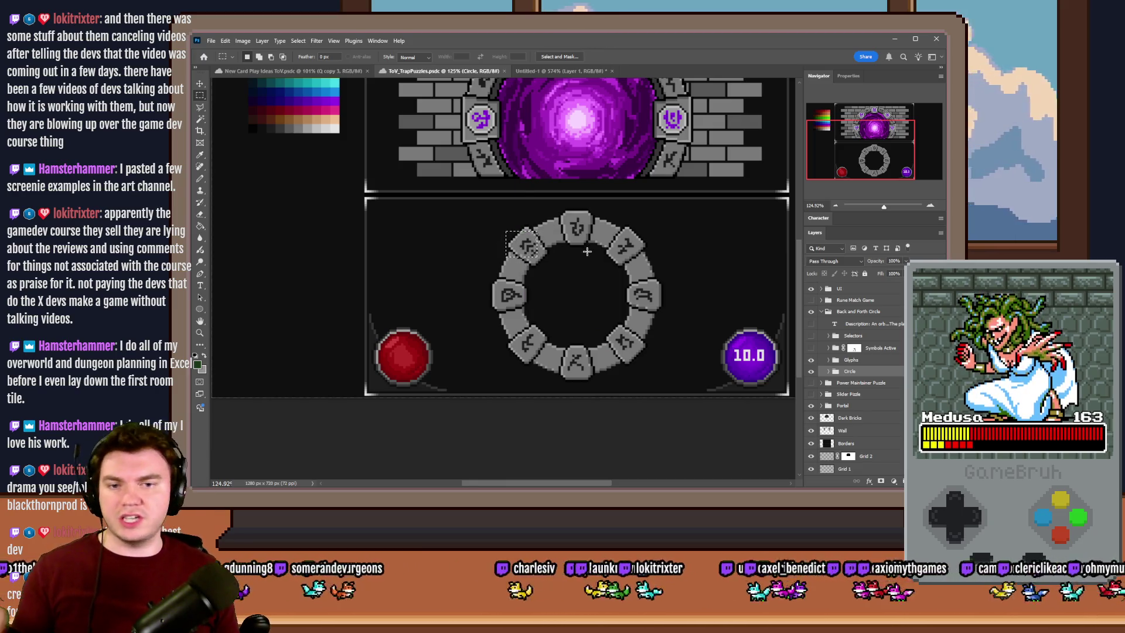
pyautogui.moveTo(662, 279); pyautogui.dragTo(624, 311)
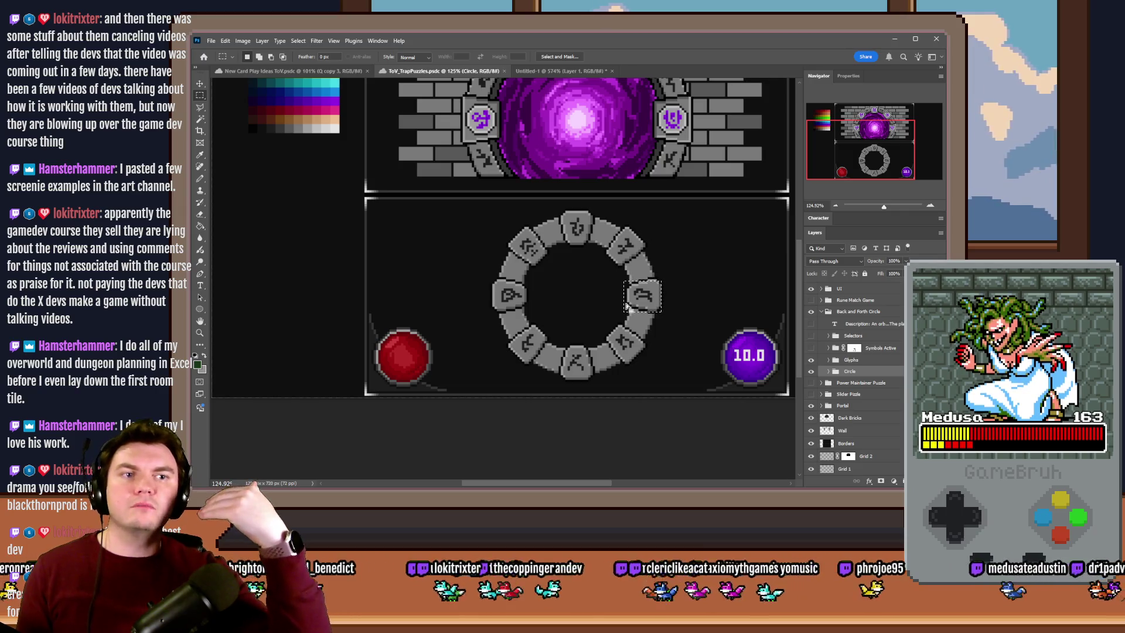
pyautogui.hotkey('alt', 'Tab')
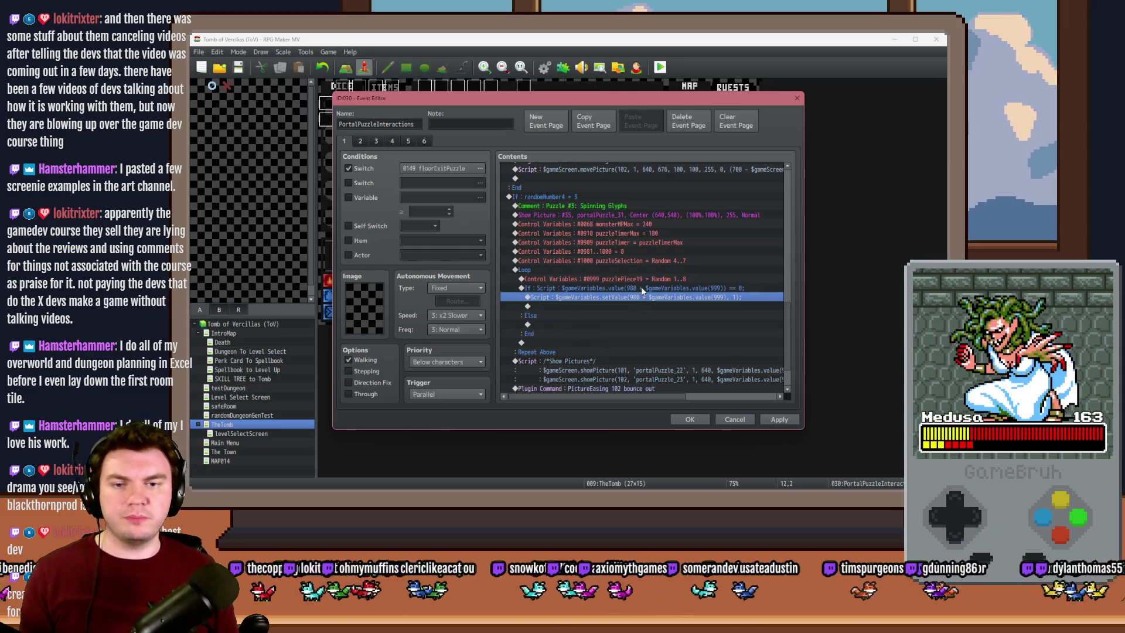
# Add a Control Variables command under the script that subtracts constant 1
pyautogui.click(638, 297)
pyautogui.doubleClick(638, 306)
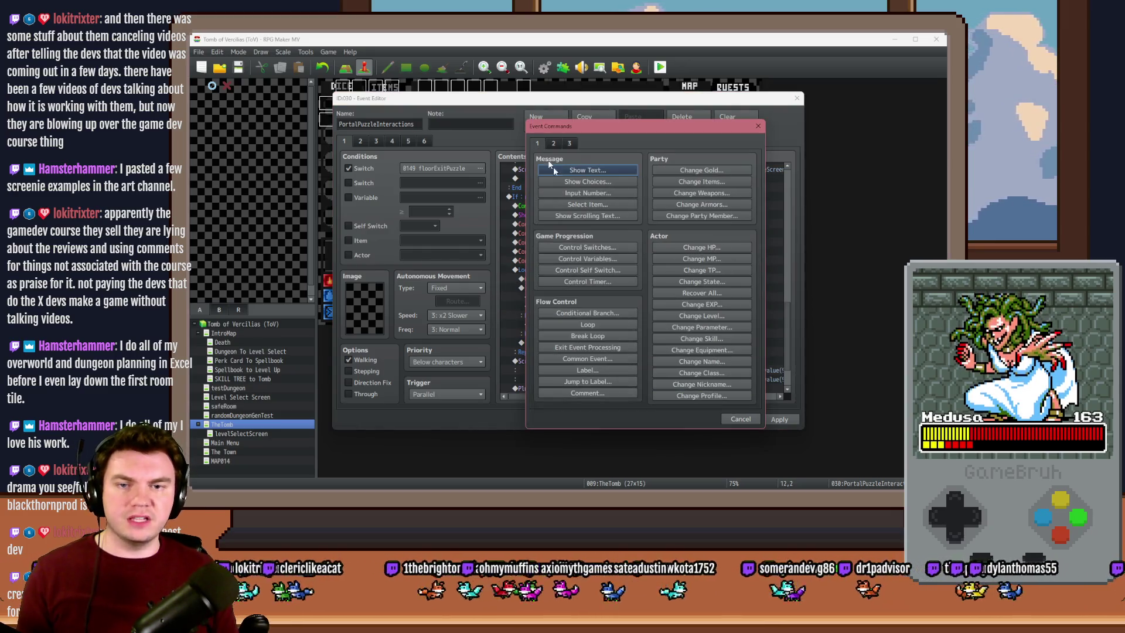
pyautogui.click(601, 260)
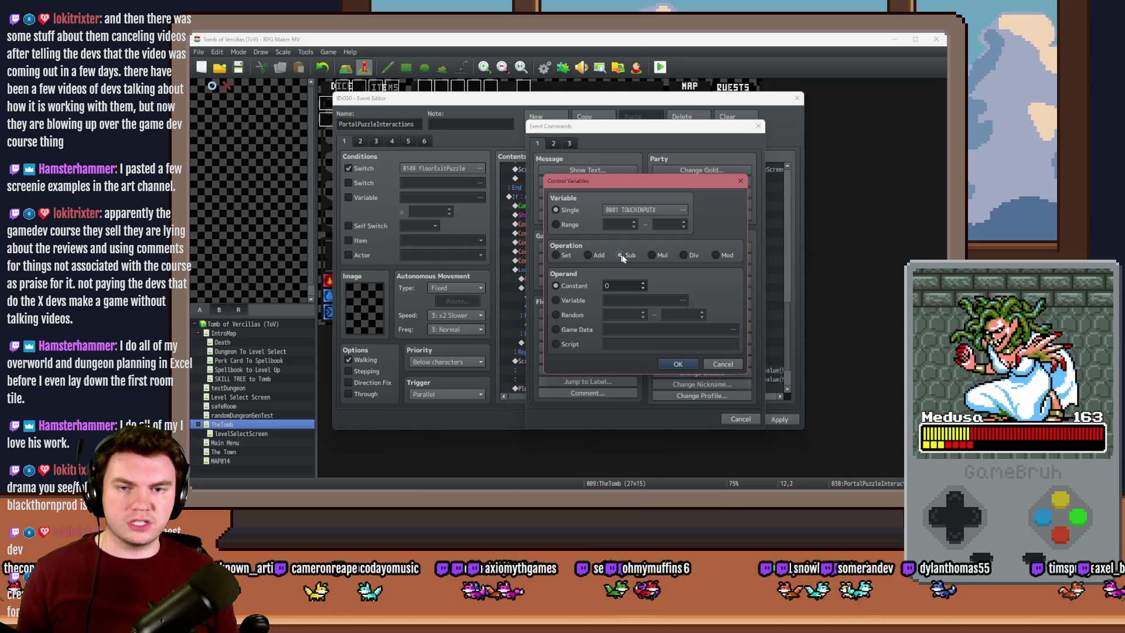
pyautogui.click(642, 212)
pyautogui.doubleClick(690, 351)
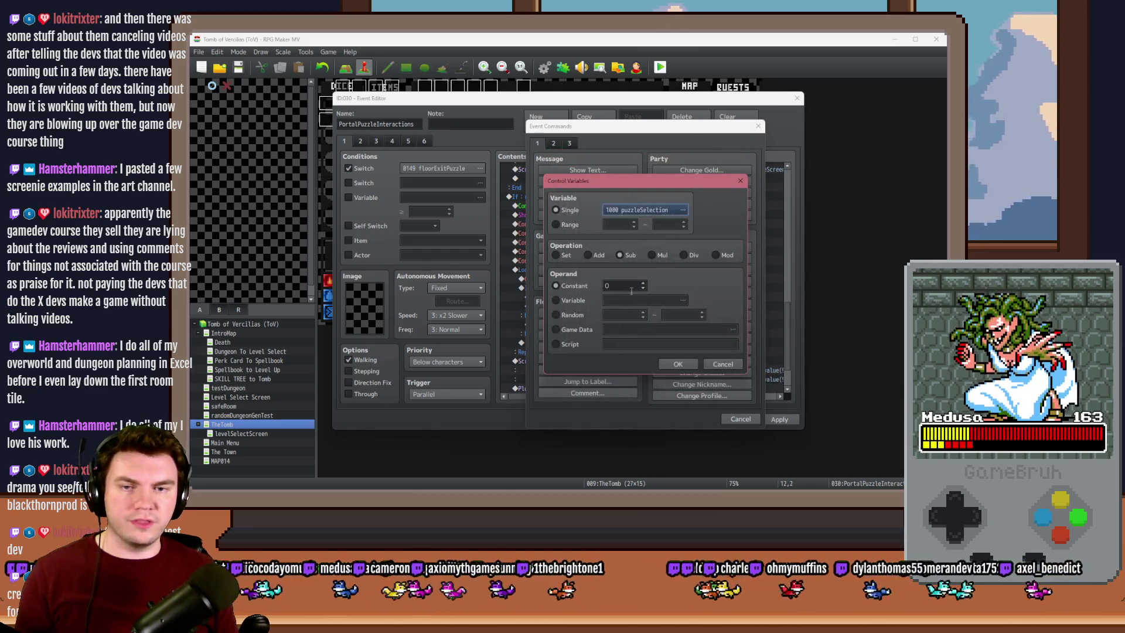
pyautogui.click(629, 211)
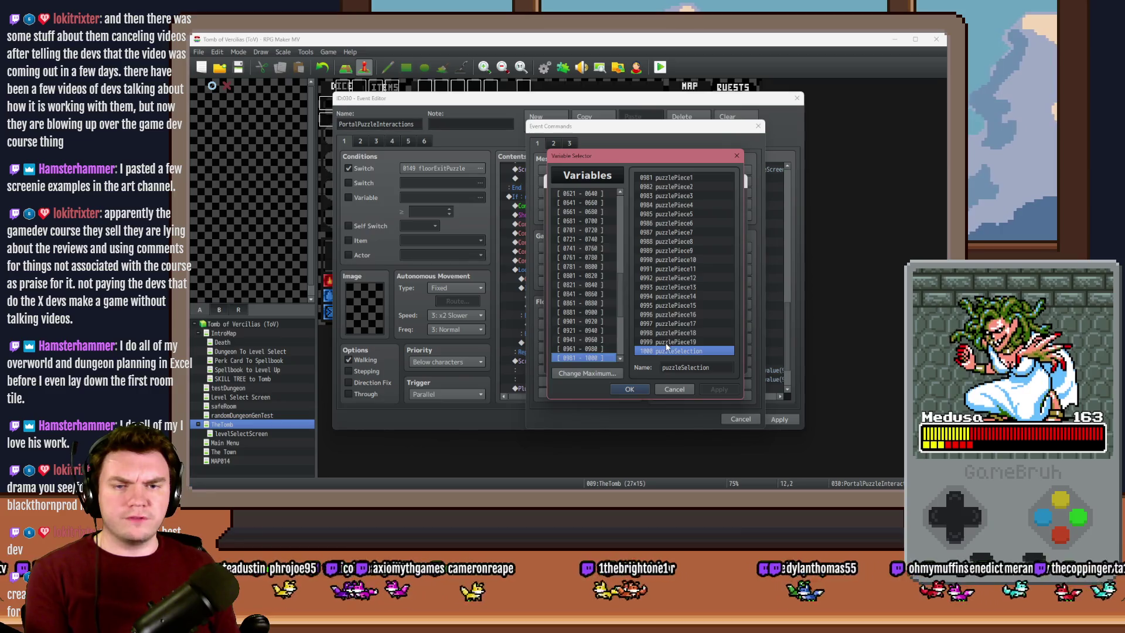
pyautogui.doubleClick(674, 342)
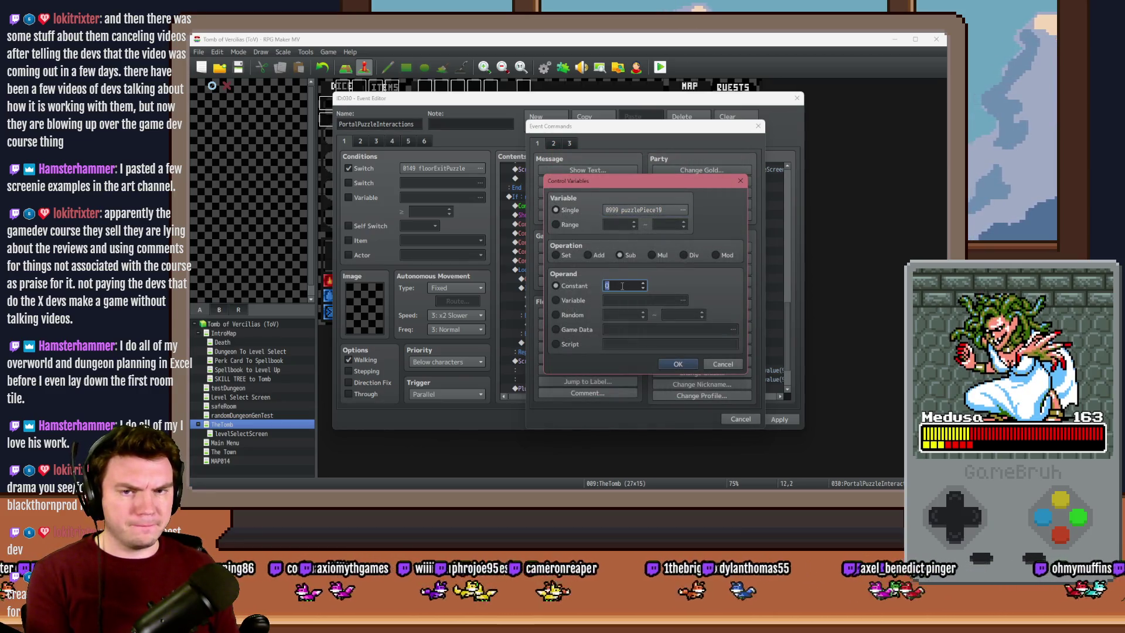
pyautogui.write('1')
pyautogui.click(677, 363)
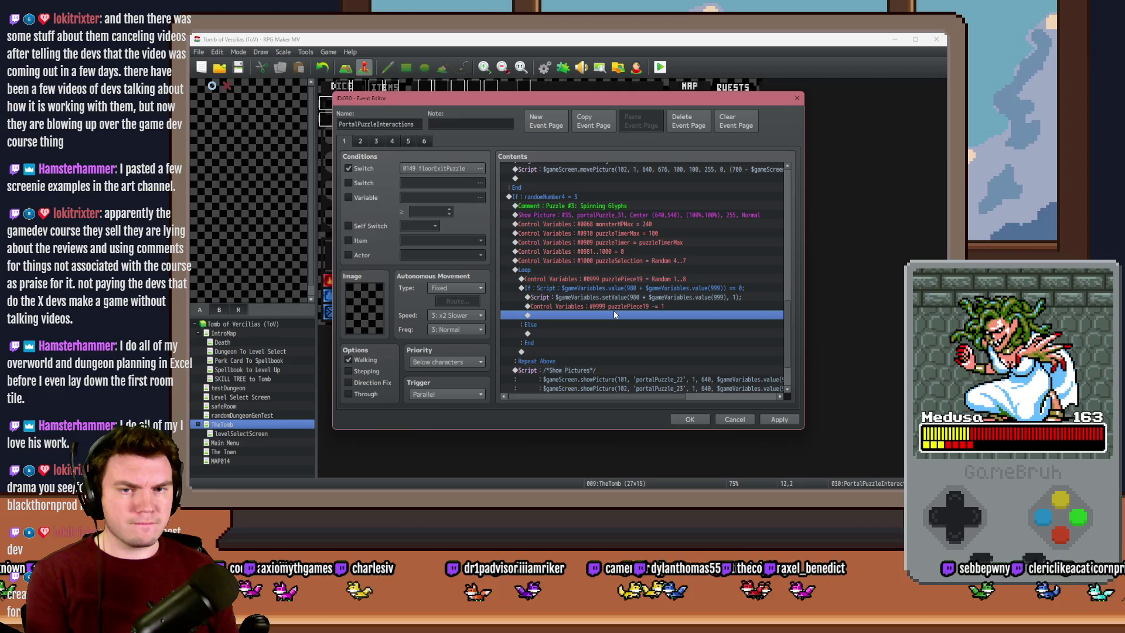
# Change that command's target variable to 1000 puzzleSelection
pyautogui.doubleClick(617, 307)
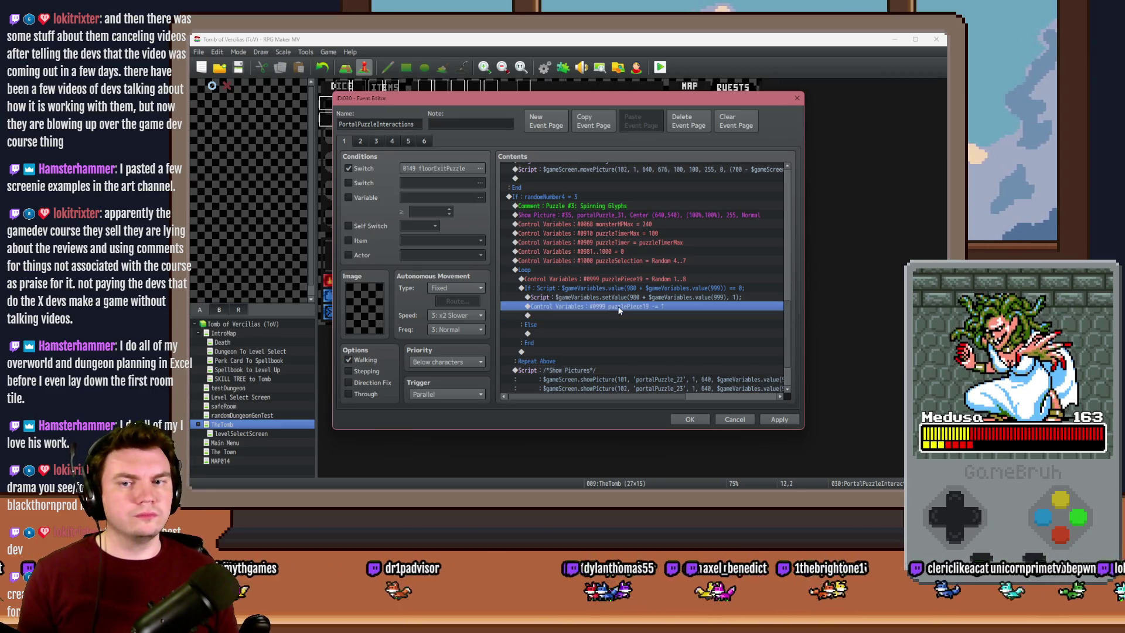
pyautogui.click(653, 213)
pyautogui.doubleClick(687, 350)
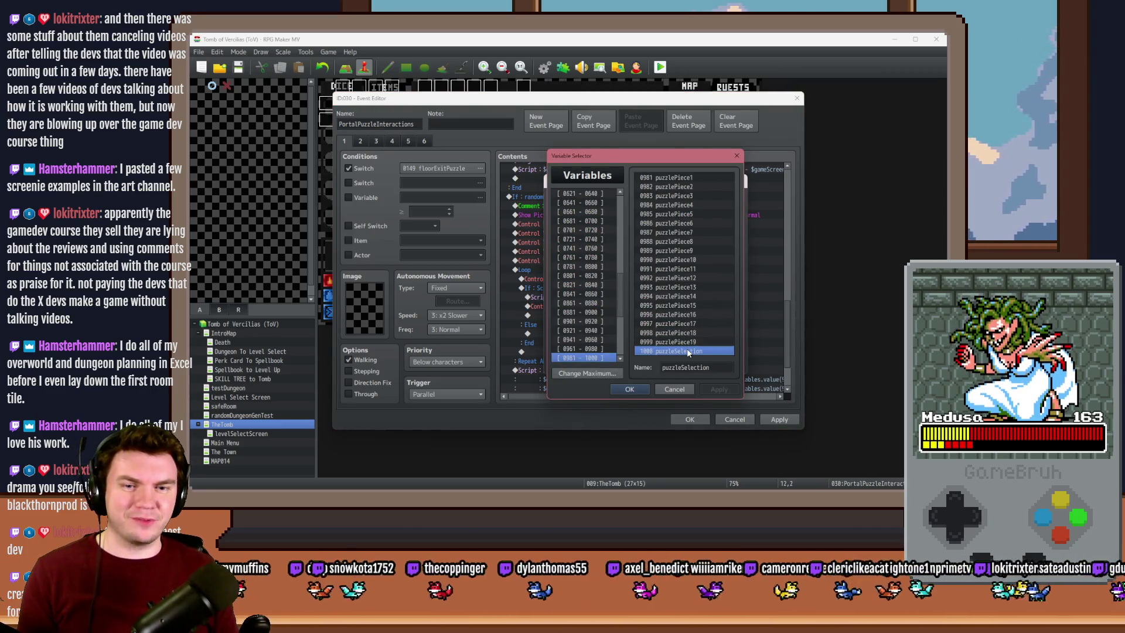
pyautogui.click(680, 363)
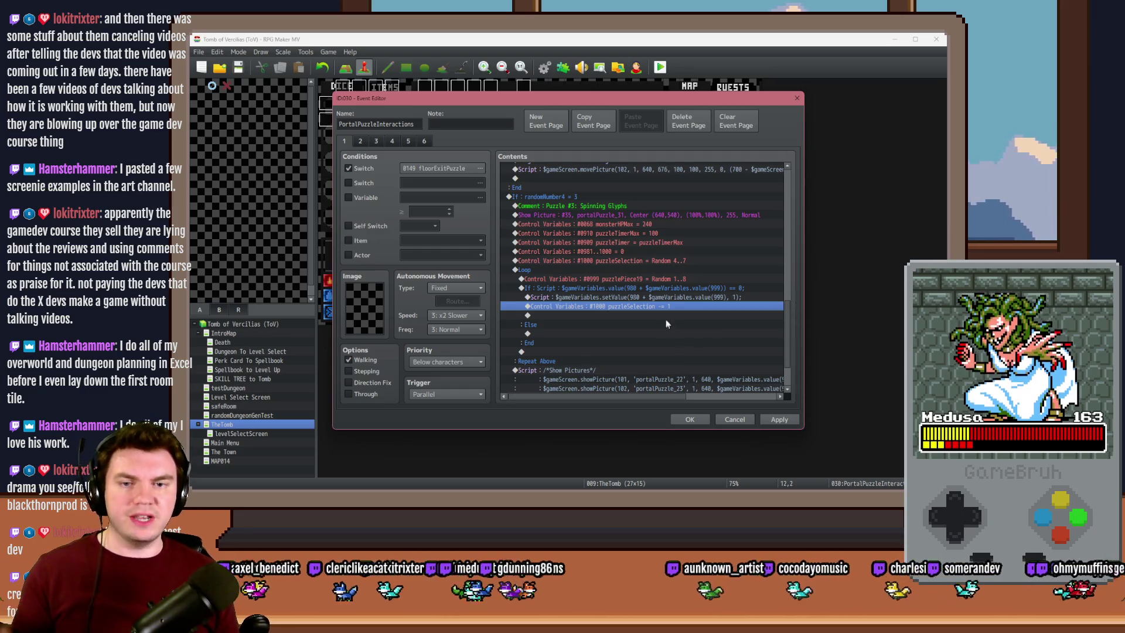
# Remove the Else branch from the loop's If block
pyautogui.click(678, 291)
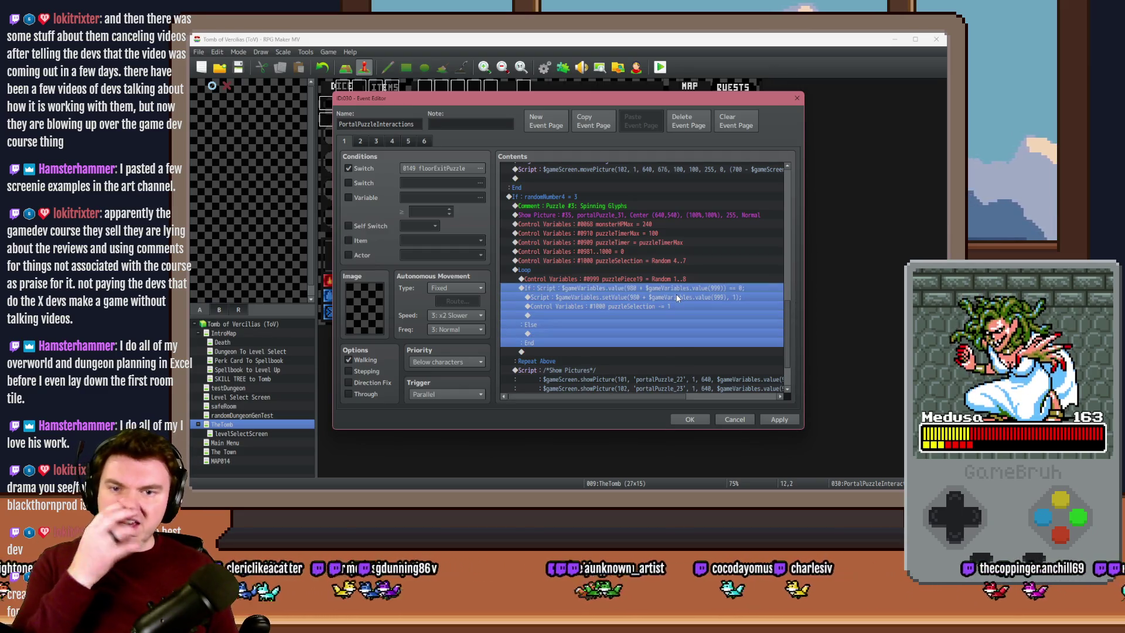
pyautogui.press('Return')
pyautogui.click(600, 350)
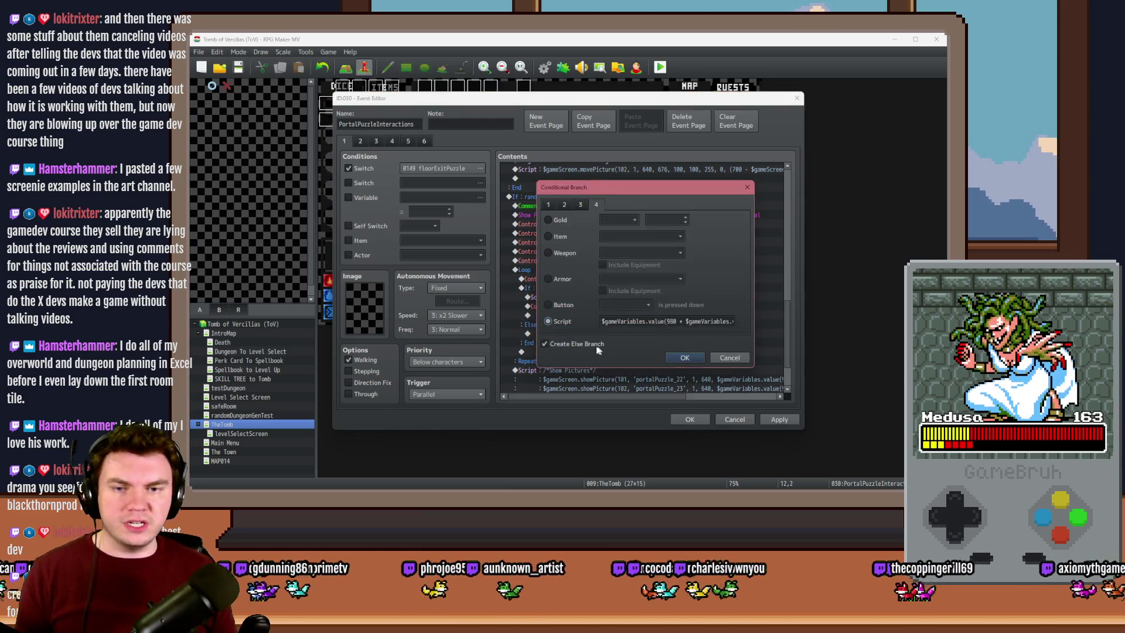
pyautogui.click(685, 359)
pyautogui.doubleClick(550, 342)
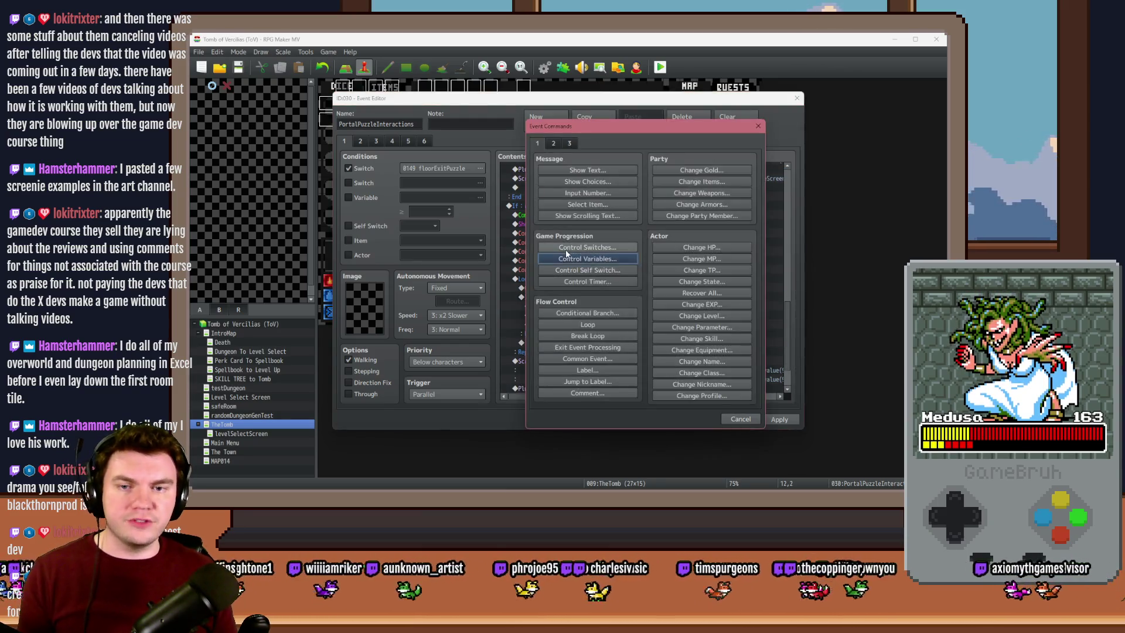
pyautogui.click(613, 314)
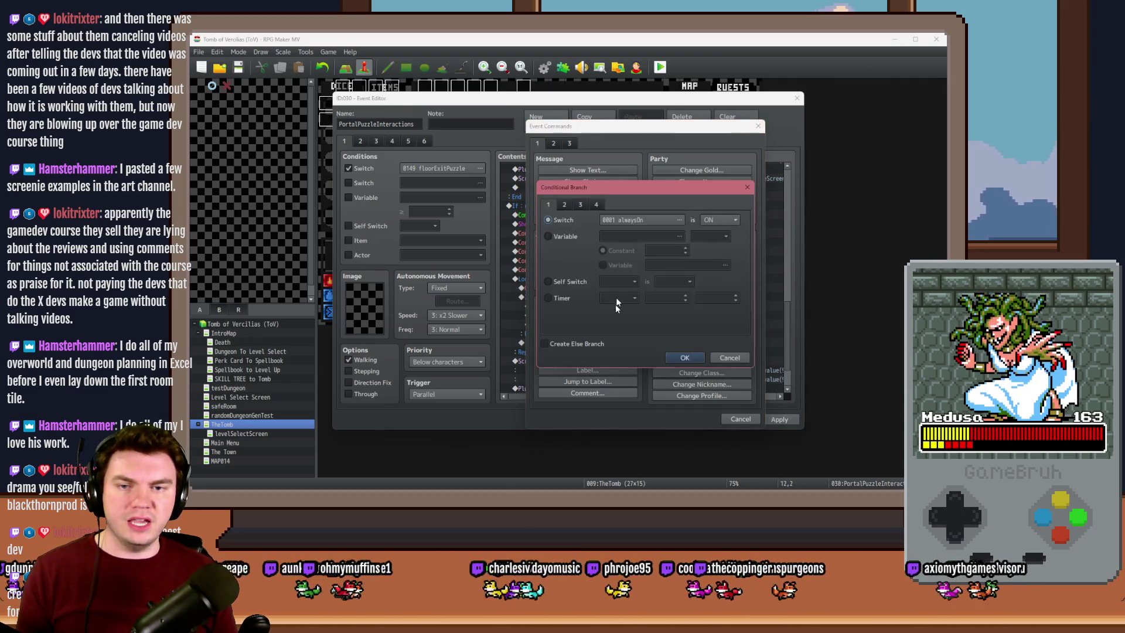
pyautogui.click(729, 357)
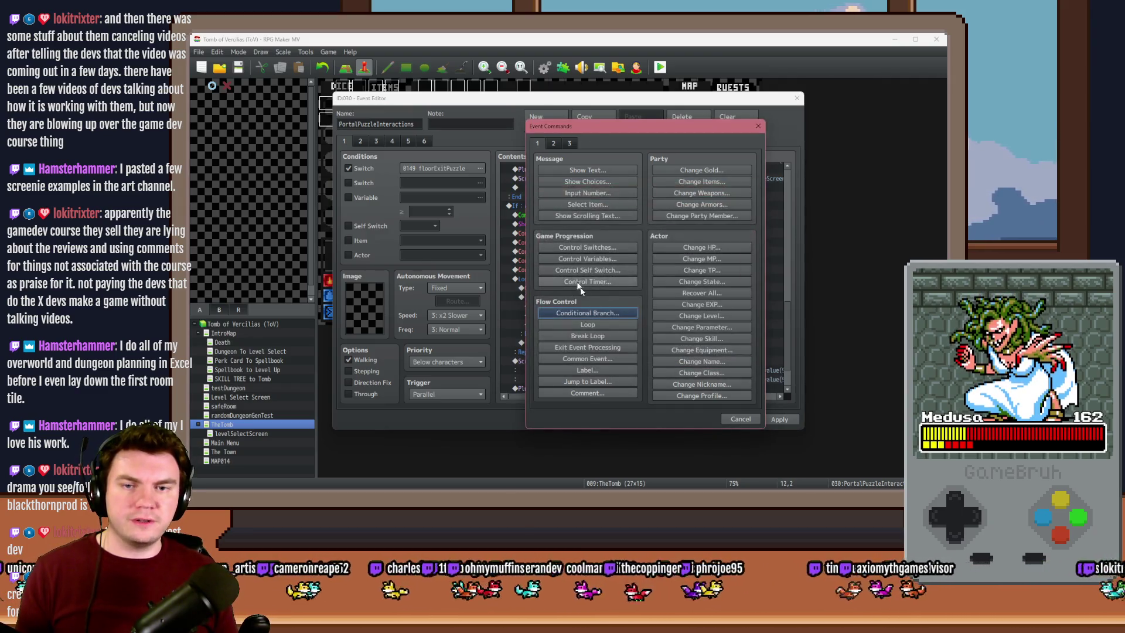
pyautogui.click(739, 419)
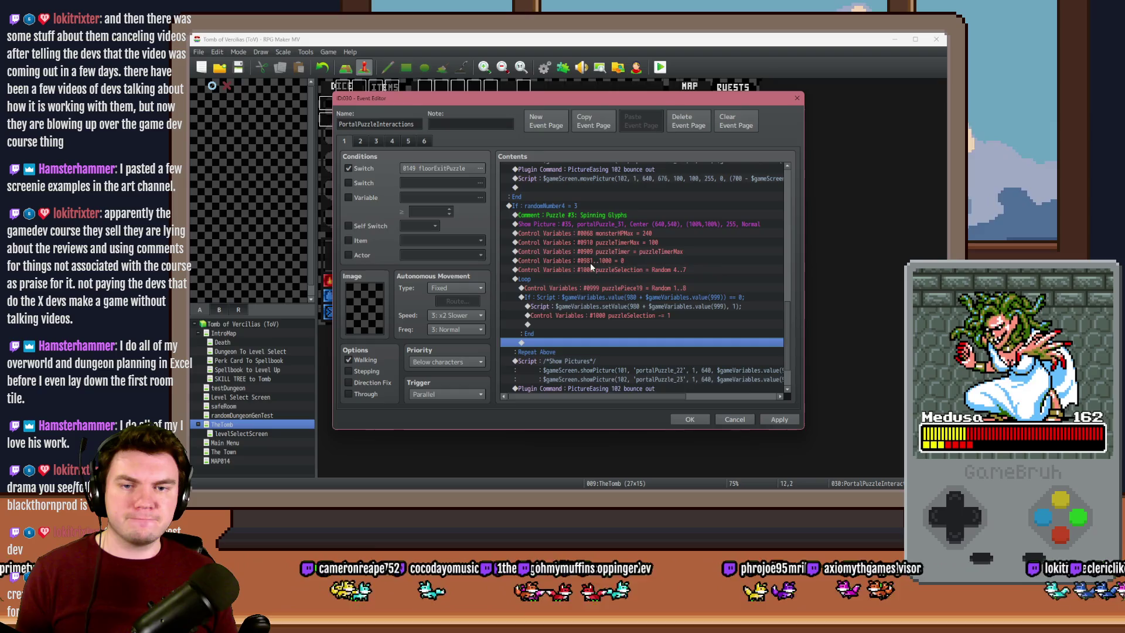
# Add a branch after the If block: if puzzleSelection ≤ 0, Break Loop
pyautogui.doubleClick(583, 344)
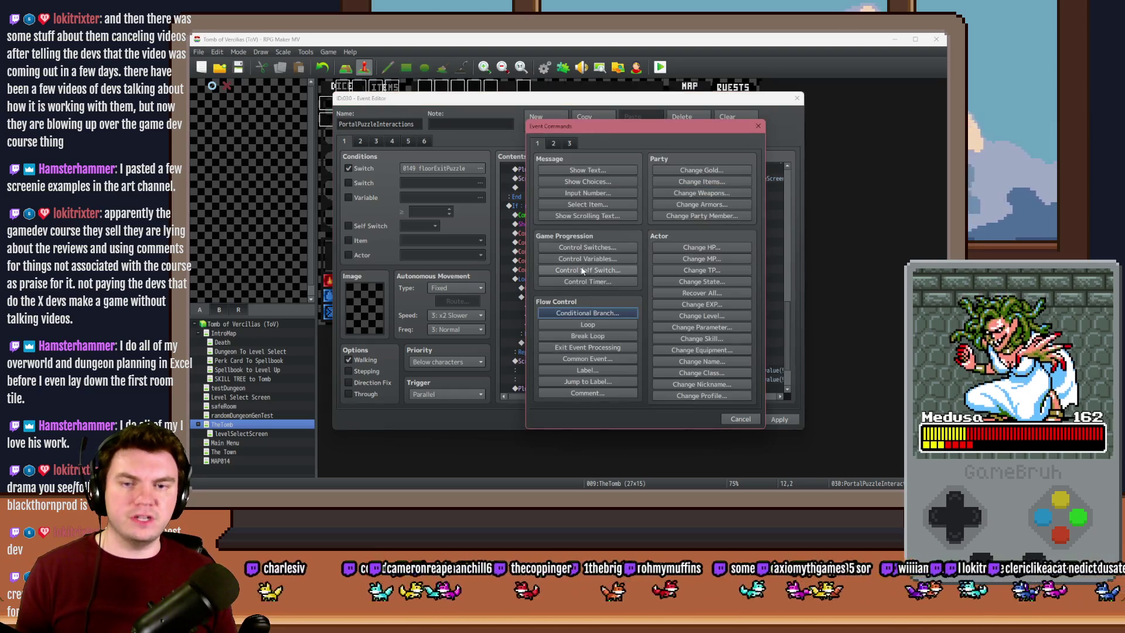
pyautogui.click(595, 310)
pyautogui.click(564, 236)
pyautogui.click(613, 237)
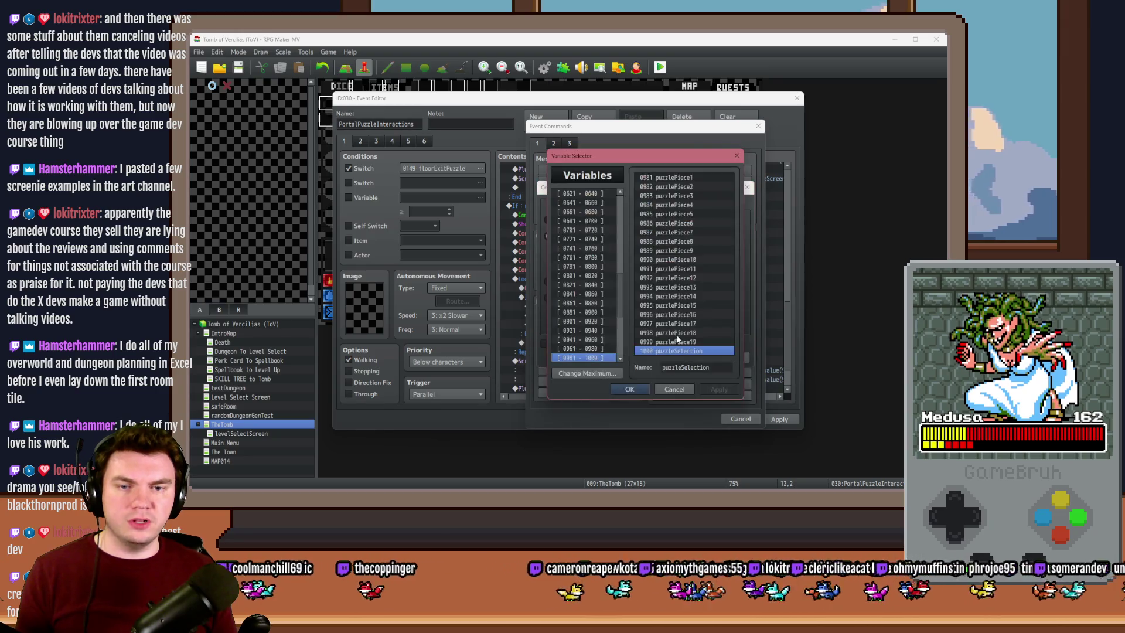
pyautogui.doubleClick(682, 352)
pyautogui.click(709, 236)
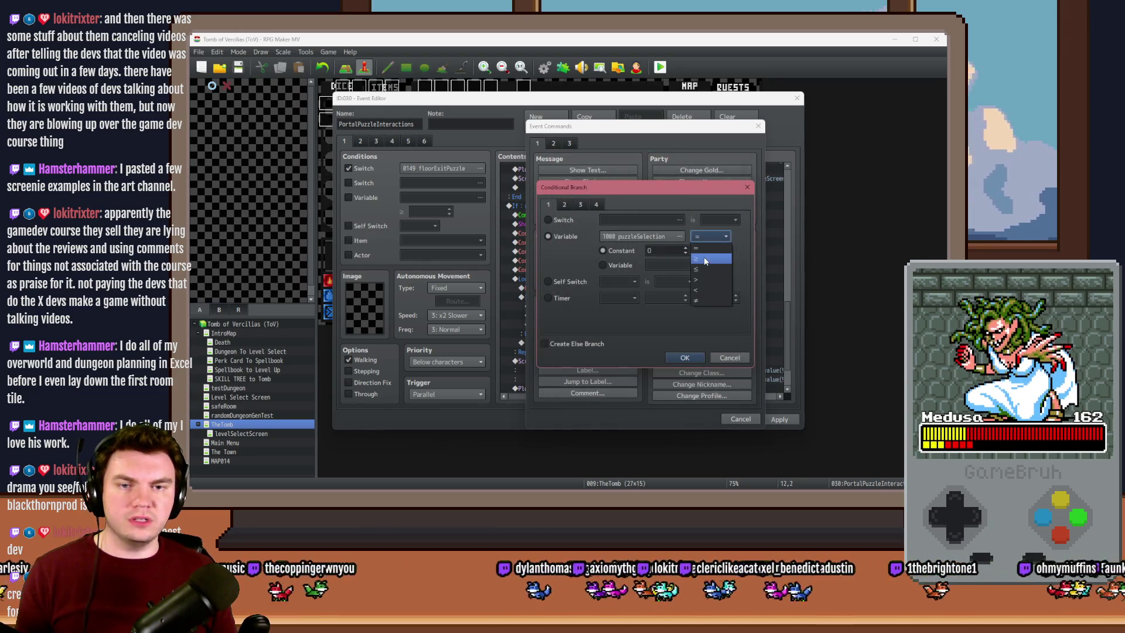
pyautogui.click(705, 263)
pyautogui.doubleClick(663, 250)
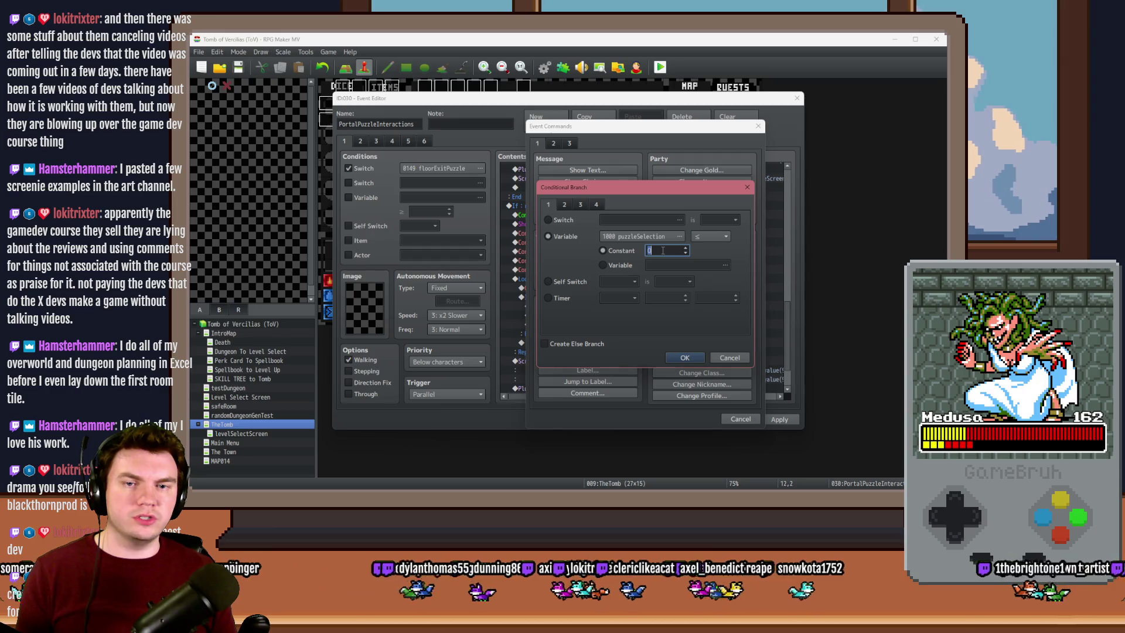
pyautogui.click(680, 359)
pyautogui.doubleClick(585, 340)
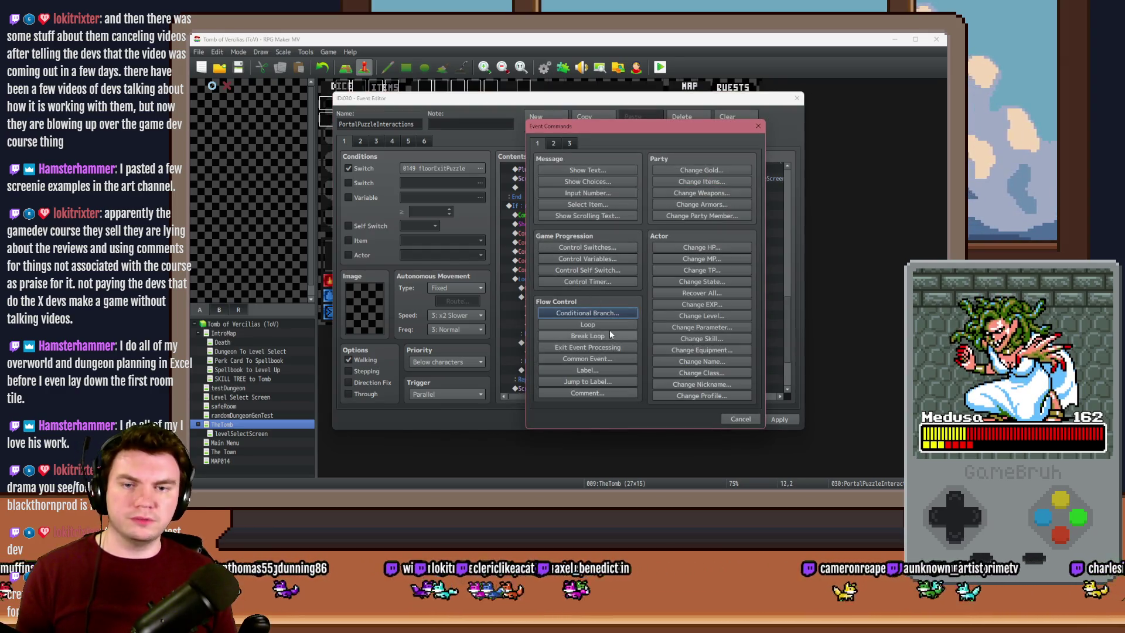
pyautogui.click(609, 335)
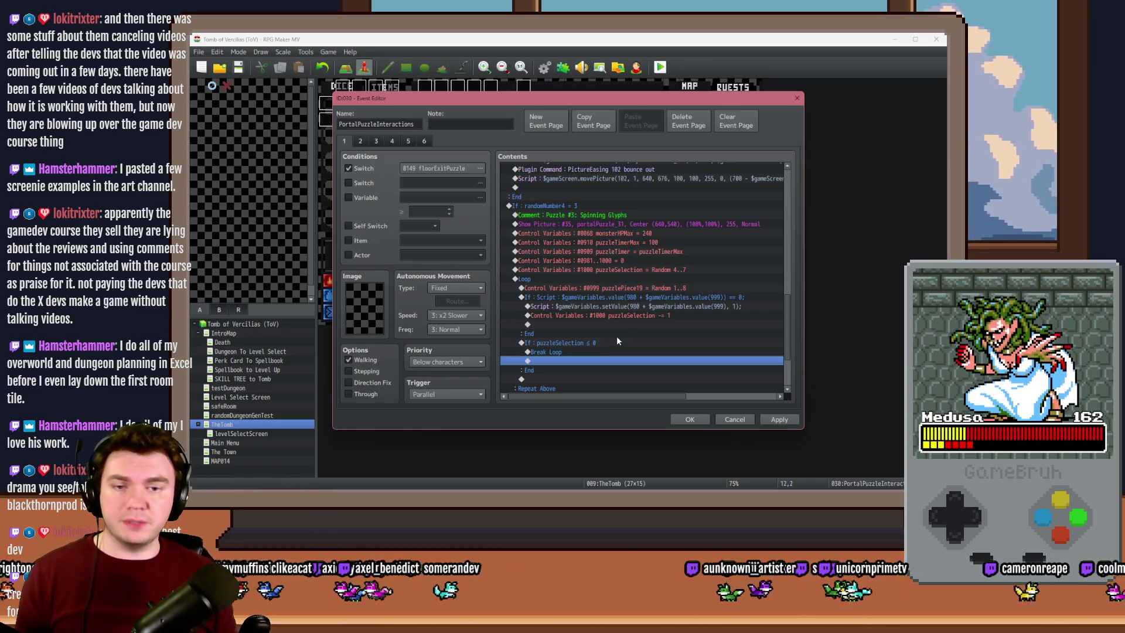
pyautogui.scroll(-3, 616, 337)
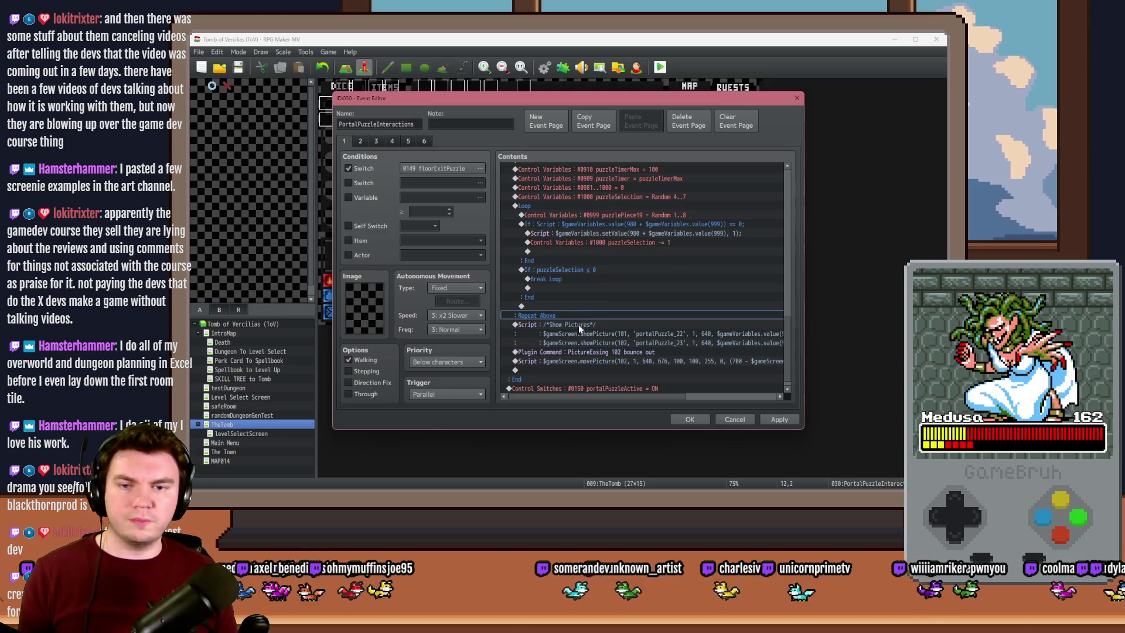
pyautogui.click(578, 325)
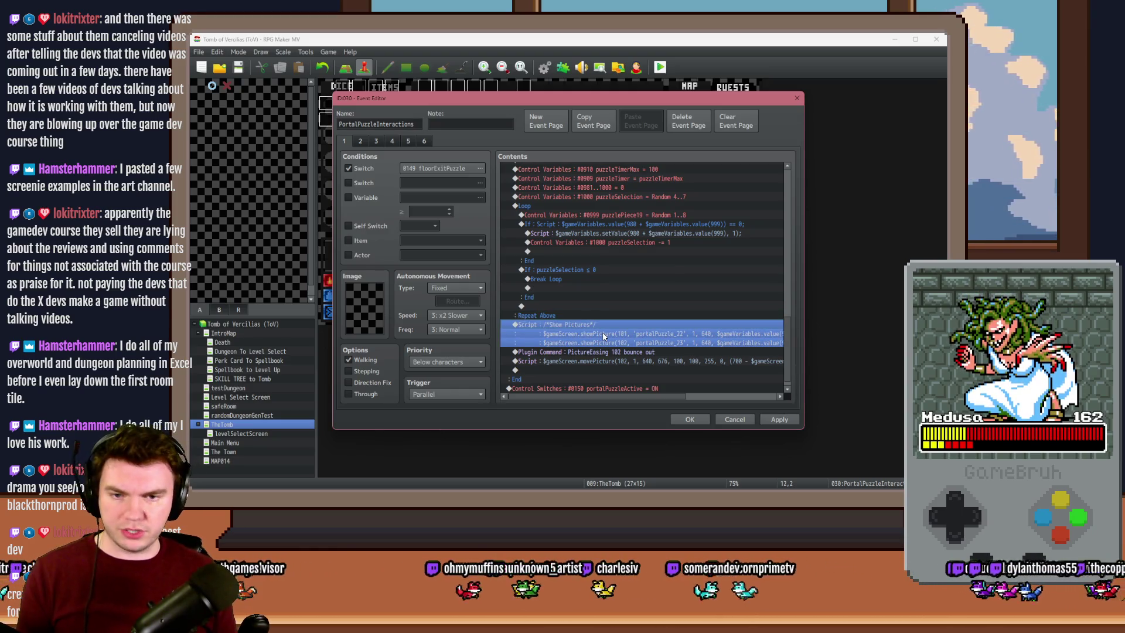
pyautogui.click(599, 356)
pyautogui.scroll(4, 598, 356)
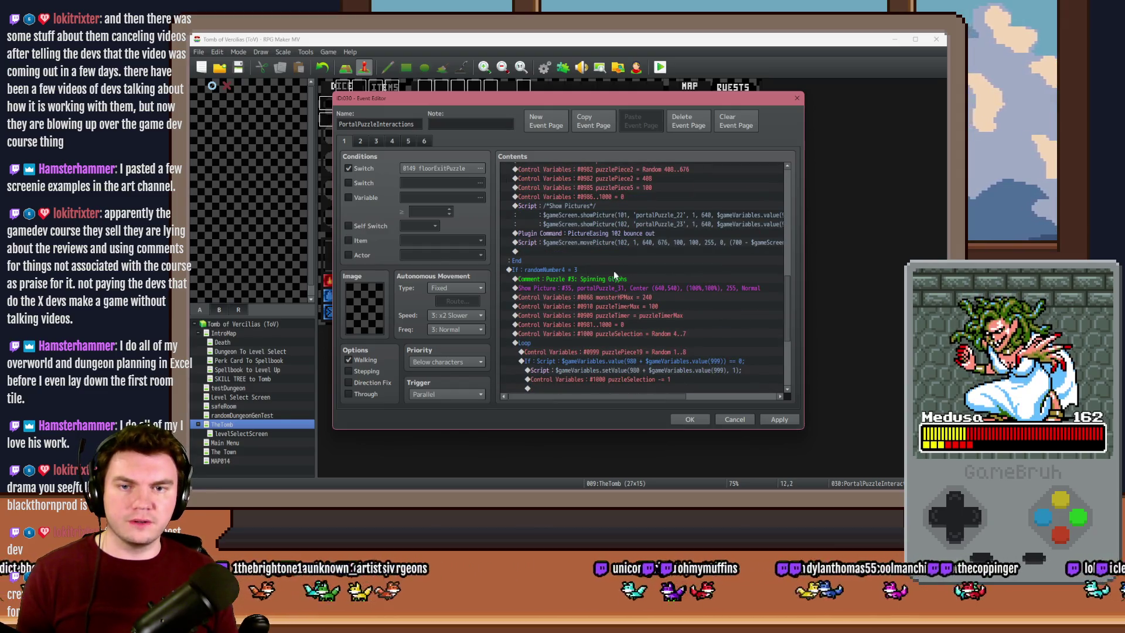
pyautogui.scroll(-2, 609, 276)
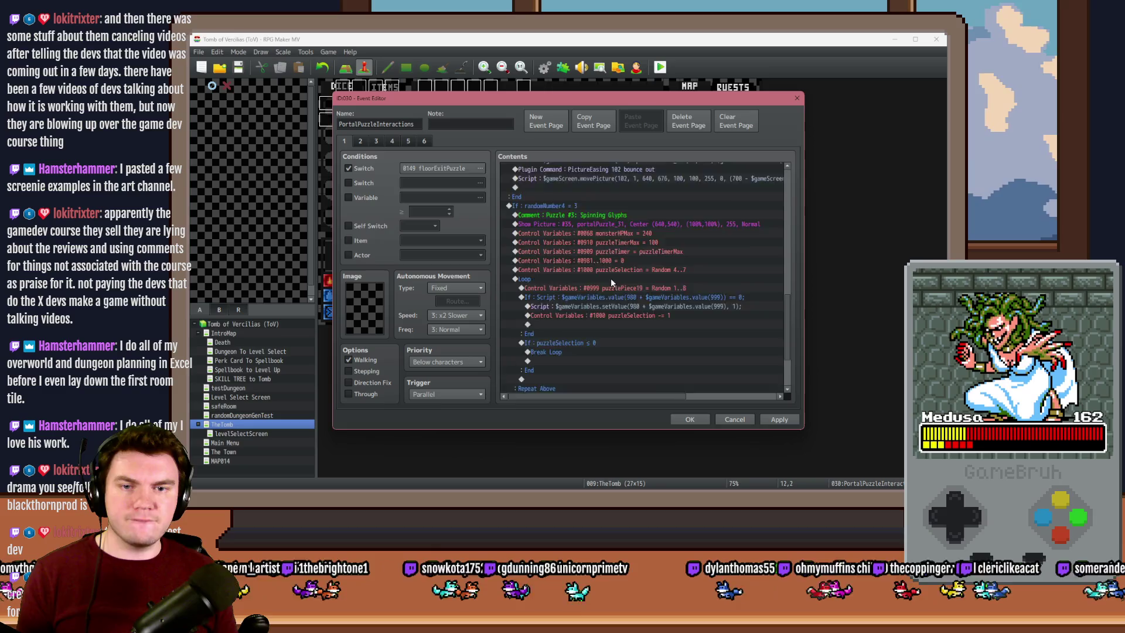
pyautogui.scroll(3, 615, 293)
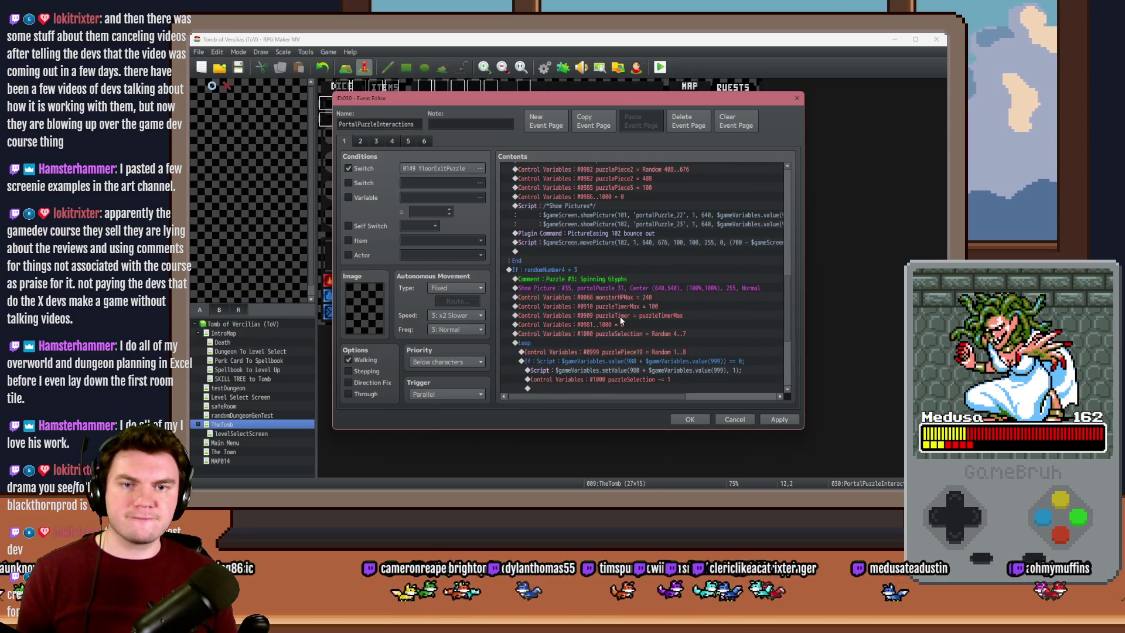
pyautogui.click(622, 279)
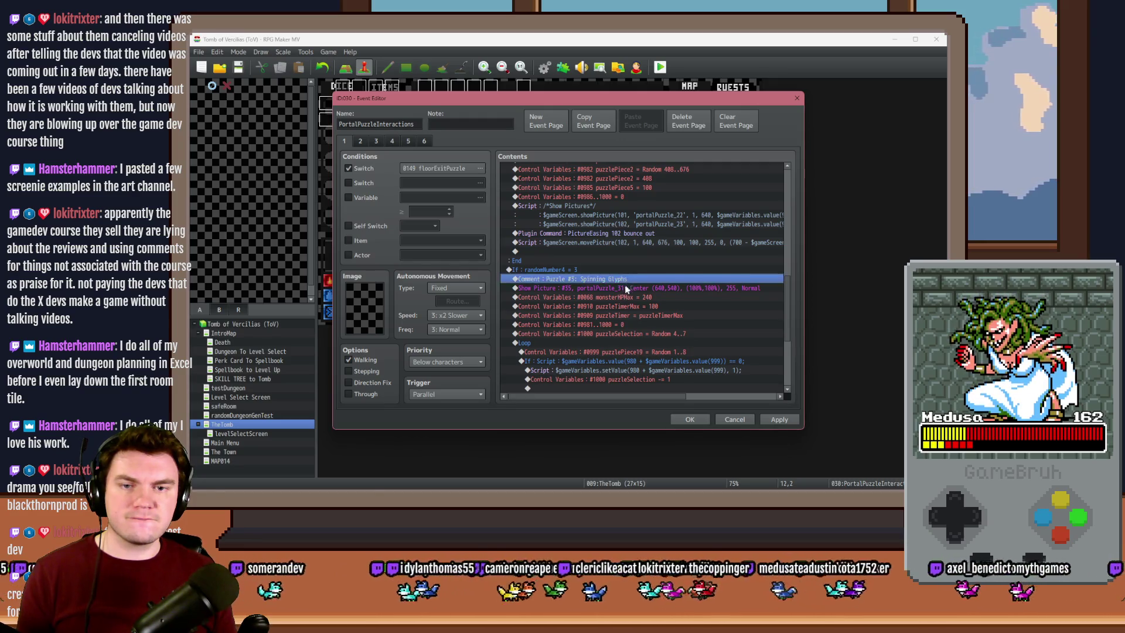
pyautogui.click(623, 289)
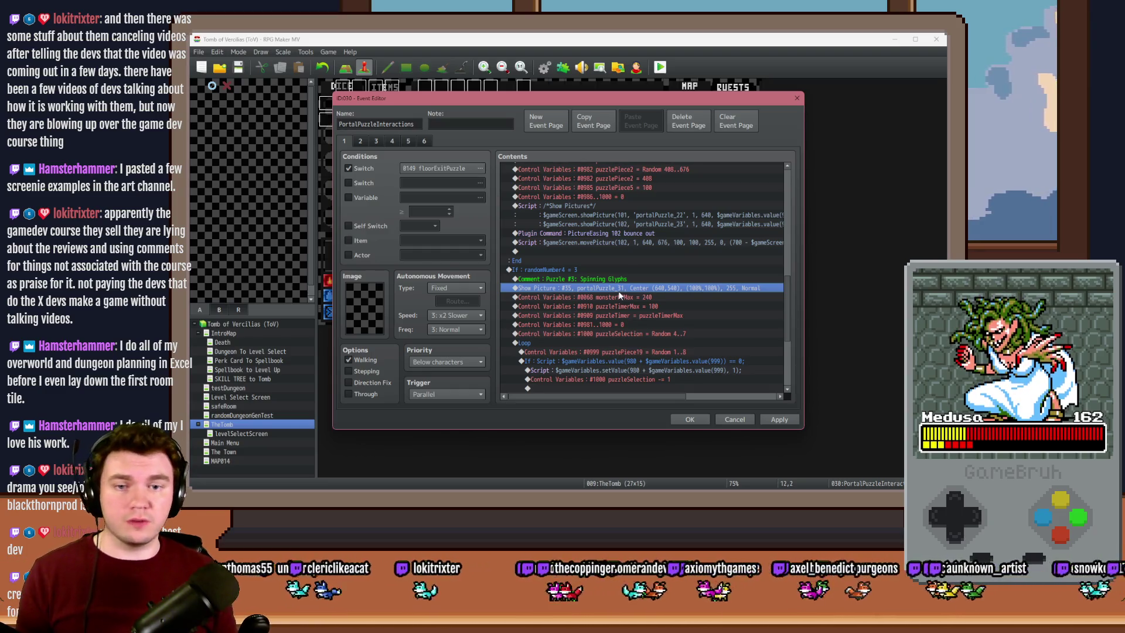
pyautogui.scroll(-5, 621, 282)
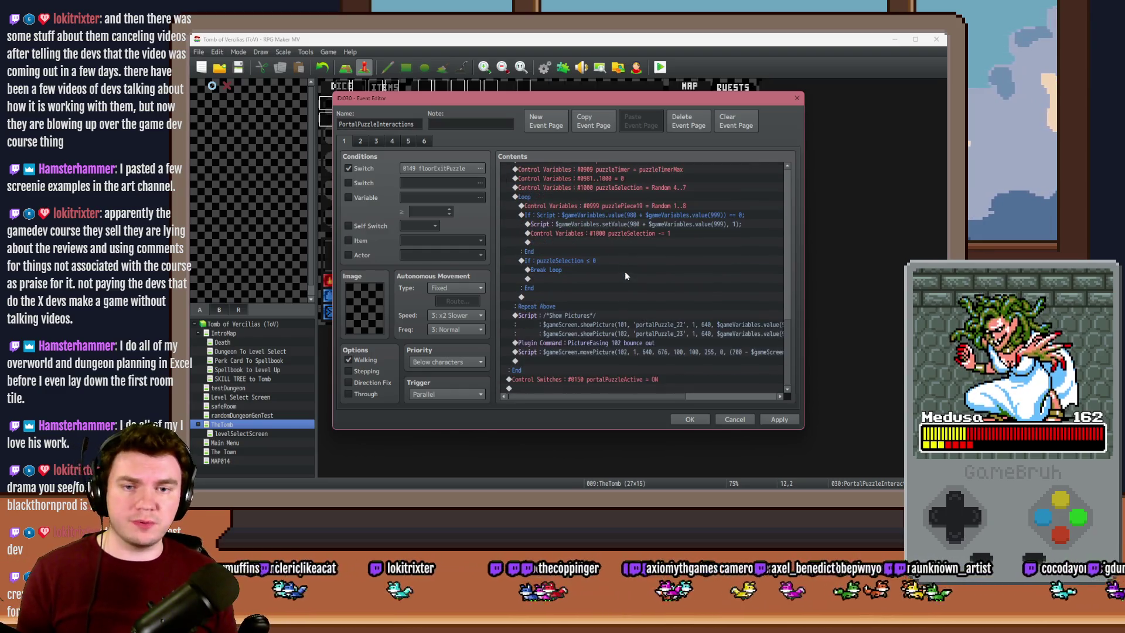
pyautogui.click(608, 321)
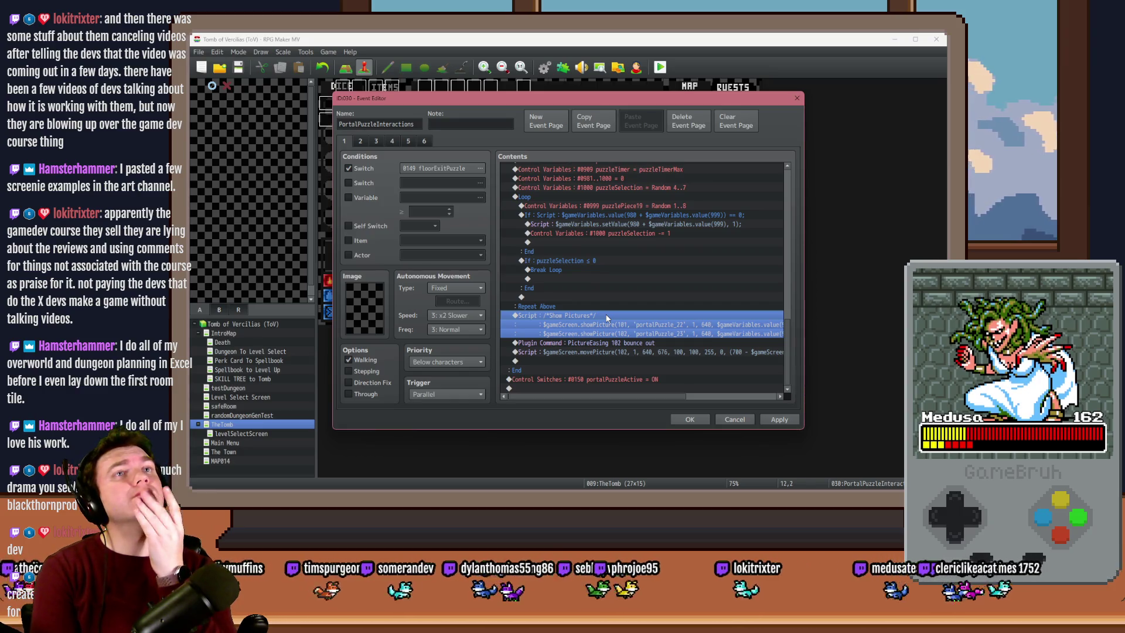
# Create a new 304×304 document, paste the rune ring, and delete the white Background layer
pyautogui.hotkey('alt', 'Tab')
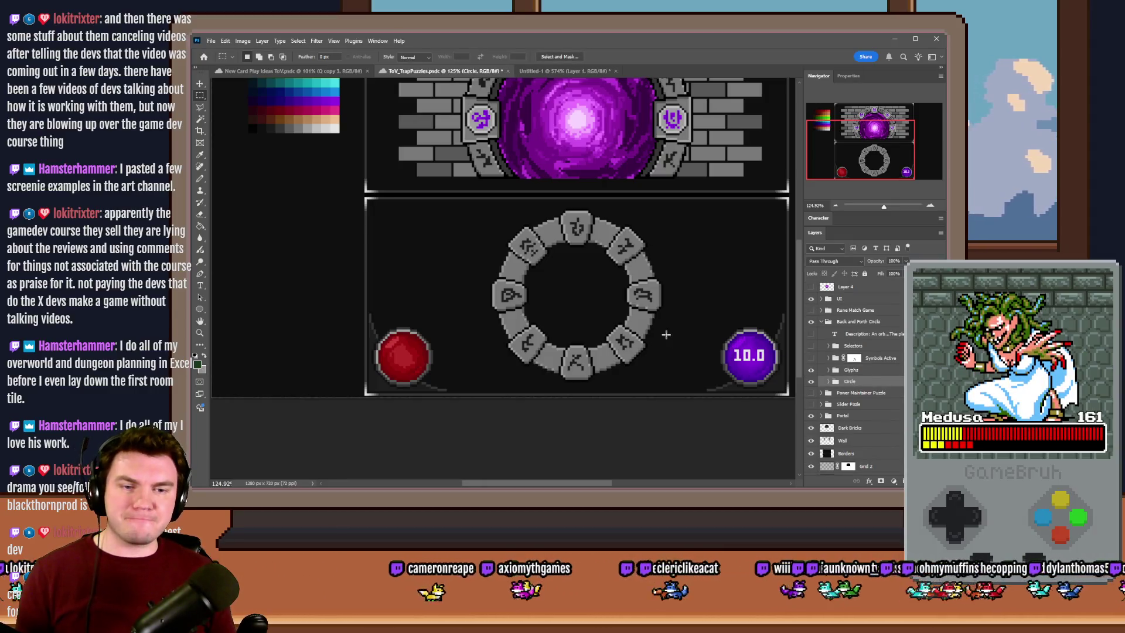
pyautogui.hotkey('ctrl', 'n')
pyautogui.click(643, 403)
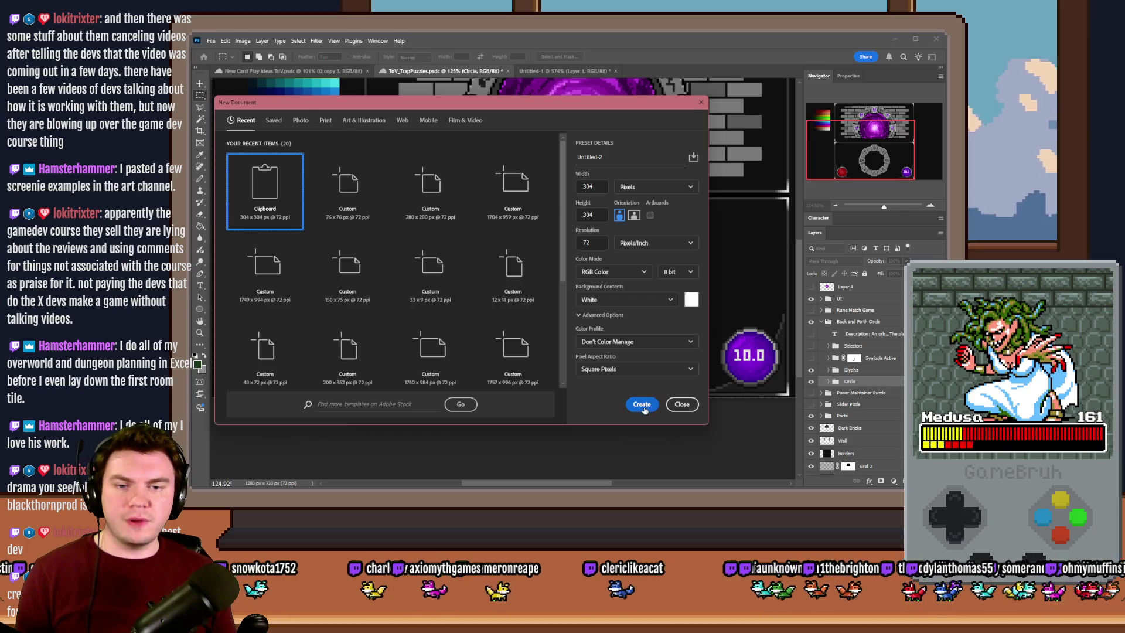
pyautogui.hotkey('ctrl', 'v')
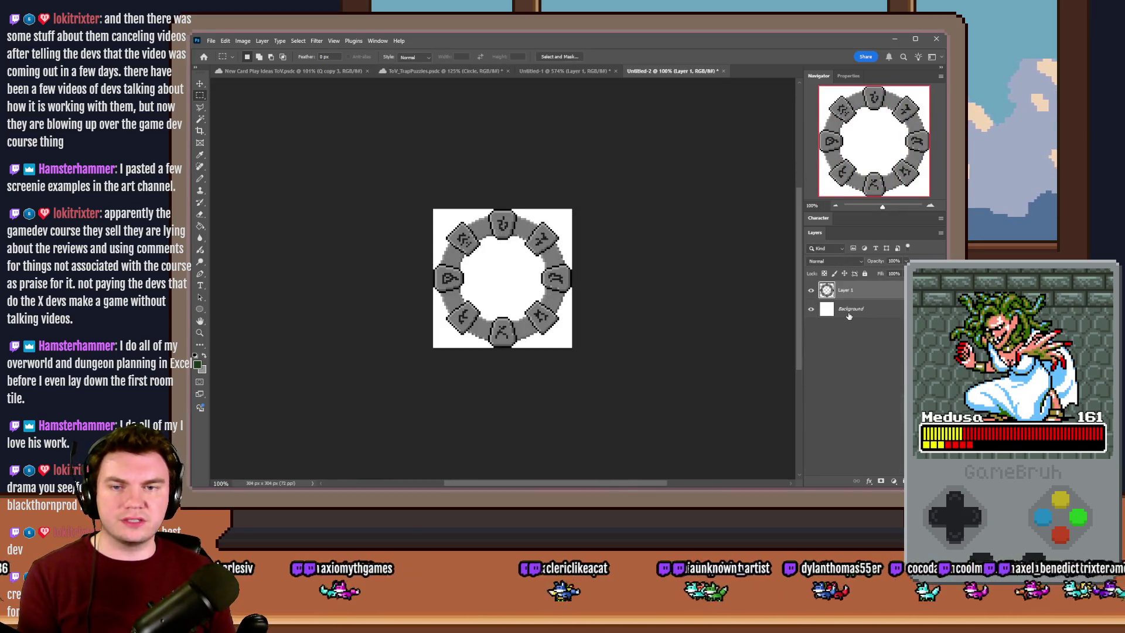
pyautogui.click(849, 316)
pyautogui.press('Delete')
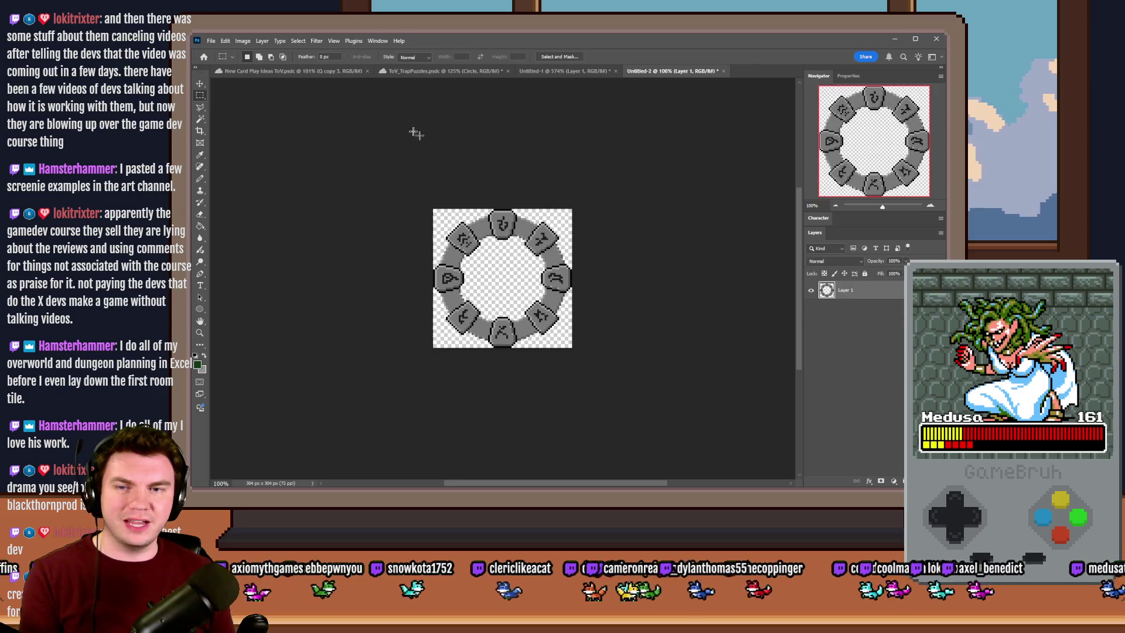
# Paste the Glyphs/Circle stones from ToV_TrapPuzzles into Untitled-2 and delete the stone ring layer
pyautogui.click(491, 73)
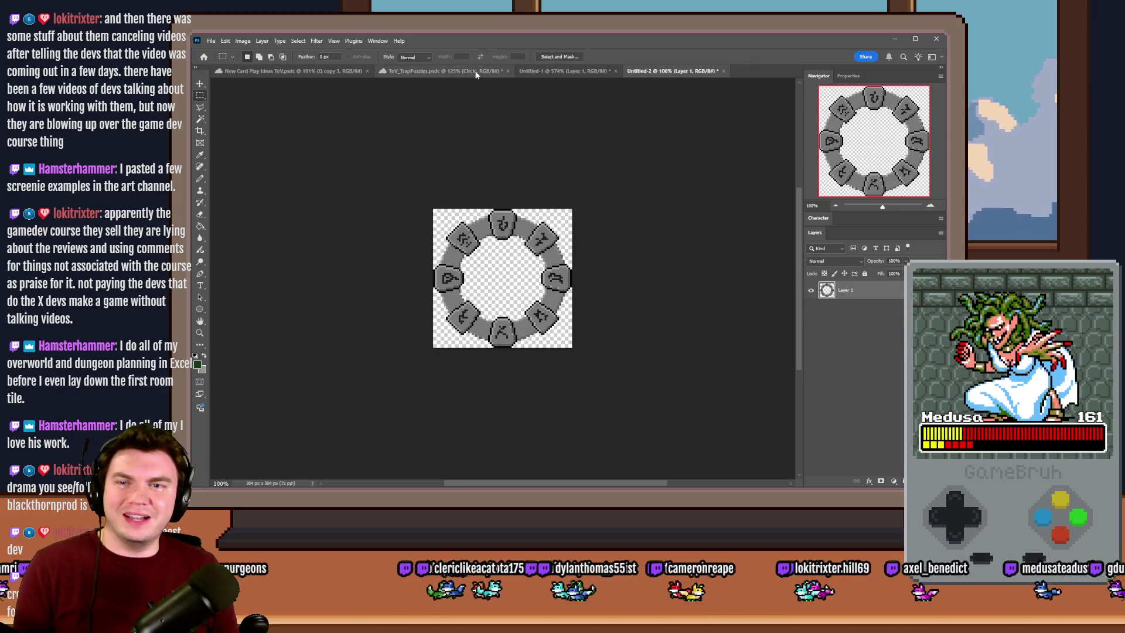
pyautogui.click(841, 383)
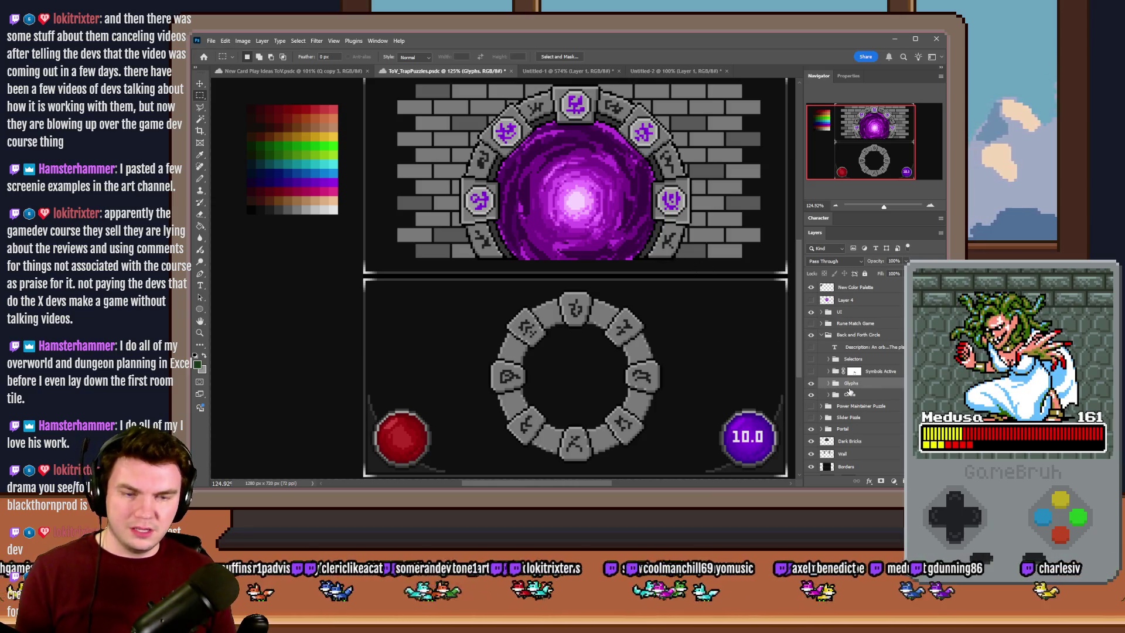
pyautogui.click(849, 393)
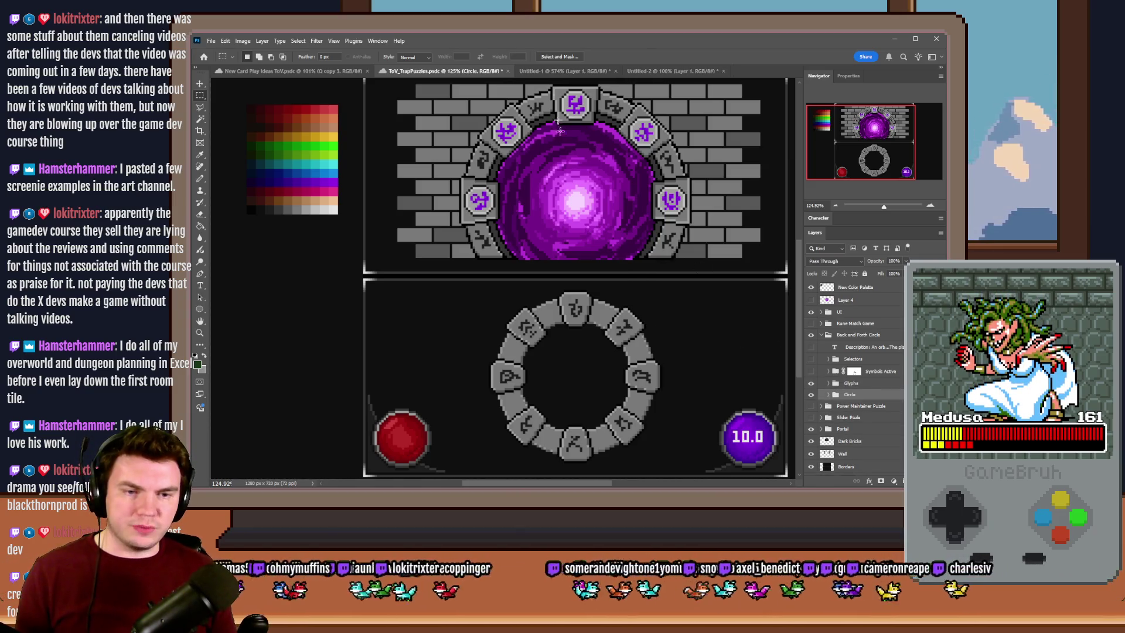
pyautogui.click(638, 71)
pyautogui.hotkey('ctrl', 'v')
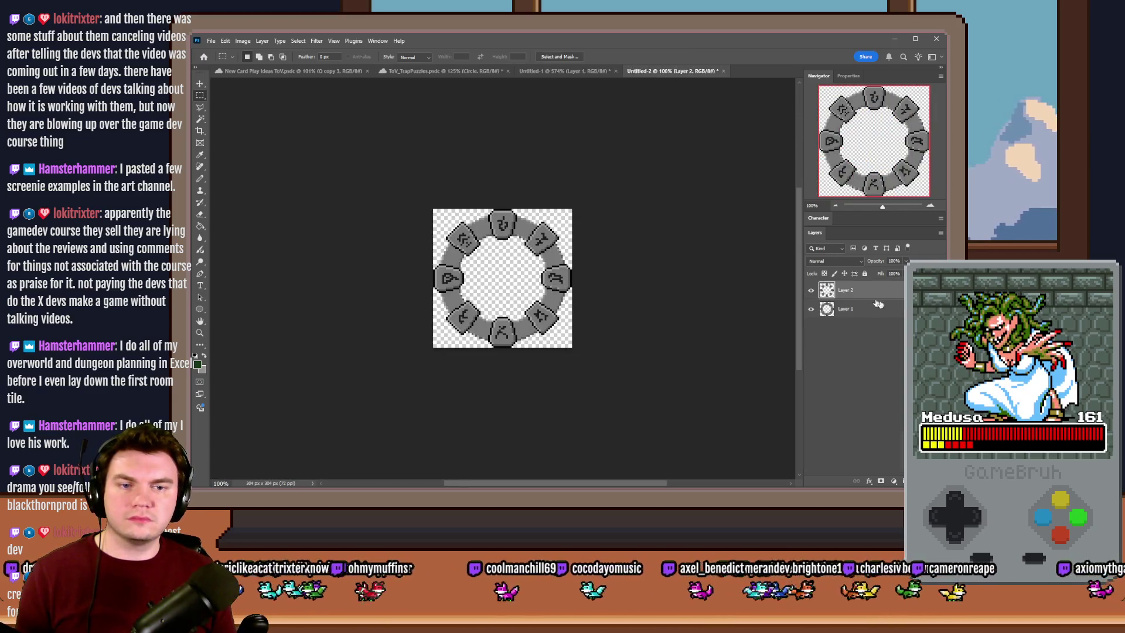
pyautogui.click(866, 309)
pyautogui.press('Delete')
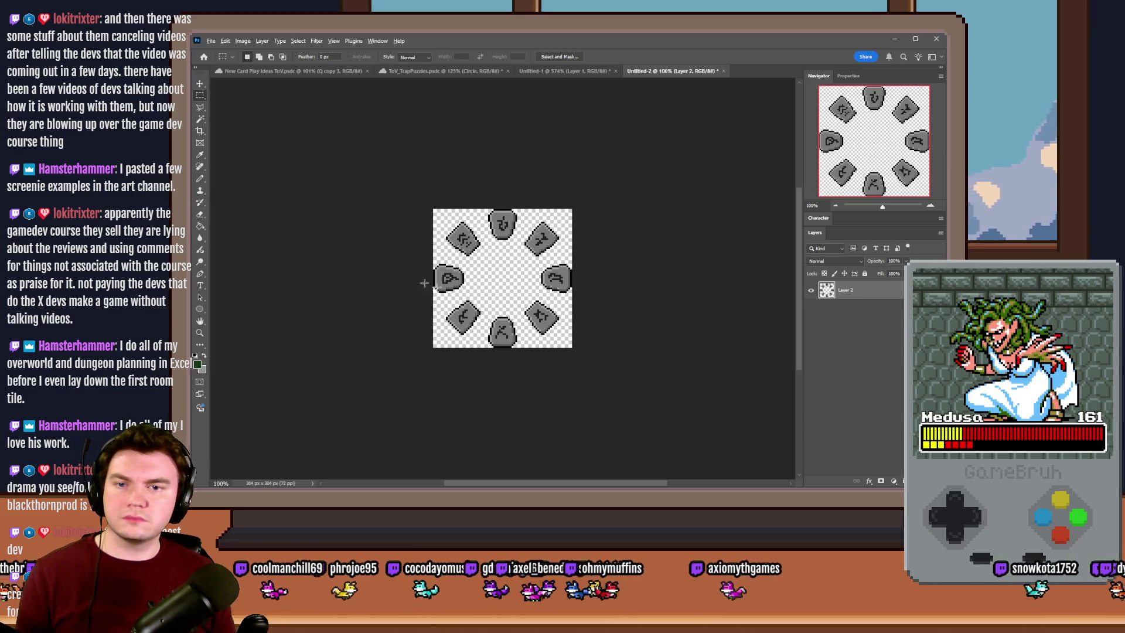
pyautogui.scroll(3, 486, 297)
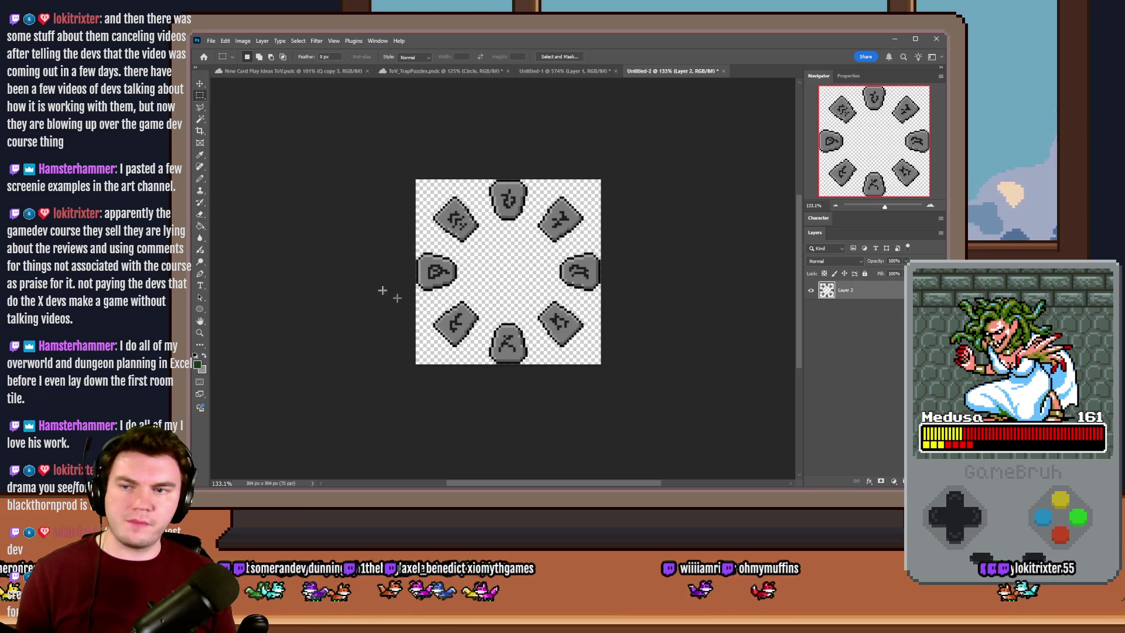
# Switch to the Eraser and give it an enlarged Hard Round brush
pyautogui.click(202, 215)
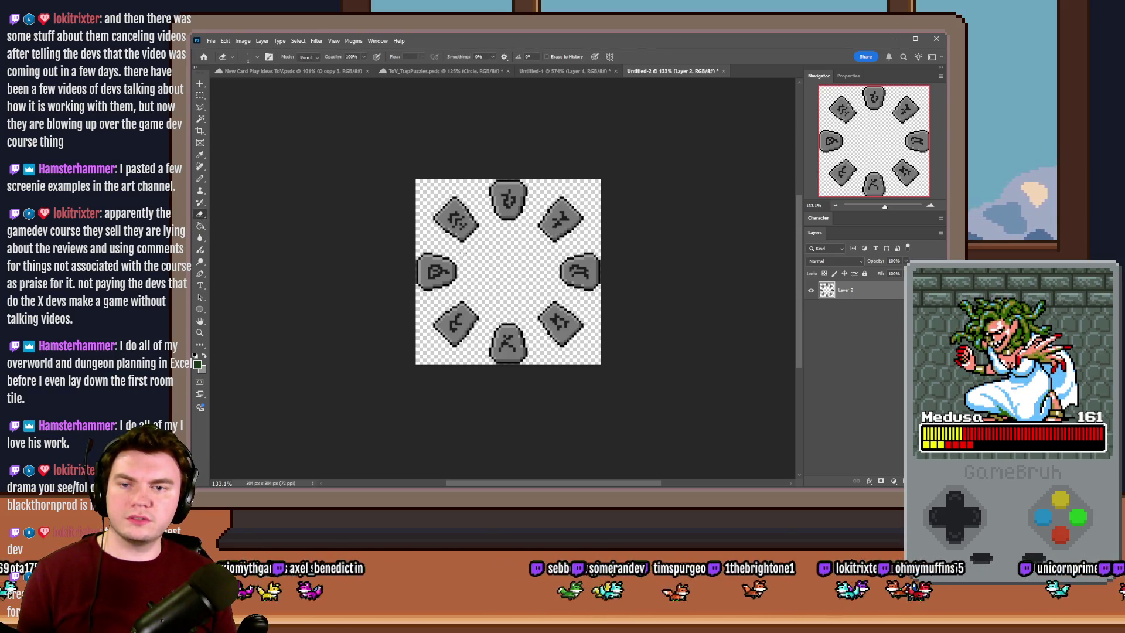
pyautogui.rightClick(469, 251)
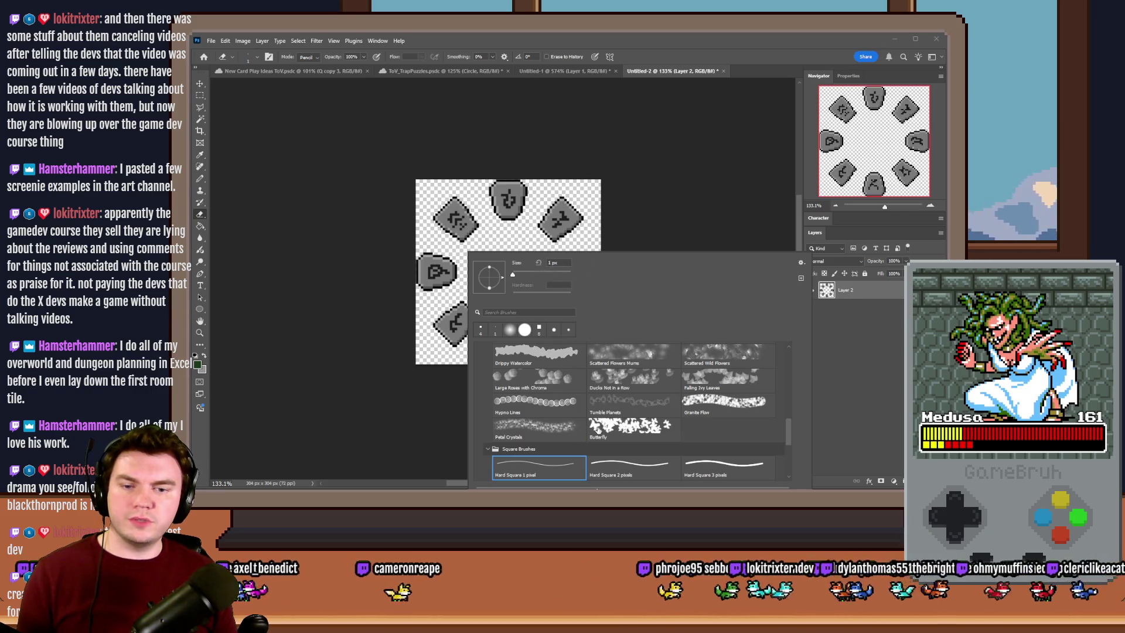
pyautogui.scroll(-2, 790, 423)
pyautogui.scroll(4, 790, 423)
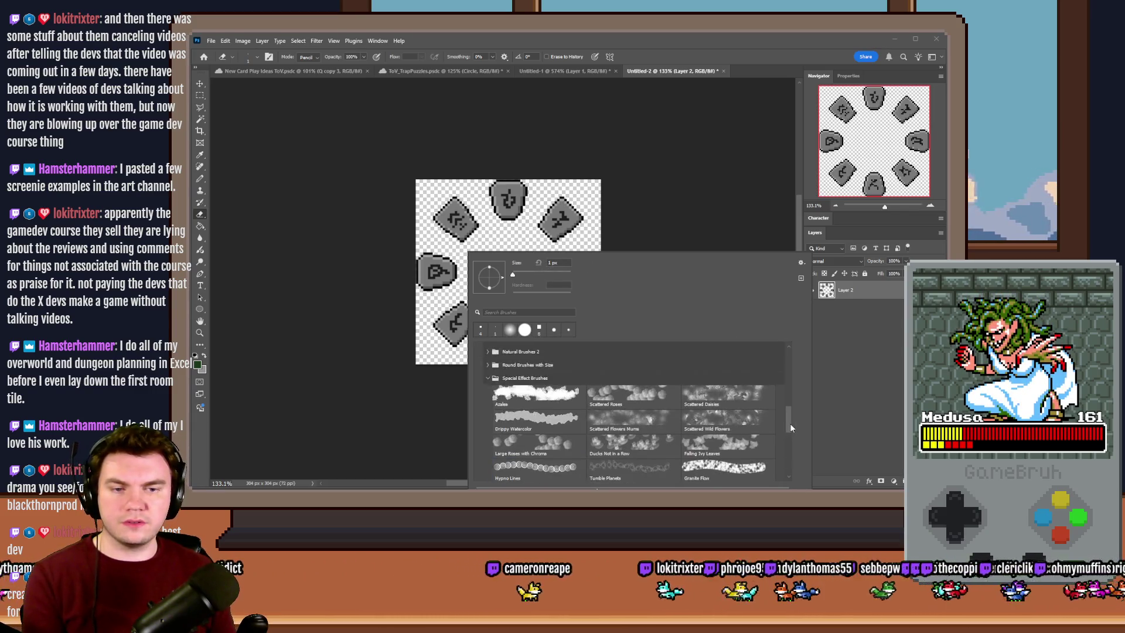
pyautogui.scroll(8, 789, 427)
pyautogui.click(621, 379)
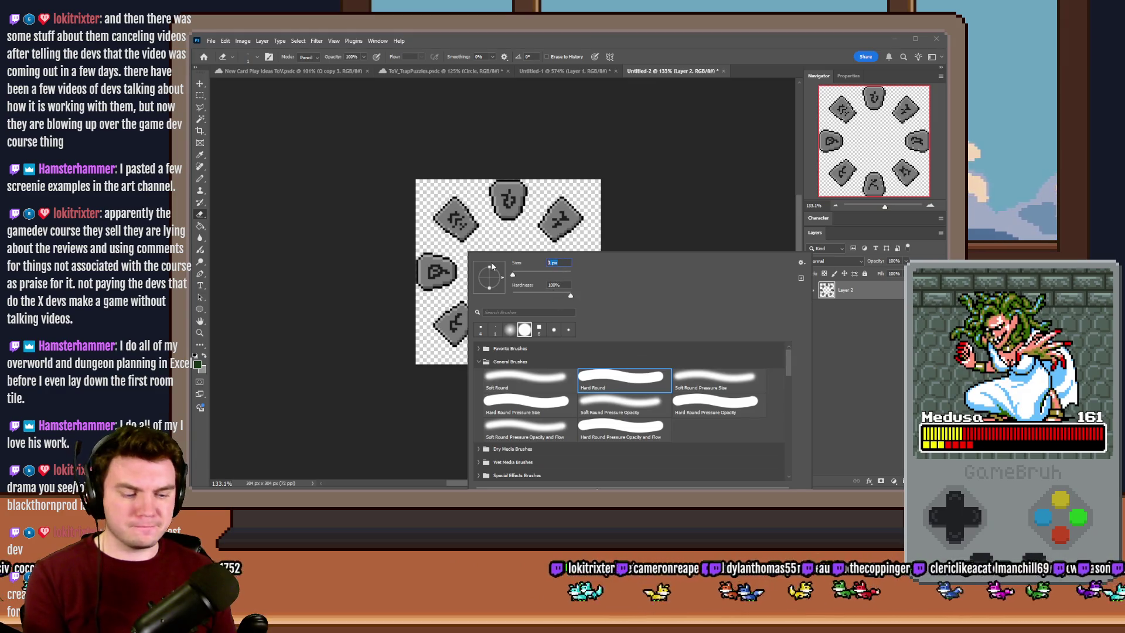
pyautogui.write('50')
pyautogui.write('00')
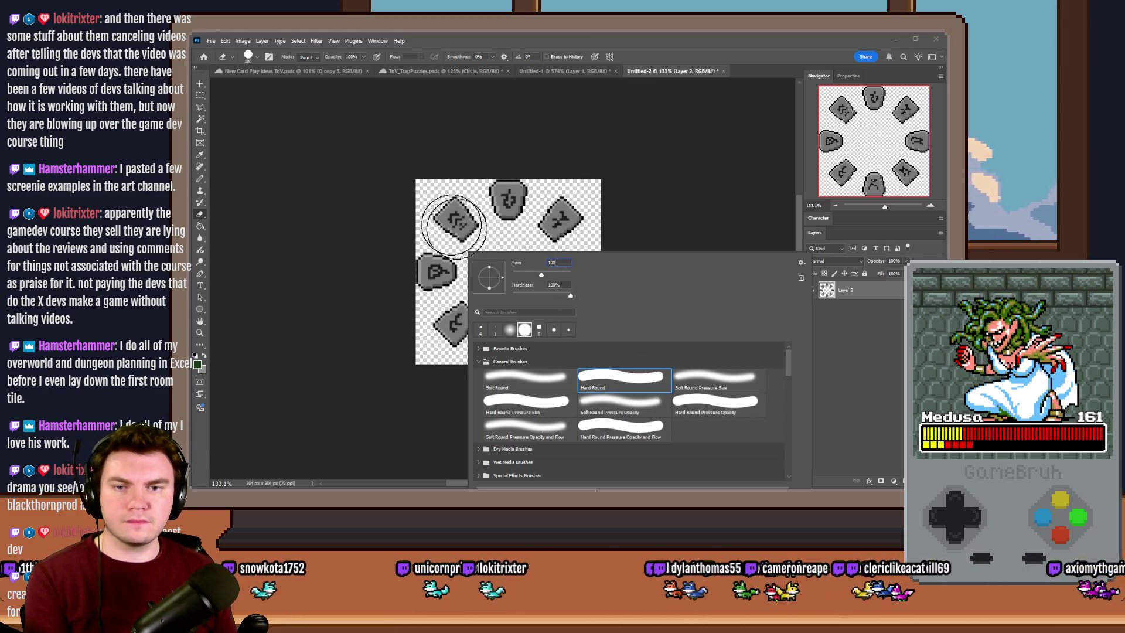
pyautogui.press('Return')
# Erase all but the top stone, save it over portalPuzzle_32.png, then undo the erasing
pyautogui.moveTo(463, 218)
pyautogui.mouseDown()
pyautogui.moveTo(446, 252)
pyautogui.moveTo(451, 315)
pyautogui.moveTo(512, 334)
pyautogui.moveTo(580, 284)
pyautogui.moveTo(566, 219)
pyautogui.mouseUp()
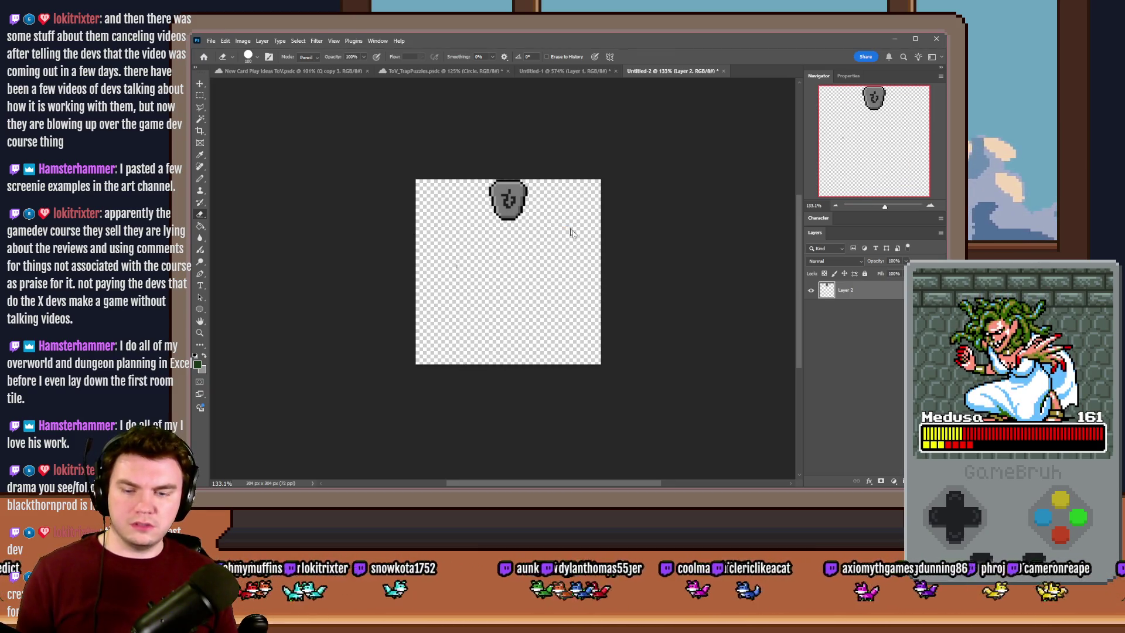
pyautogui.hotkey('ctrl', 'shift', 's')
pyautogui.click(440, 369)
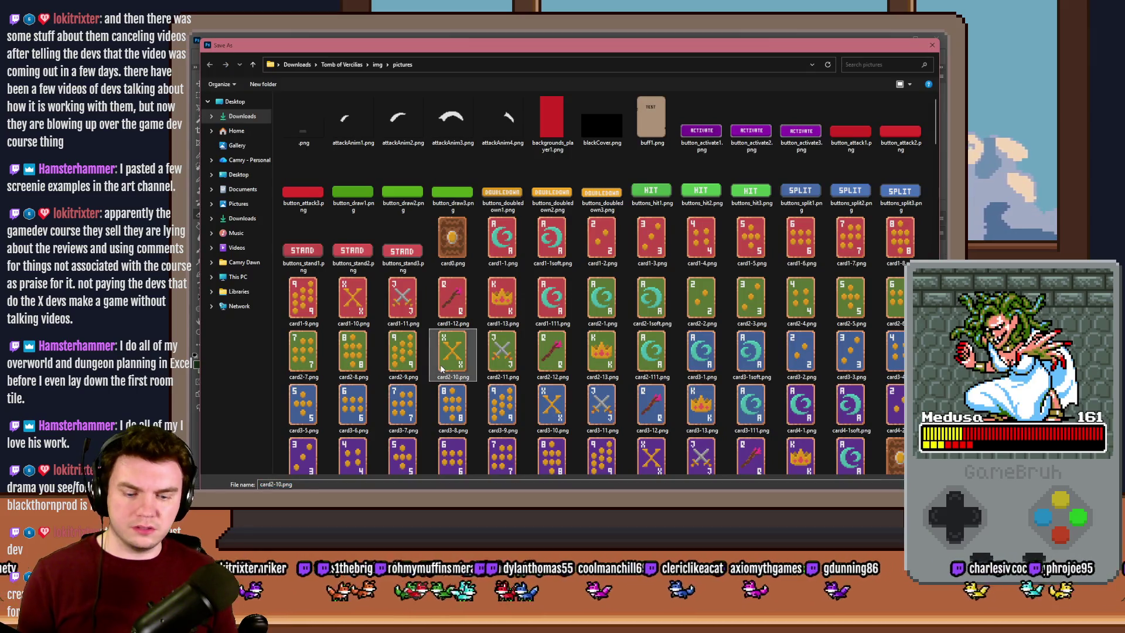
pyautogui.write('portal1')
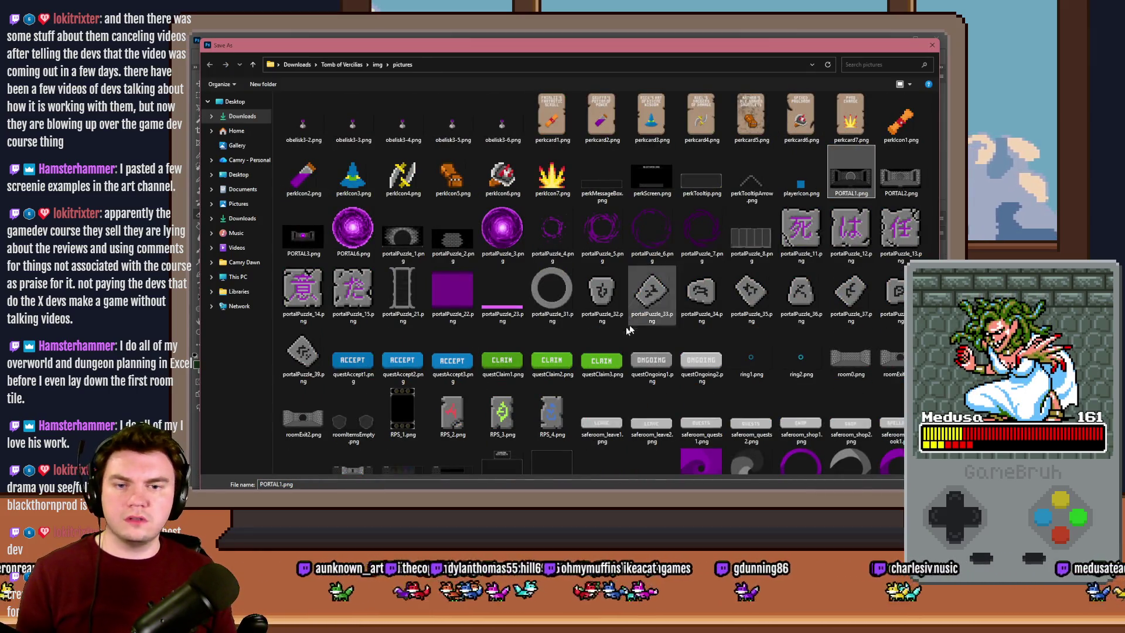
pyautogui.doubleClick(603, 290)
pyautogui.press('y')
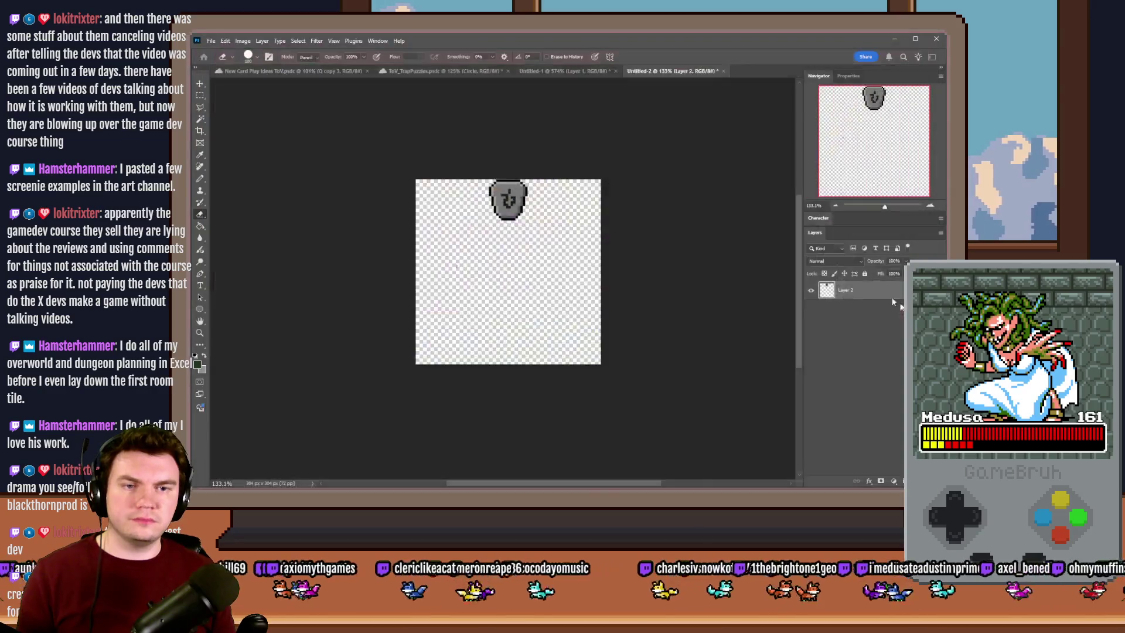
pyautogui.hotkey('ctrl', 'z')
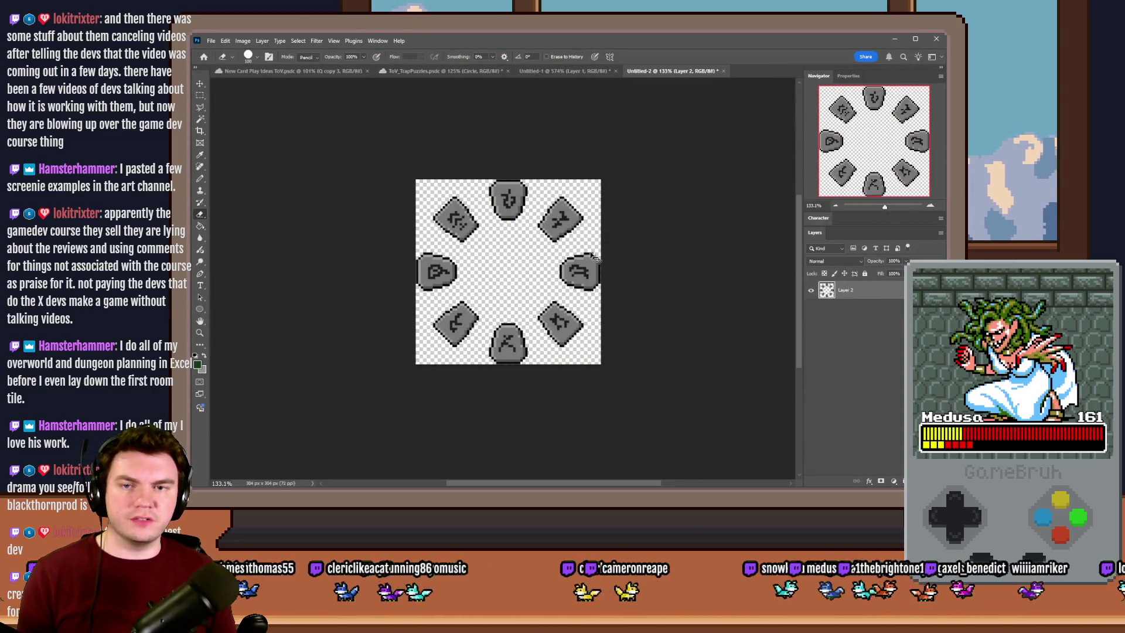
# Export only the top-right stone as portalPuzzle_33.png, then restore all eight stones
pyautogui.moveTo(479, 202)
pyautogui.mouseDown()
pyautogui.moveTo(427, 289)
pyautogui.moveTo(509, 359)
pyautogui.moveTo(586, 293)
pyautogui.moveTo(580, 270)
pyautogui.mouseUp()
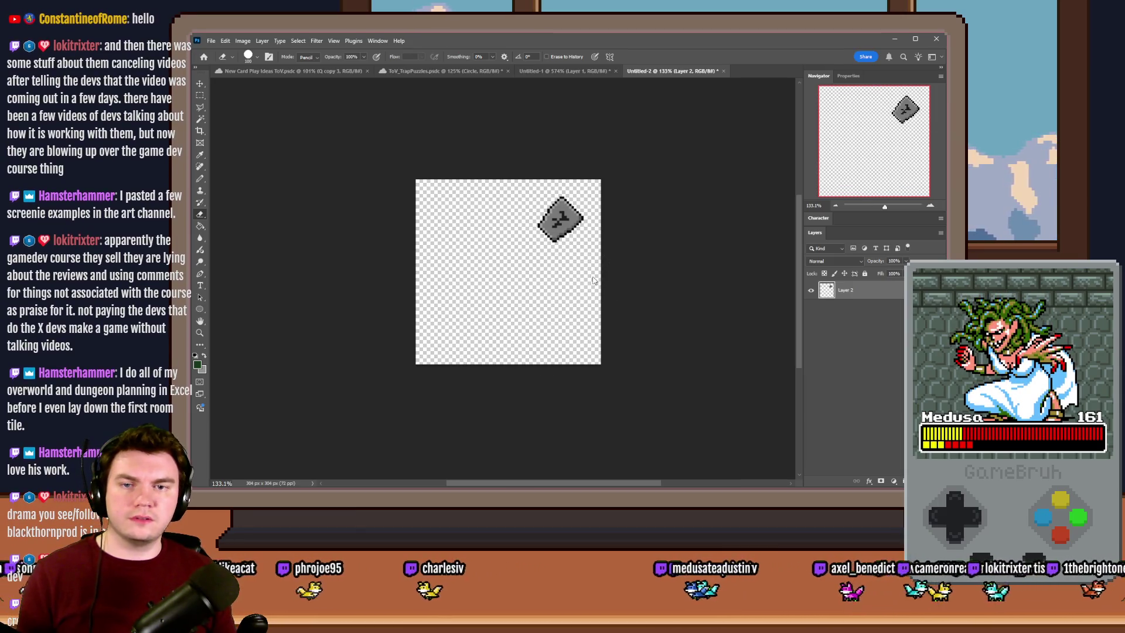
pyautogui.hotkey('ctrl', 'shift', 's')
pyautogui.click(389, 416)
pyautogui.write('portal')
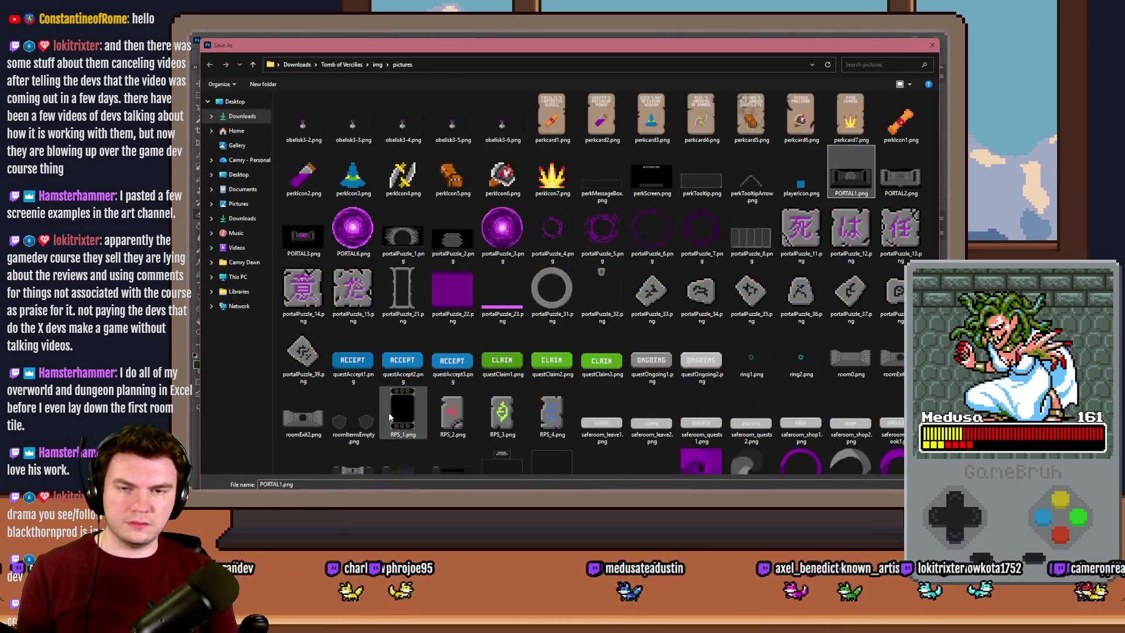
pyautogui.click(654, 295)
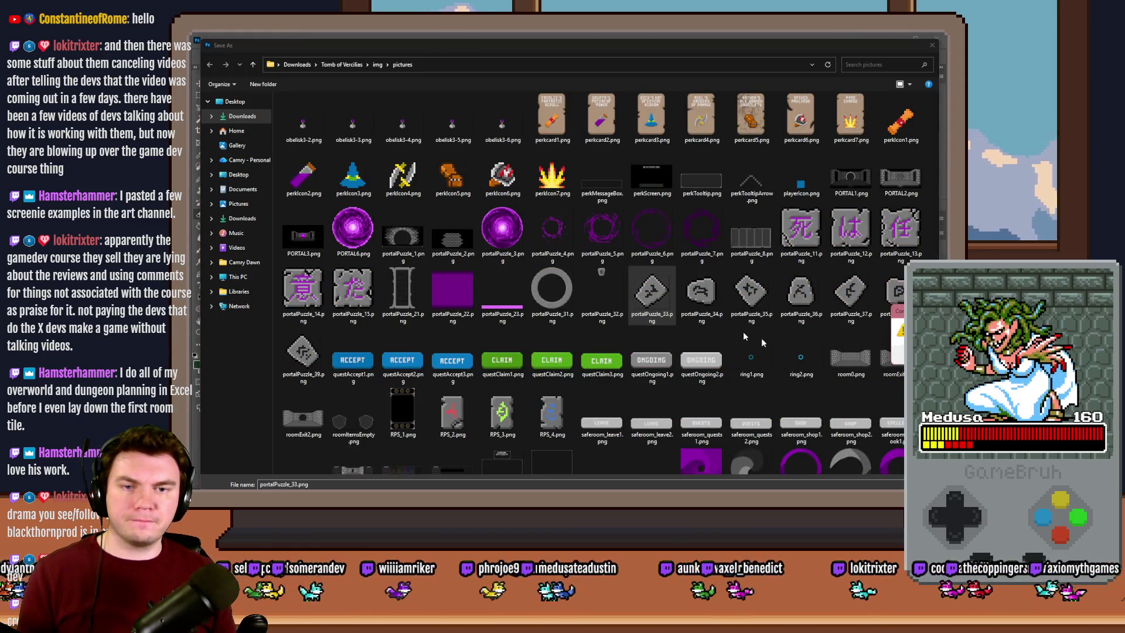
pyautogui.press('Return')
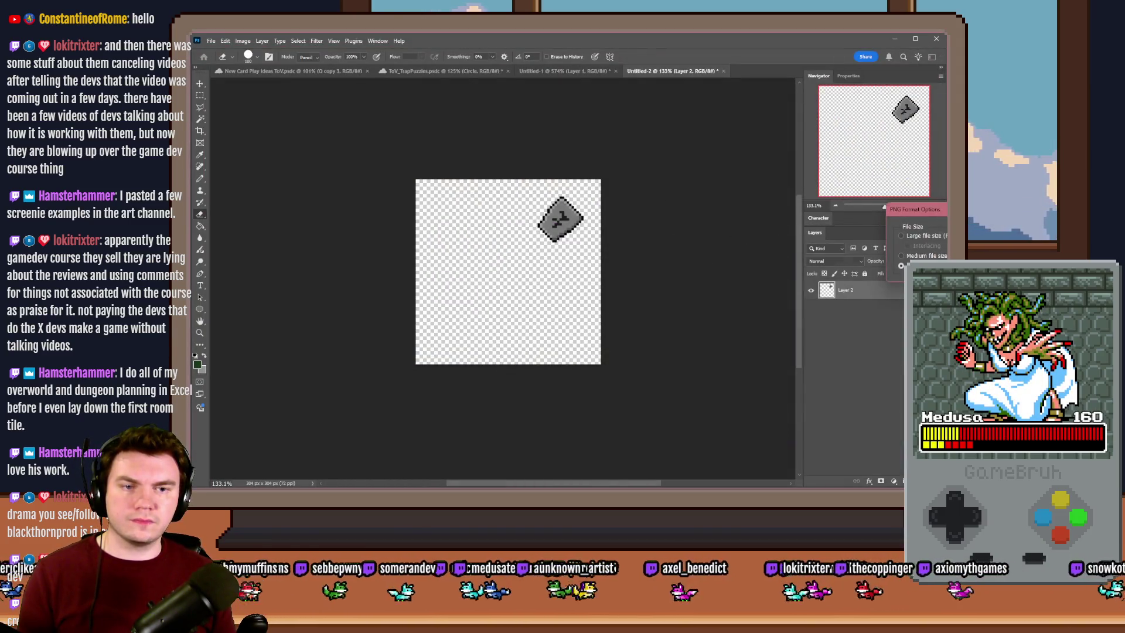
pyautogui.press('Return')
pyautogui.hotkey('ctrl', 'z')
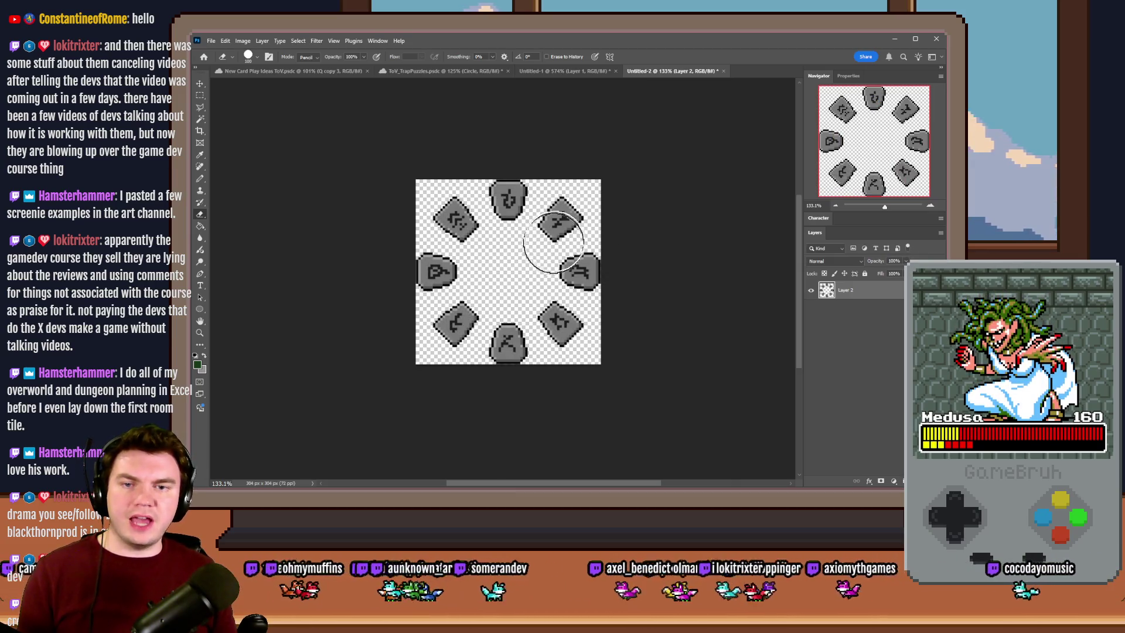
# Erase all but the right stone and save it over portalPuzzle_34.png
pyautogui.moveTo(586, 231)
pyautogui.mouseDown()
pyautogui.moveTo(527, 189)
pyautogui.moveTo(463, 207)
pyautogui.moveTo(434, 273)
pyautogui.moveTo(497, 344)
pyautogui.moveTo(561, 327)
pyautogui.mouseUp()
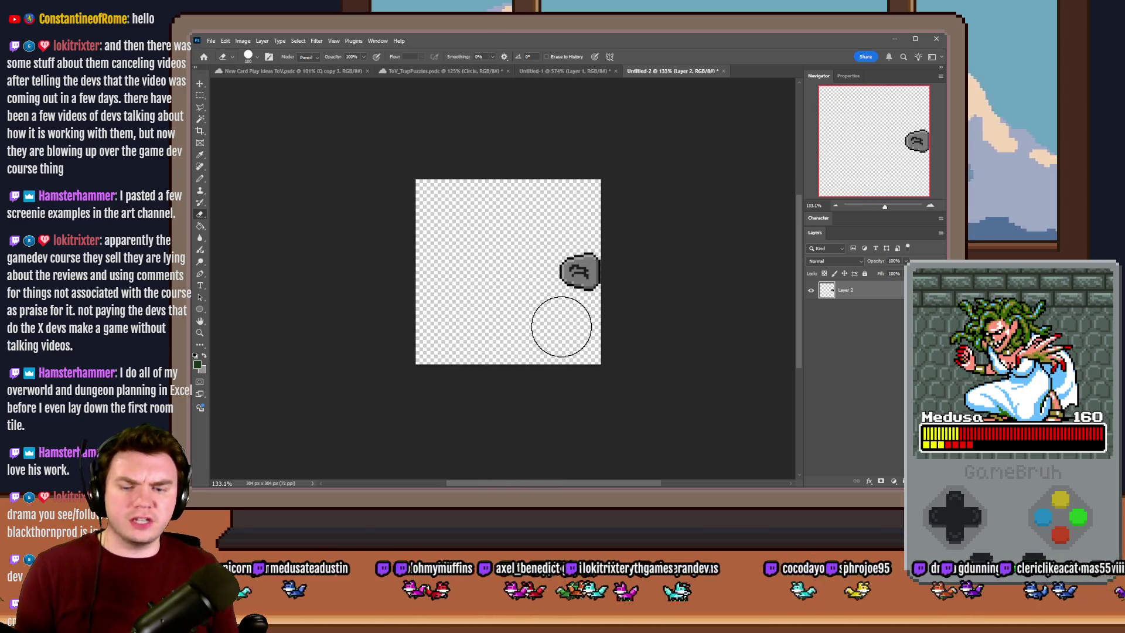
pyautogui.hotkey('ctrl', 'shift', 's')
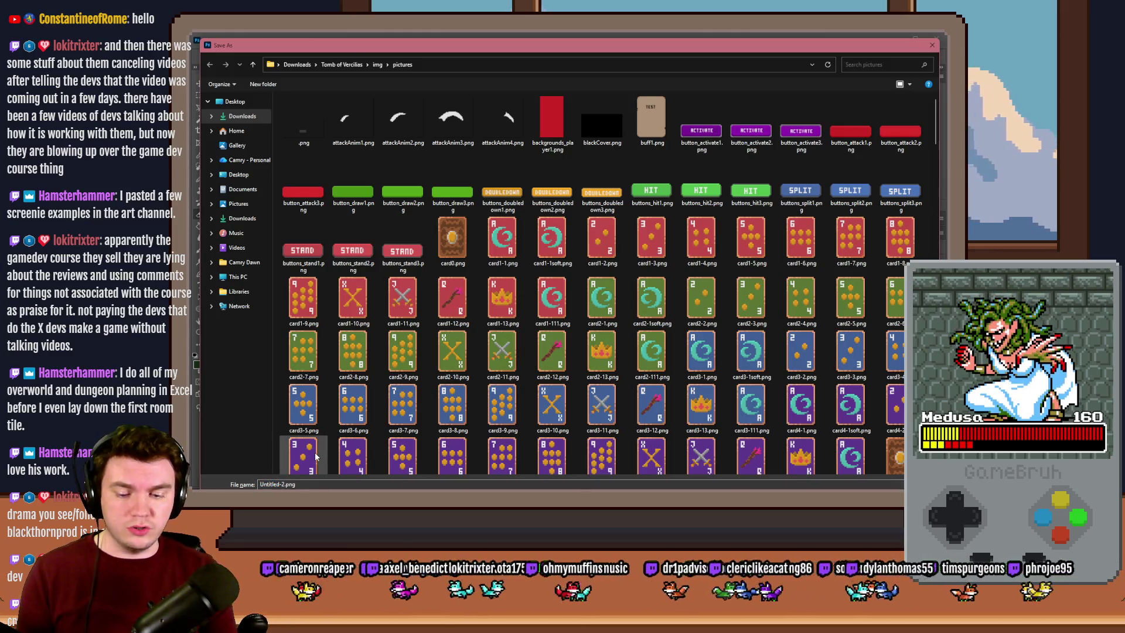
pyautogui.press('Down')
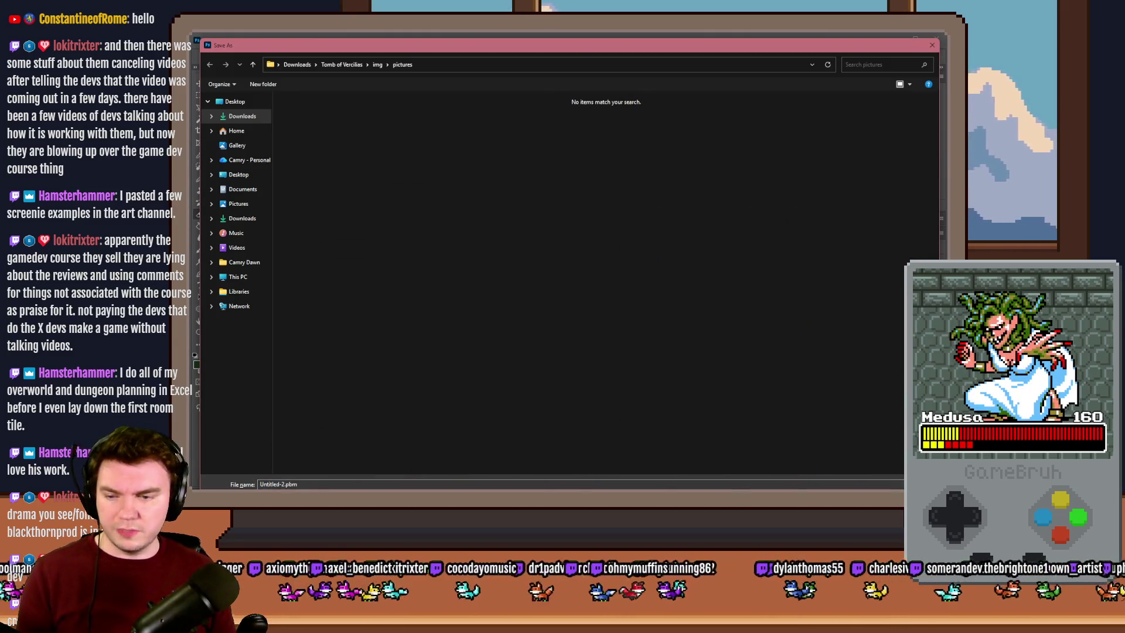
pyautogui.click(388, 321)
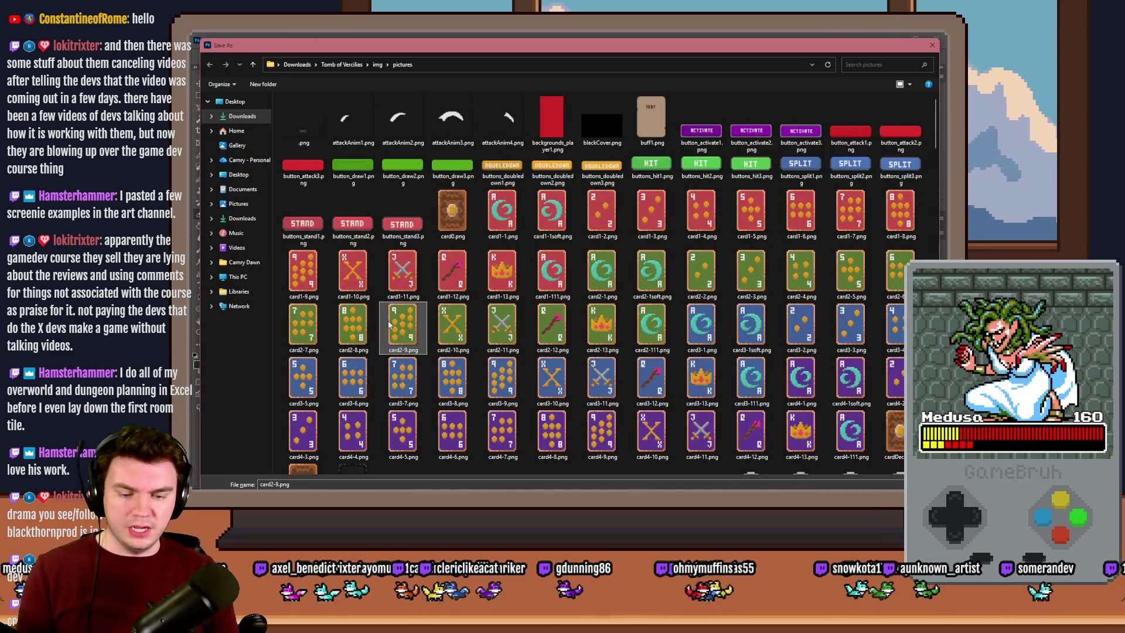
pyautogui.write('portal')
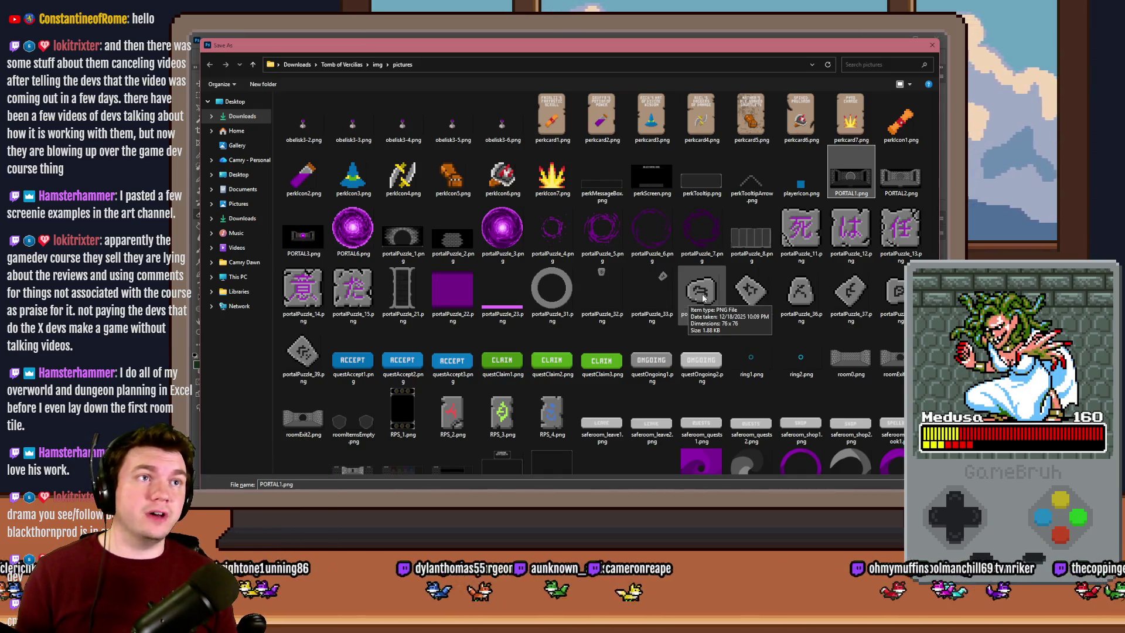
pyautogui.doubleClick(703, 297)
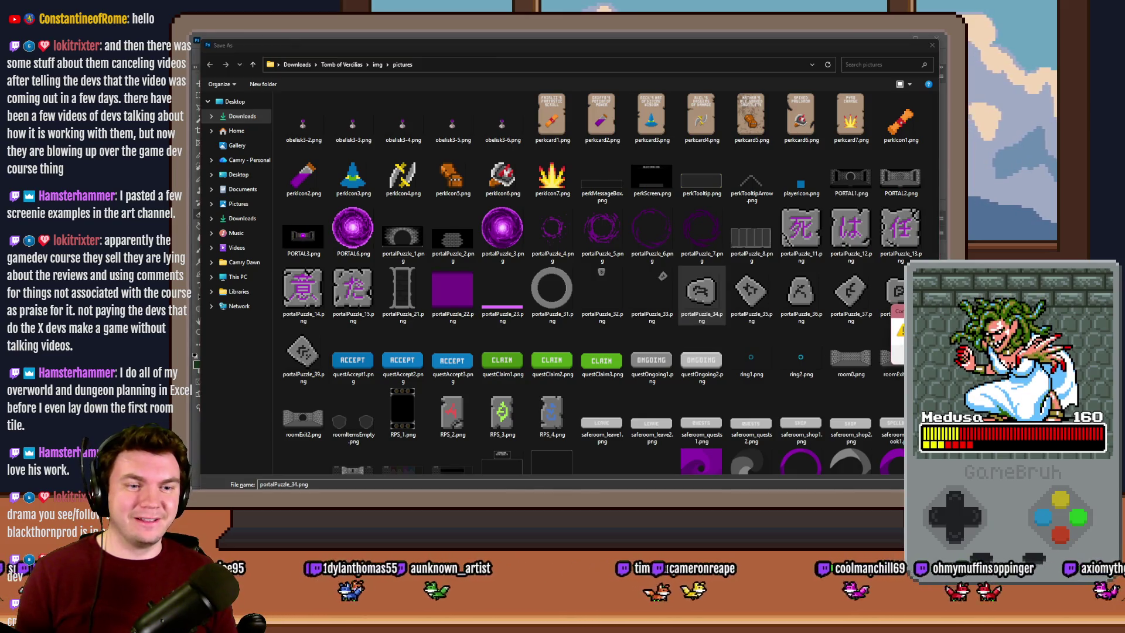
pyautogui.press('Return')
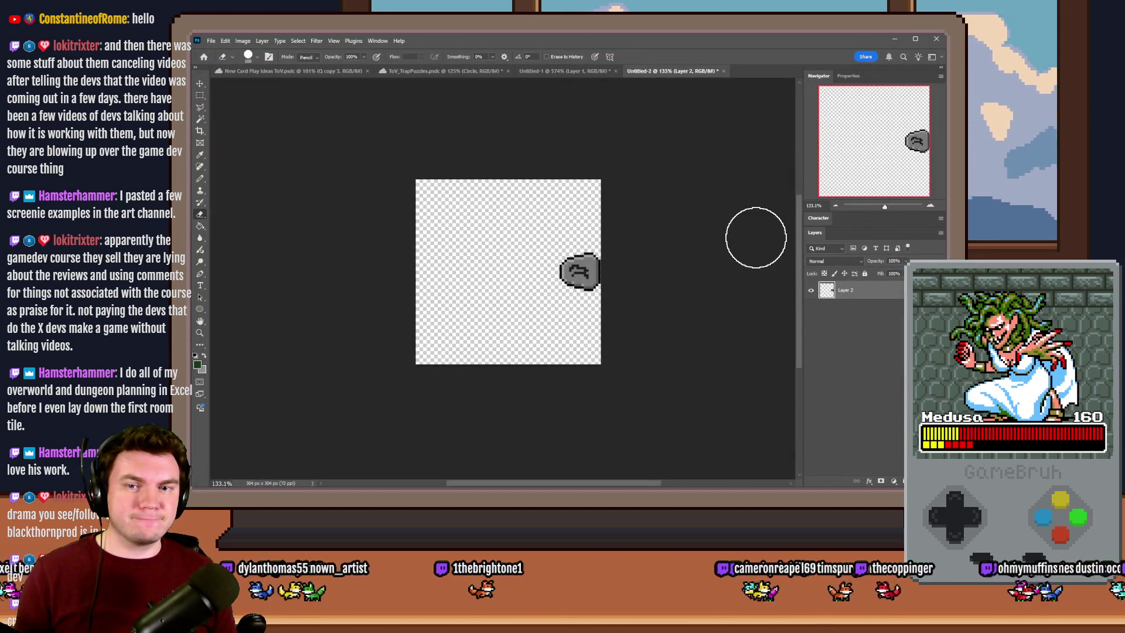
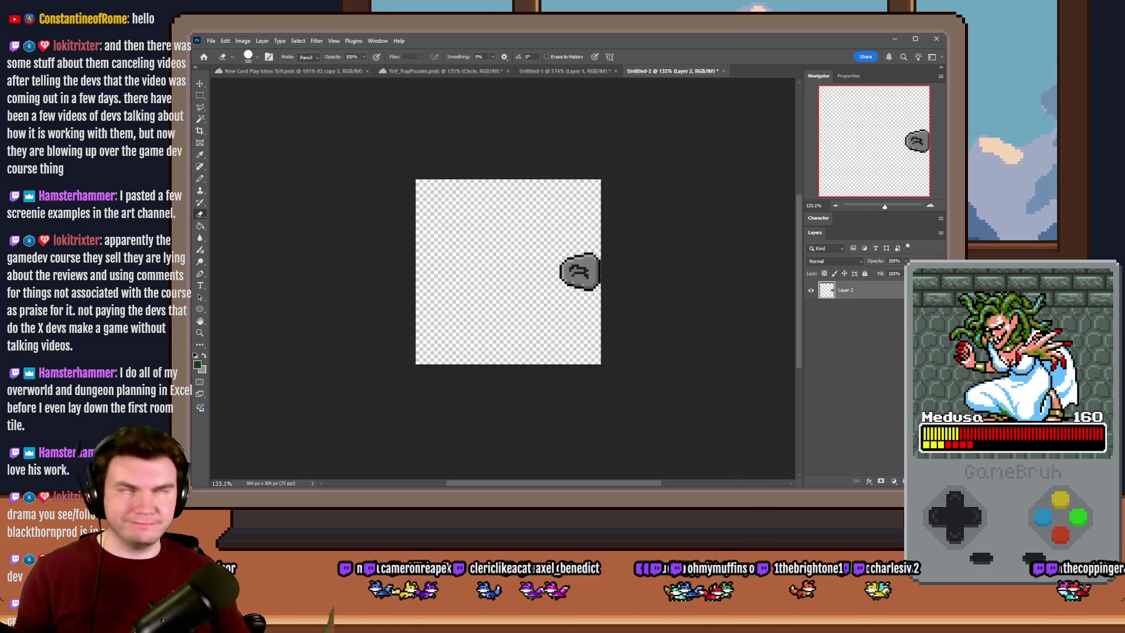
# Leave the Photoshop glyph sketch and return to RPG Maker's PortalPuzzleInteractions event editor
pyautogui.hotkey('alt', 'Tab')
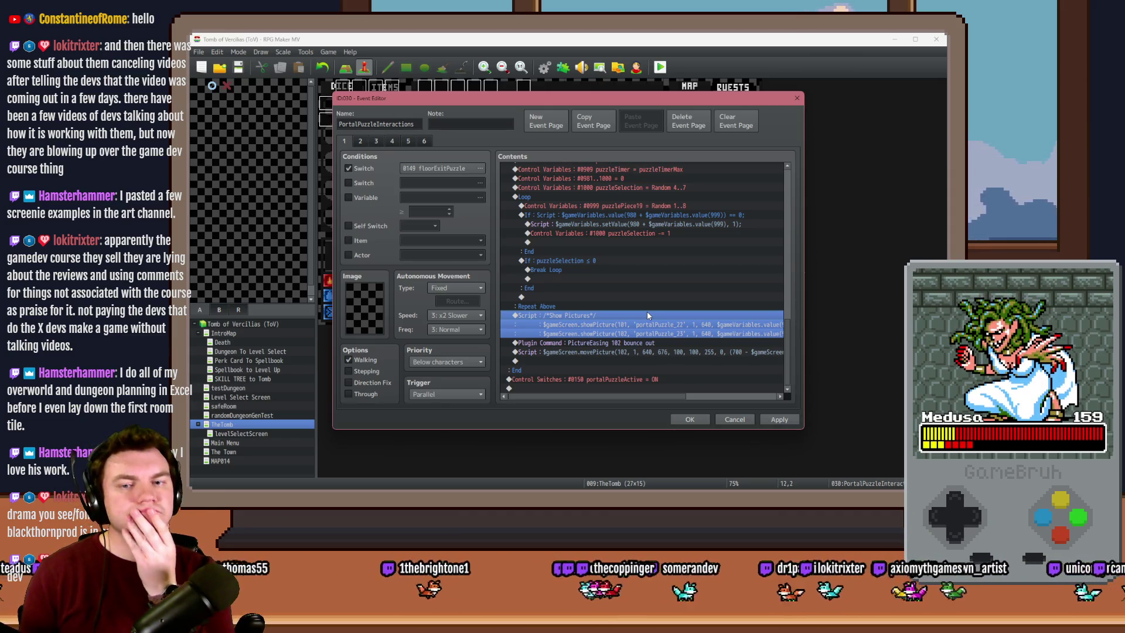
# Open the Show Pictures script command for editing
pyautogui.doubleClick(647, 311)
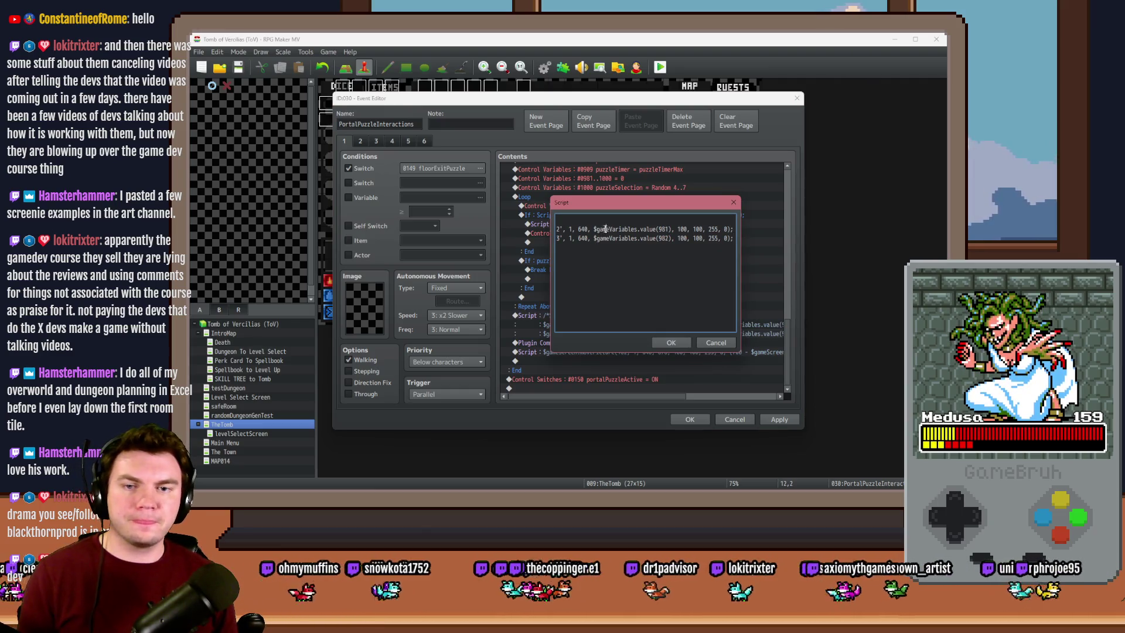
pyautogui.hotkey('ctrl', 'a')
pyautogui.click(627, 233)
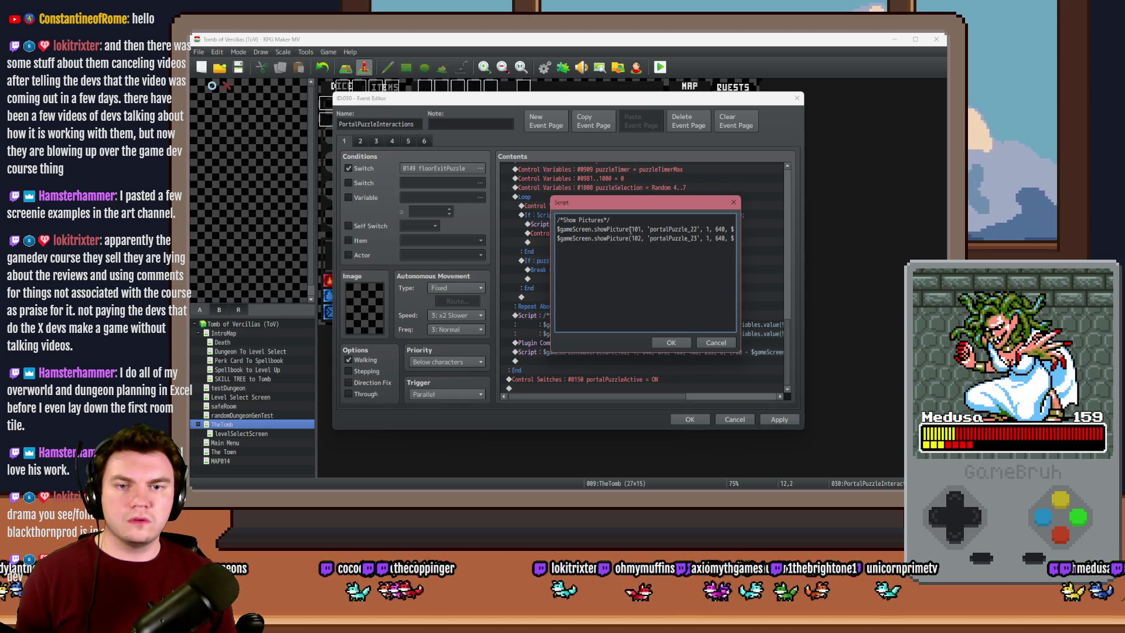
# Find portalPuzzle_32.png in the project's img/pictures folder
pyautogui.hotkey('alt', 'Tab')
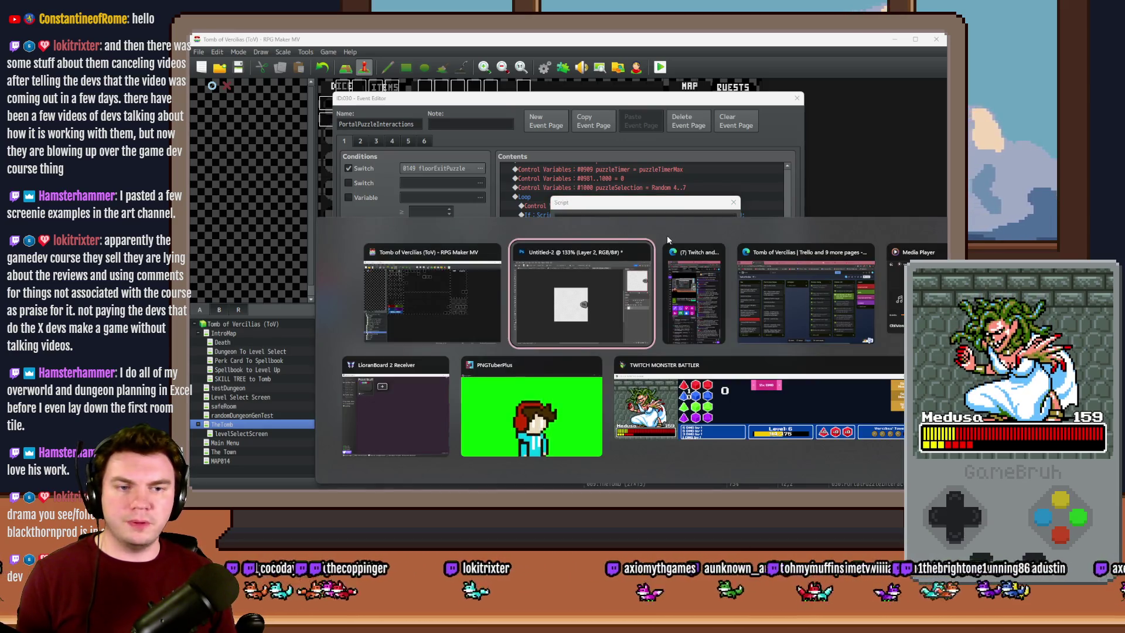
pyautogui.press('Tab')
pyautogui.press('Tab')
pyautogui.press('Tab')
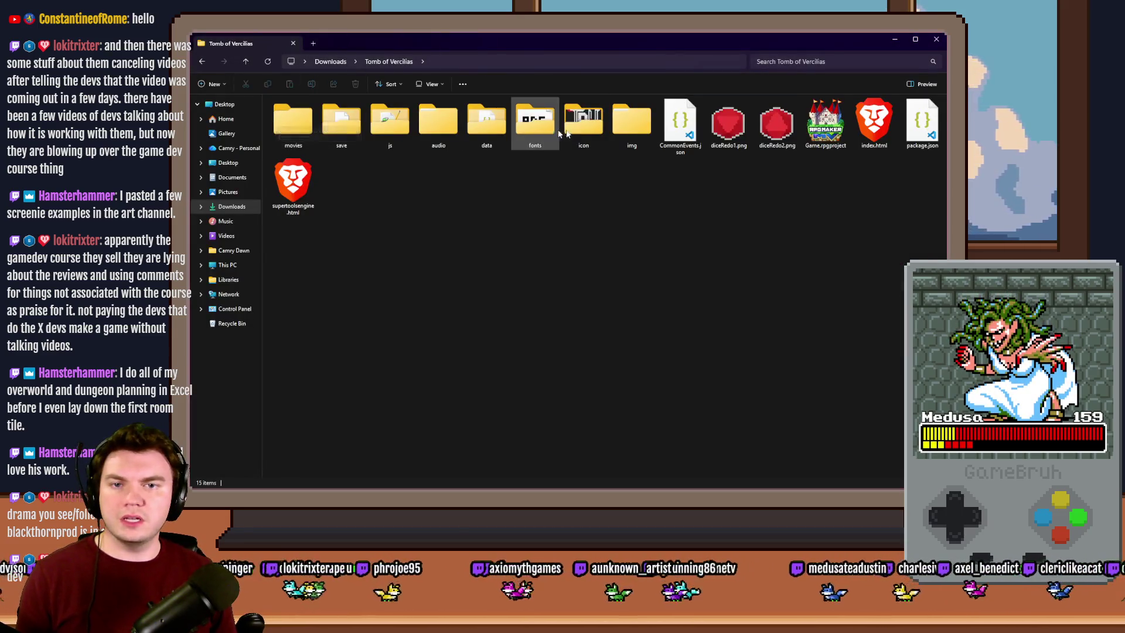
pyautogui.doubleClick(632, 121)
pyautogui.doubleClick(292, 173)
pyautogui.click(343, 210)
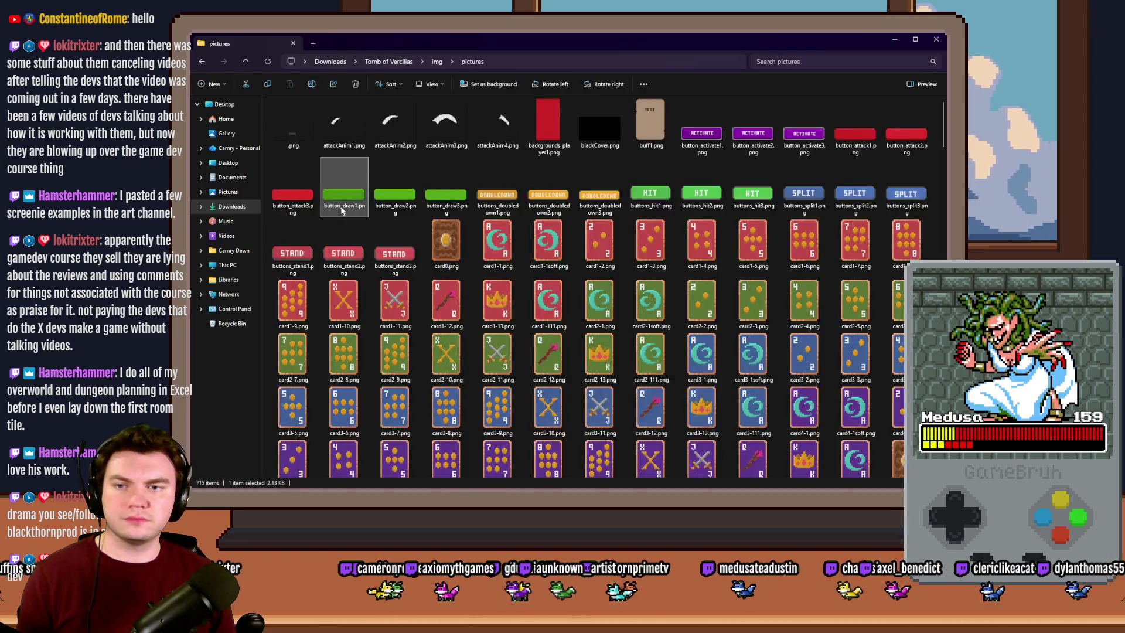
pyautogui.scroll(-15, 343, 211)
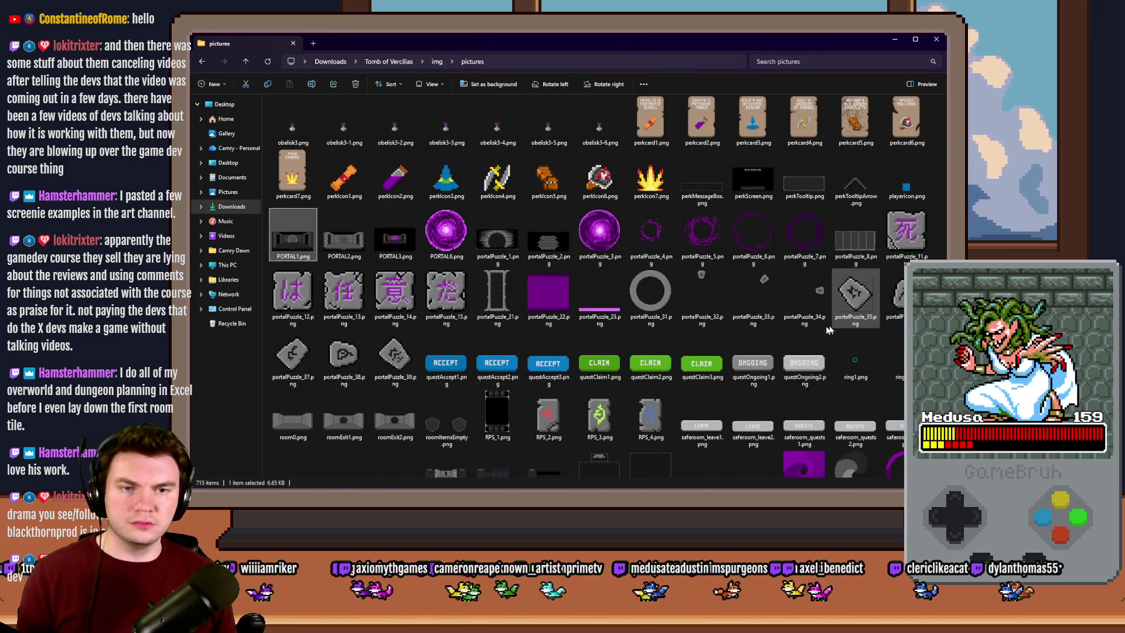
pyautogui.click(701, 309)
# Replace portalPuzzle_22 with portalPuzzle_32 in the first showPicture call
pyautogui.hotkey('alt', 'Tab')
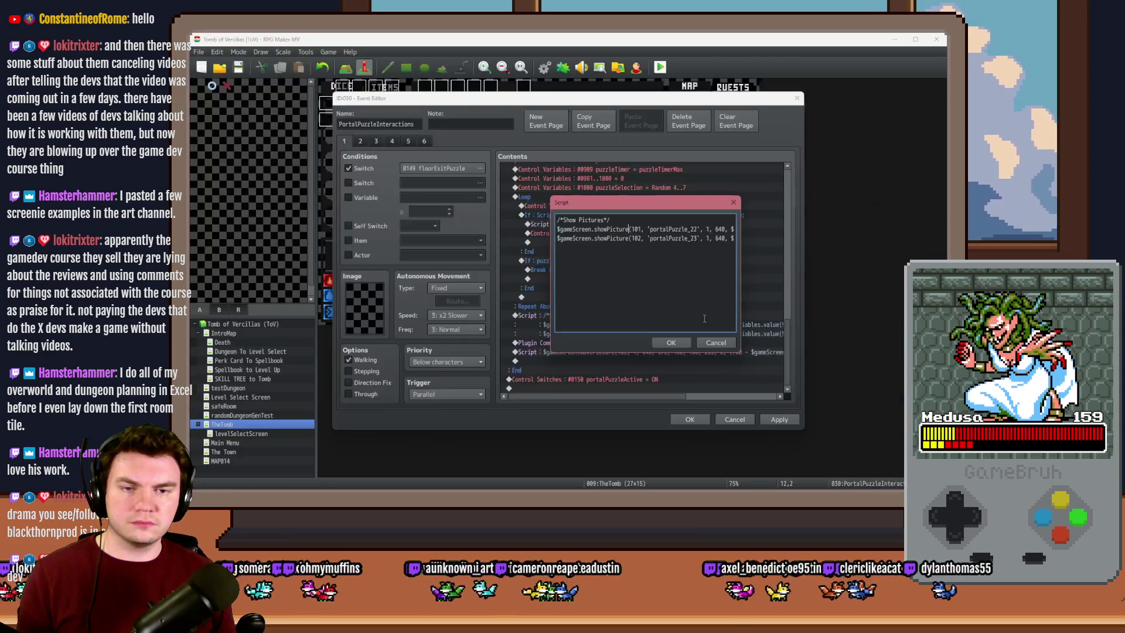
pyautogui.moveTo(649, 229); pyautogui.dragTo(698, 229)
pyautogui.write('portalPuzzle_32')
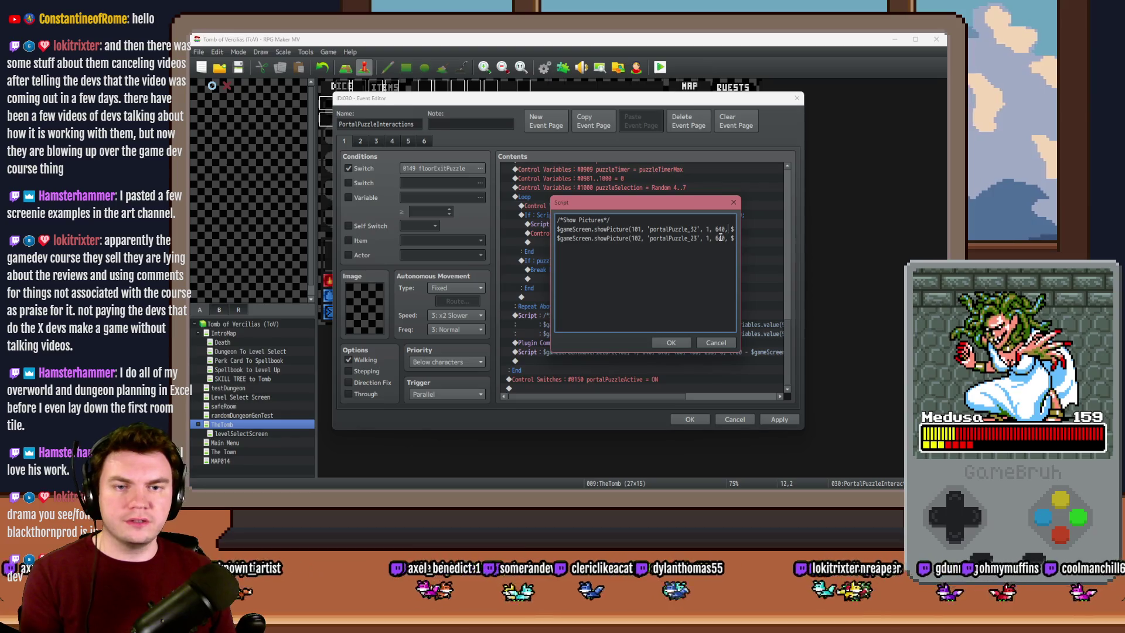
pyautogui.press('Right')
pyautogui.press('Right')
pyautogui.press('Right')
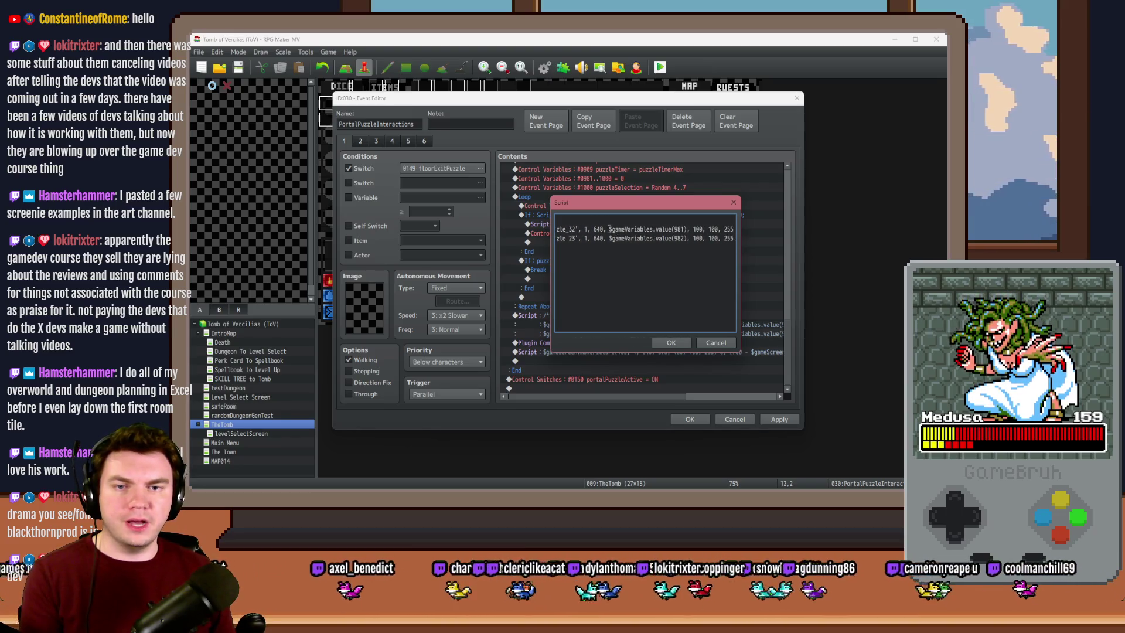
pyautogui.moveTo(609, 229)
pyautogui.mouseDown()
pyautogui.moveTo(686, 229)
pyautogui.moveTo(653, 426)
pyautogui.moveTo(653, 343)
pyautogui.moveTo(667, 352)
pyautogui.mouseUp()
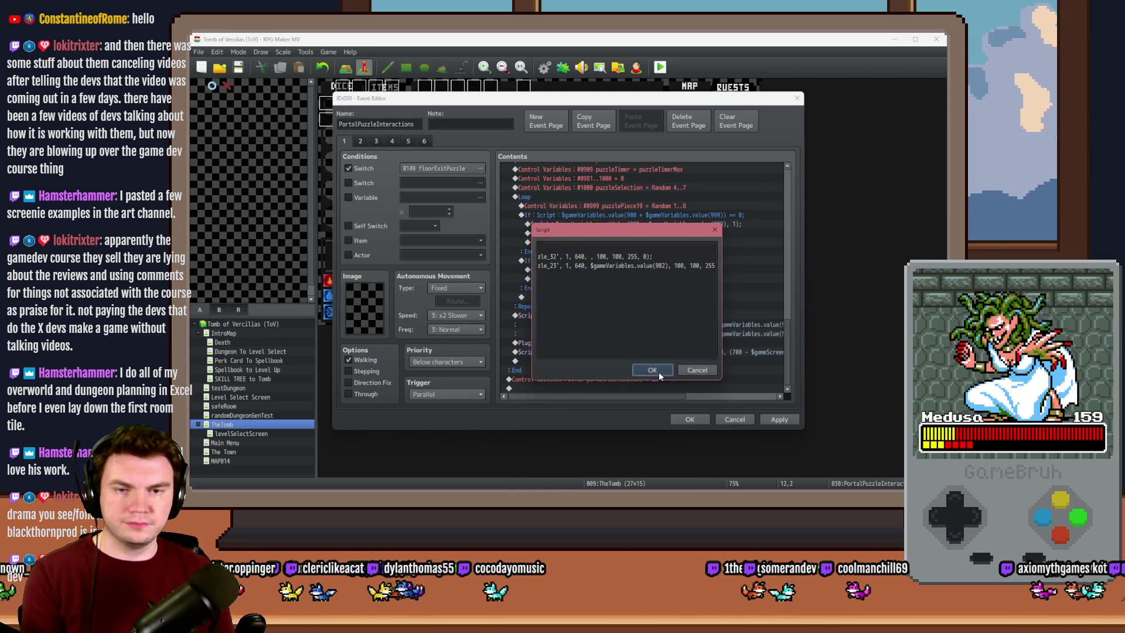
pyautogui.click(652, 370)
# Set the picture's position to 640, 540 and delete the second showPicture line
pyautogui.scroll(2, 645, 353)
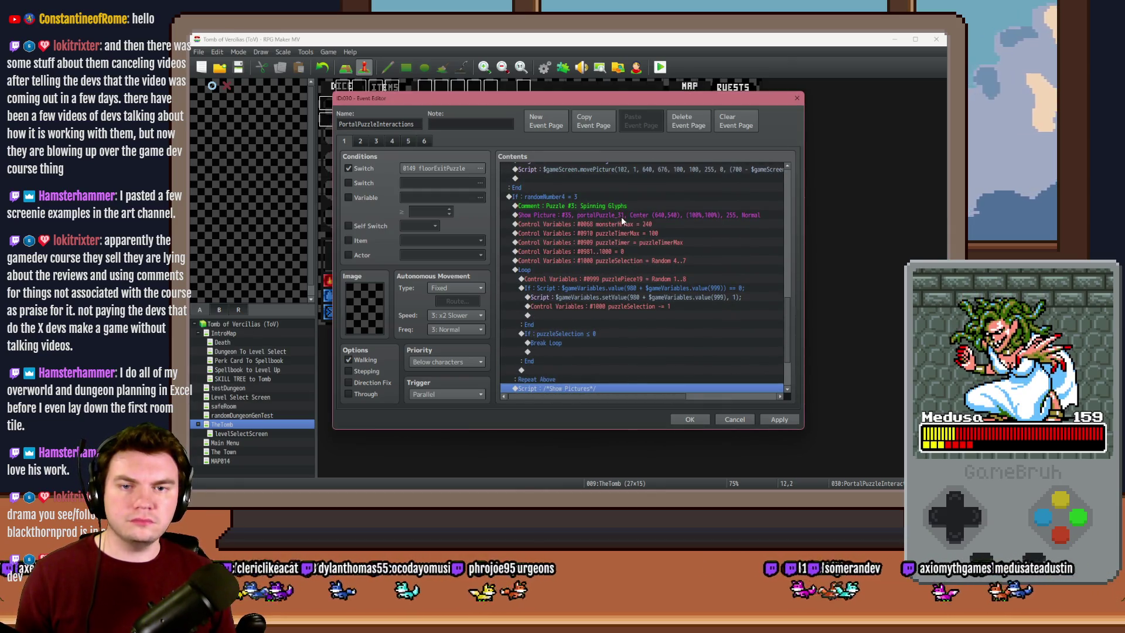
pyautogui.scroll(-2, 638, 223)
pyautogui.press('Return')
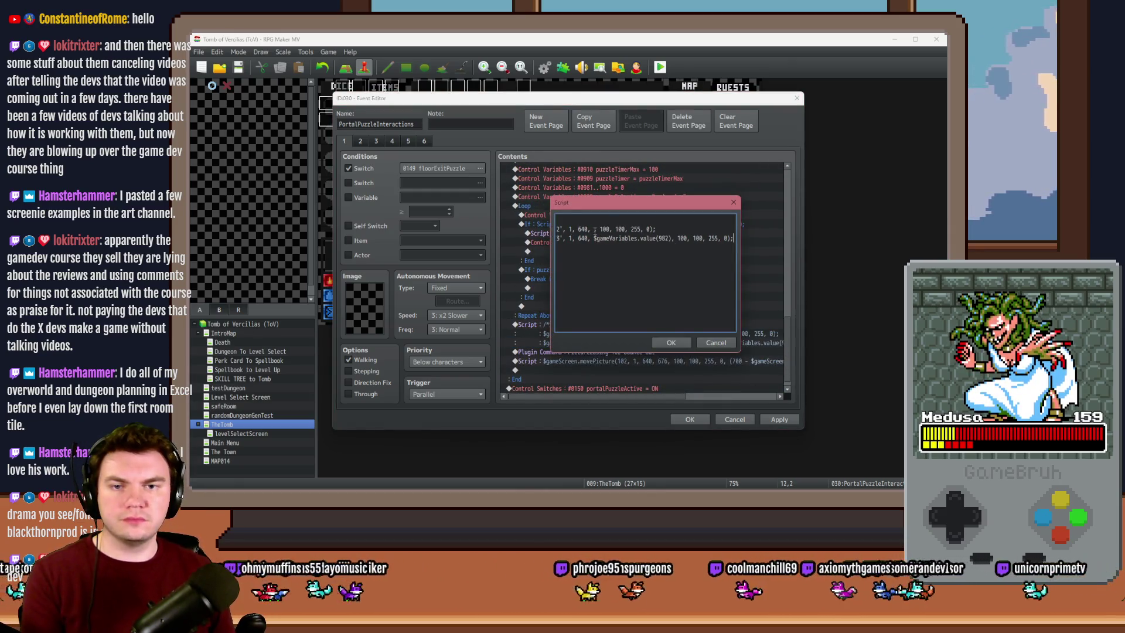
pyautogui.click(594, 229)
pyautogui.write('540,')
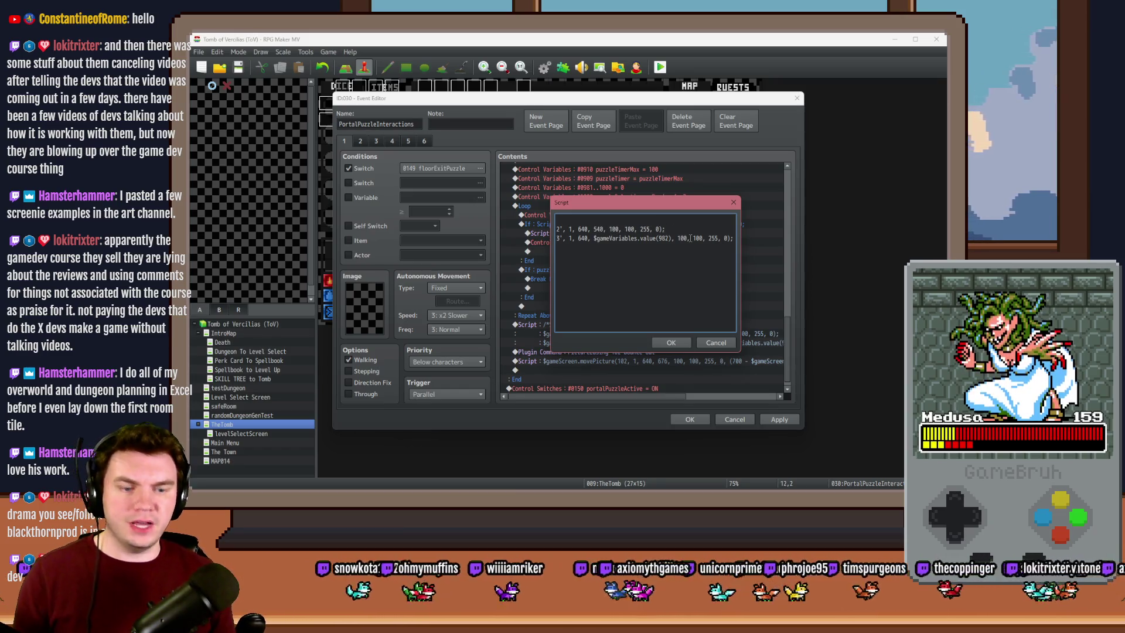
pyautogui.hotkey('shift', 'Up')
pyautogui.press('BackSpace')
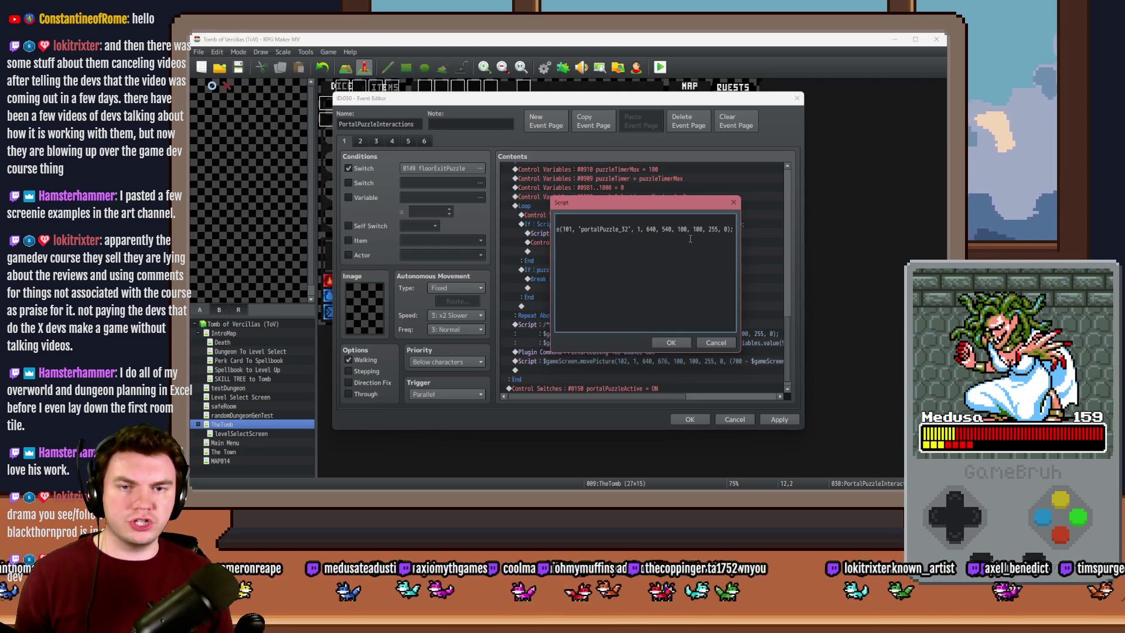
pyautogui.hotkey('shift', 'Home')
pyautogui.click(615, 232)
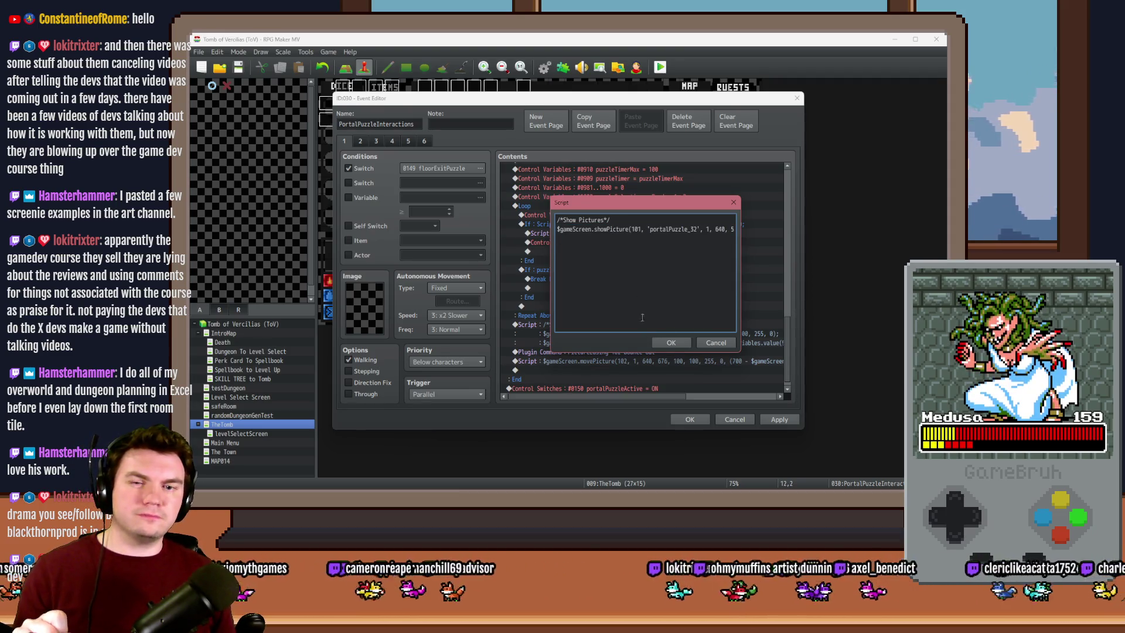
pyautogui.click(671, 342)
# Insert a Loop and paste the Show Pictures script inside it
pyautogui.doubleClick(572, 343)
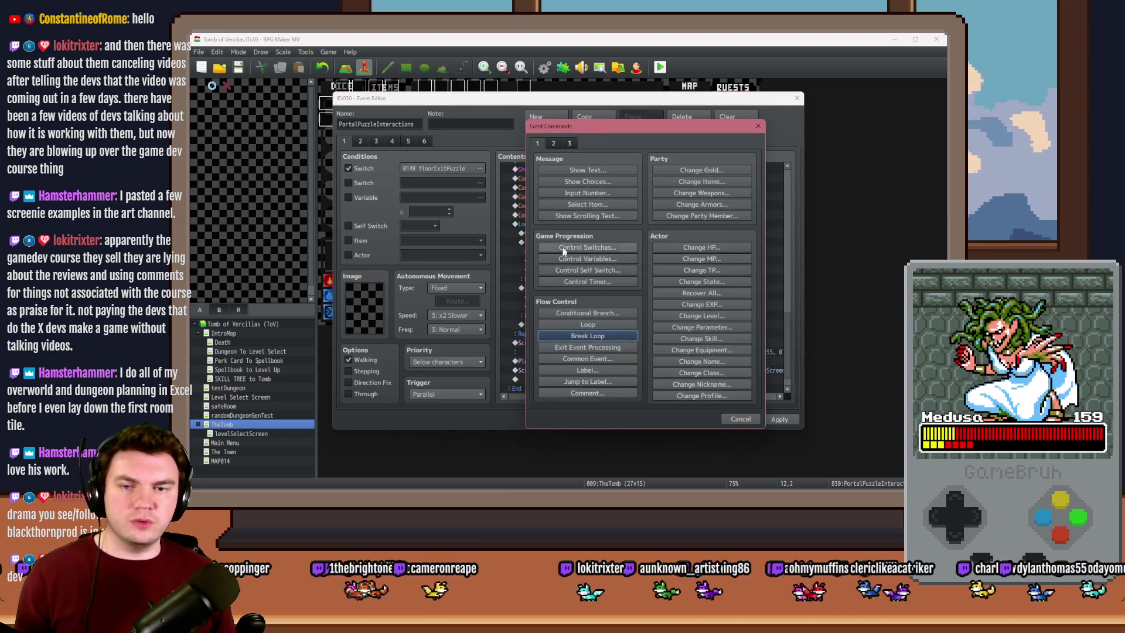
pyautogui.click(582, 324)
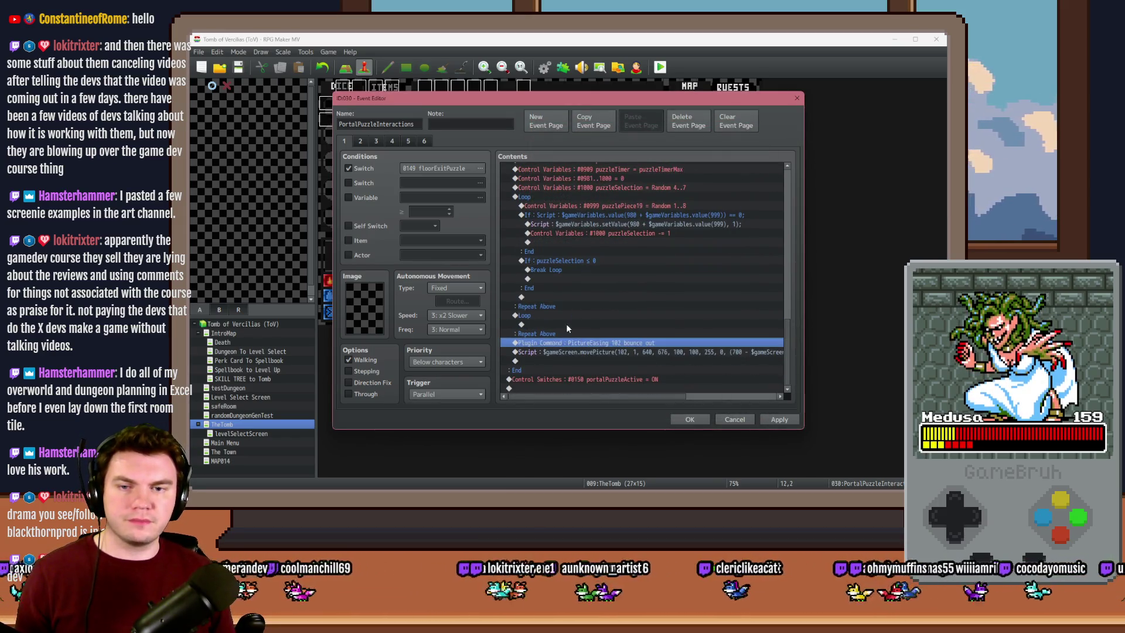
pyautogui.click(566, 324)
pyautogui.hotkey('ctrl', 'v')
pyautogui.click(571, 316)
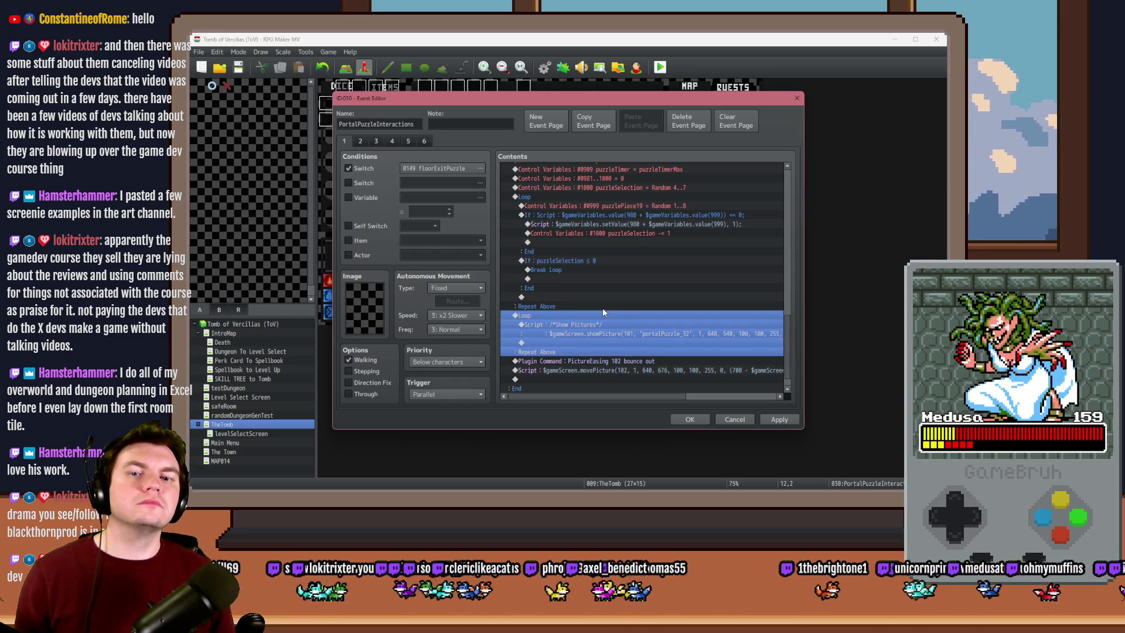
# Add a Control Variables command above the loop setting puzzleSelection to 0
pyautogui.click(642, 224)
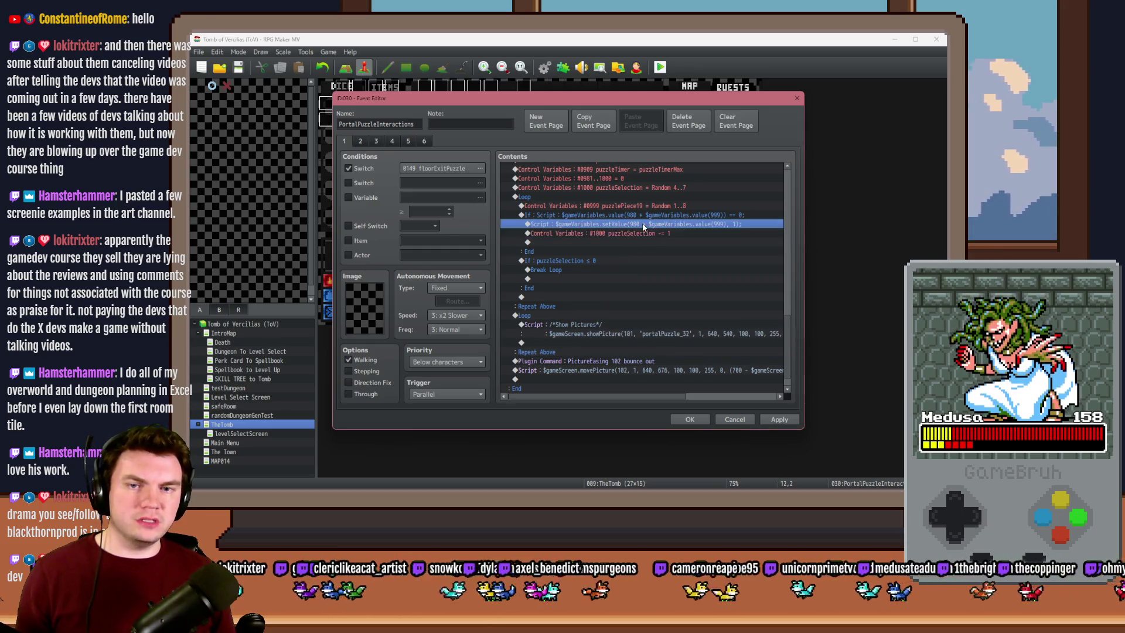
pyautogui.click(639, 233)
pyautogui.doubleClick(593, 260)
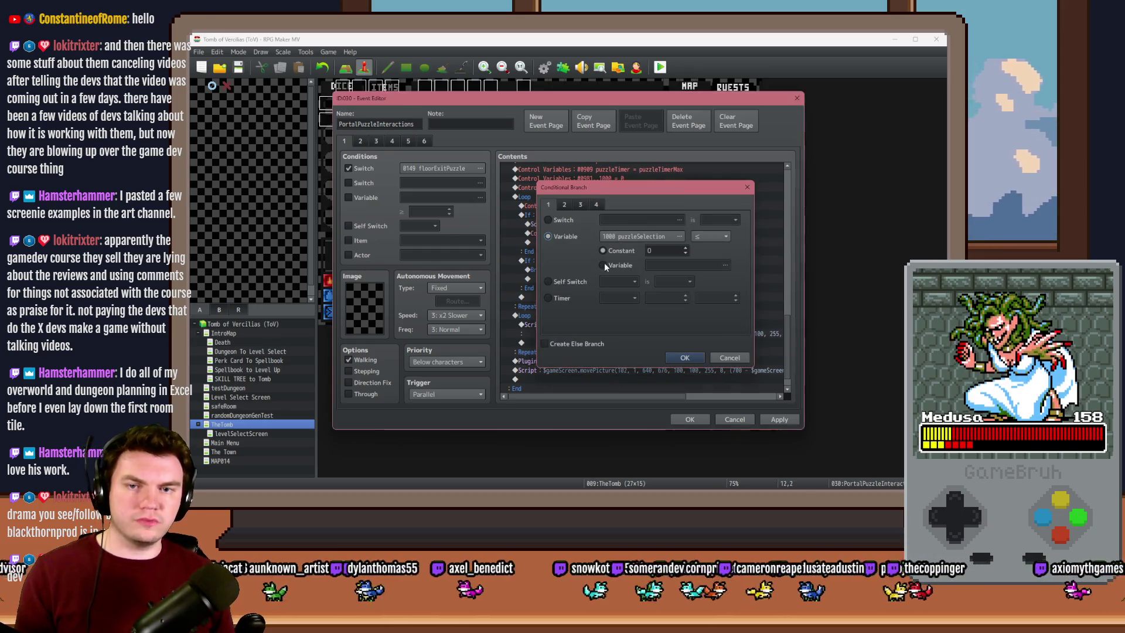
pyautogui.press('Escape')
pyautogui.click(623, 230)
pyautogui.click(551, 313)
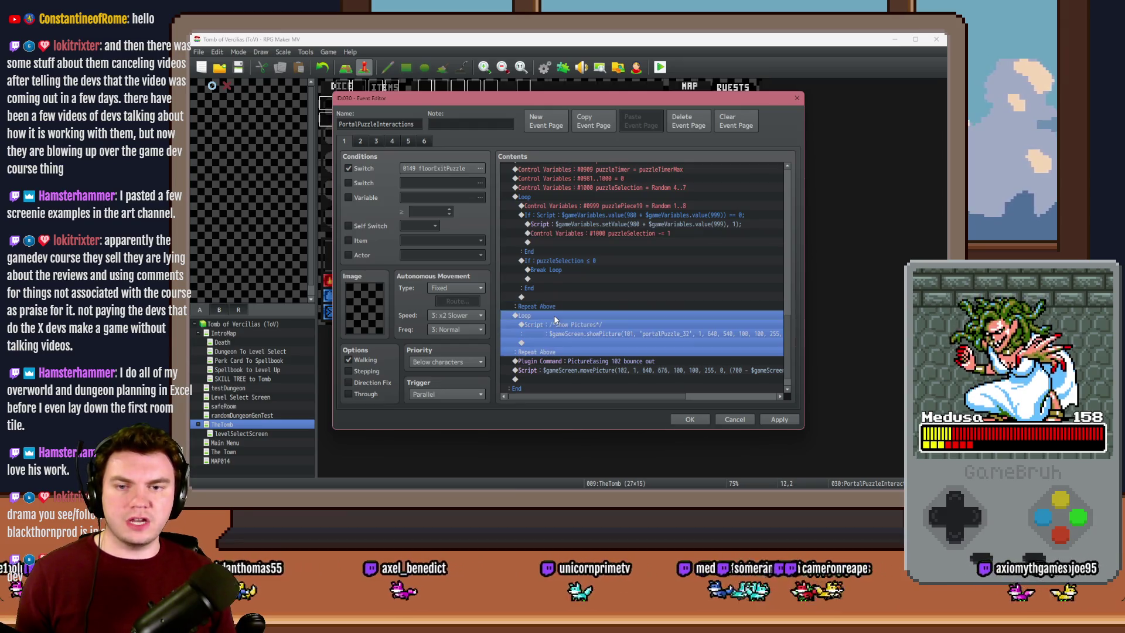
pyautogui.hotkey('ctrl', 'v')
pyautogui.doubleClick(554, 315)
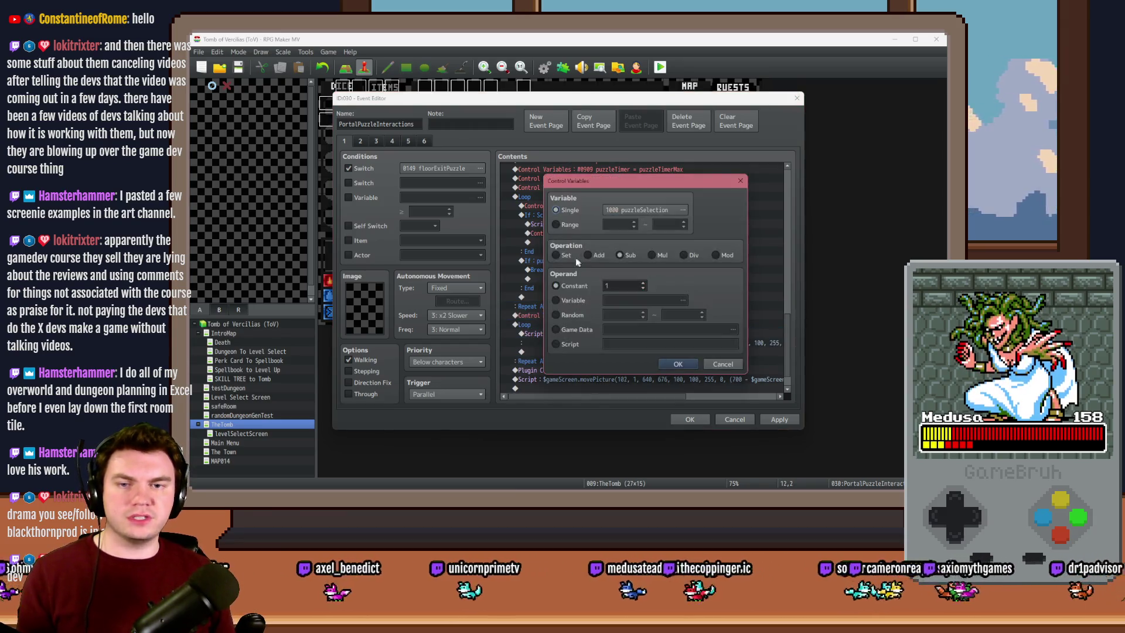
pyautogui.click(555, 254)
pyautogui.click(623, 287)
pyautogui.write('0')
pyautogui.press('Return')
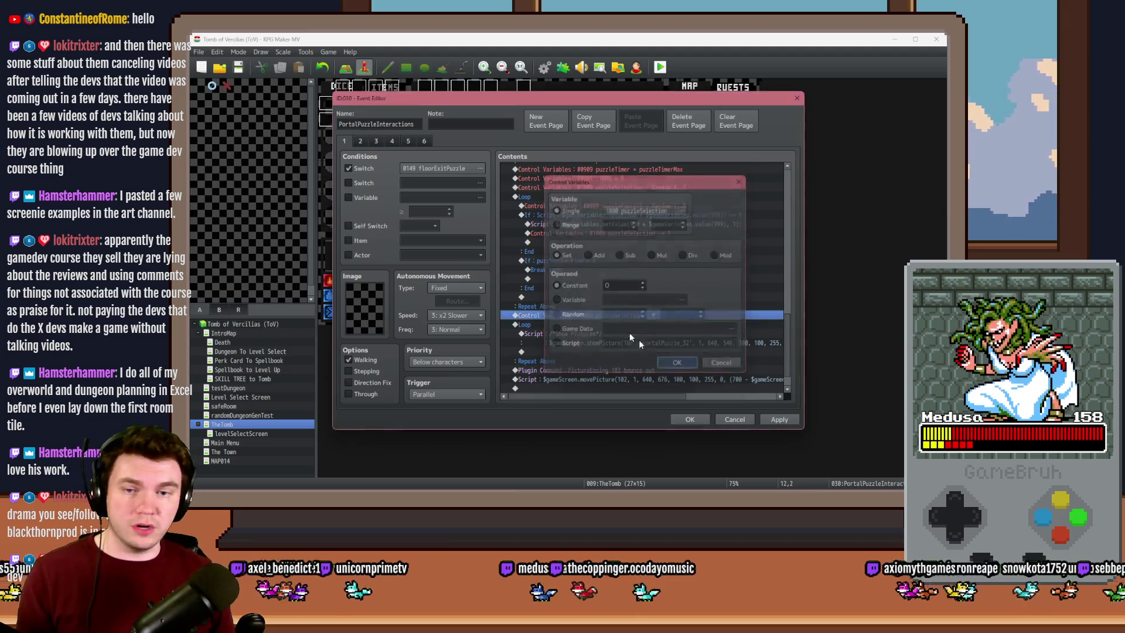
# Add a Control Variables command inside the loop adding 1 to puzzleSelection
pyautogui.scroll(-1, 564, 316)
pyautogui.hotkey('ctrl', 'c')
pyautogui.click(563, 306)
pyautogui.hotkey('ctrl', 'v')
pyautogui.doubleClick(562, 305)
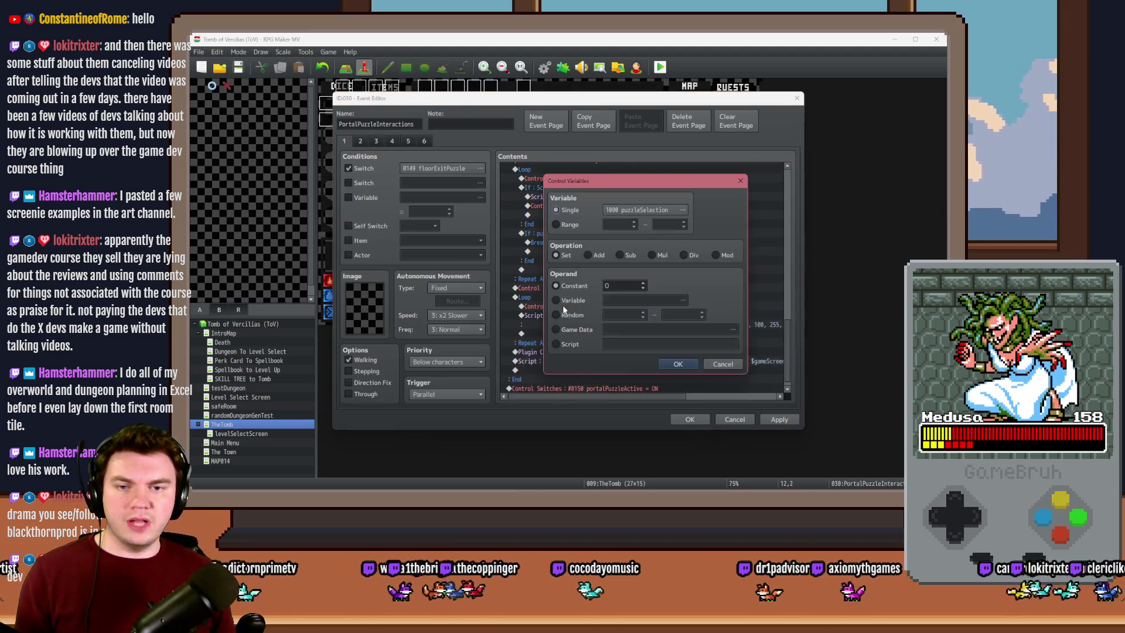
pyautogui.click(588, 255)
pyautogui.click(619, 286)
pyautogui.write('1')
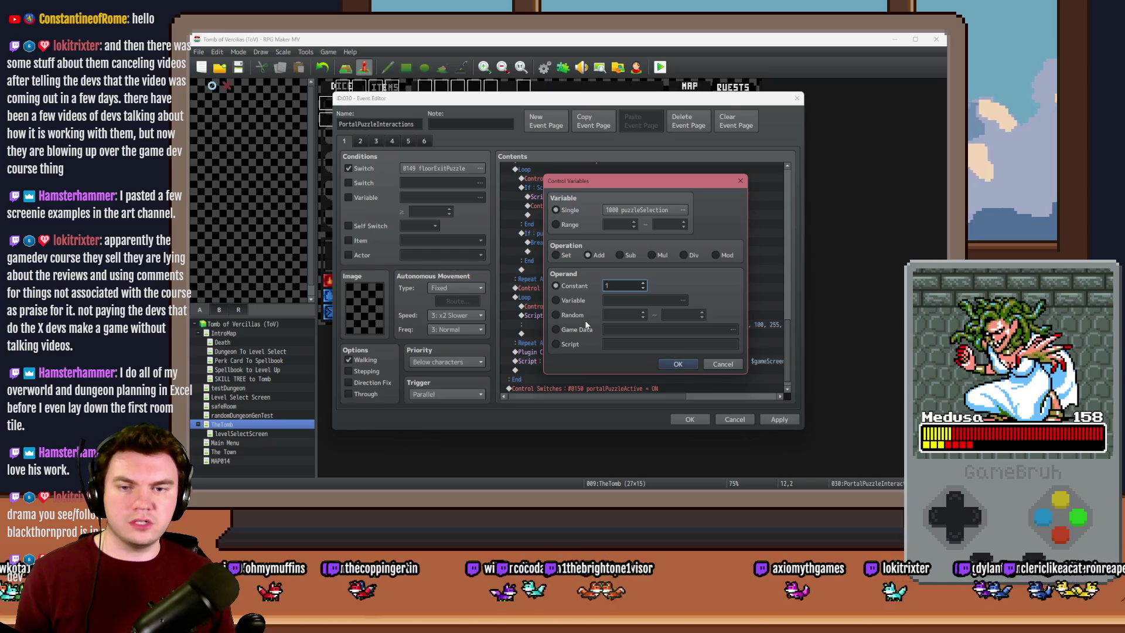
pyautogui.click(678, 363)
pyautogui.click(610, 315)
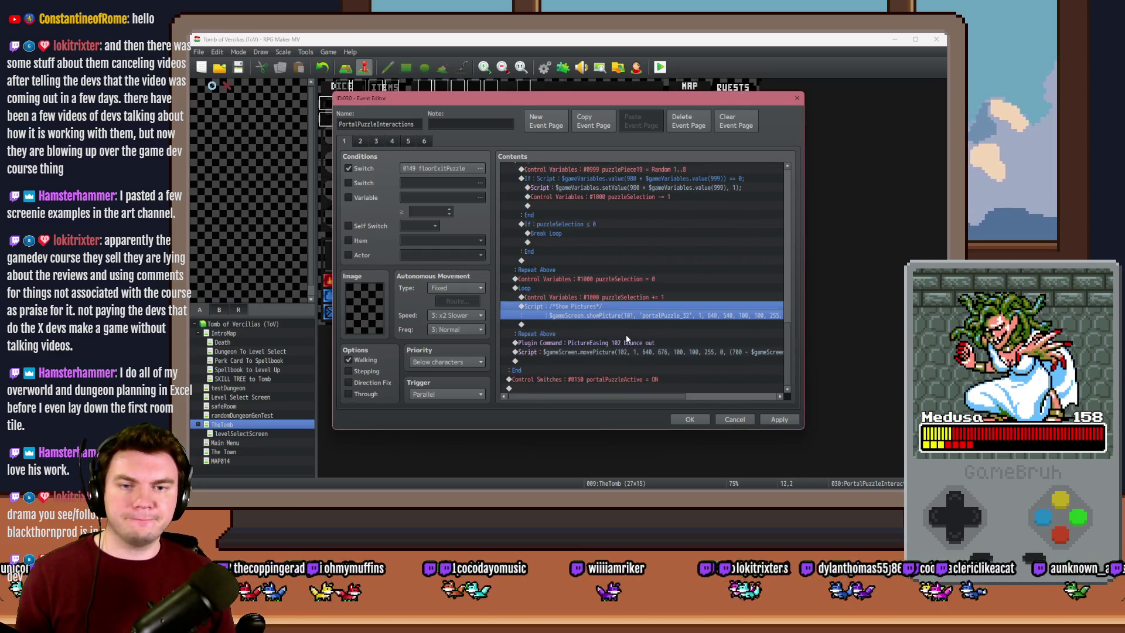
# Change the looped showPicture ID to 100 + $gameVariables.value(1000) for portalPuzzle_32 at 640, 540
pyautogui.doubleClick(586, 311)
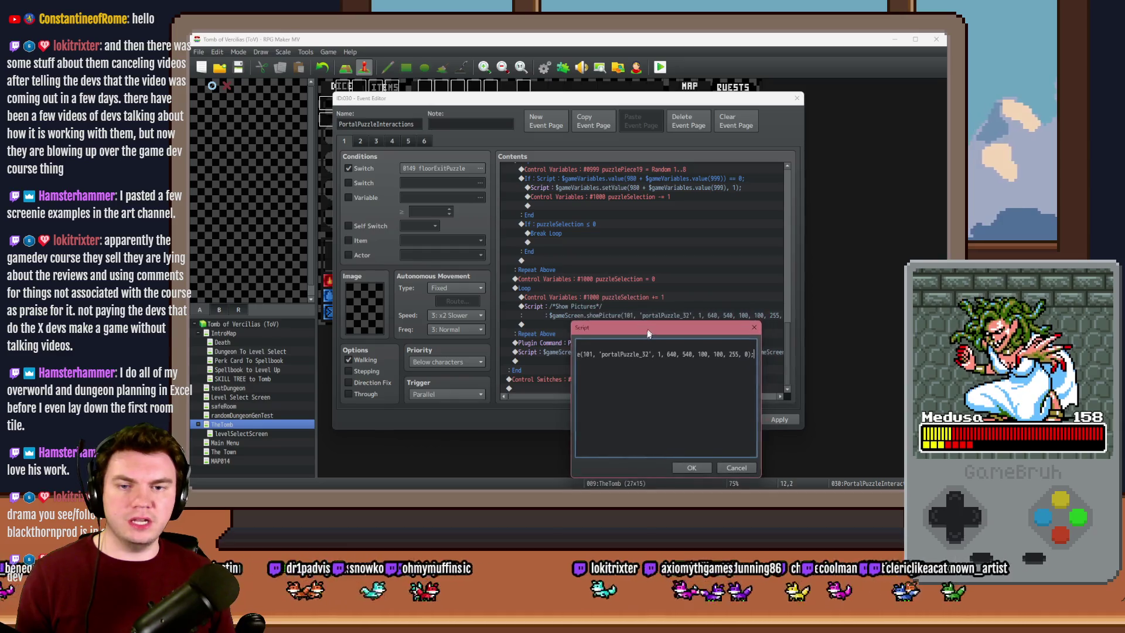
pyautogui.press('Home')
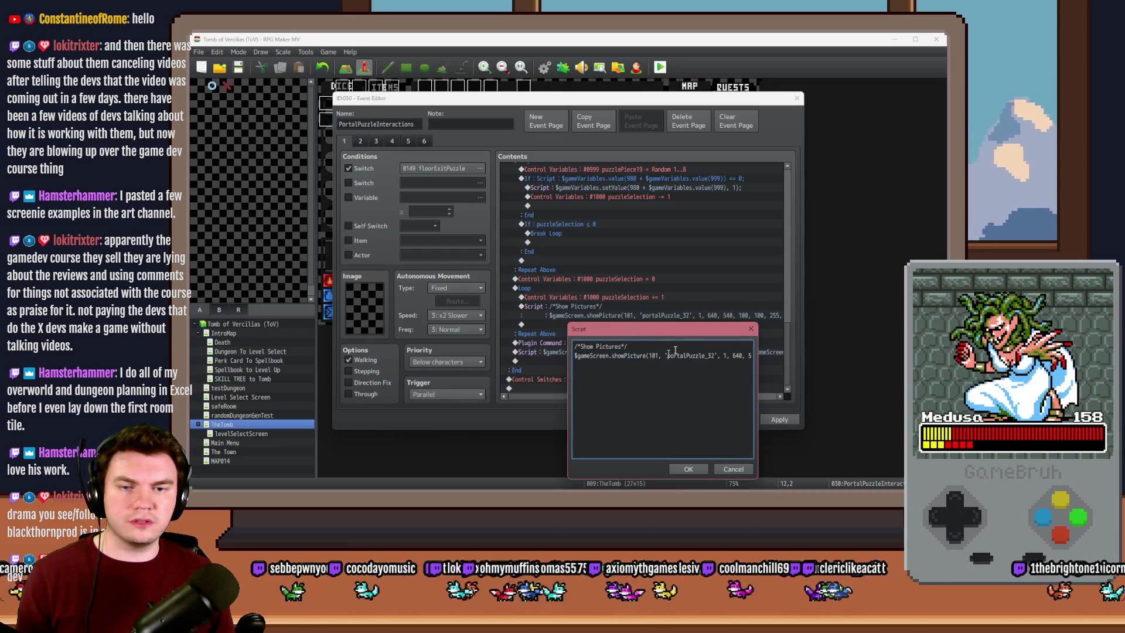
pyautogui.press('BackSpace')
pyautogui.write('0 +')
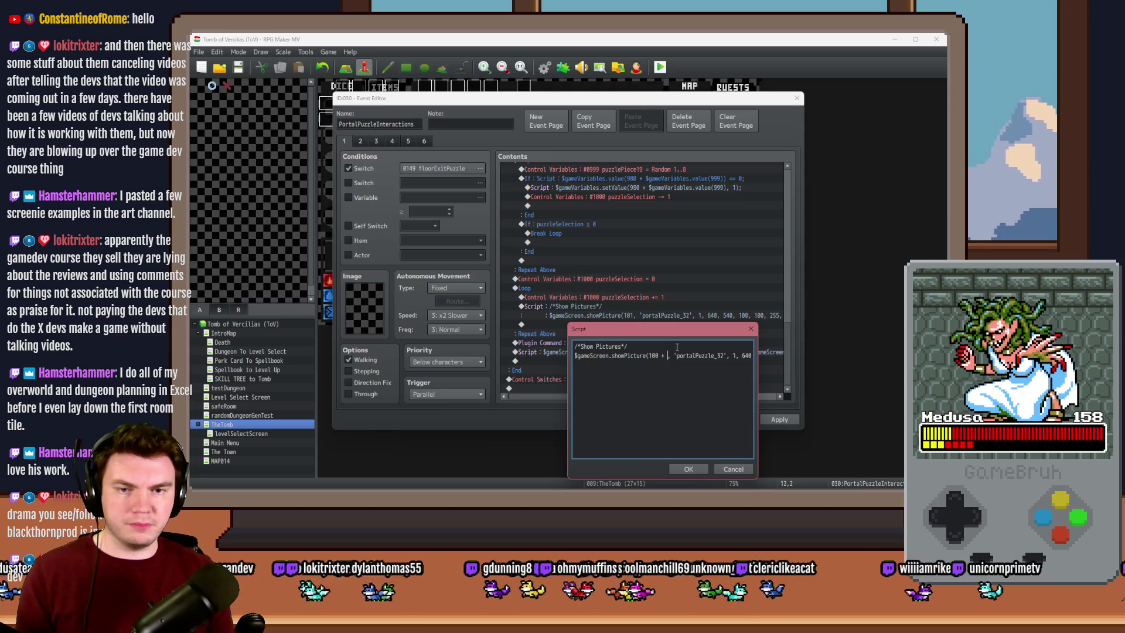
pyautogui.write('ameVariables.')
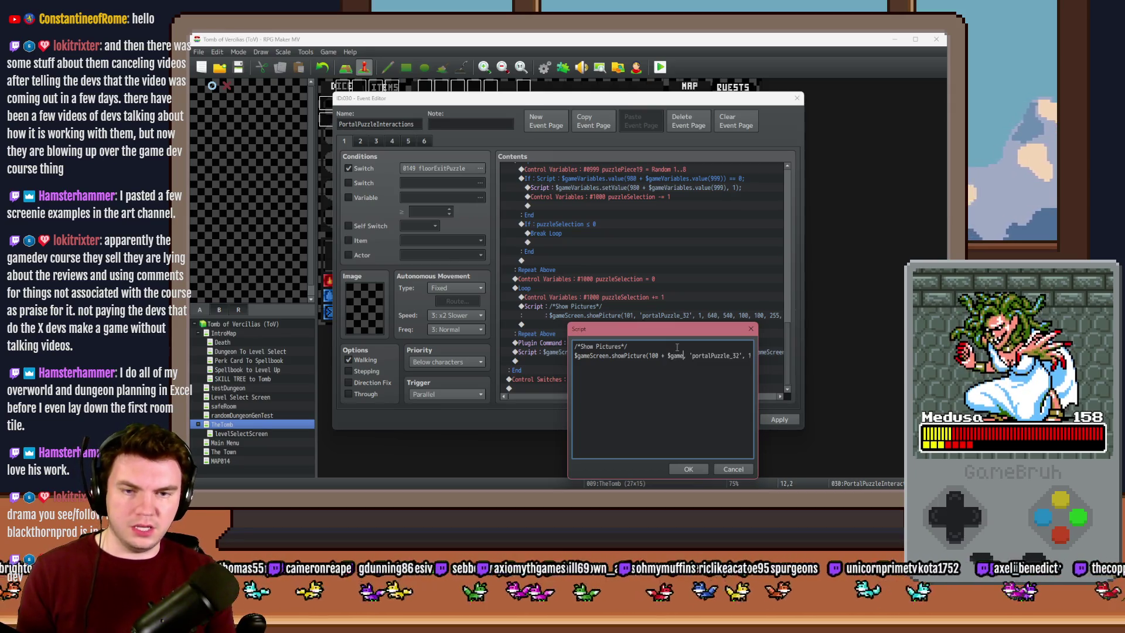
pyautogui.write('value(10)')
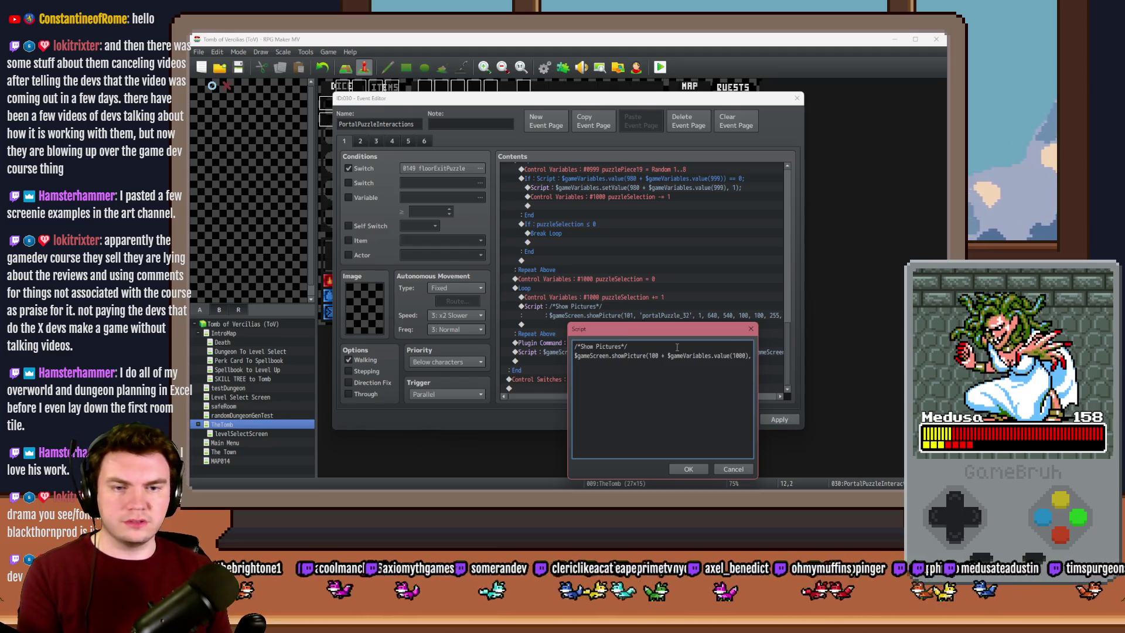
pyautogui.write('00')
pyautogui.press('Right')
pyautogui.press('Right')
pyautogui.press('Right')
pyautogui.press('Right')
pyautogui.press('Right')
pyautogui.press('Right')
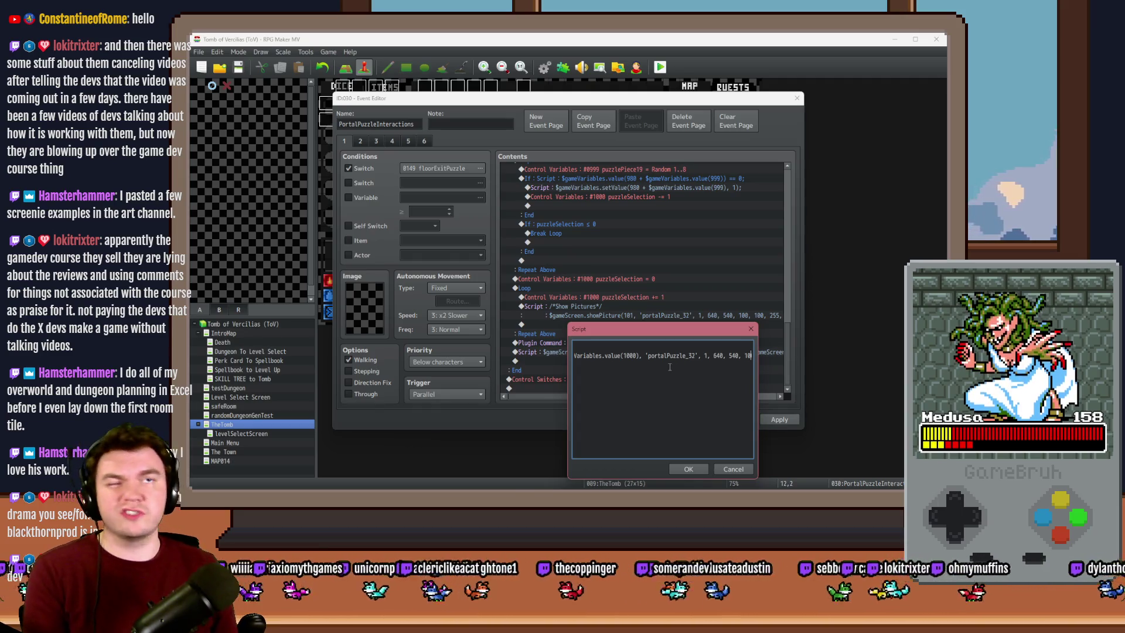
pyautogui.press('Right')
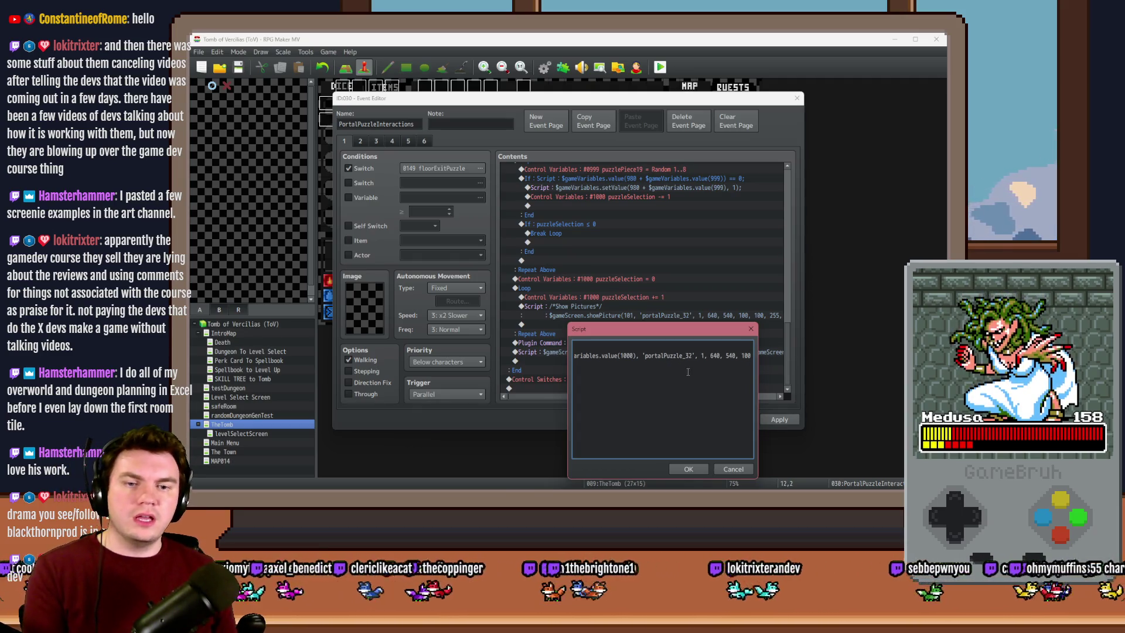
pyautogui.press('Right')
pyautogui.press('Right')
pyautogui.press('Right')
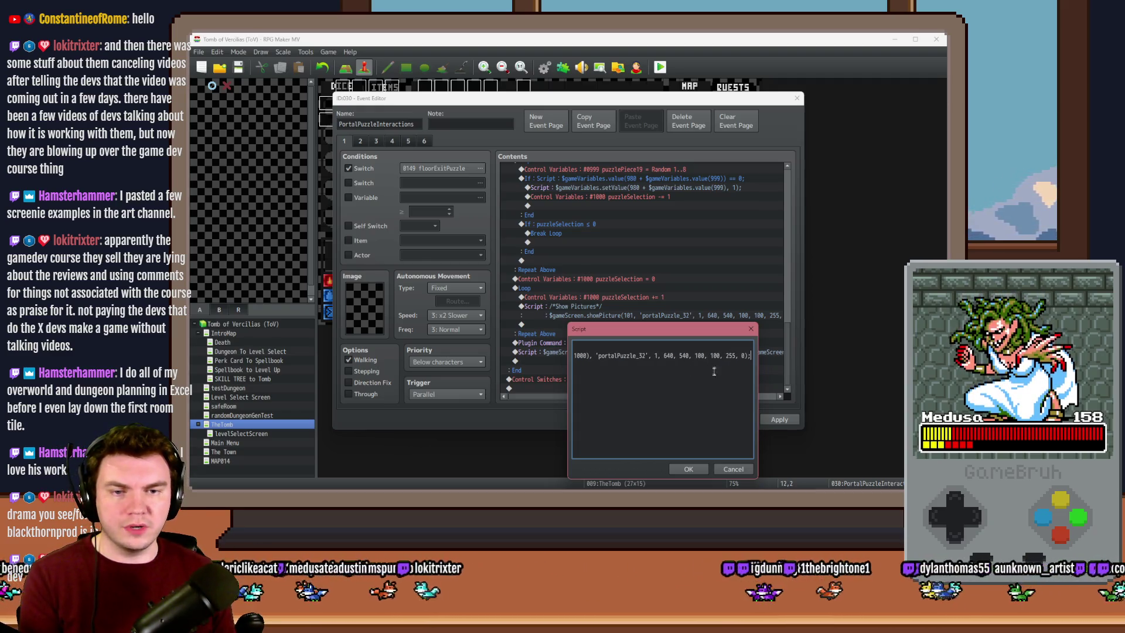
pyautogui.click(693, 469)
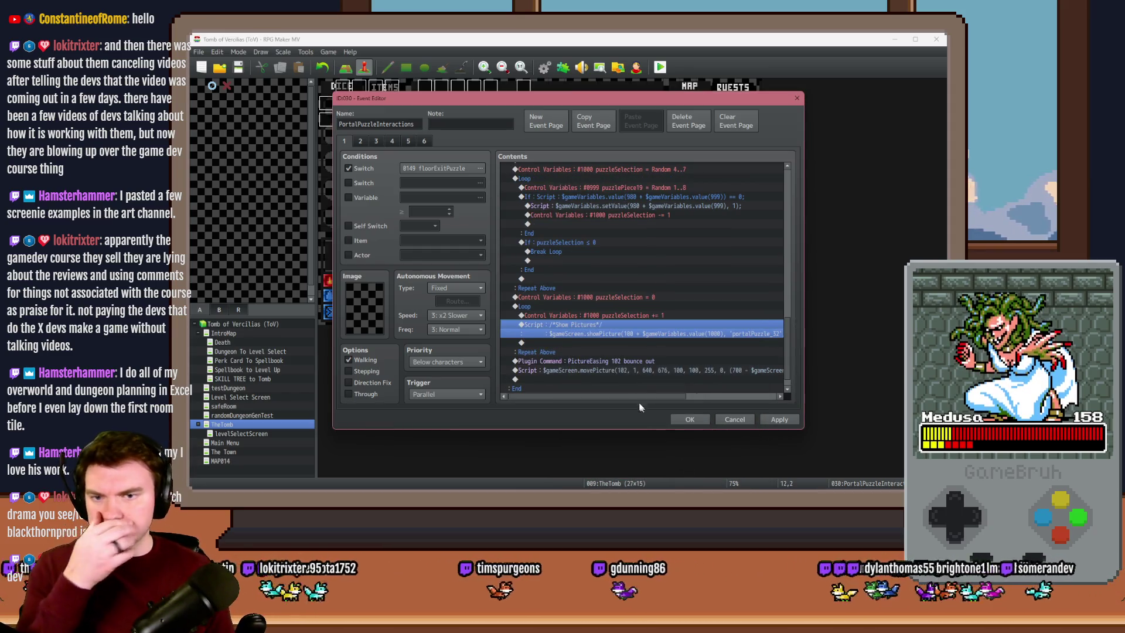
pyautogui.click(612, 318)
pyautogui.click(613, 325)
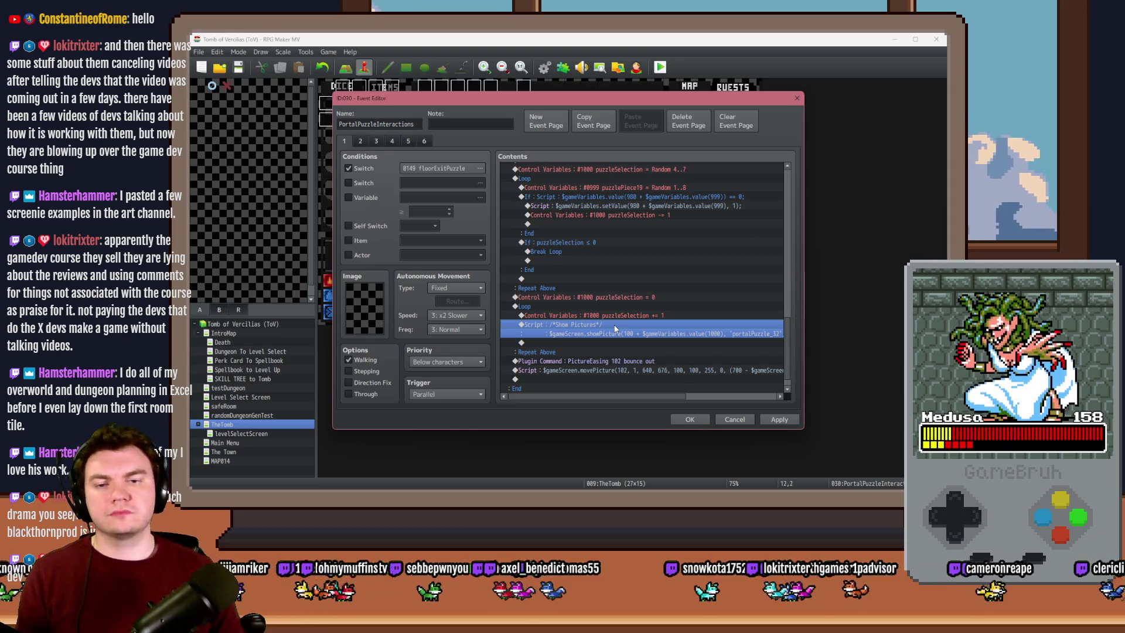
# Wrap the showPicture call in an if testing variable 900 + variable 1000 equals 1
pyautogui.doubleClick(614, 328)
pyautogui.press('Home')
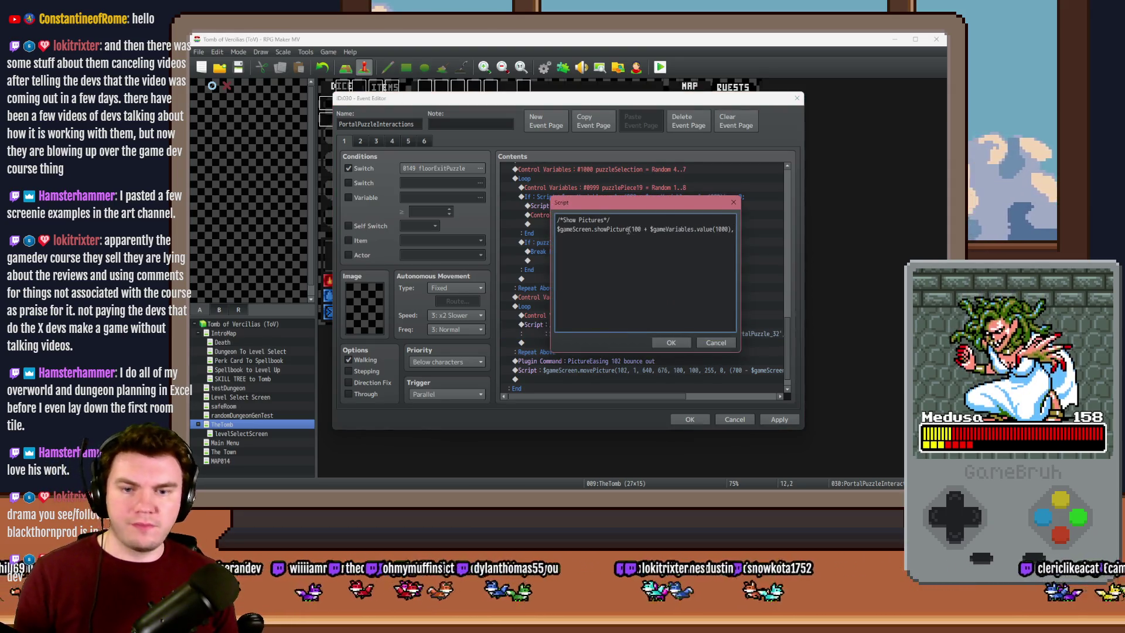
pyautogui.write('if ()')
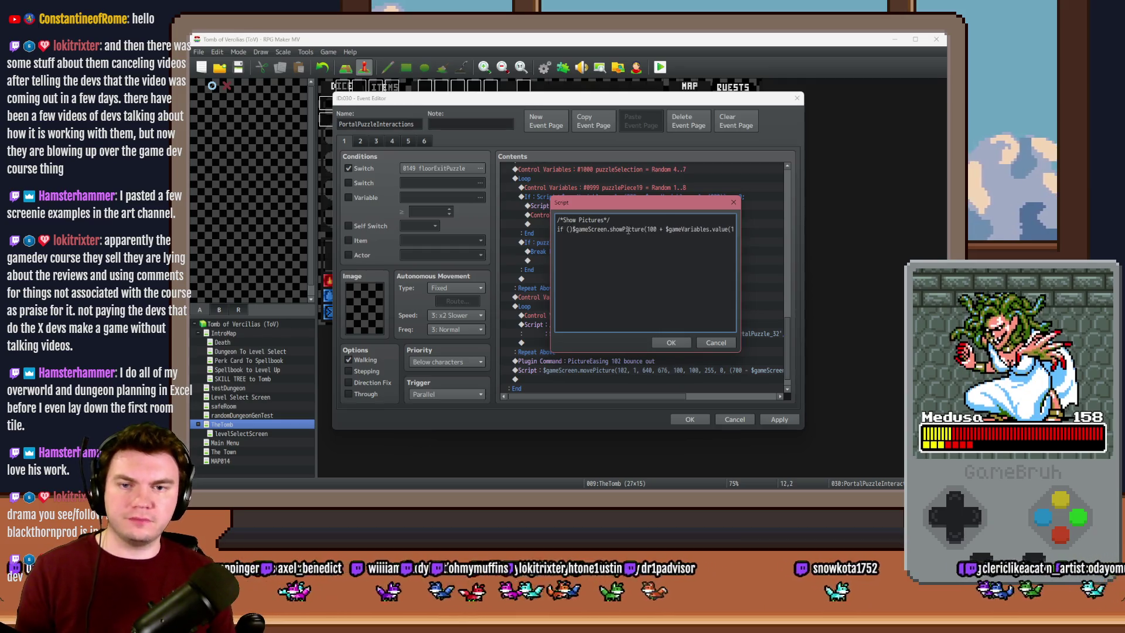
pyautogui.write(' {')
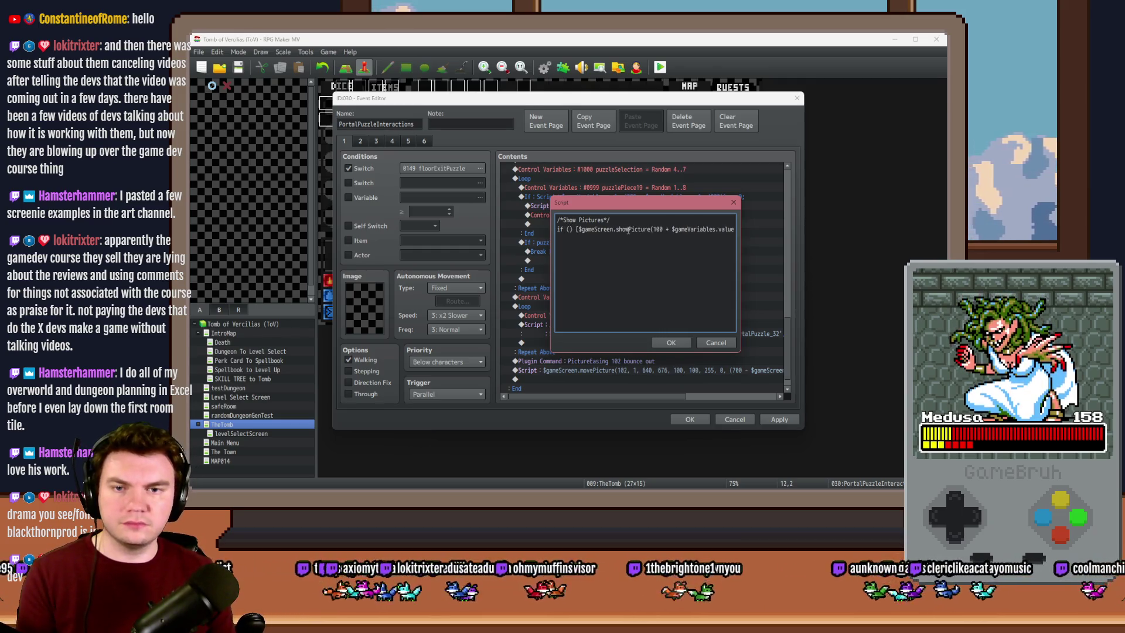
pyautogui.press('End')
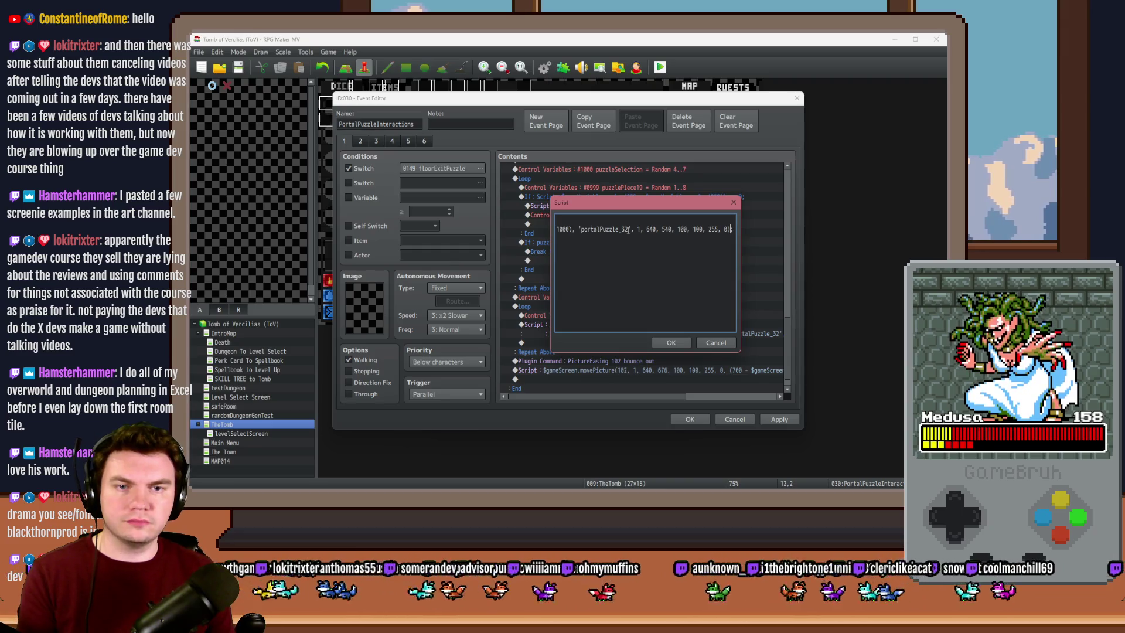
pyautogui.press('Home')
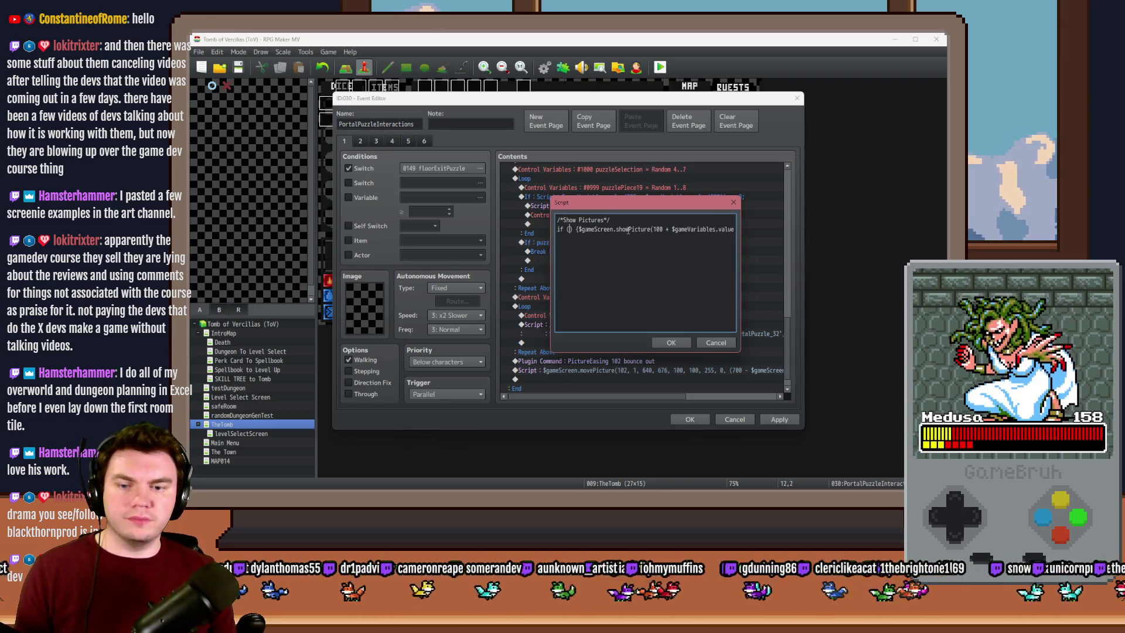
pyautogui.write('$game')
pyautogui.write('Variab')
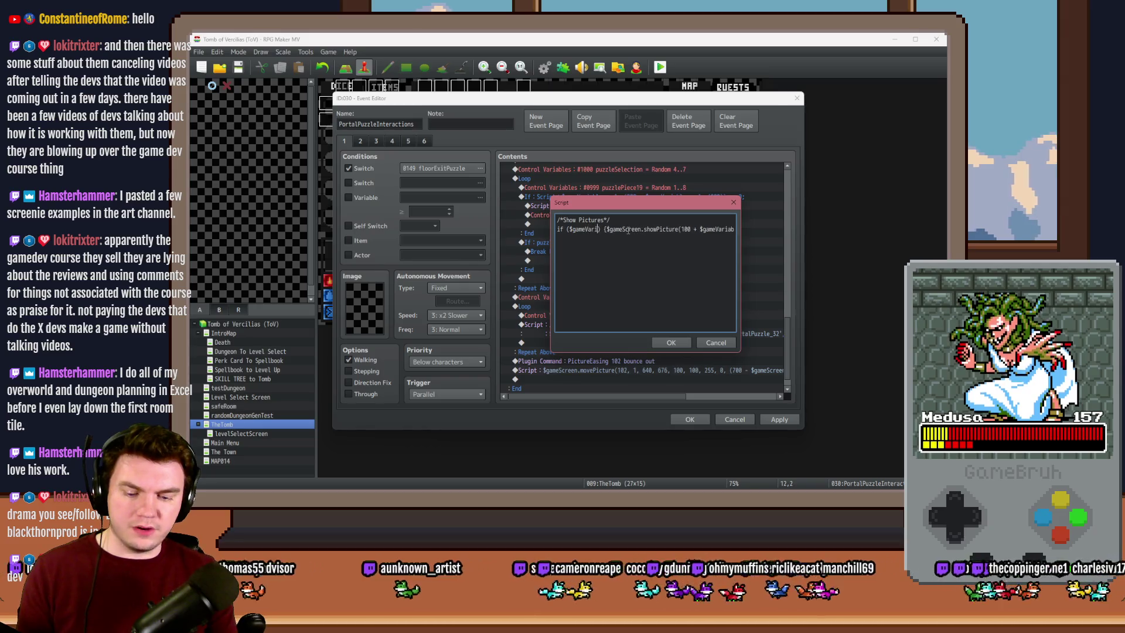
pyautogui.write('les.value()')
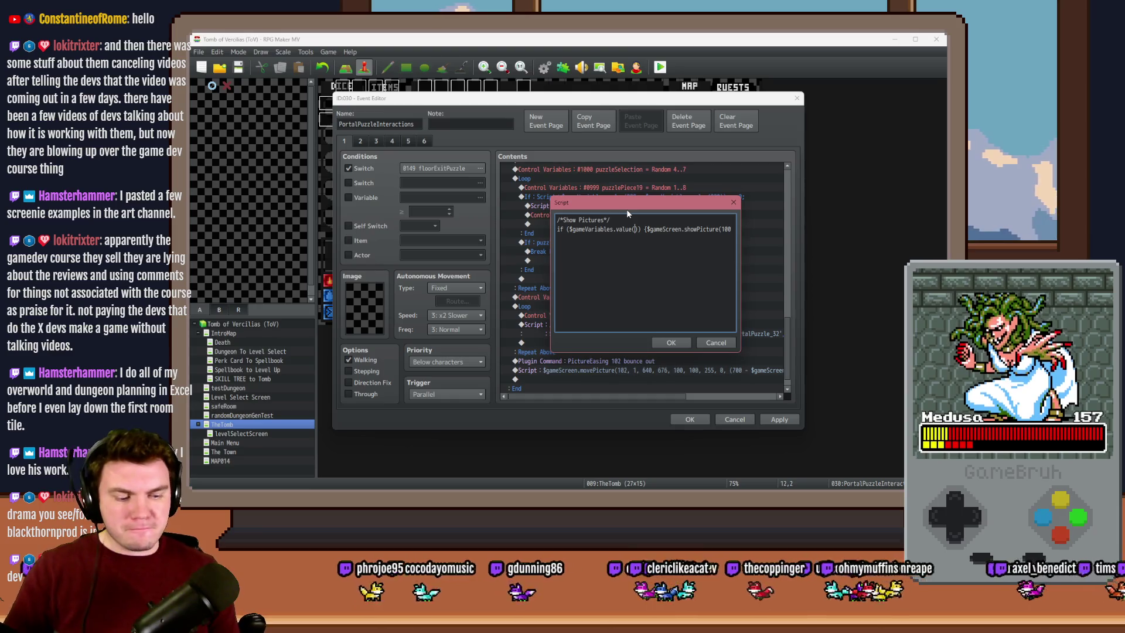
pyautogui.write('980 + $game')
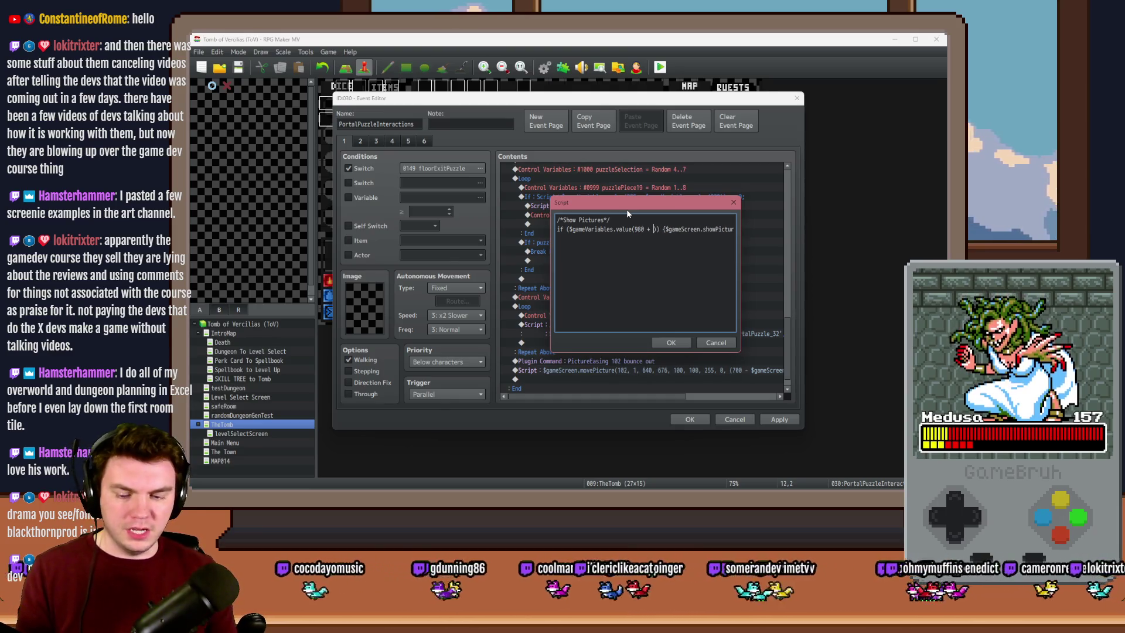
pyautogui.write('Variables.value')
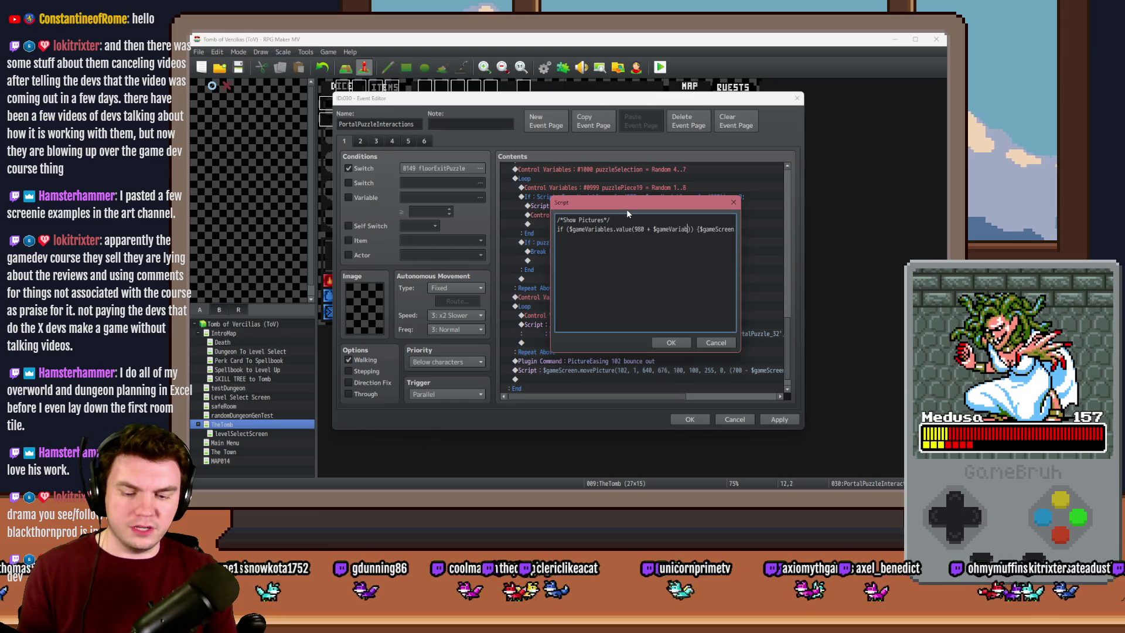
pyautogui.write('(')
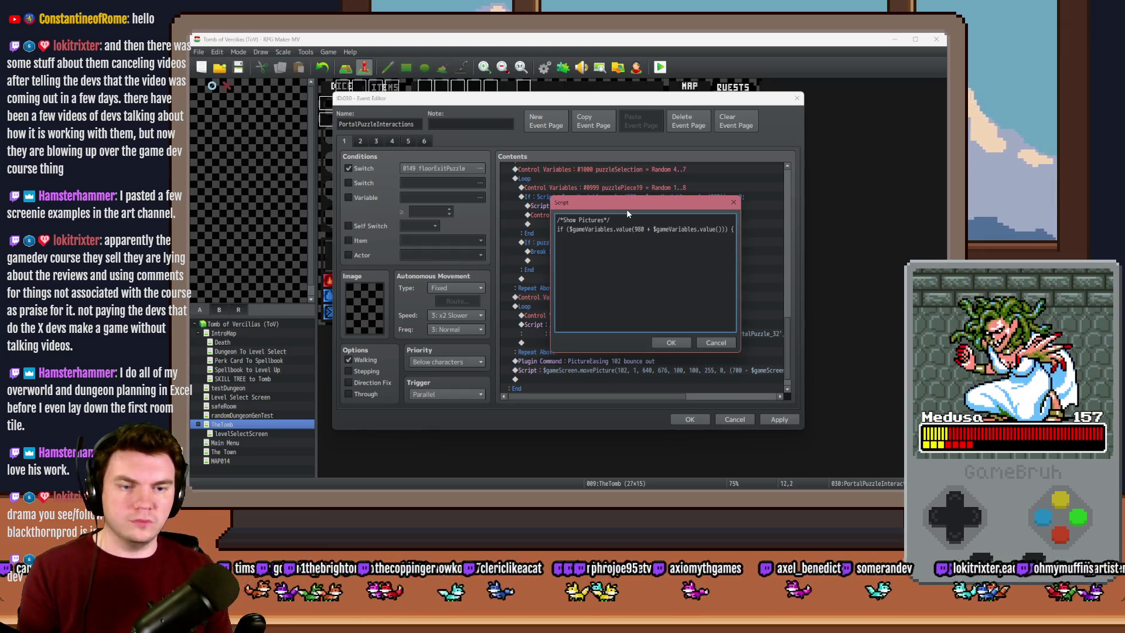
pyautogui.write('1000')
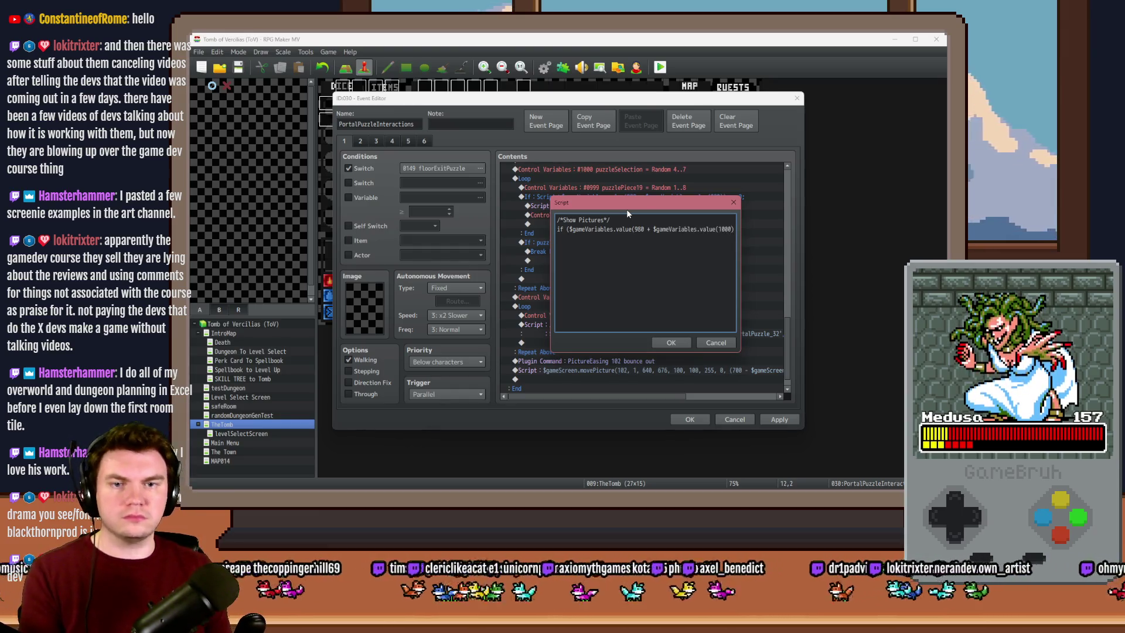
pyautogui.moveTo(627, 211)
pyautogui.mouseDown()
pyautogui.moveTo(637, 398)
pyautogui.moveTo(628, 331)
pyautogui.mouseUp()
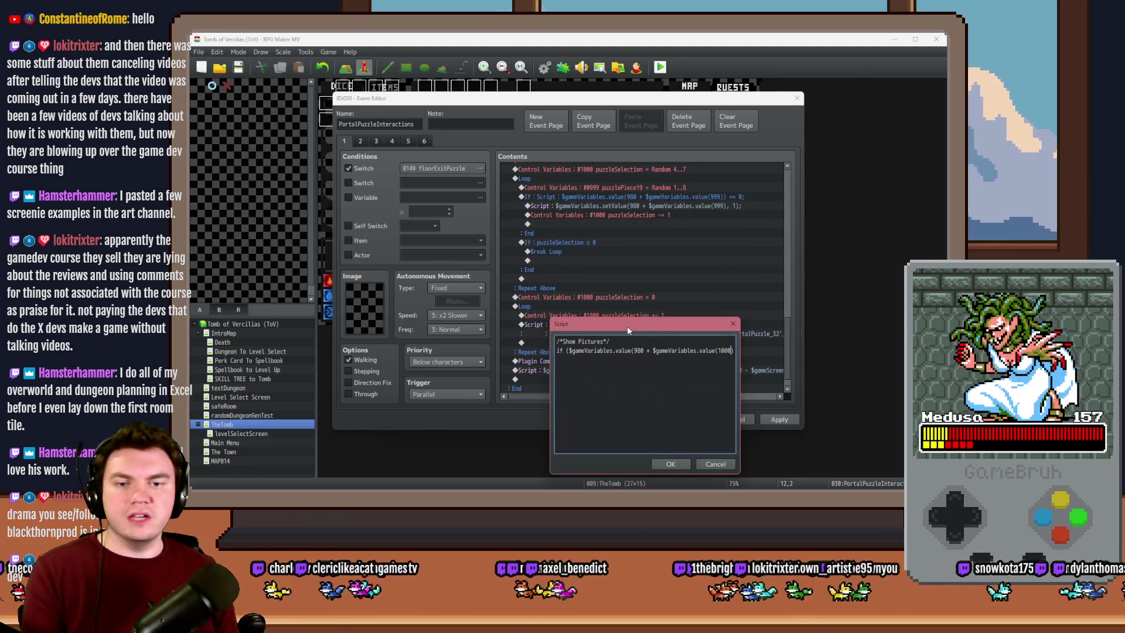
pyautogui.write(')) {$gam')
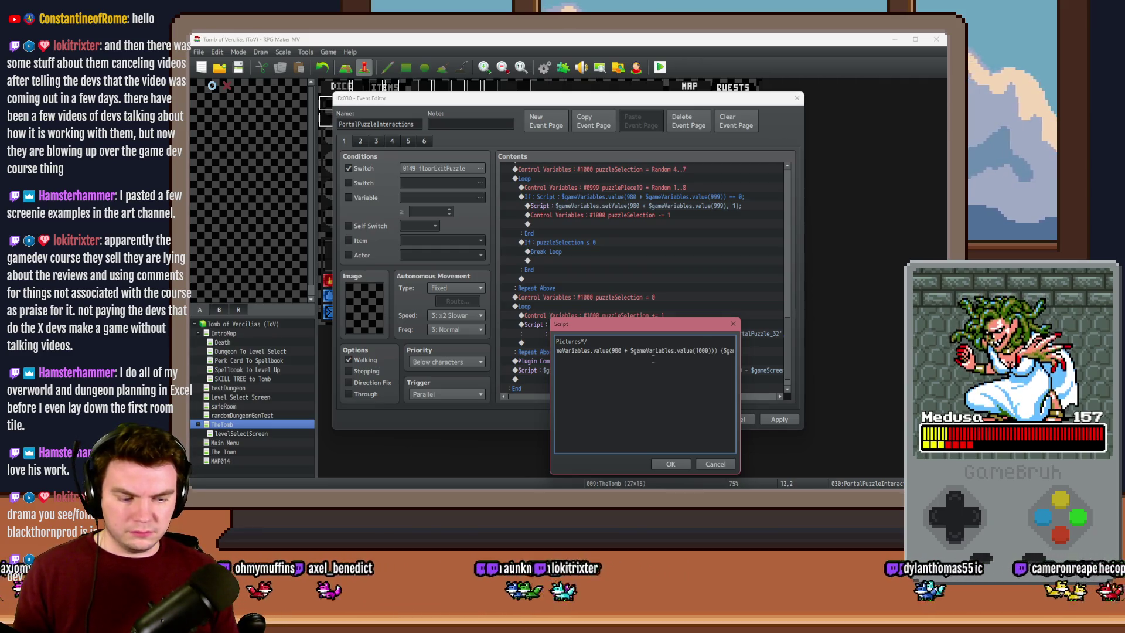
pyautogui.write('=')
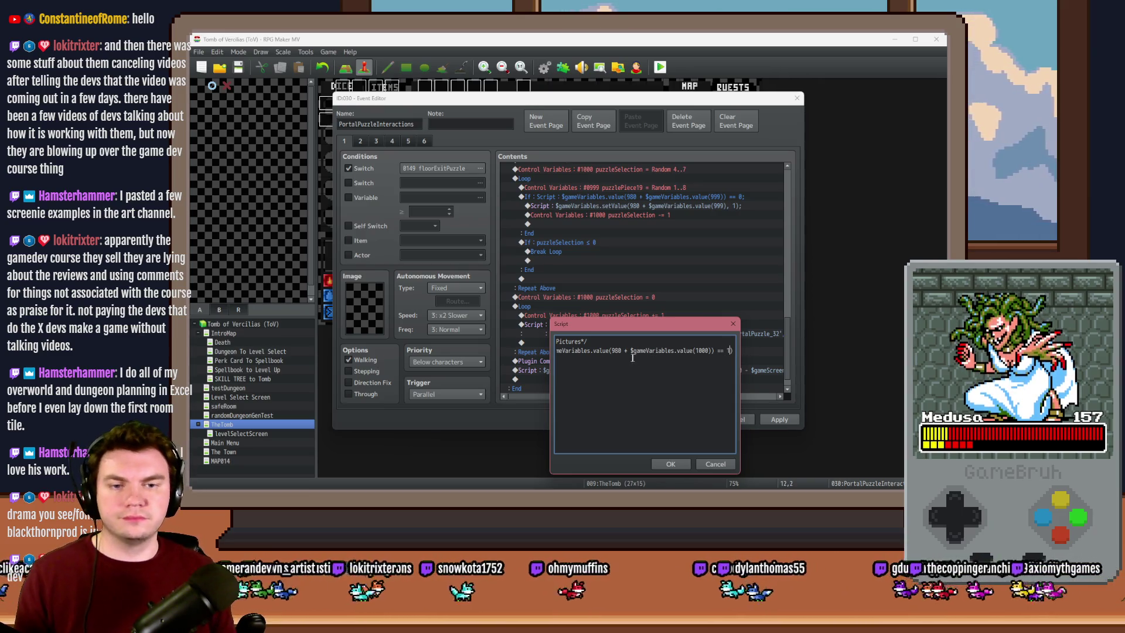
pyautogui.write(') {$gameScreen.showPicture(100 +')
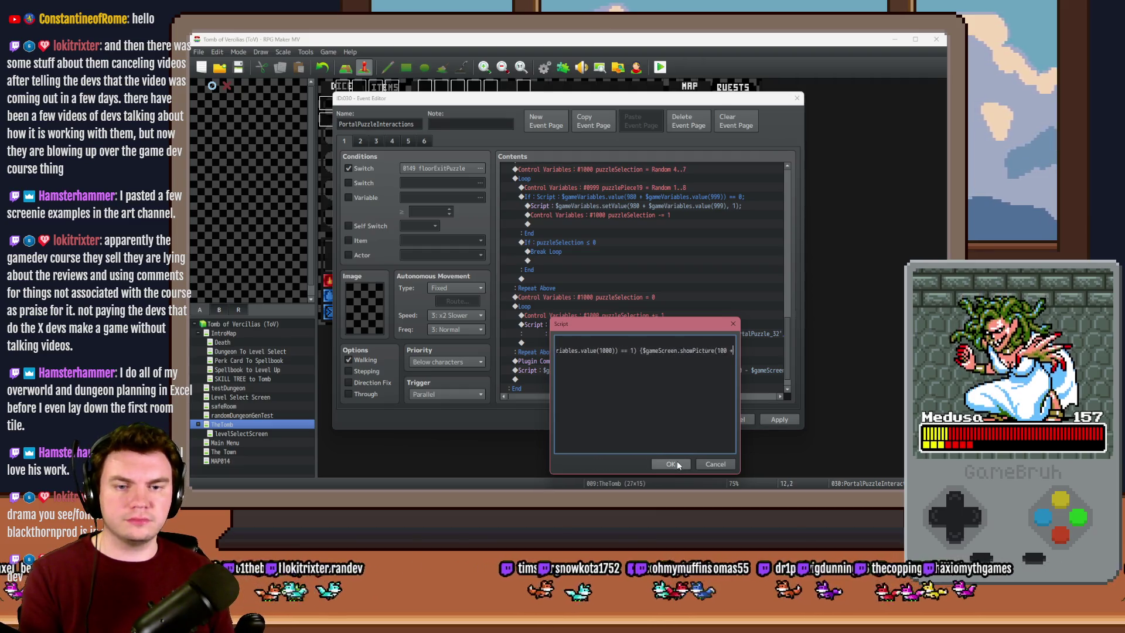
pyautogui.write(" $gameVariables.value(1000), 'portalPuzzle_32', 1, 640, 540, ")
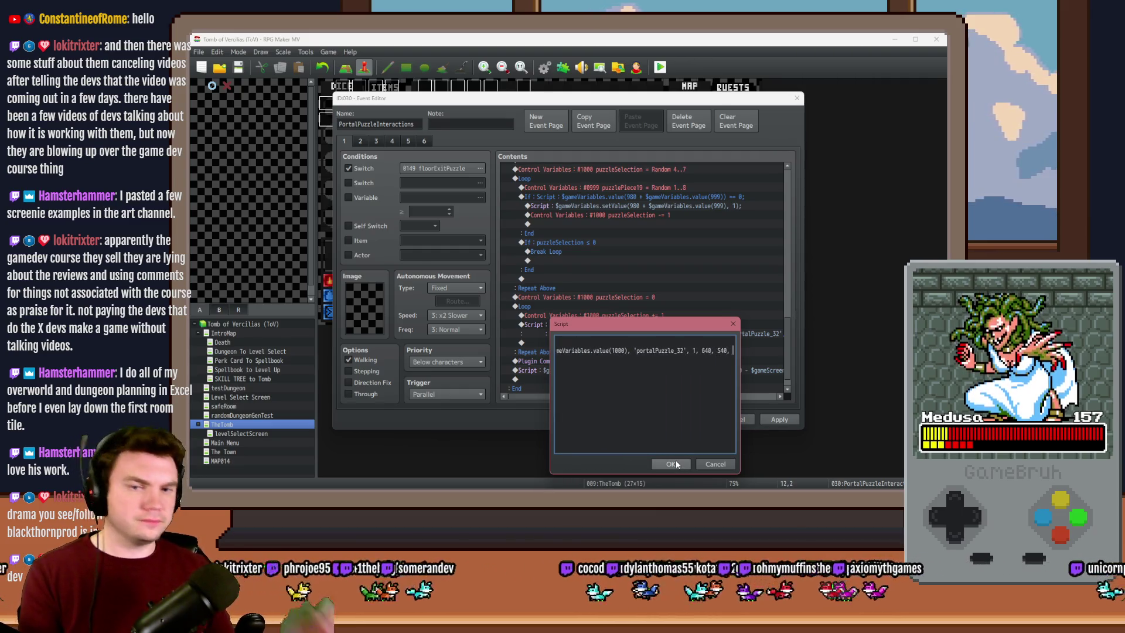
pyautogui.write('100, 100, 255, 0);}')
# Put showPicture and the closing brace on separate lines, then start a $gameScreen.picture() line
pyautogui.press('Return')
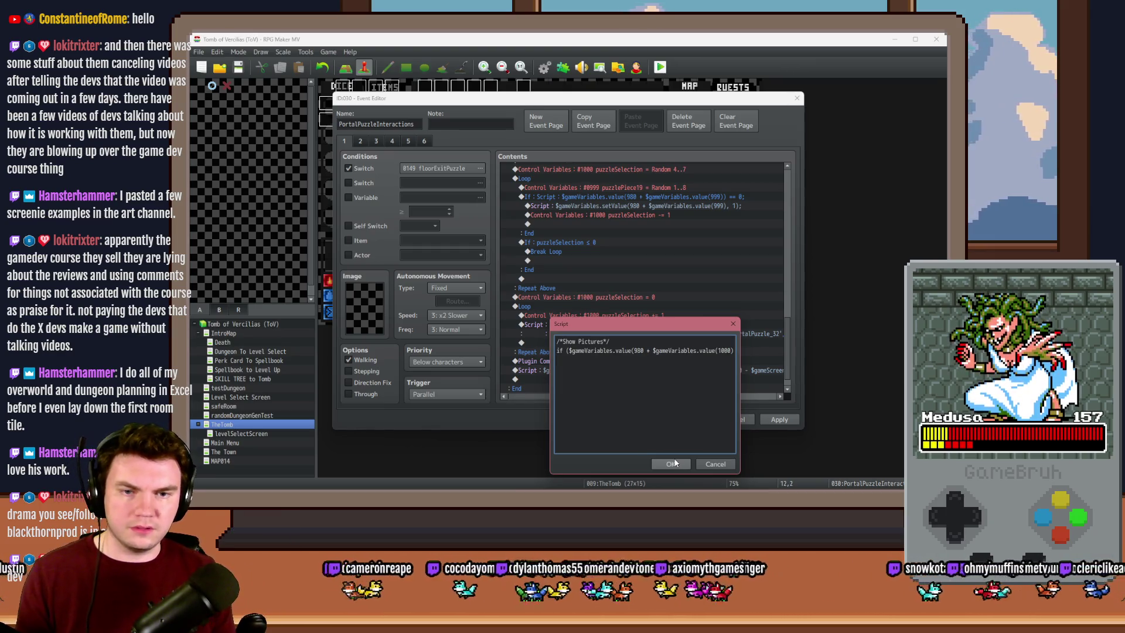
pyautogui.press('BackSpace')
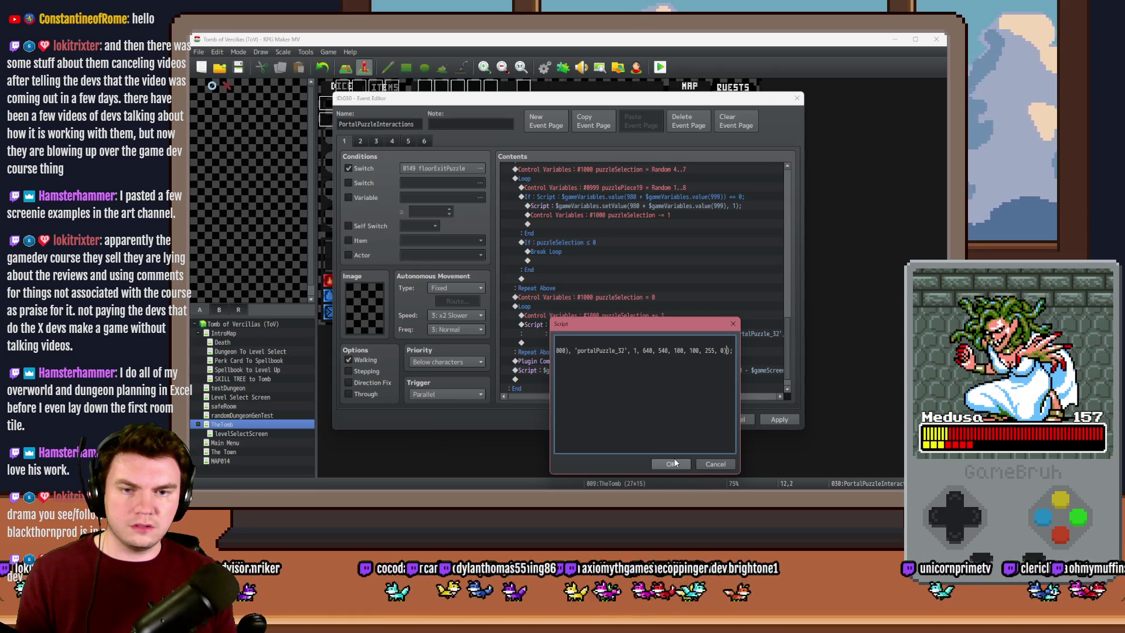
pyautogui.click(628, 395)
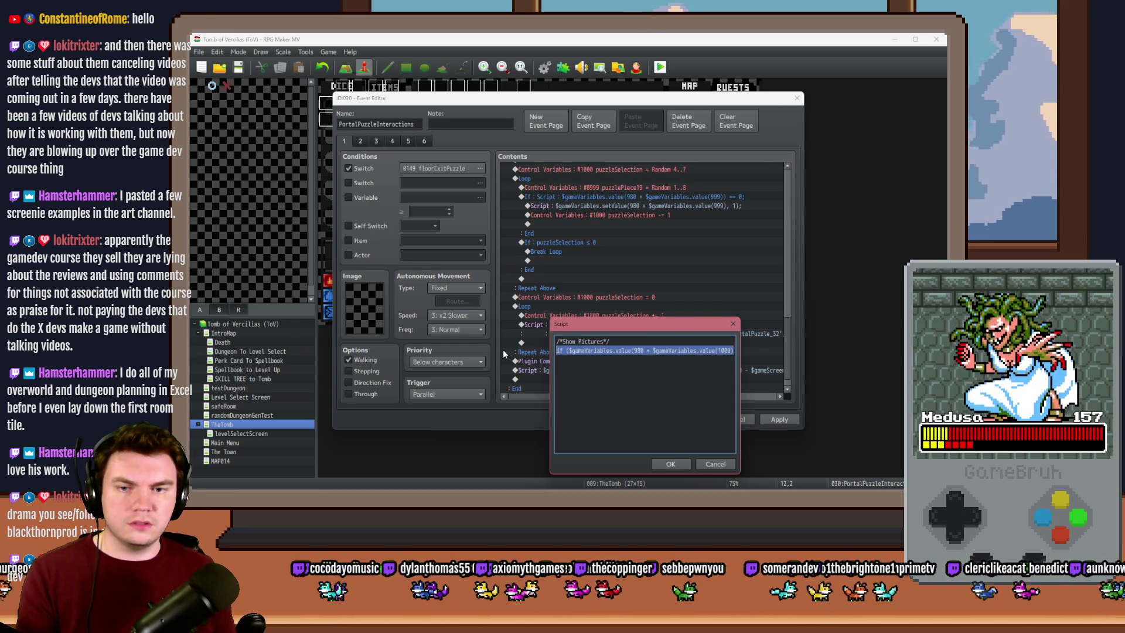
pyautogui.click(671, 352)
pyautogui.press('Right')
pyautogui.press('Right')
pyautogui.press('Right')
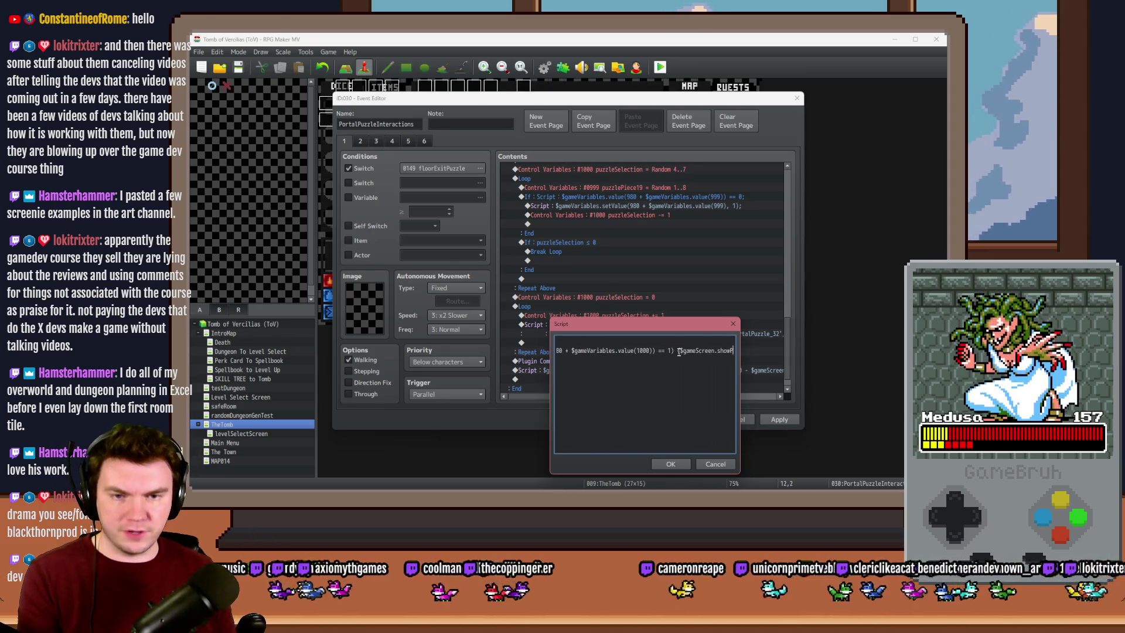
pyautogui.press('Return')
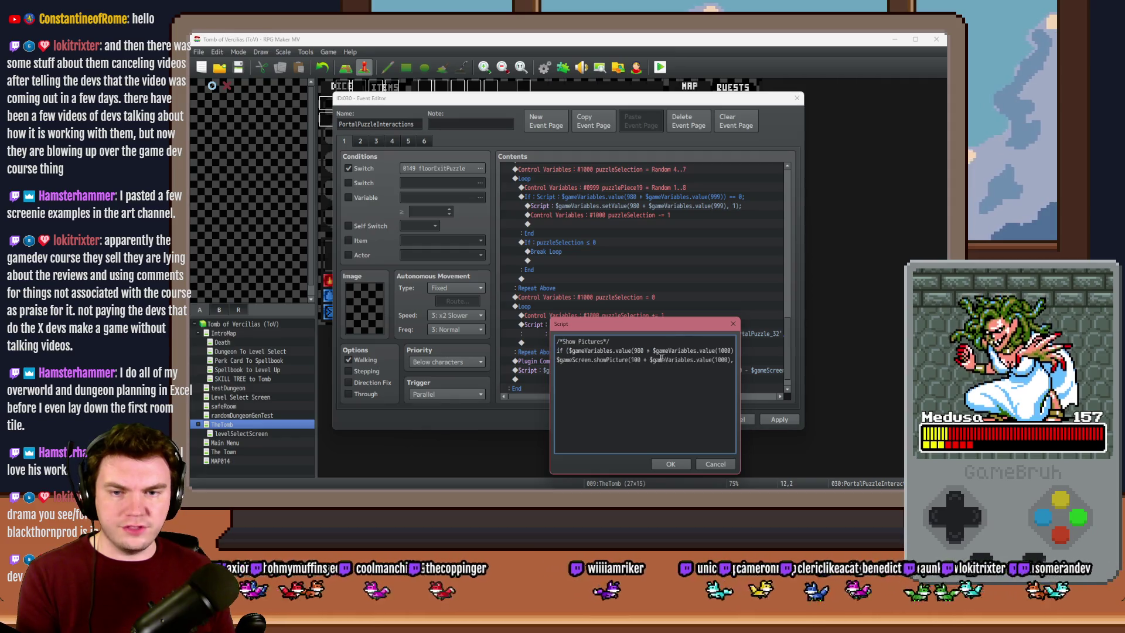
pyautogui.press('End')
pyautogui.press('Left')
pyautogui.press('Left')
pyautogui.press('Left')
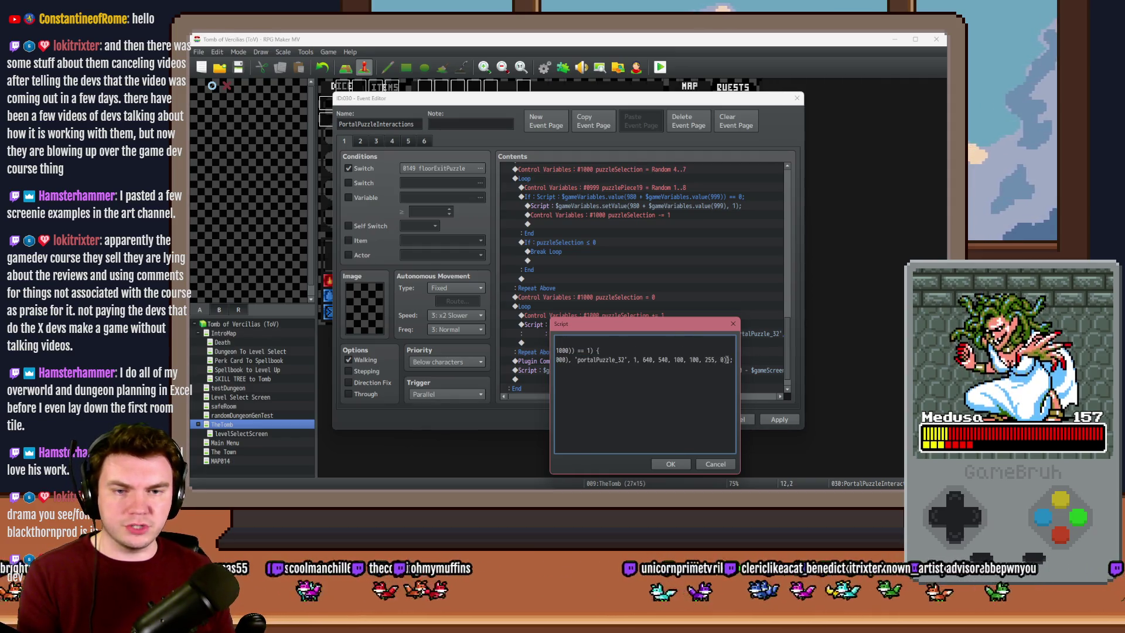
pyautogui.press('Return')
pyautogui.press('Return')
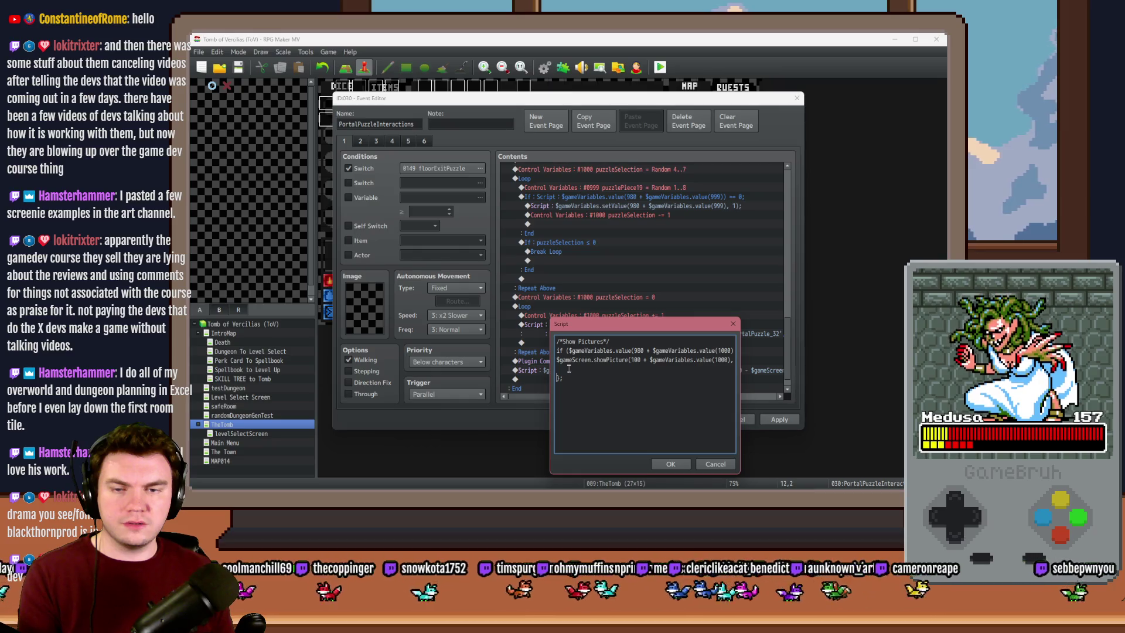
pyautogui.write('$gameScreen.p')
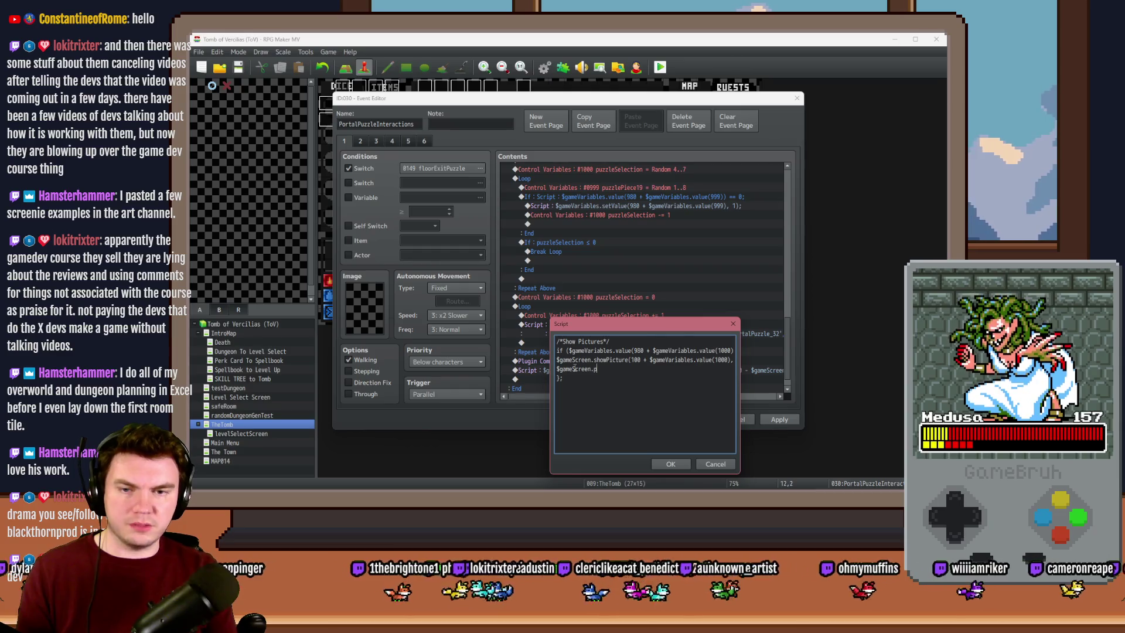
pyautogui.write('icture()')
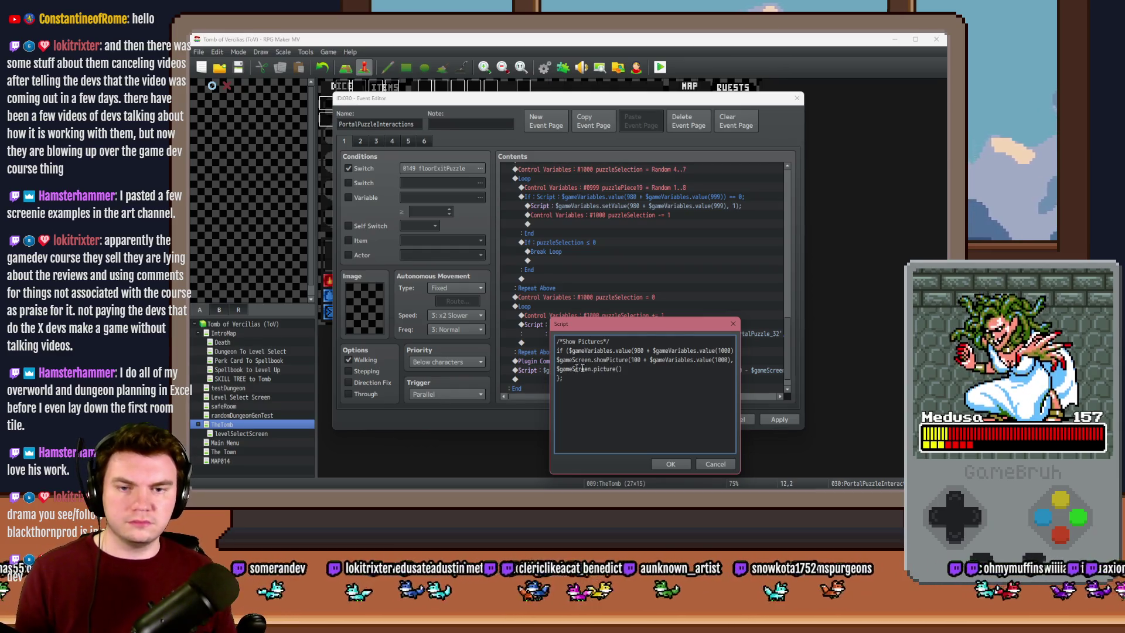
# Fill picture() with the picture ID expression and assign _angle from 45 × variable 1000
pyautogui.moveTo(630, 360); pyautogui.dragTo(730, 360)
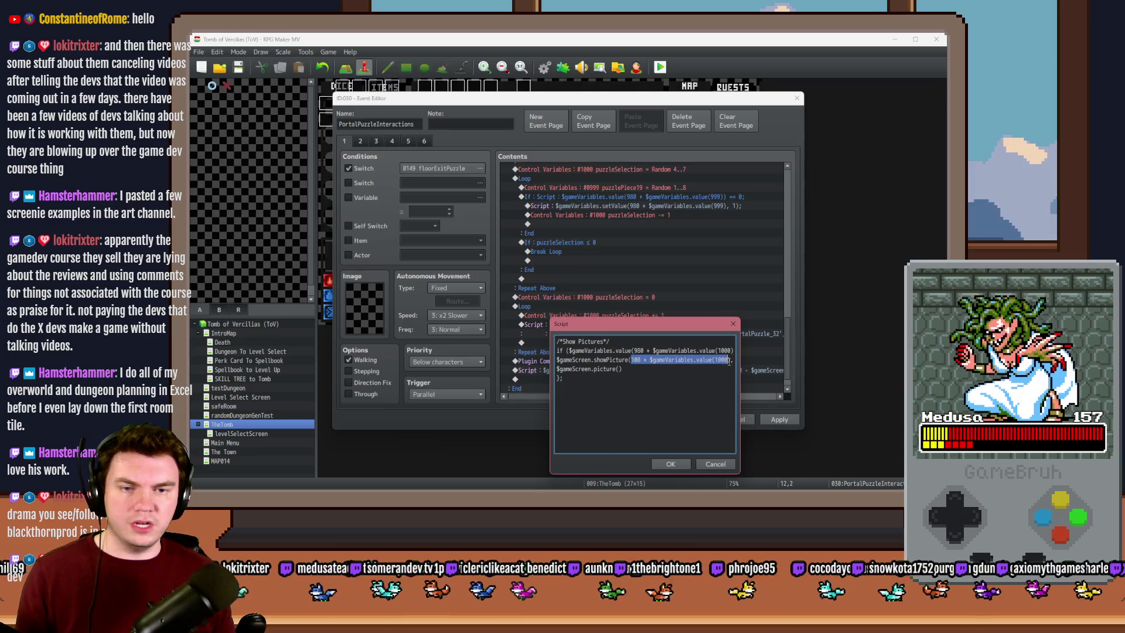
pyautogui.hotkey('ctrl', 'c')
pyautogui.click(619, 369)
pyautogui.hotkey('ctrl', 'v')
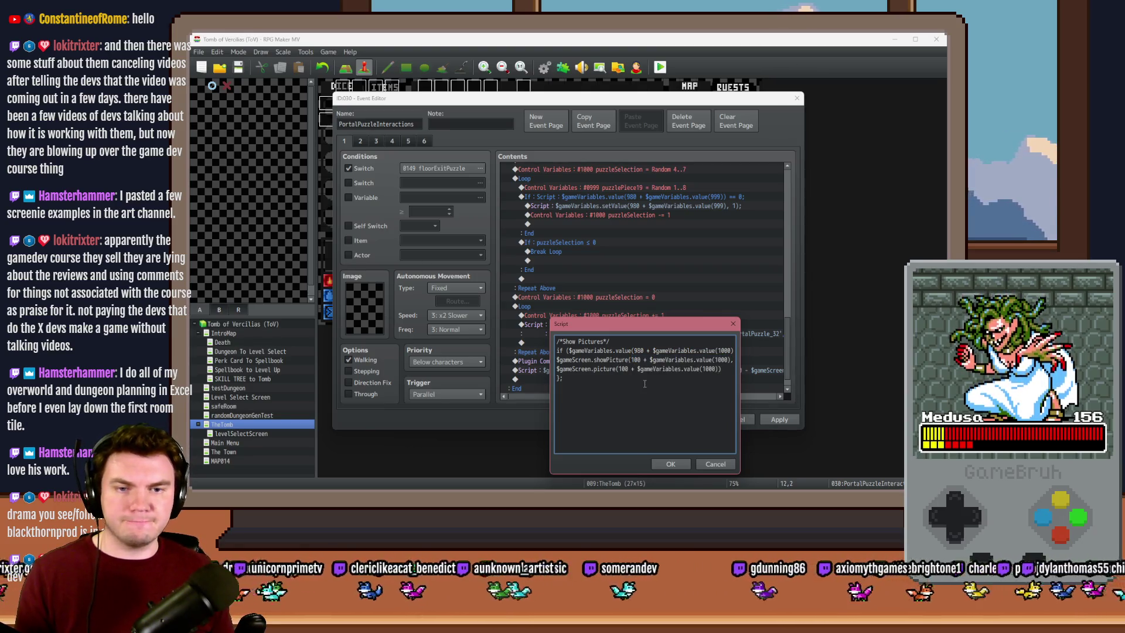
pyautogui.write('.')
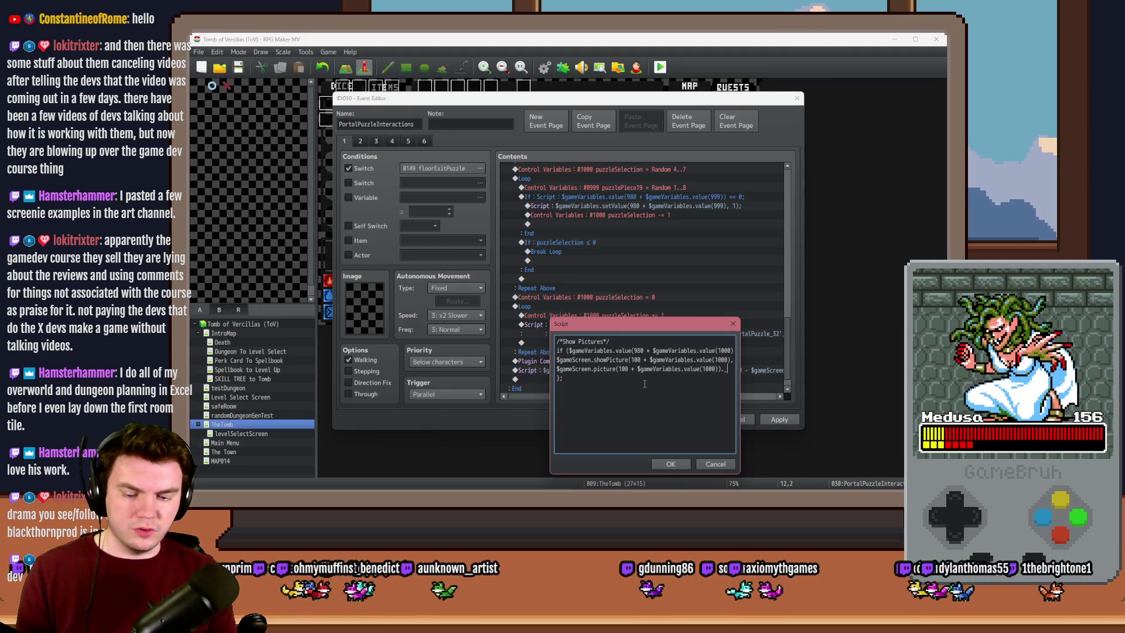
pyautogui.write('_angle ==')
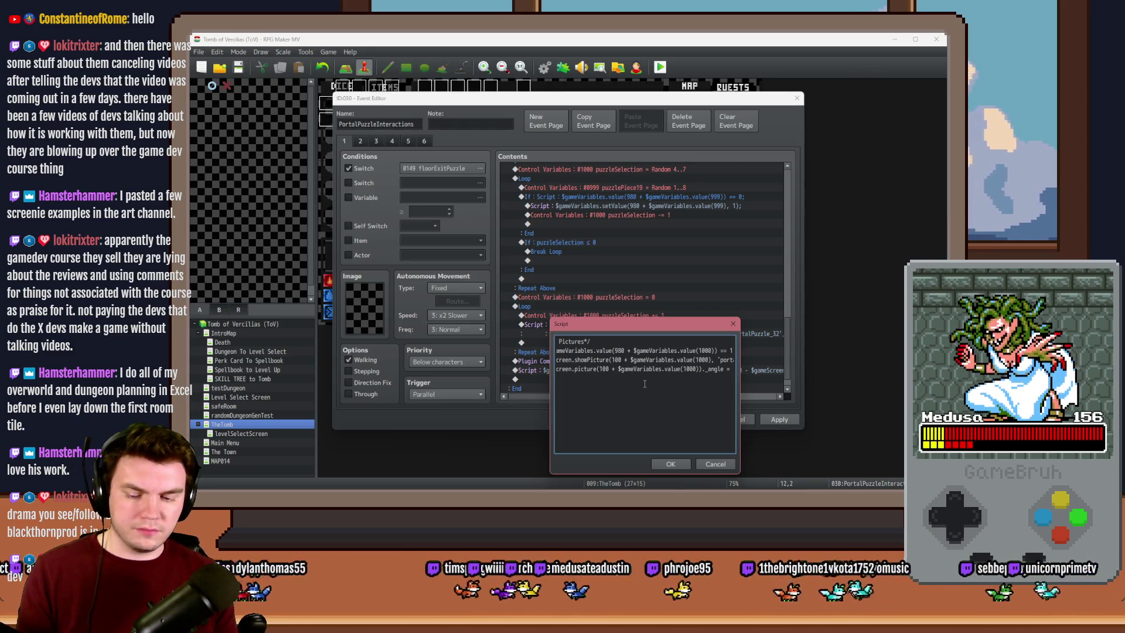
pyautogui.write('45 *')
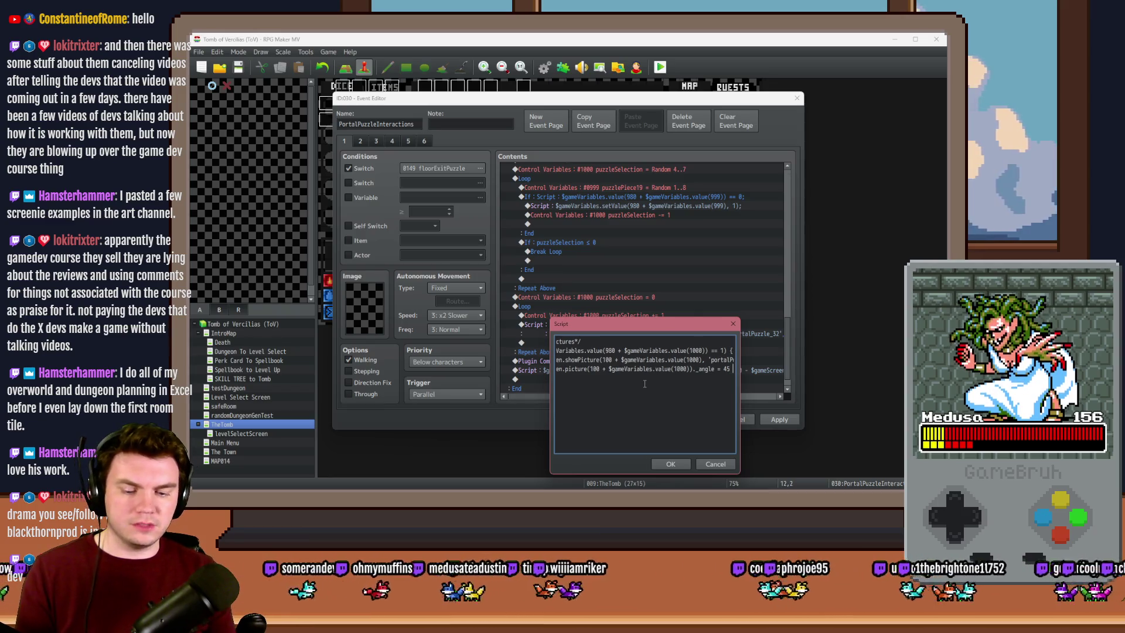
pyautogui.write(' $gameVariables')
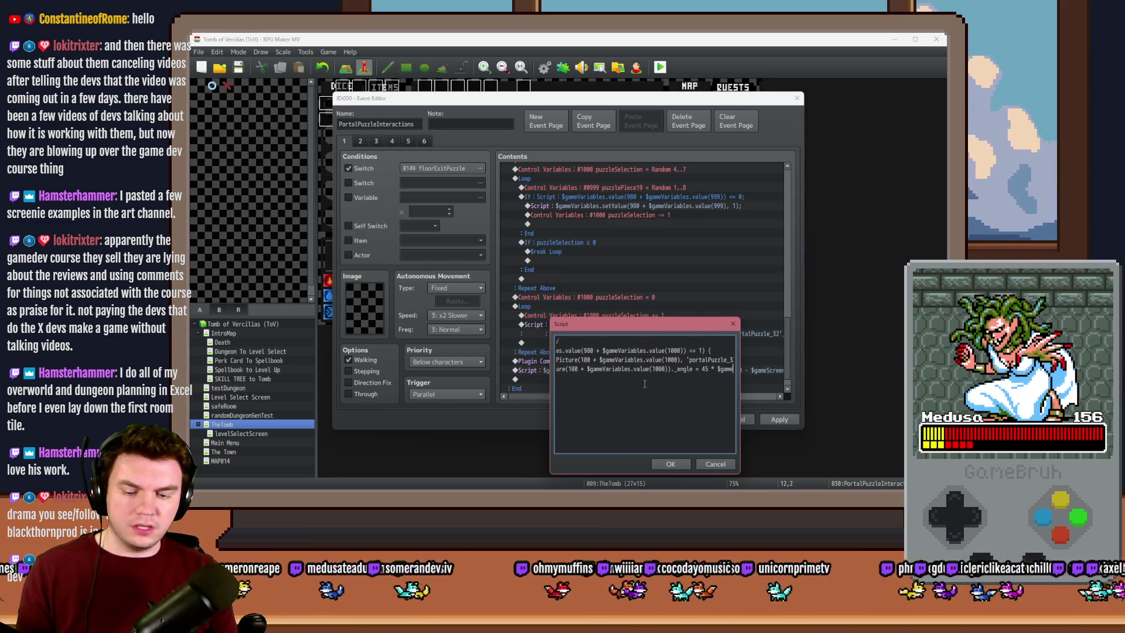
pyautogui.write('.value()')
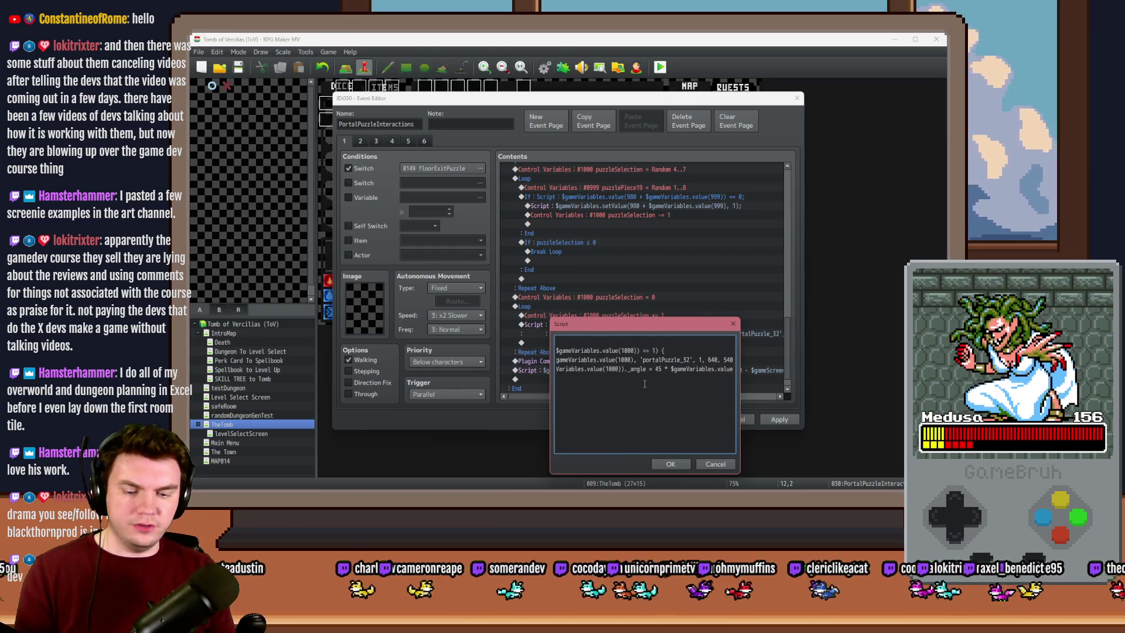
pyautogui.press('Left')
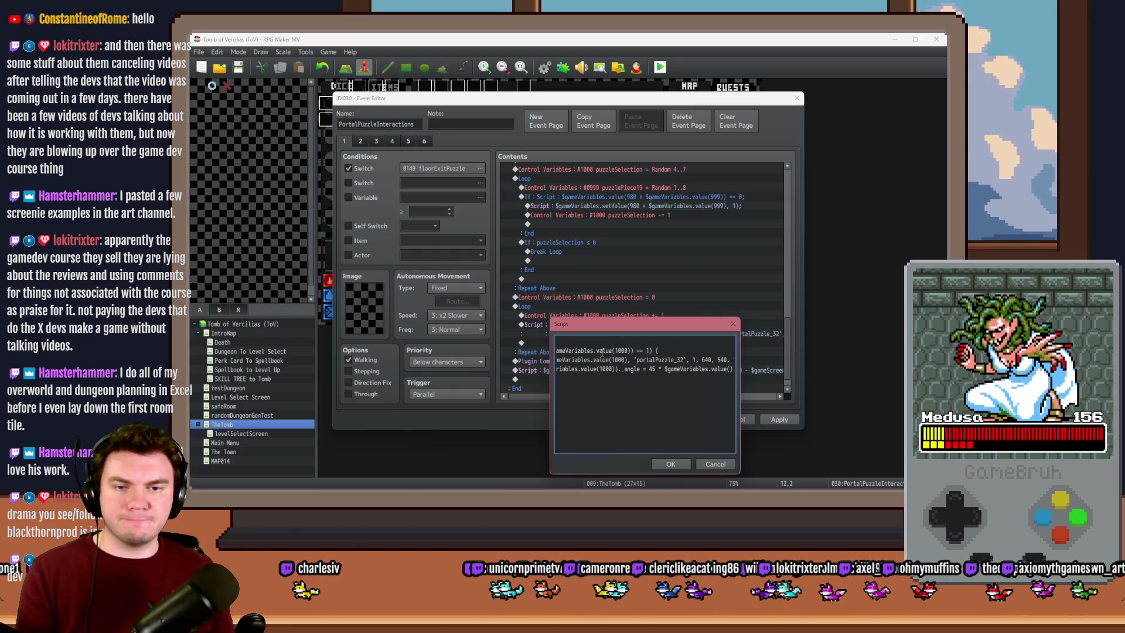
pyautogui.write('1000')
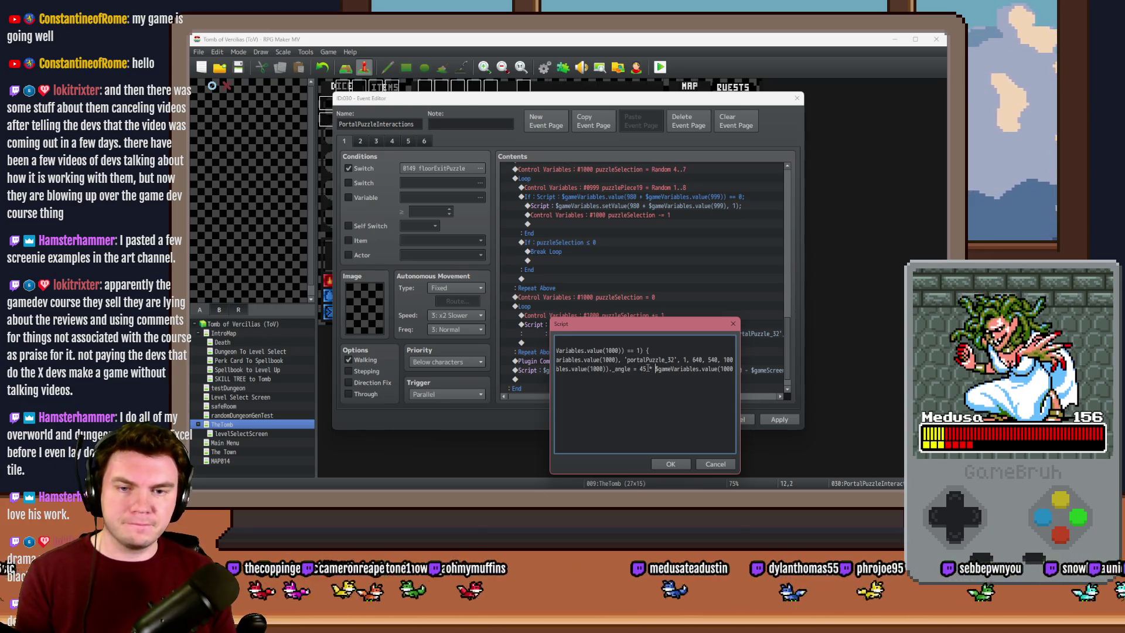
pyautogui.write('(')
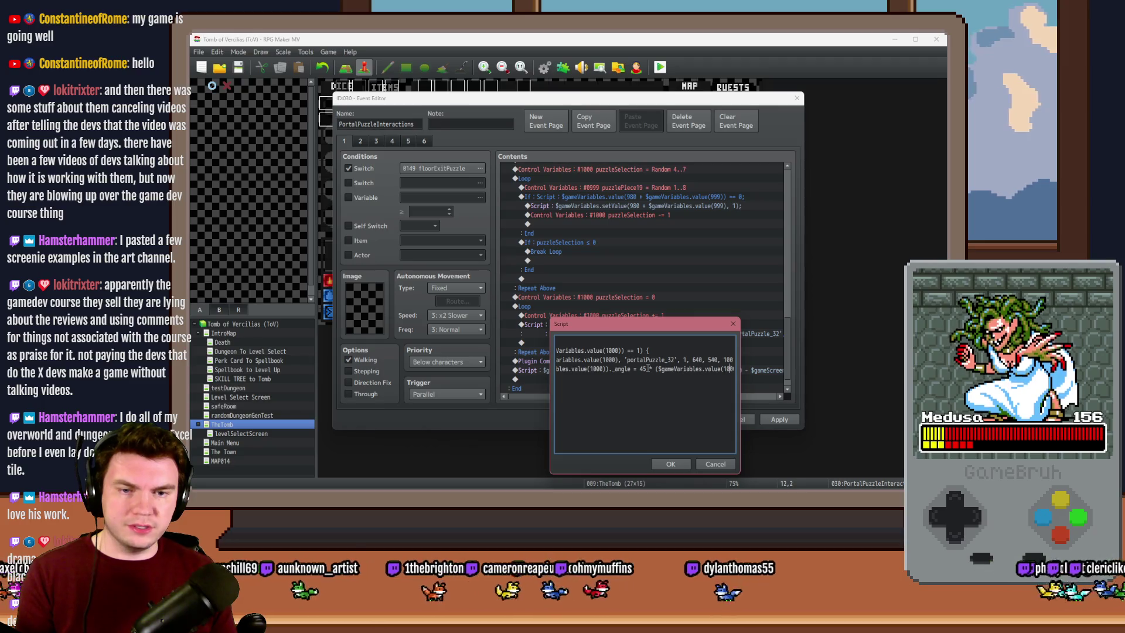
# Make the angle 45 × (variable 1000 − 1) and confirm the script
pyautogui.hotkey('ctrl', 'End')
pyautogui.press('Up')
pyautogui.press('End')
pyautogui.write(')')
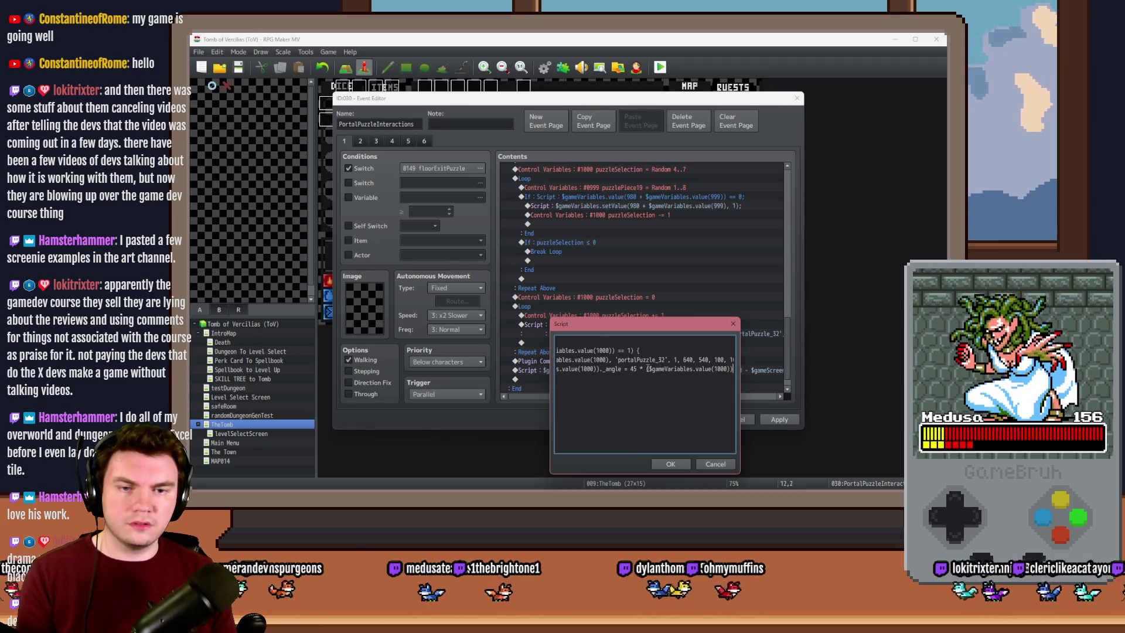
pyautogui.press('Left')
pyautogui.write('- 1')
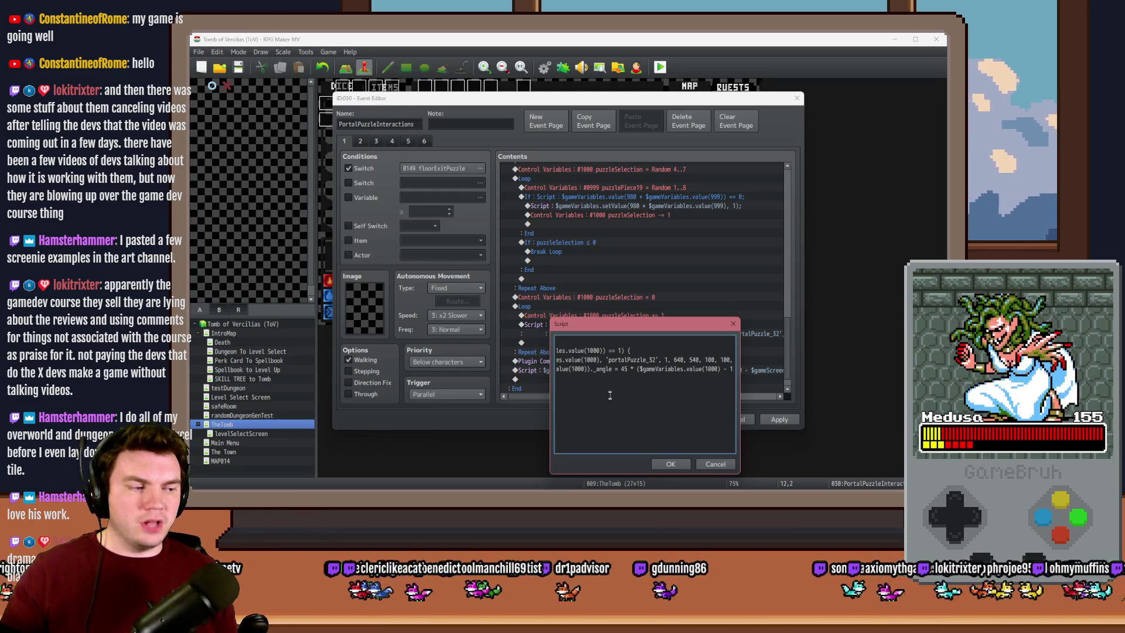
pyautogui.click(677, 464)
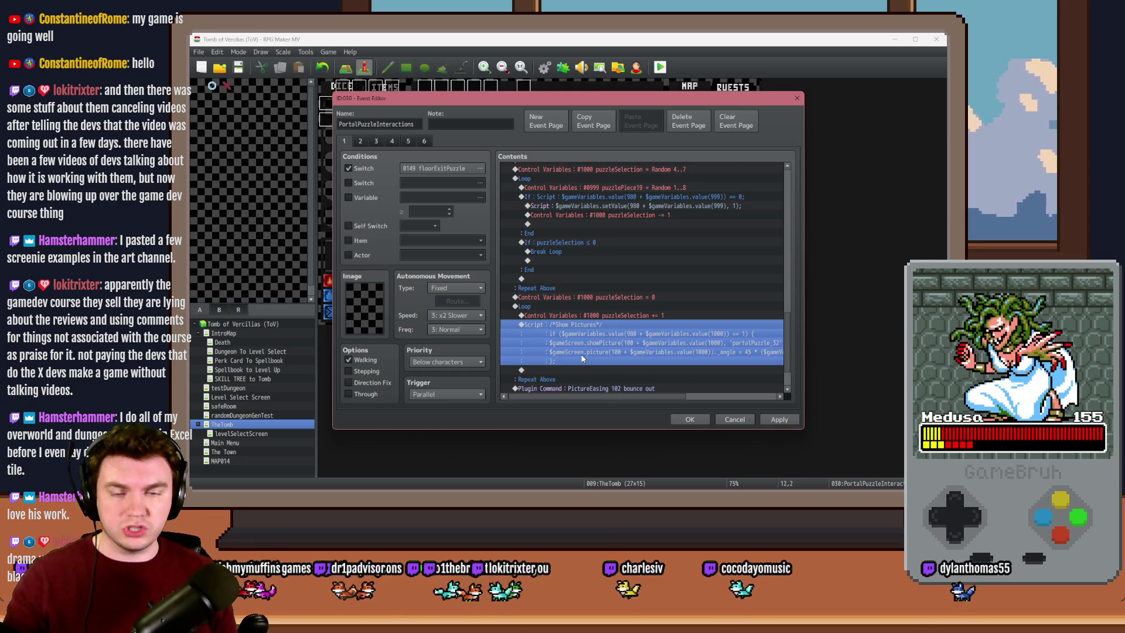
# Add a conditional branch that breaks the loop when puzzleSelection is 8 or more
pyautogui.doubleClick(560, 367)
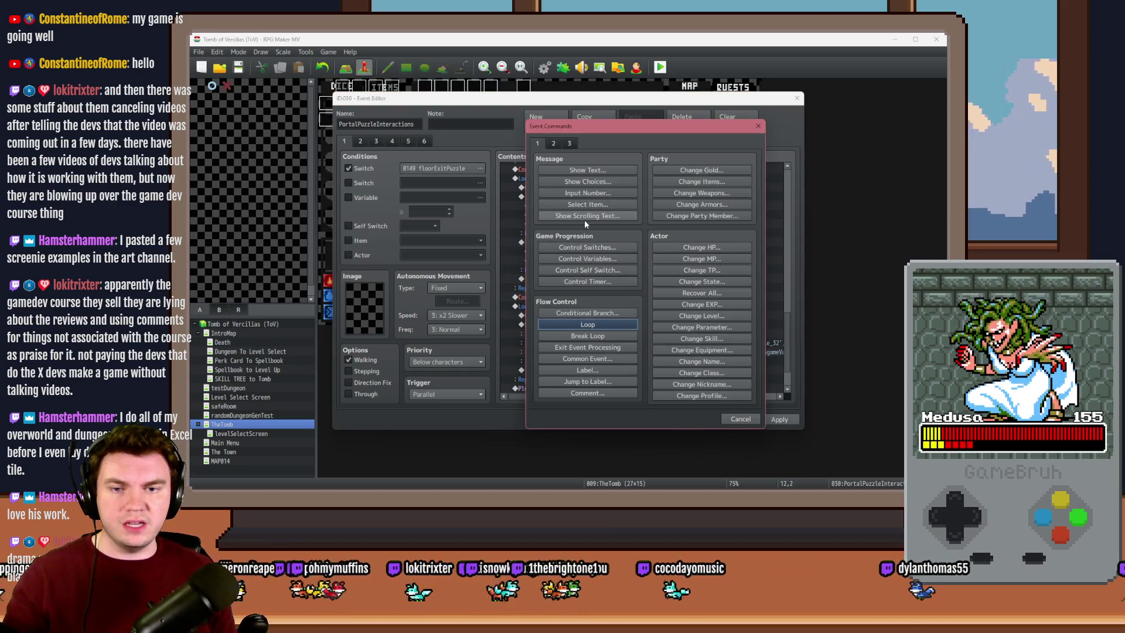
pyautogui.click(588, 324)
pyautogui.click(605, 317)
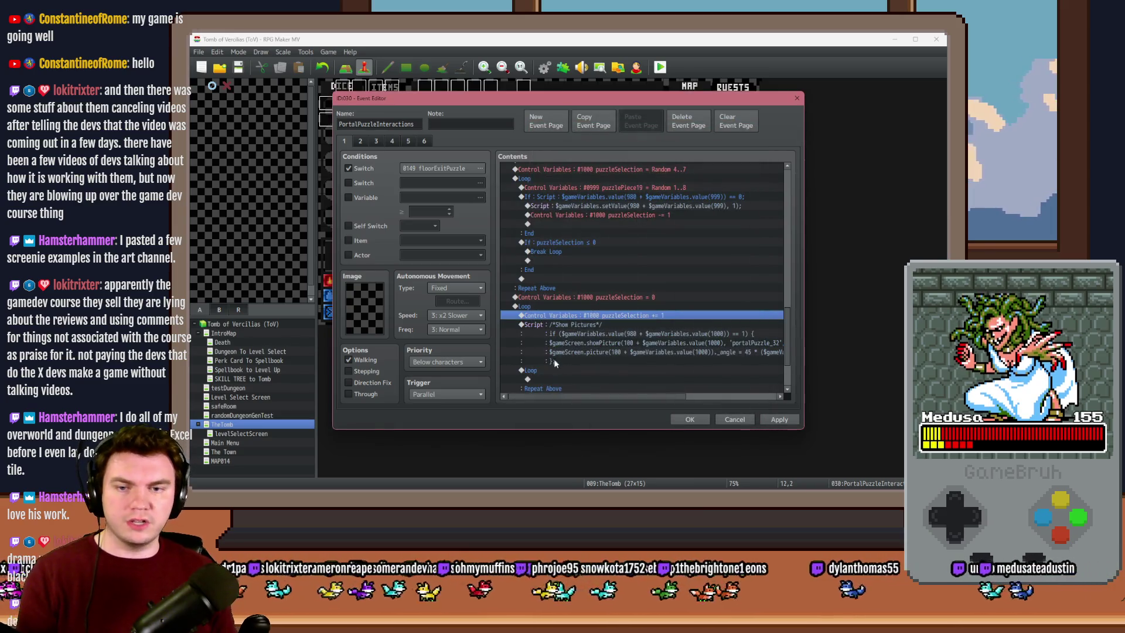
pyautogui.click(551, 370)
pyautogui.doubleClick(551, 369)
pyautogui.click(567, 259)
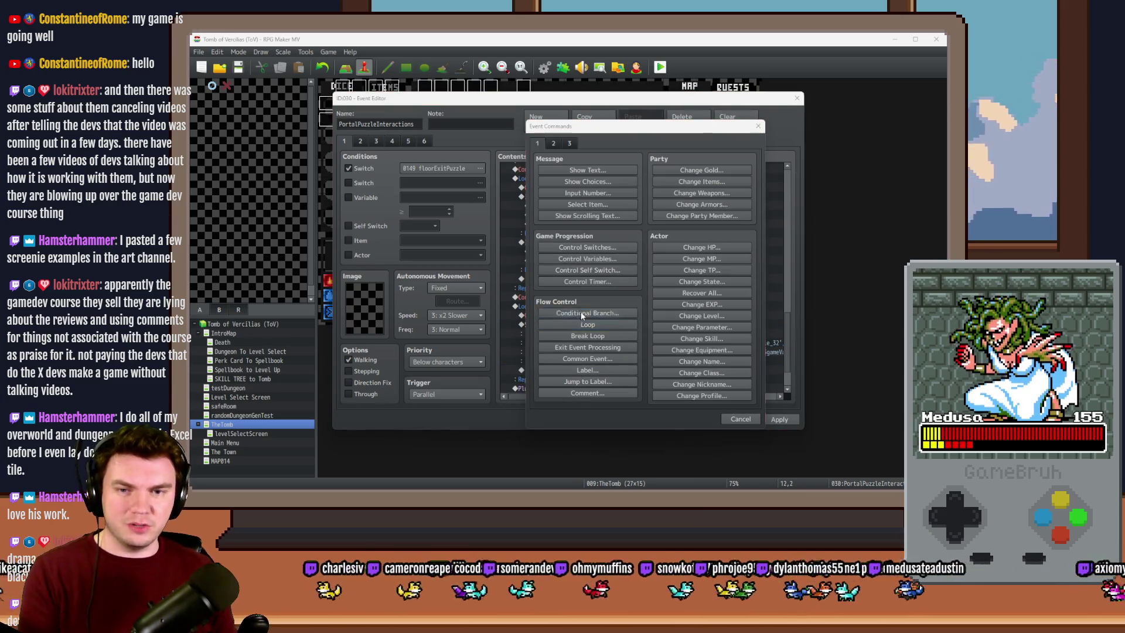
pyautogui.click(628, 241)
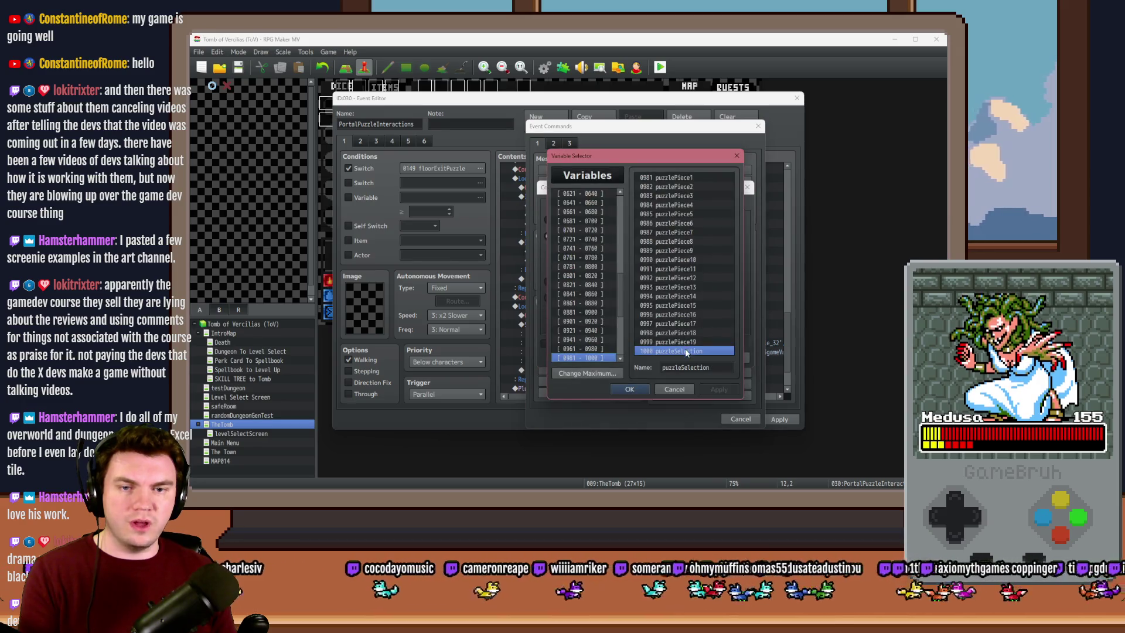
pyautogui.click(629, 389)
pyautogui.click(709, 236)
pyautogui.click(710, 253)
pyautogui.click(655, 250)
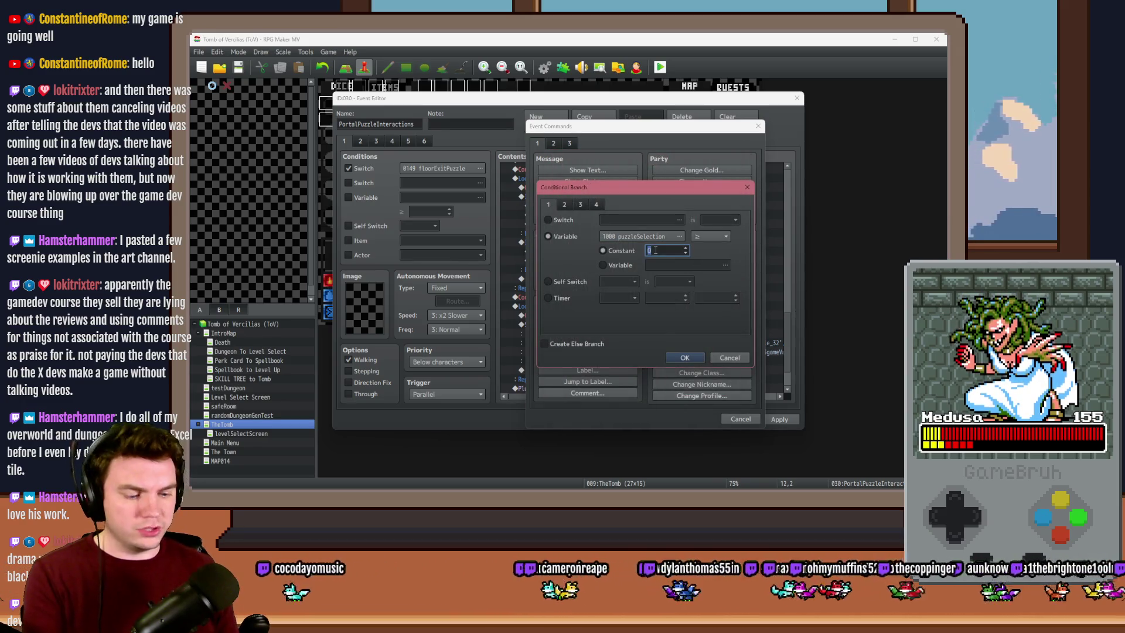
pyautogui.click(684, 358)
pyautogui.doubleClick(582, 330)
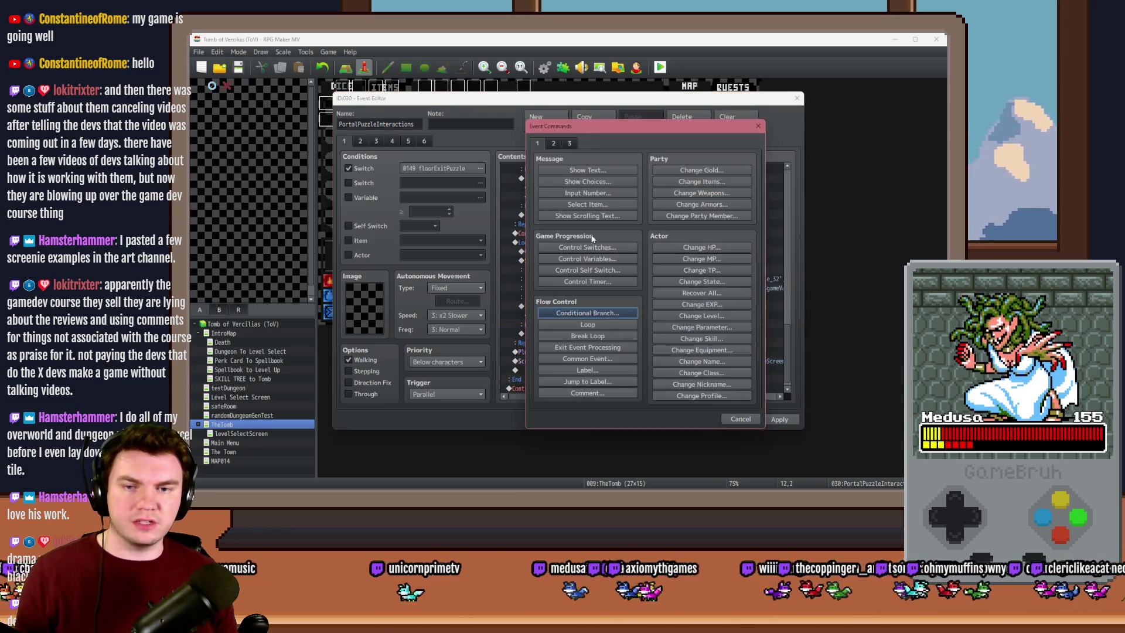
pyautogui.click(596, 335)
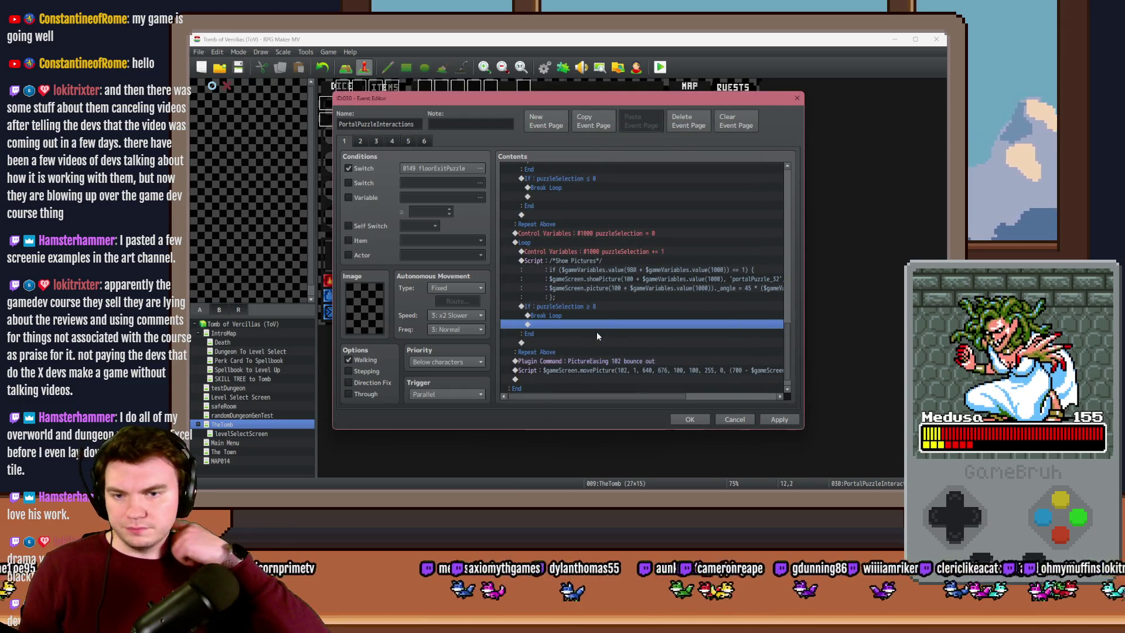
# Replace the bounce-out easing after the loop with a 999-frame Wait and save the event
pyautogui.scroll(-1, 597, 334)
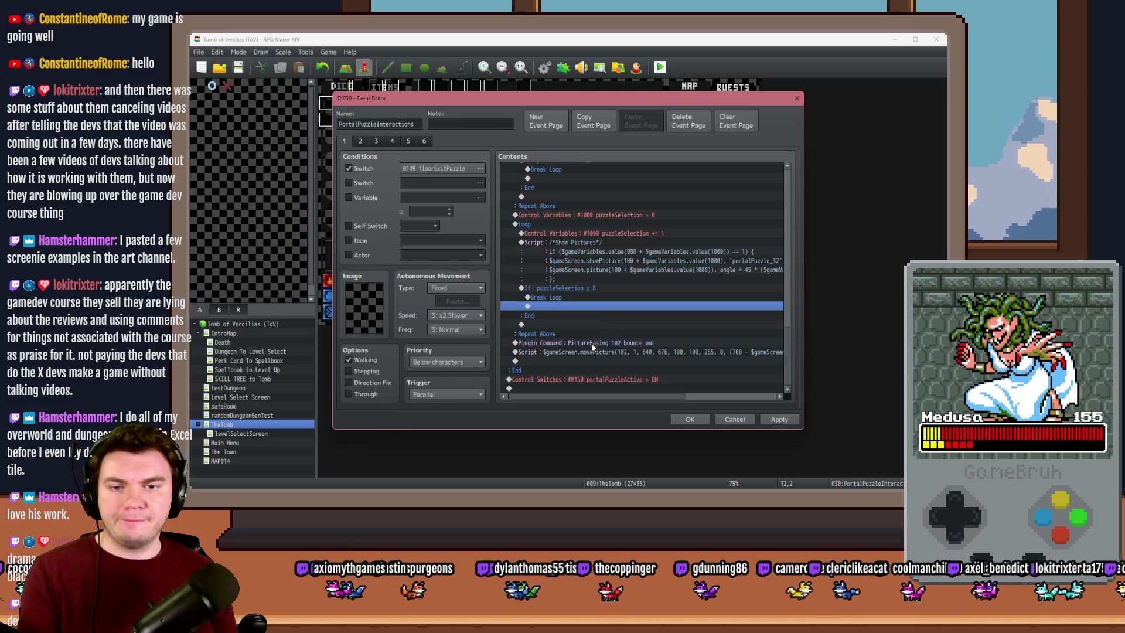
pyautogui.click(592, 343)
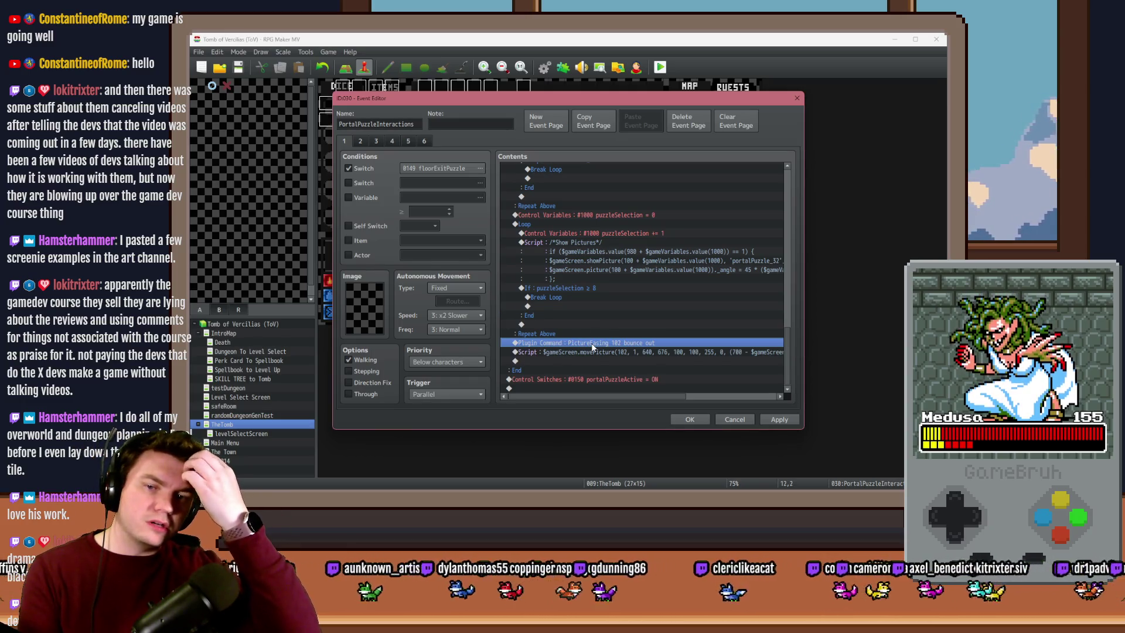
pyautogui.press('Delete')
pyautogui.press('Delete')
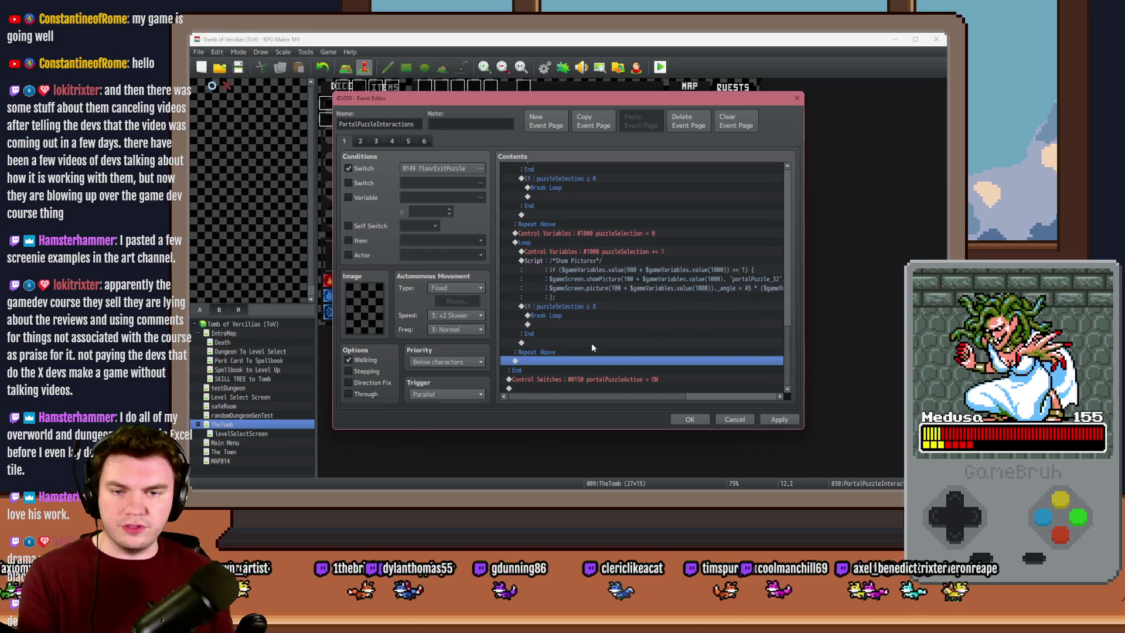
pyautogui.doubleClick(560, 358)
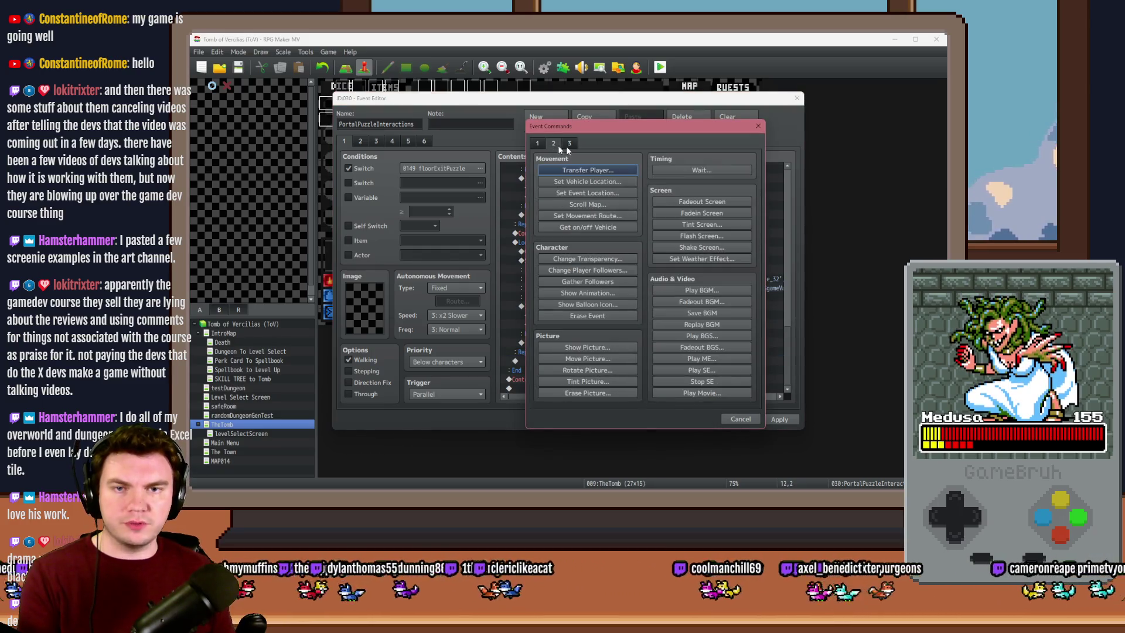
pyautogui.click(711, 170)
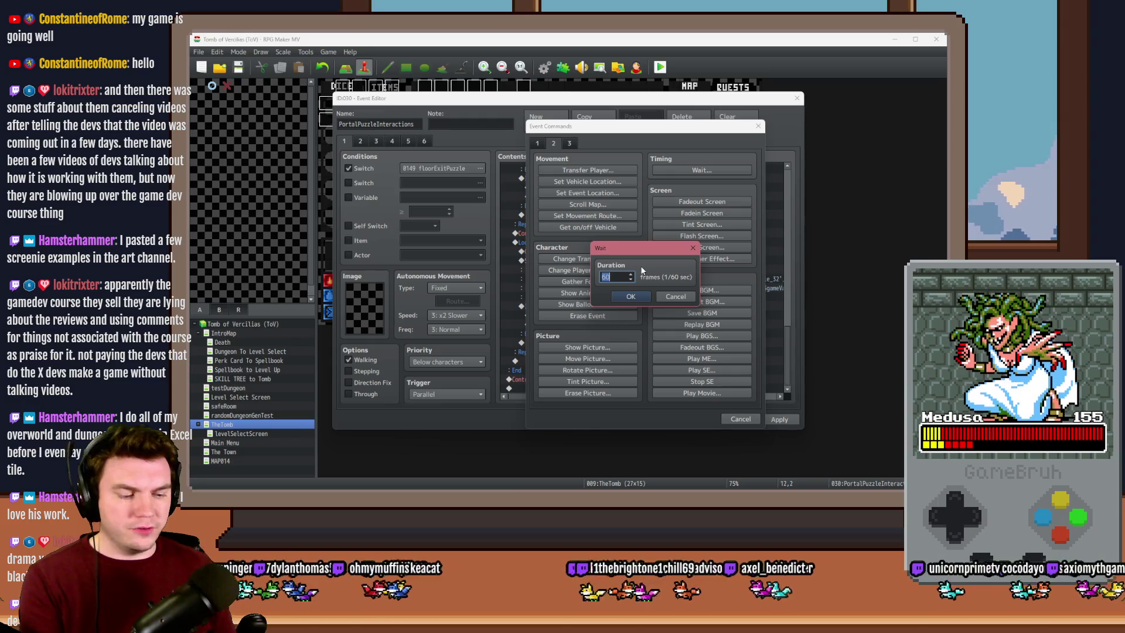
pyautogui.click(637, 295)
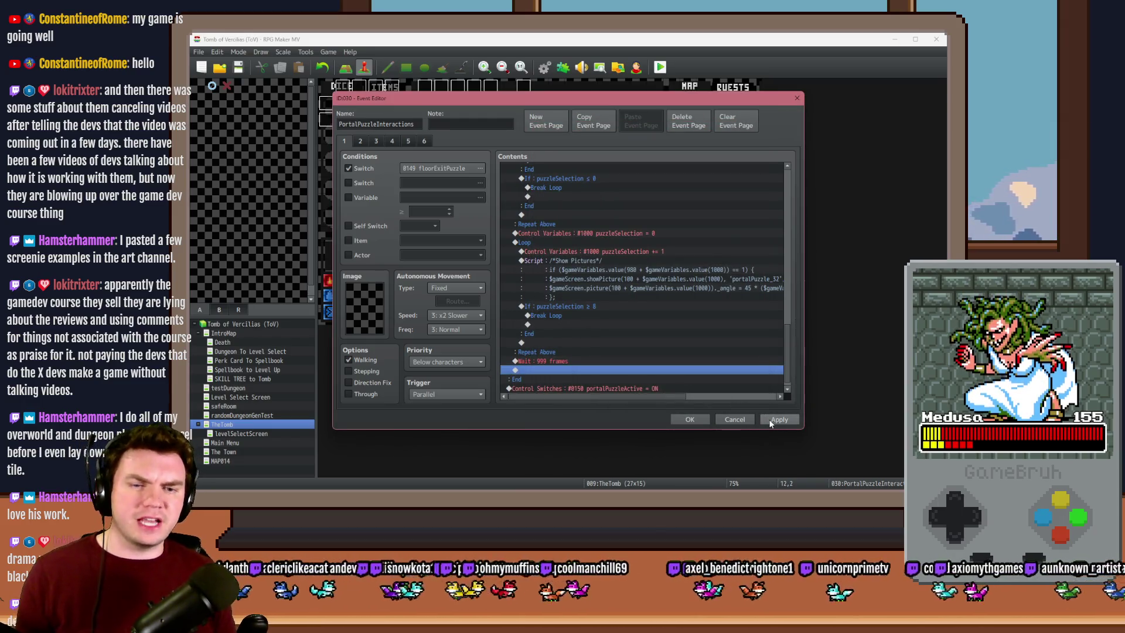
pyautogui.click(769, 419)
pyautogui.click(690, 420)
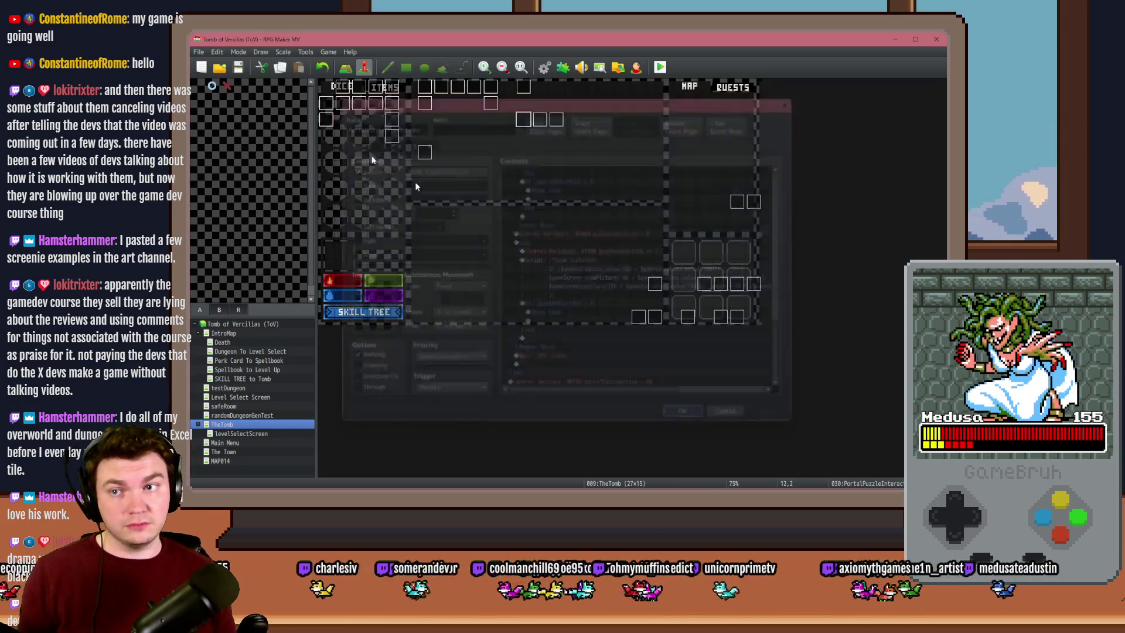
# Launch a playtest and choose the Spiked Pauldron perk card
pyautogui.click(659, 67)
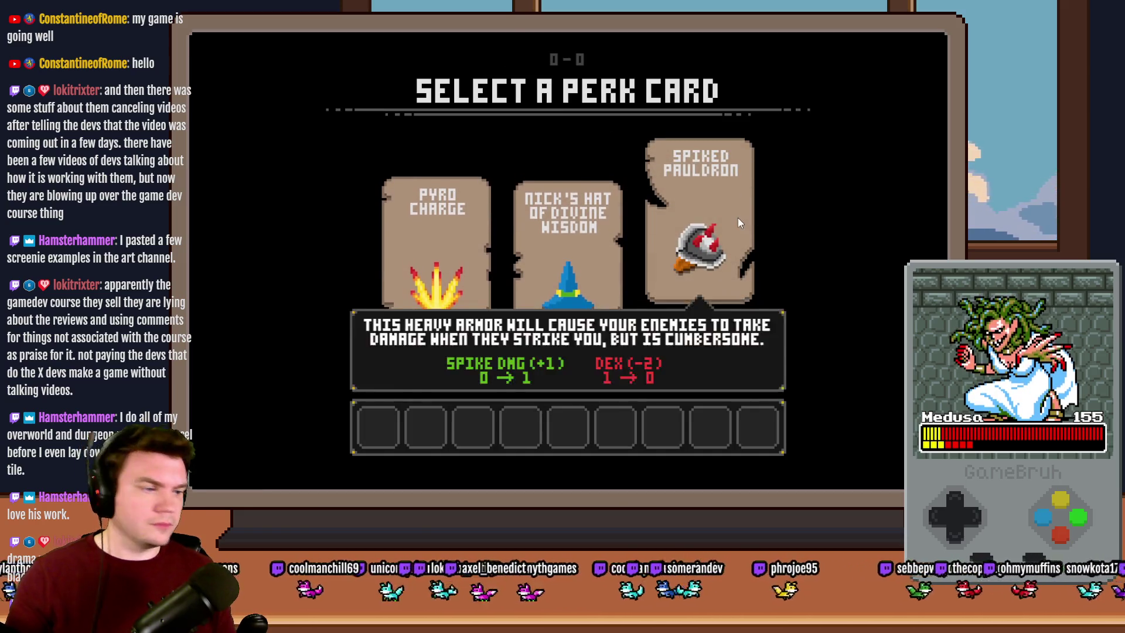
pyautogui.click(737, 219)
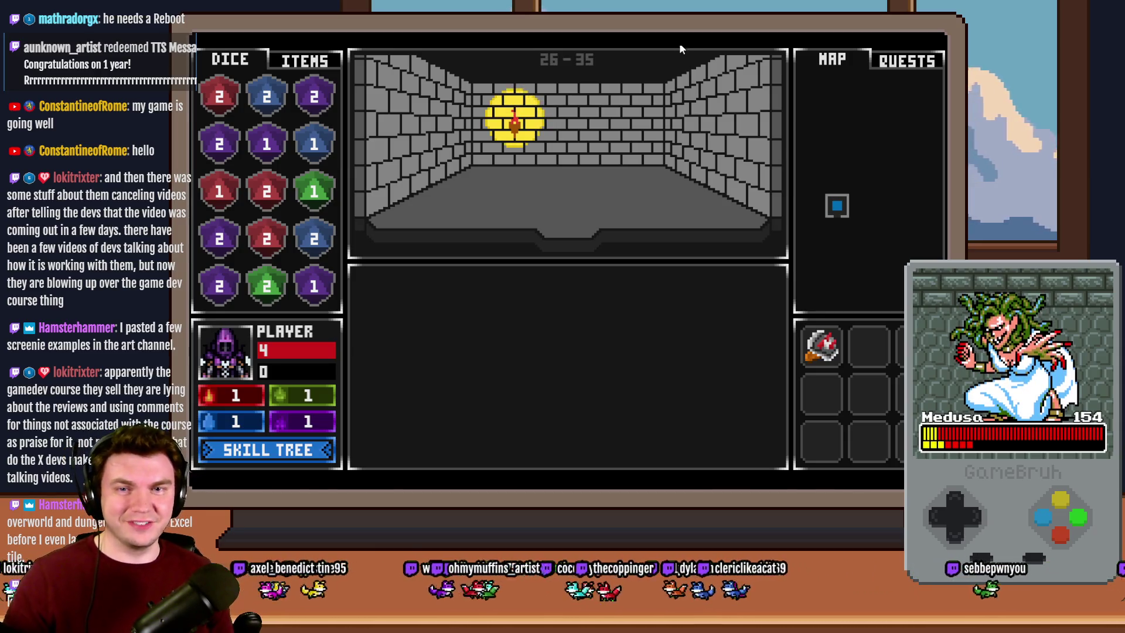
# Walk the party forward through the dungeon corridors toward the next room
pyautogui.press('Up')
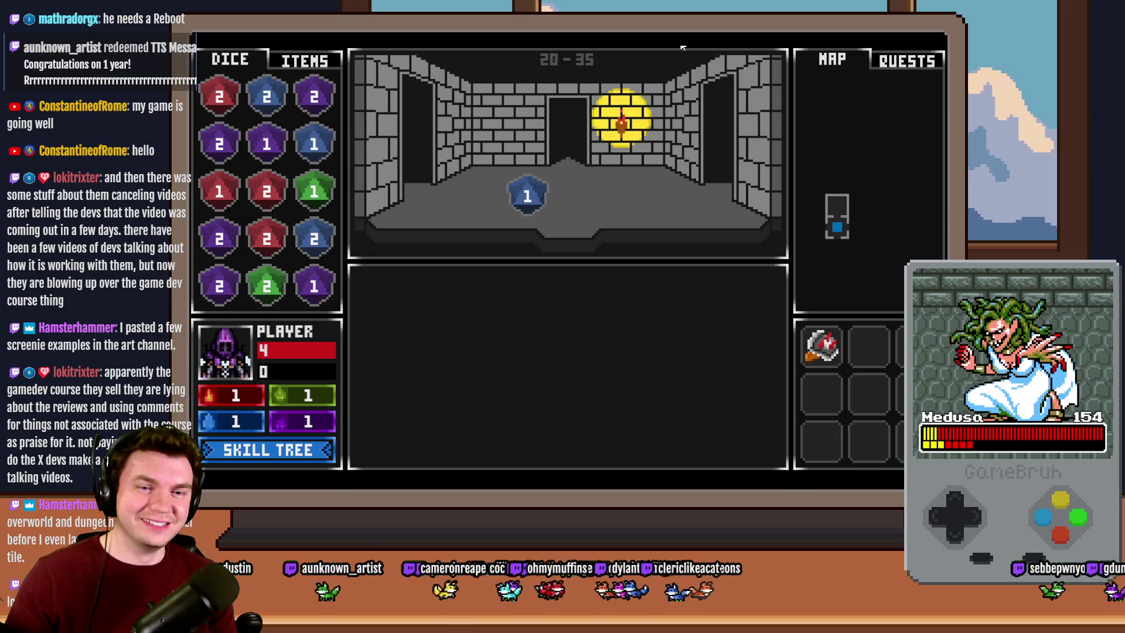
pyautogui.press('Up')
pyautogui.press('Up')
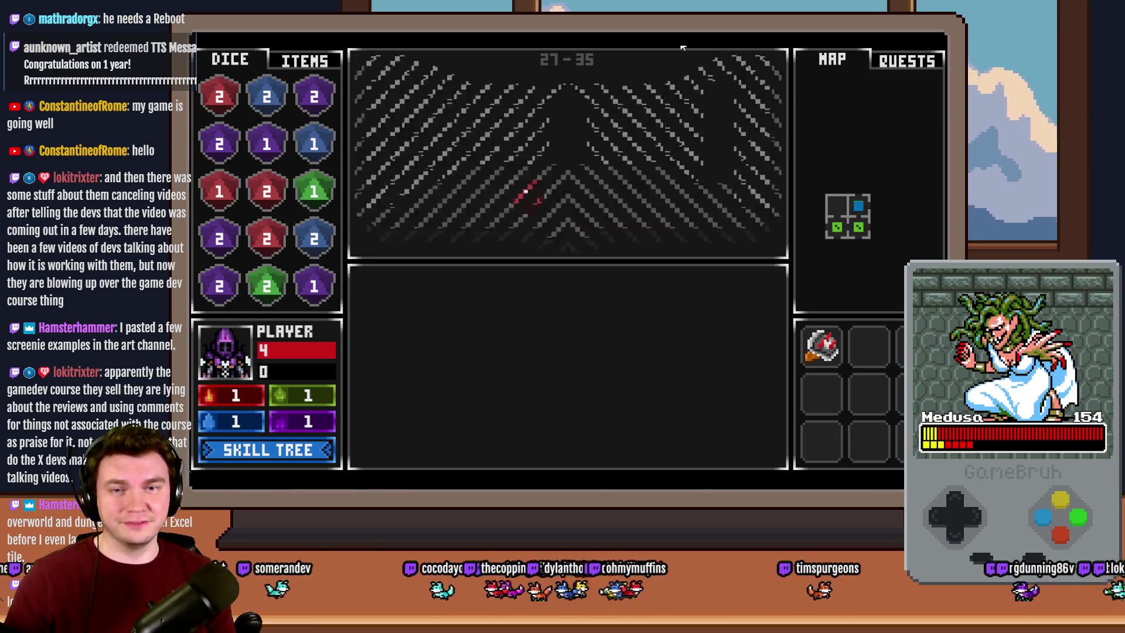
pyautogui.press('Up')
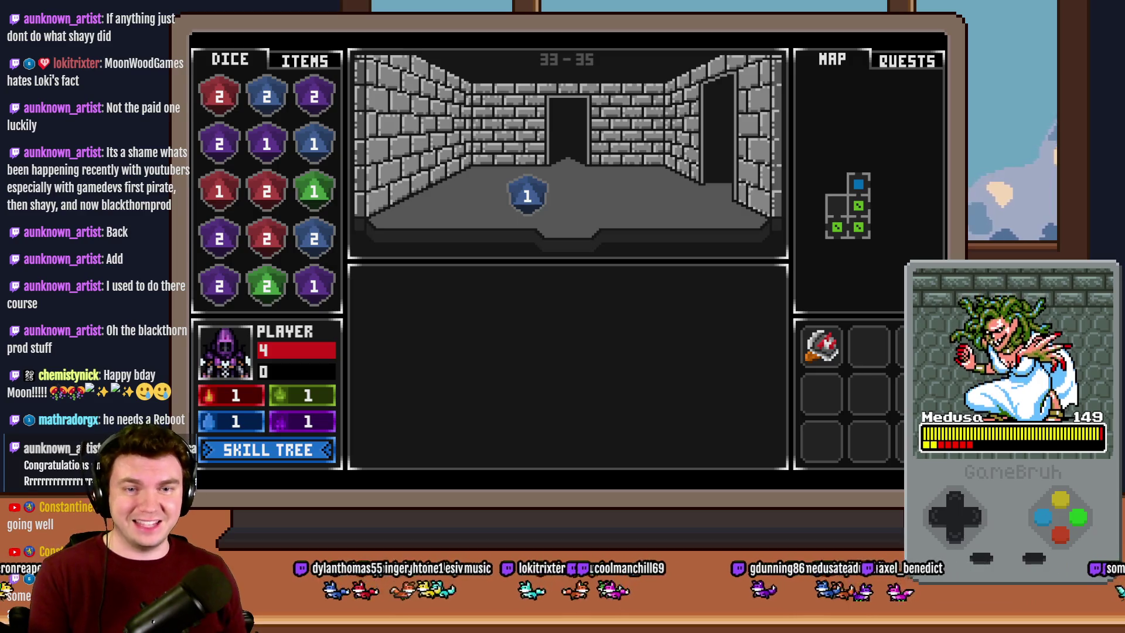
pyautogui.press('w')
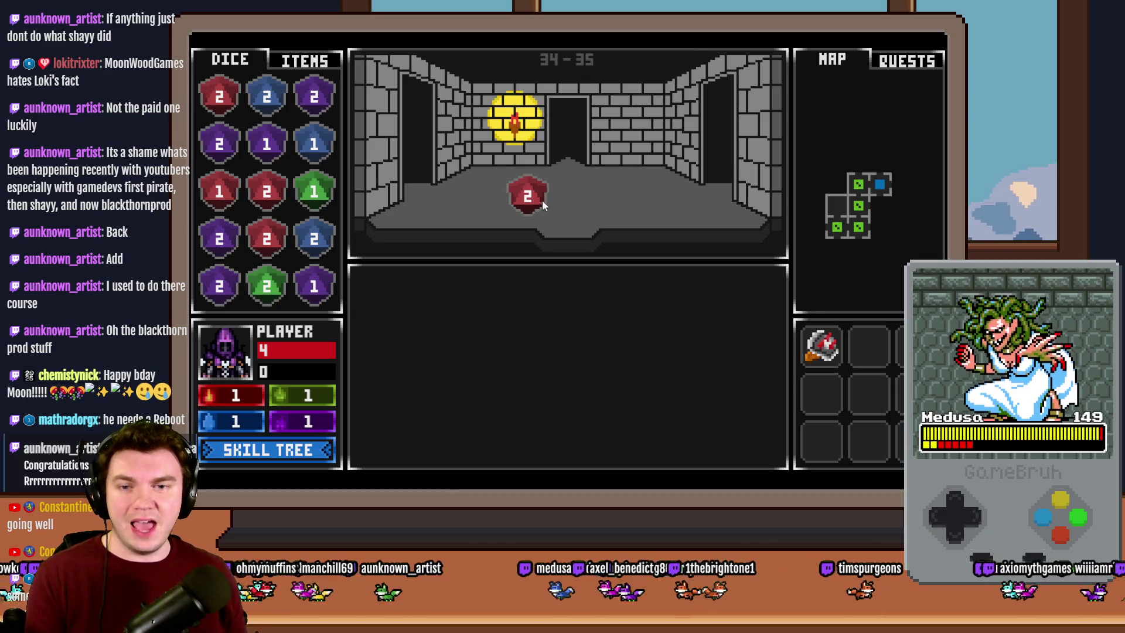
# Pick up the red 2 die into the grid and merge purple and blue dice into 3s
pyautogui.moveTo(530, 198); pyautogui.dragTo(312, 205)
pyautogui.moveTo(219, 95)
pyautogui.mouseDown()
pyautogui.moveTo(253, 231)
pyautogui.moveTo(259, 197)
pyautogui.mouseUp()
pyautogui.moveTo(215, 294); pyautogui.dragTo(220, 239)
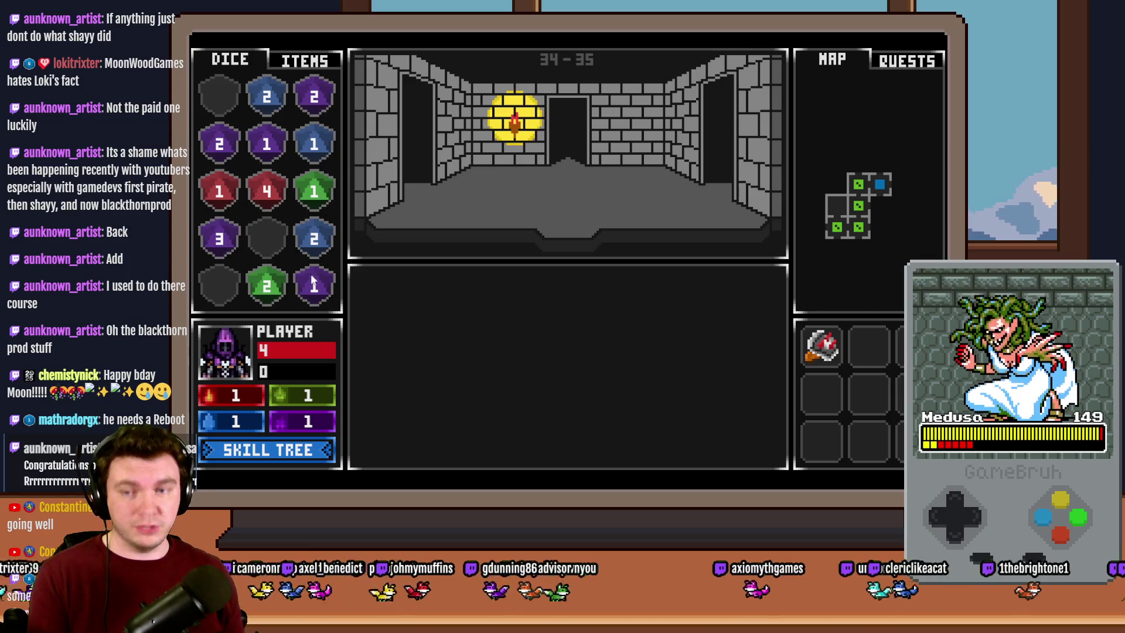
pyautogui.moveTo(314, 286)
pyautogui.mouseDown()
pyautogui.moveTo(264, 154)
pyautogui.moveTo(219, 238)
pyautogui.moveTo(208, 131)
pyautogui.moveTo(219, 97)
pyautogui.mouseUp()
pyautogui.moveTo(314, 239); pyautogui.dragTo(267, 96)
# Rearrange the red, green, blue and purple dice across rows 2–4, then walk into the glyph room
pyautogui.moveTo(266, 190)
pyautogui.mouseDown()
pyautogui.moveTo(240, 140)
pyautogui.moveTo(224, 146)
pyautogui.mouseUp()
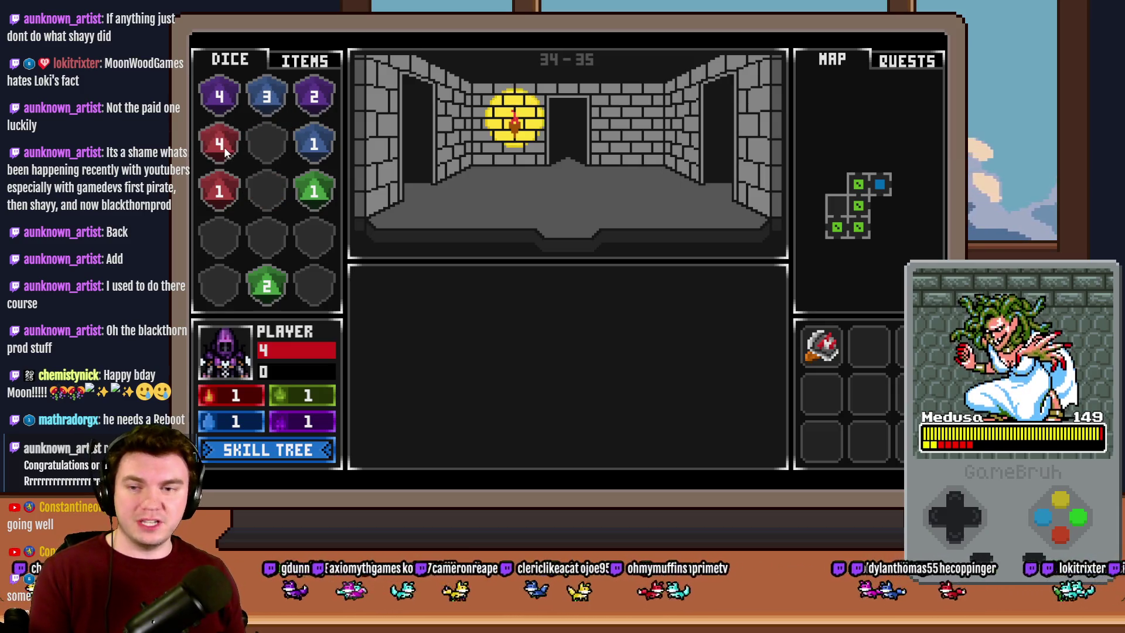
pyautogui.moveTo(246, 266)
pyautogui.mouseDown()
pyautogui.moveTo(270, 127)
pyautogui.moveTo(266, 144)
pyautogui.mouseUp()
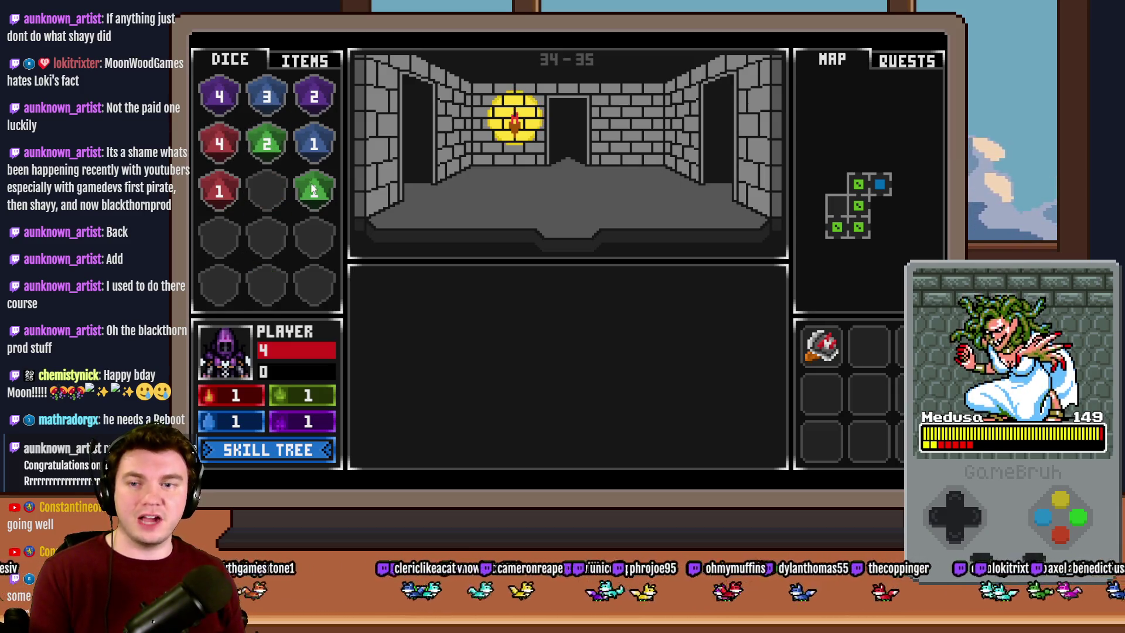
pyautogui.moveTo(314, 190)
pyautogui.mouseDown()
pyautogui.moveTo(275, 191)
pyautogui.moveTo(266, 237)
pyautogui.mouseUp()
pyautogui.moveTo(267, 144); pyautogui.dragTo(266, 191)
pyautogui.moveTo(300, 152); pyautogui.dragTo(267, 143)
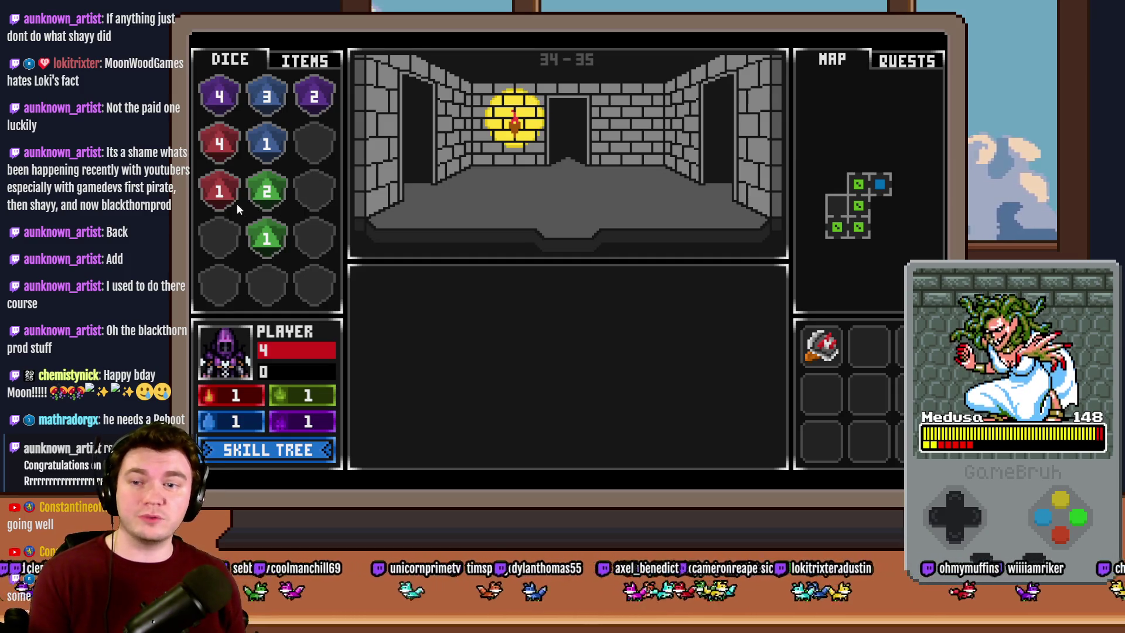
pyautogui.moveTo(237, 203); pyautogui.dragTo(219, 237)
pyautogui.moveTo(219, 146); pyautogui.dragTo(219, 191)
pyautogui.moveTo(313, 96); pyautogui.dragTo(218, 153)
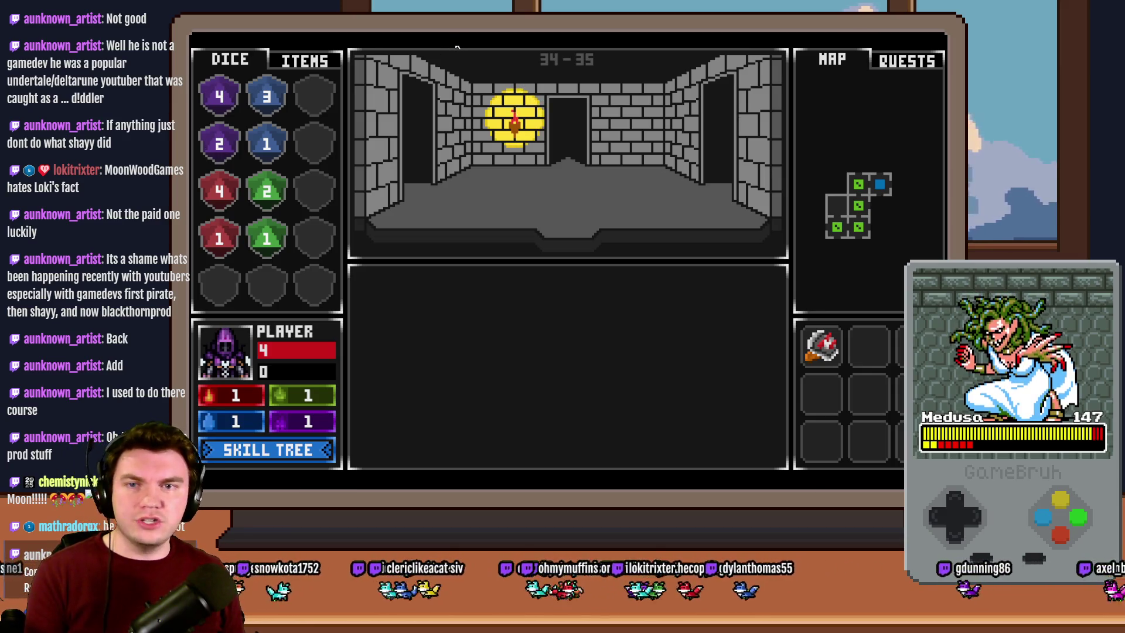
pyautogui.press('w')
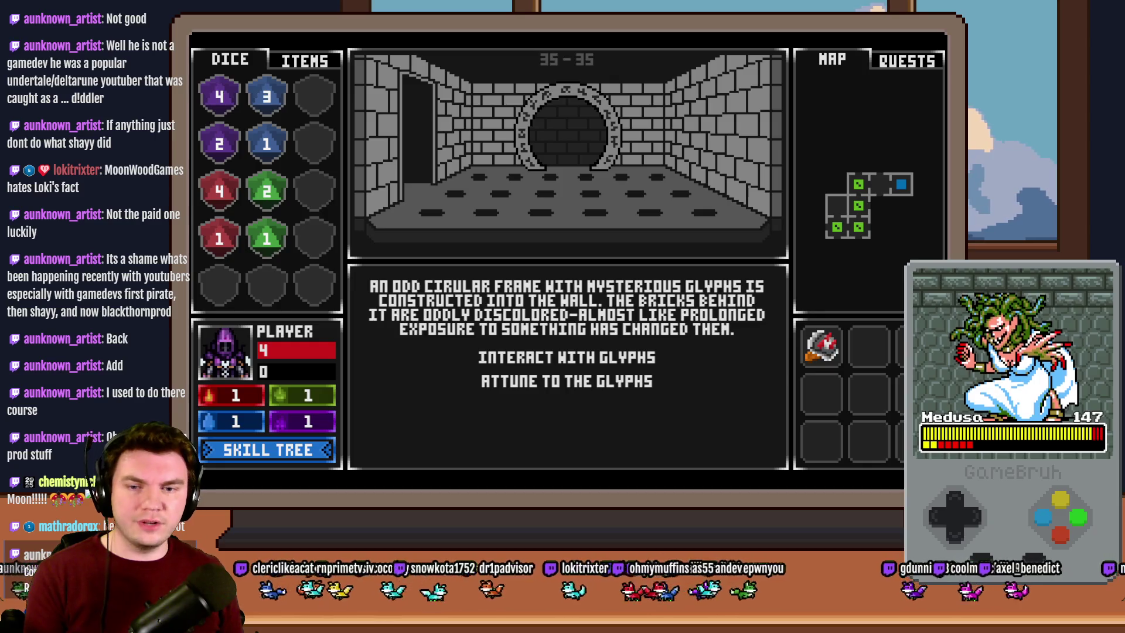
# Choose 'Interact with glyphs' to see the eight-glyph ring, then close the playtest with Alt+F4
pyautogui.click(652, 356)
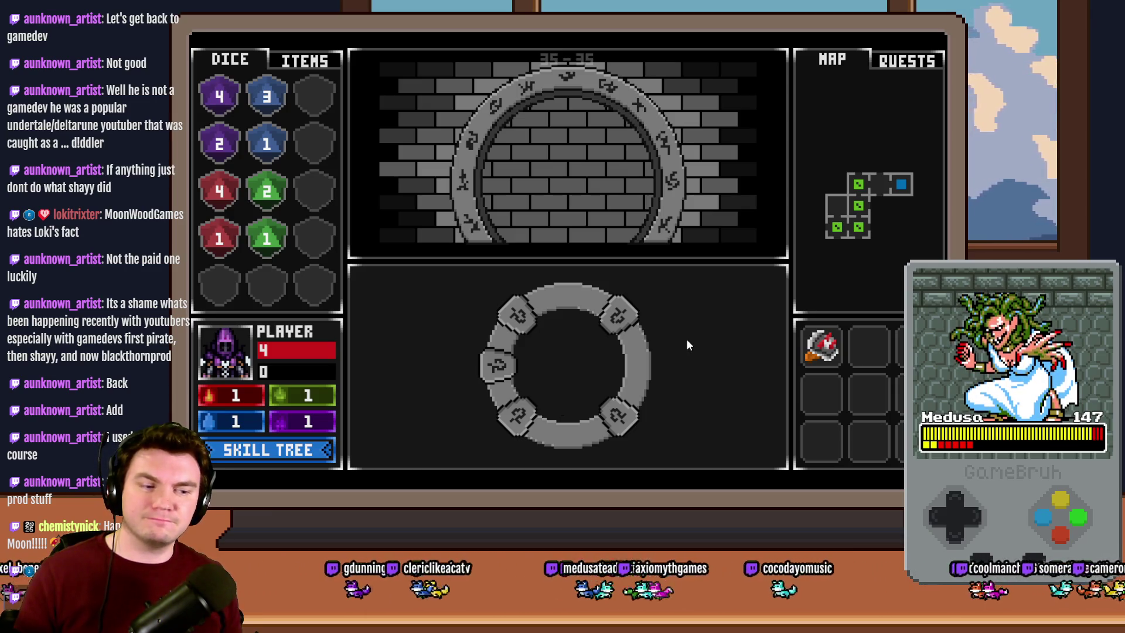
pyautogui.hotkey('alt', 'F4')
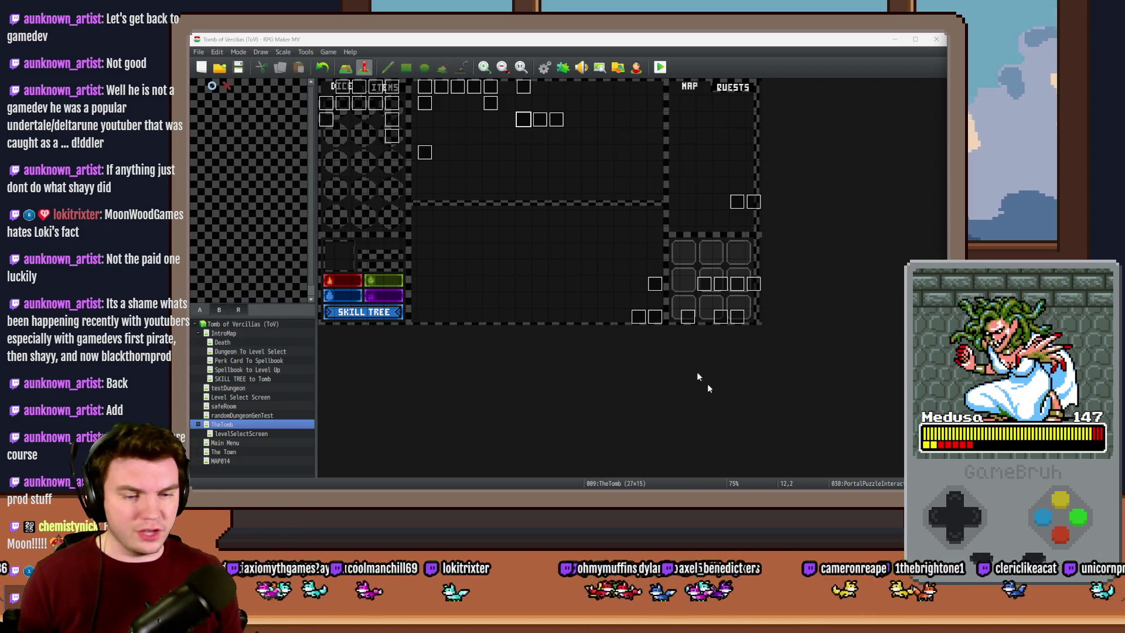
# In the Discord art channel, view the overworld map and its planning spreadsheet screenshots full-size
pyautogui.hotkey('alt', 'Tab')
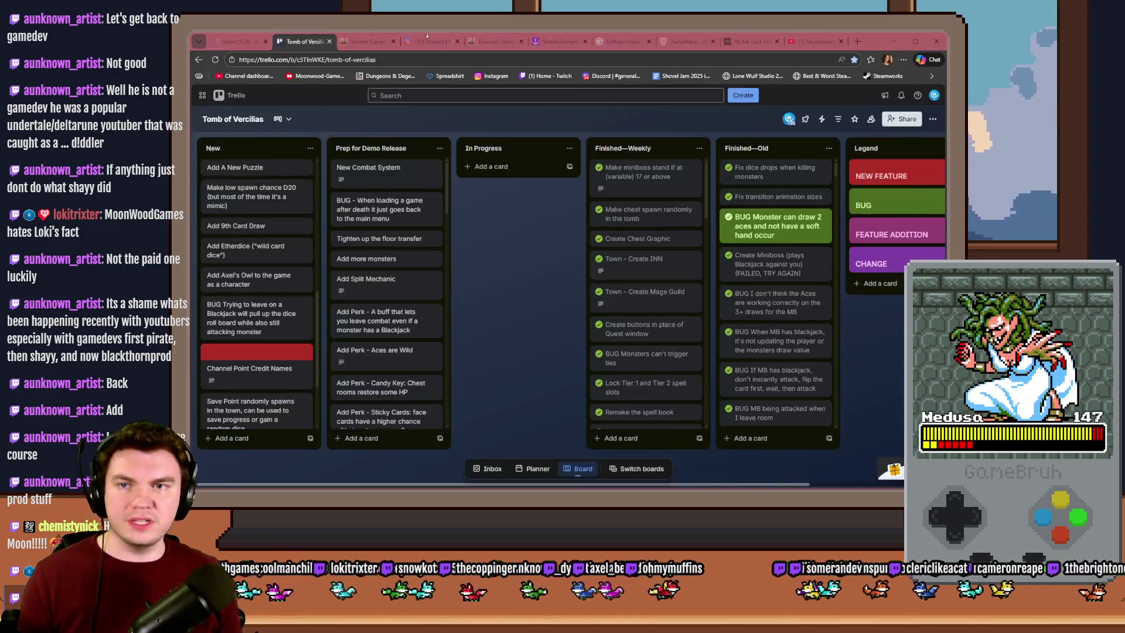
pyautogui.click(427, 42)
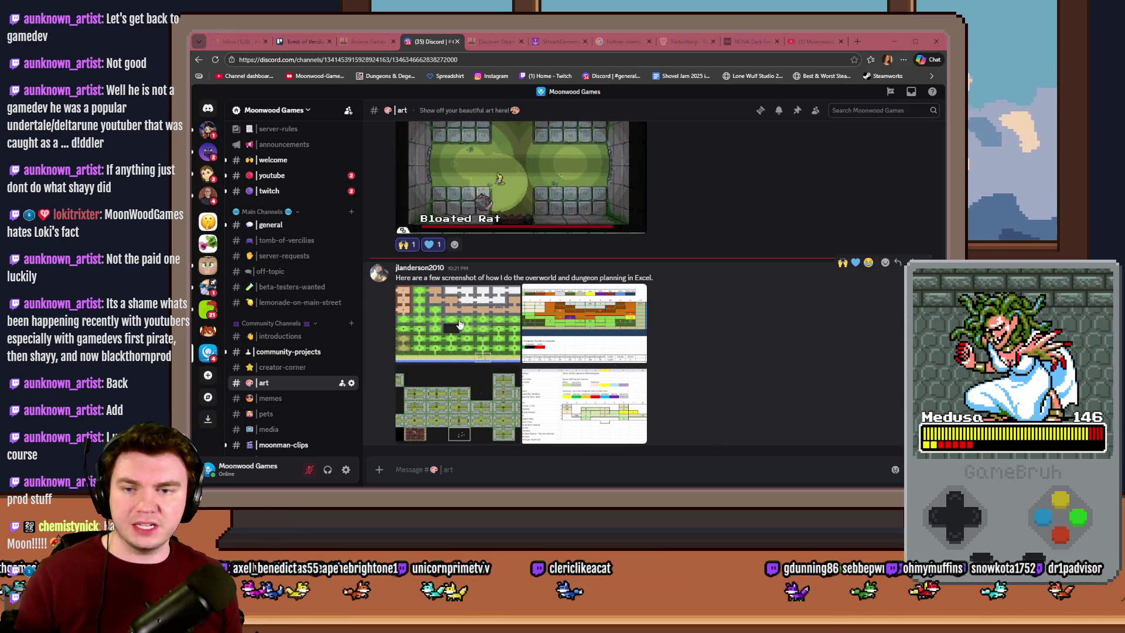
pyautogui.click(493, 327)
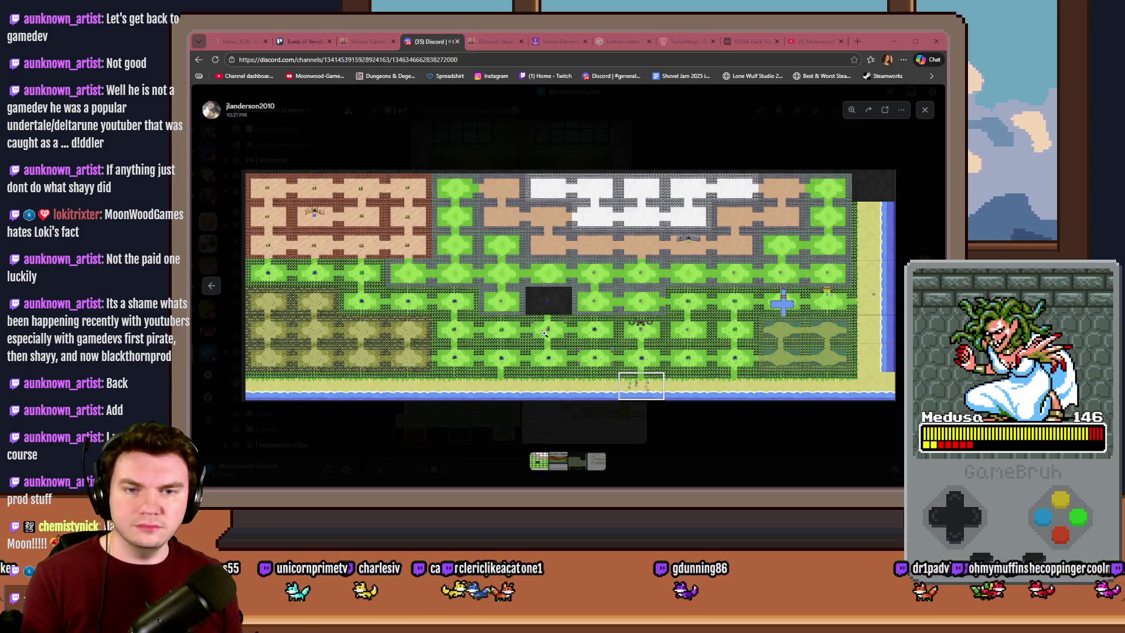
pyautogui.click(575, 351)
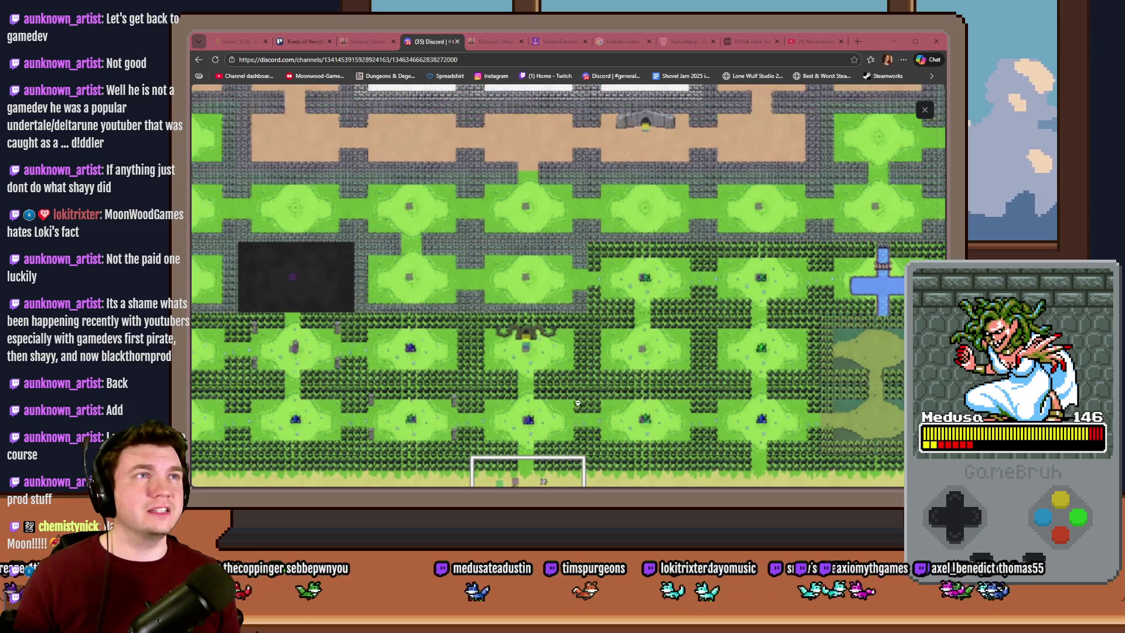
pyautogui.click(925, 115)
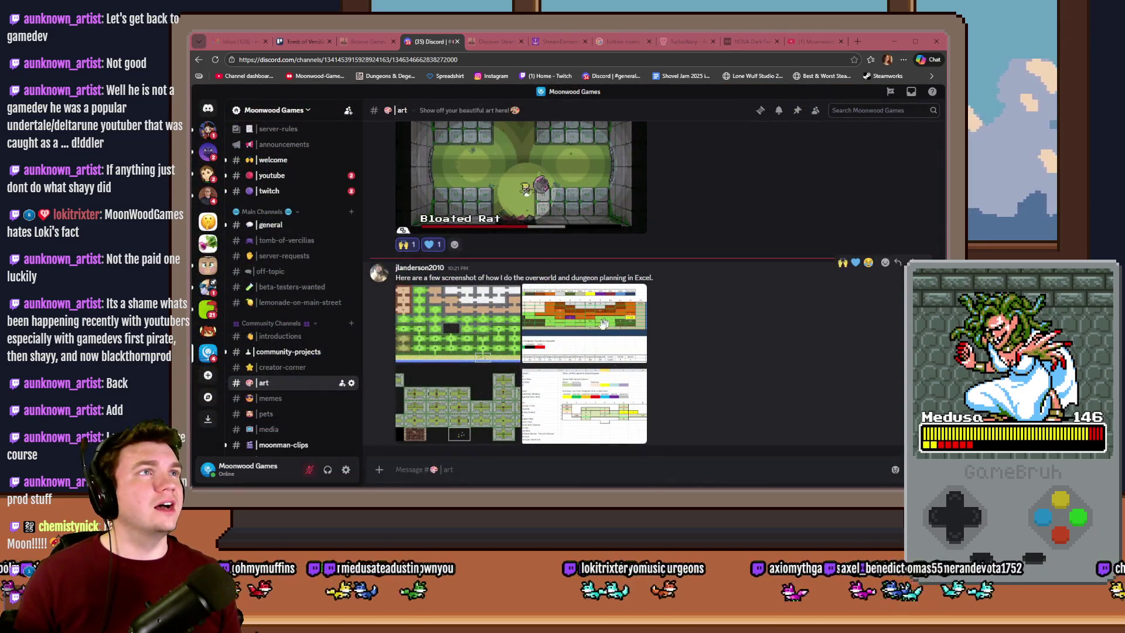
pyautogui.click(593, 322)
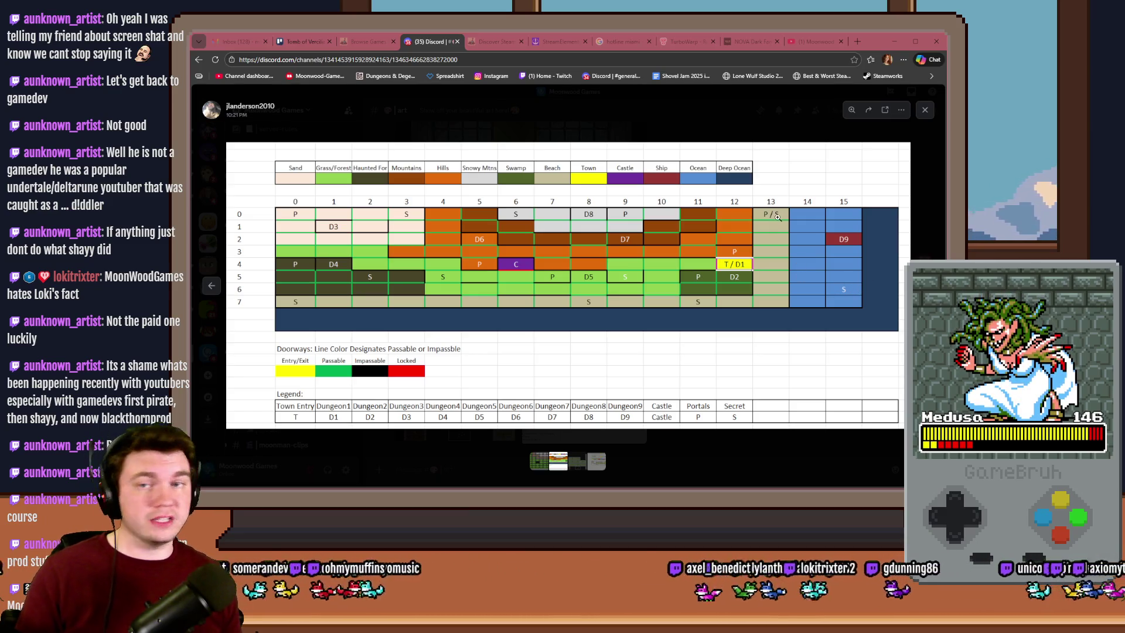
pyautogui.click(925, 111)
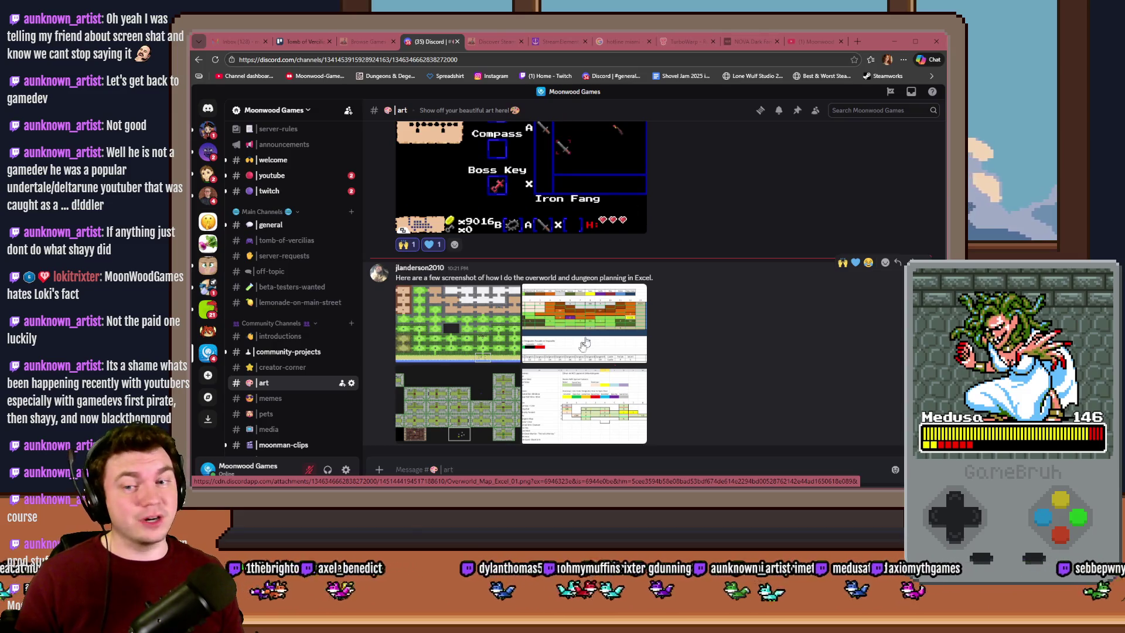
# View the dungeon map and dungeon planning spreadsheet screenshots full-size
pyautogui.click(515, 378)
pyautogui.click(528, 374)
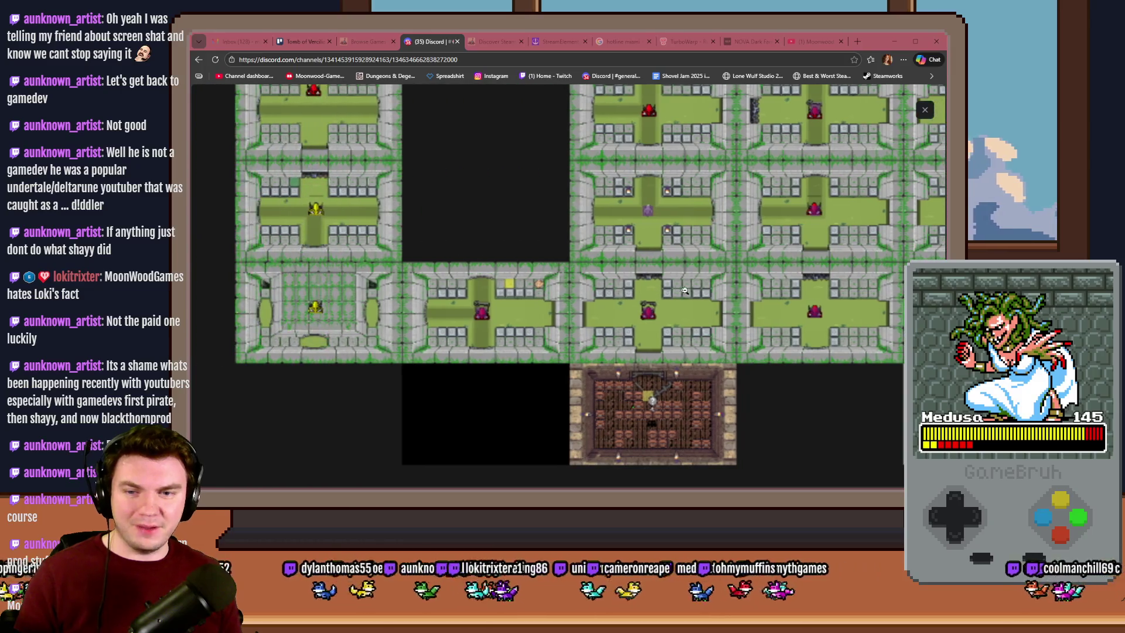
pyautogui.press('Escape')
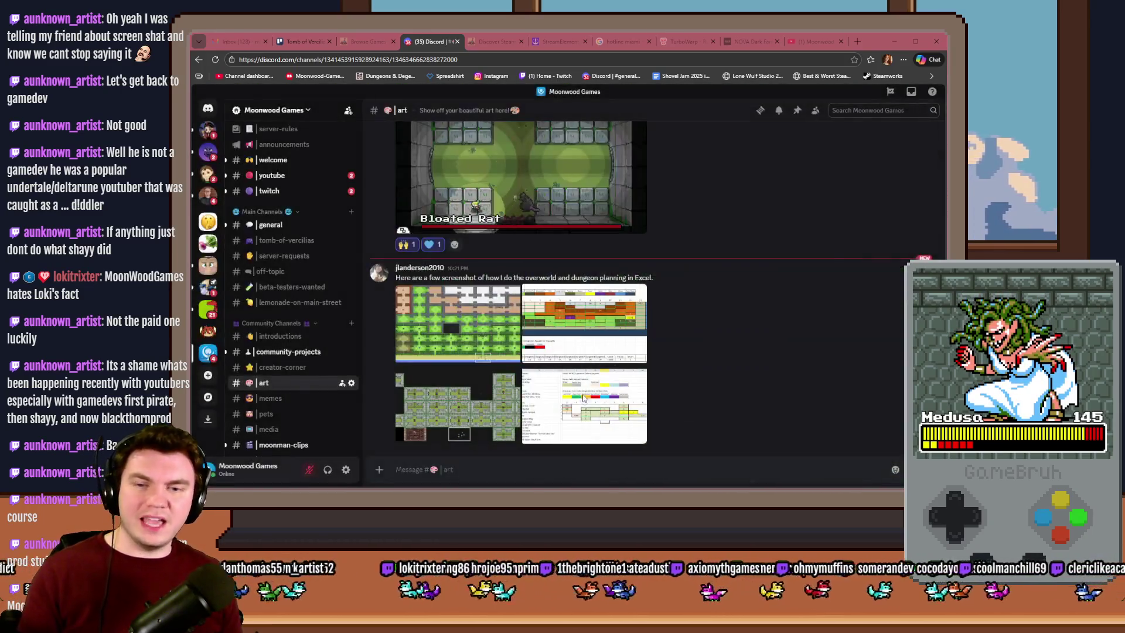
pyautogui.click(615, 386)
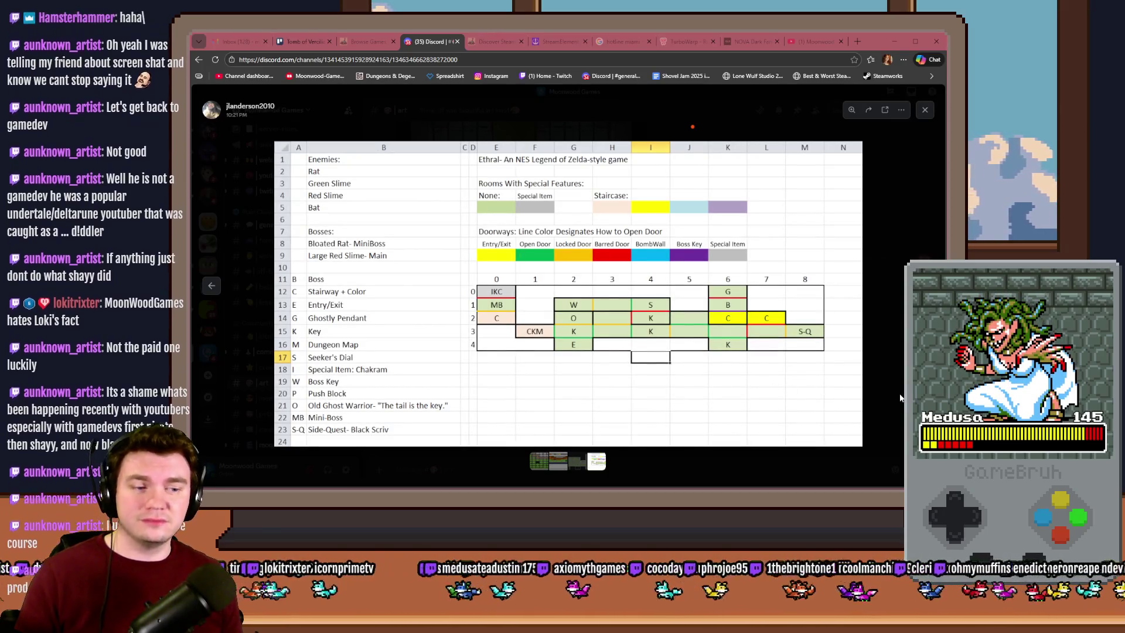
pyautogui.click(899, 398)
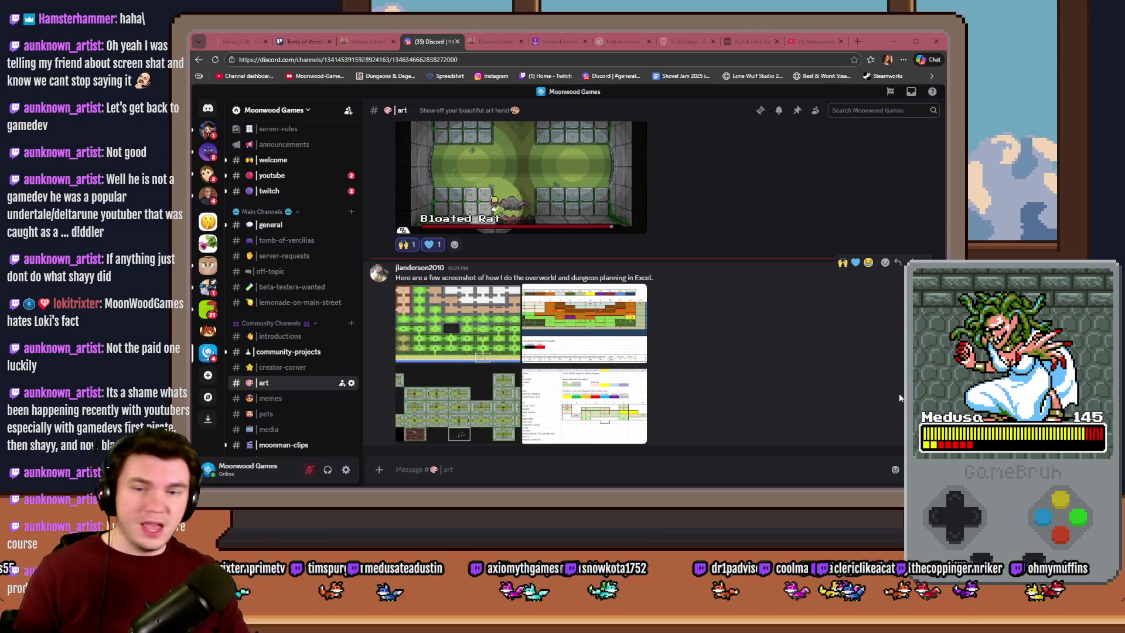
# React with 🙌 and 💙 to the screenshots message, then go back to the Tomb of Vercilias board
pyautogui.click(846, 264)
pyautogui.click(855, 245)
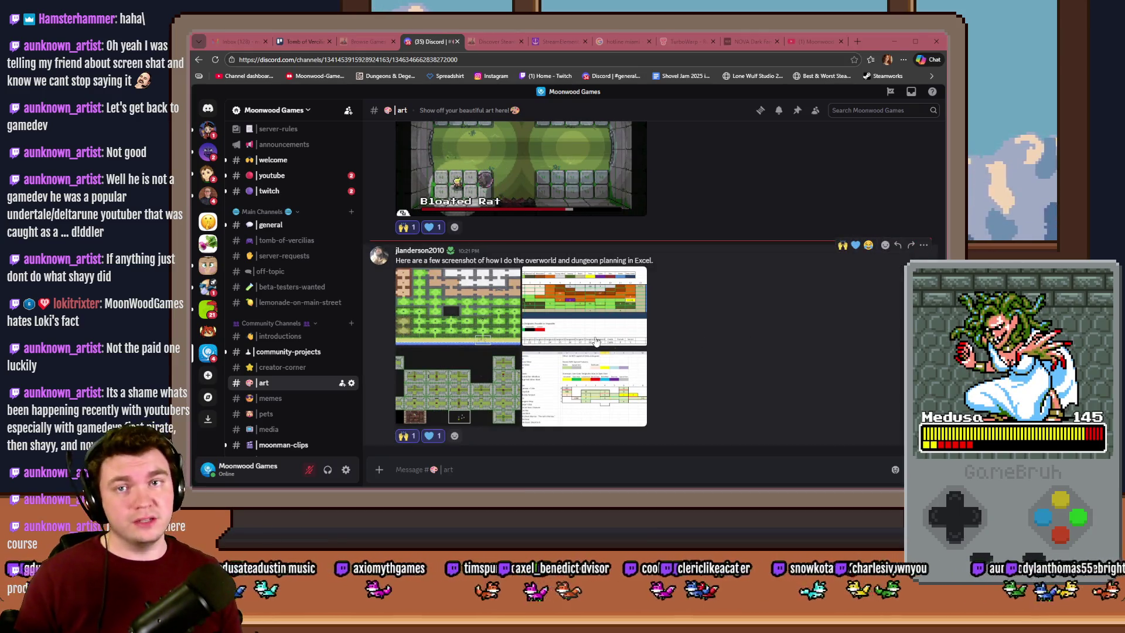
pyautogui.click(303, 41)
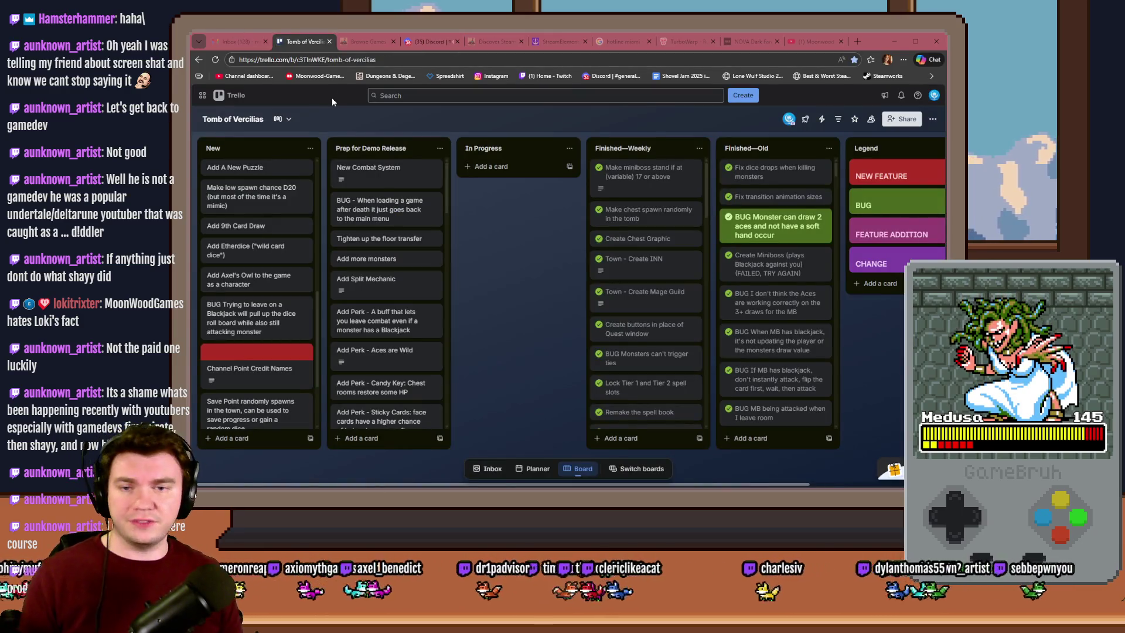
pyautogui.hotkey('alt', 'Tab')
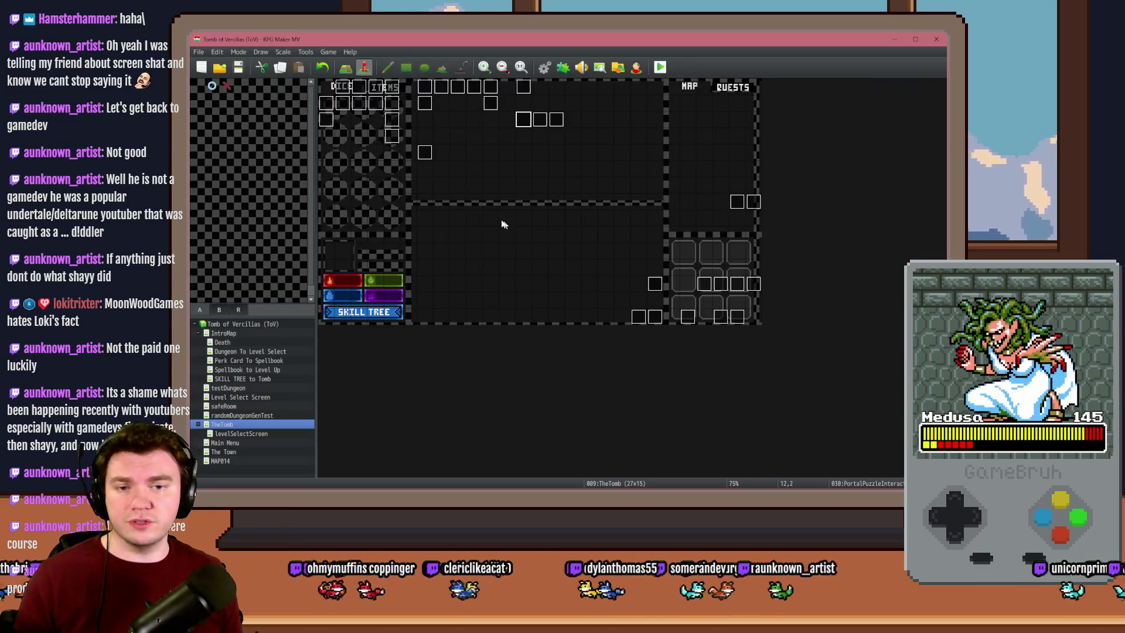
# Open event 030 PortalPuzzleInteractions and scroll through its puzzleSelection loops
pyautogui.doubleClick(523, 124)
pyautogui.moveTo(786, 206); pyautogui.dragTo(791, 392)
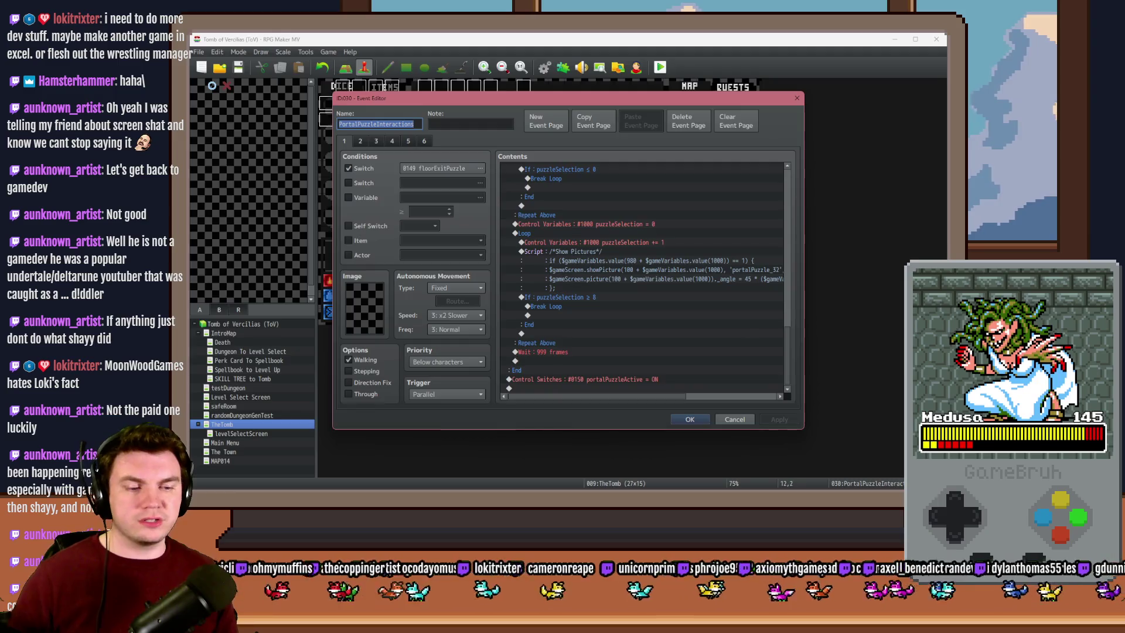
pyautogui.hotkey('alt', 'Tab')
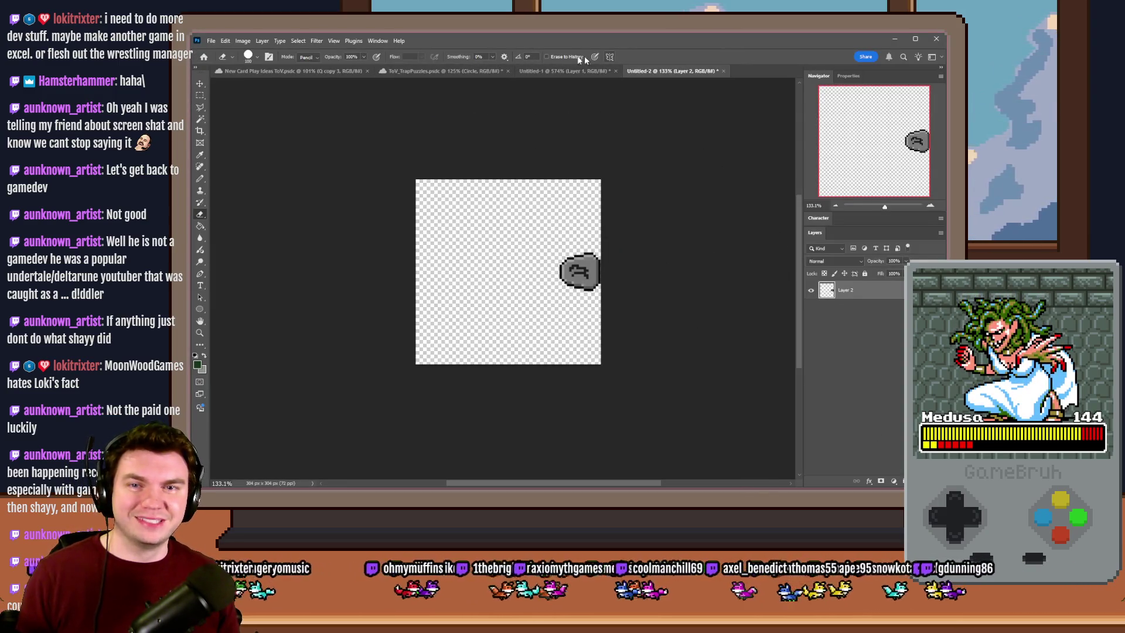
# Restore the eight-rock ring and resize the image from 304 to 76 pixels square
pyautogui.hotkey('ctrl', 'z')
pyautogui.click(200, 95)
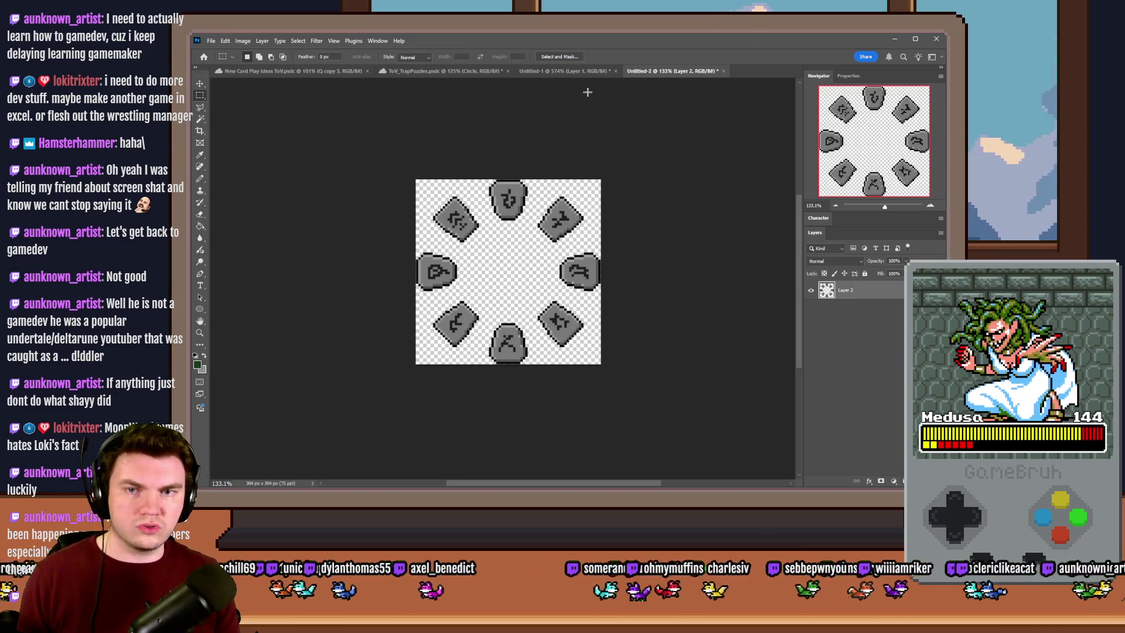
pyautogui.press('space')
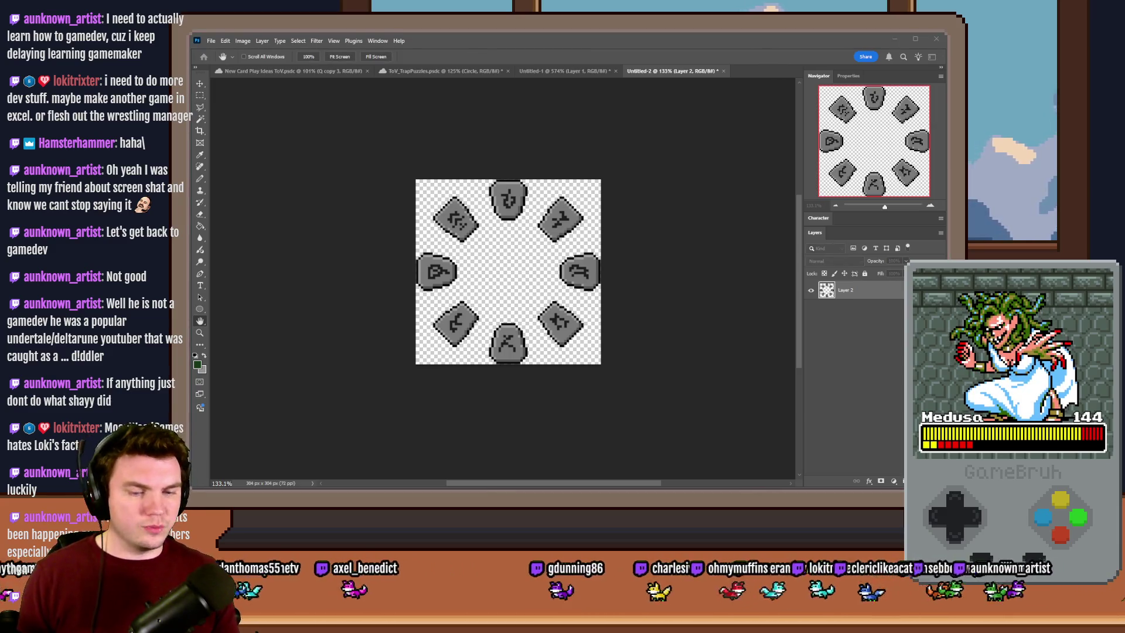
pyautogui.press('Return')
pyautogui.hotkey('ctrl', '0')
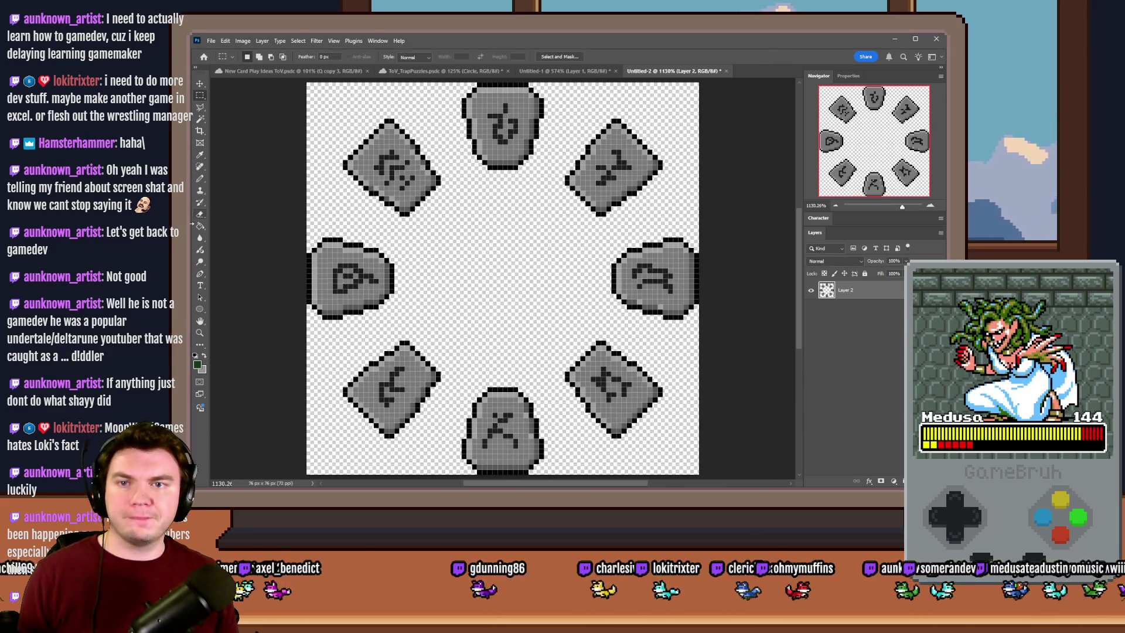
# Look through the ToV_TrapPuzzles and New Card Play Ideas documents
pyautogui.click(410, 70)
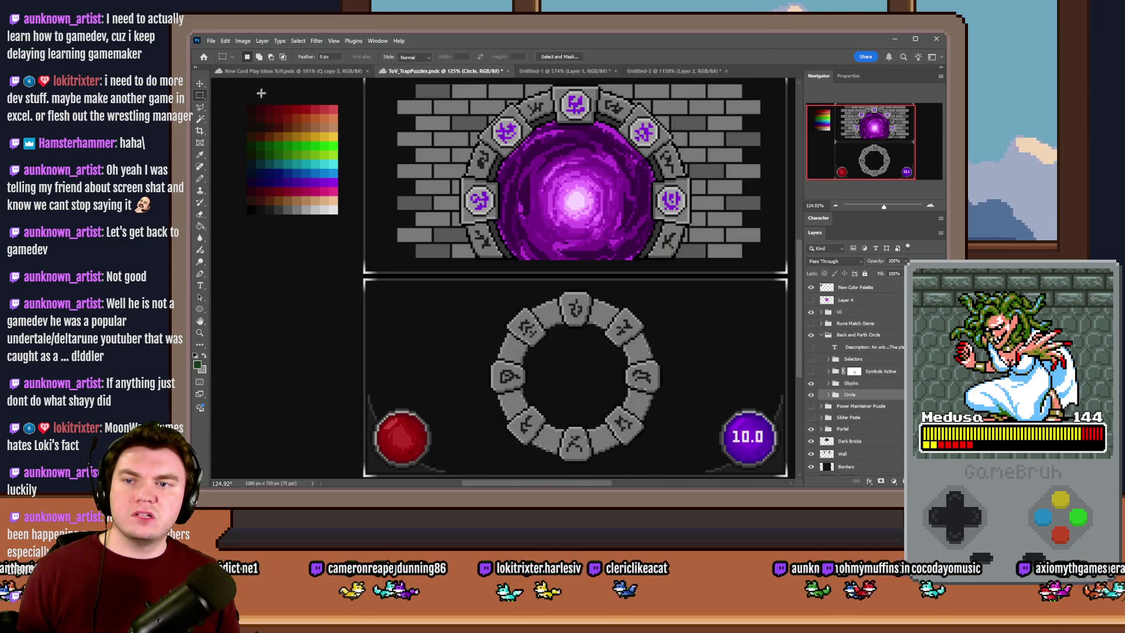
pyautogui.click(263, 72)
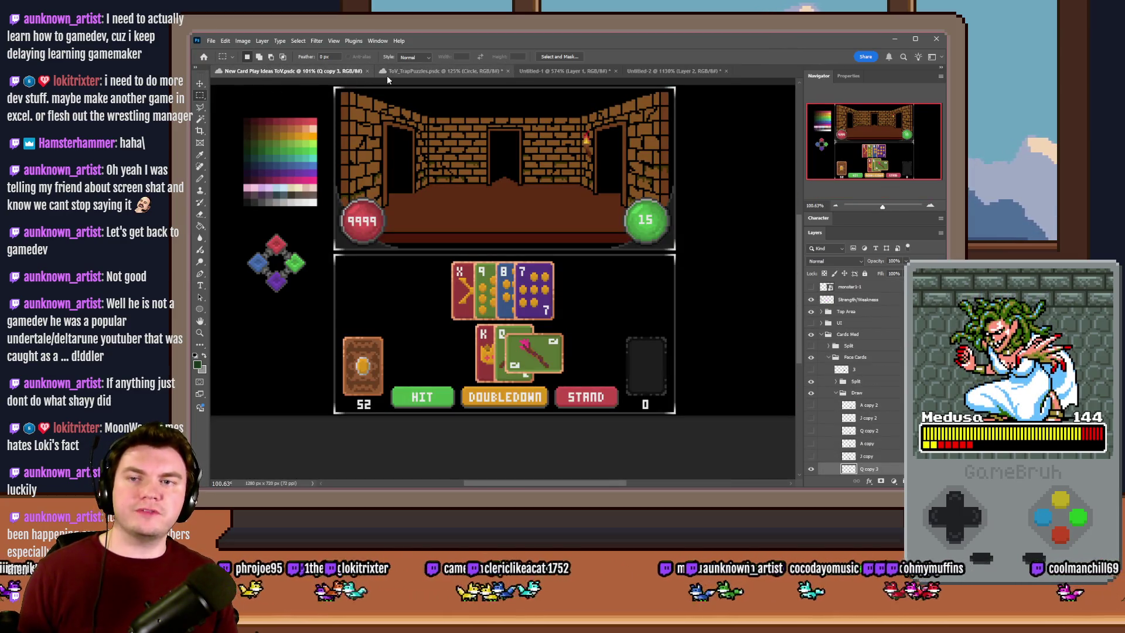
pyautogui.click(388, 72)
pyautogui.click(289, 70)
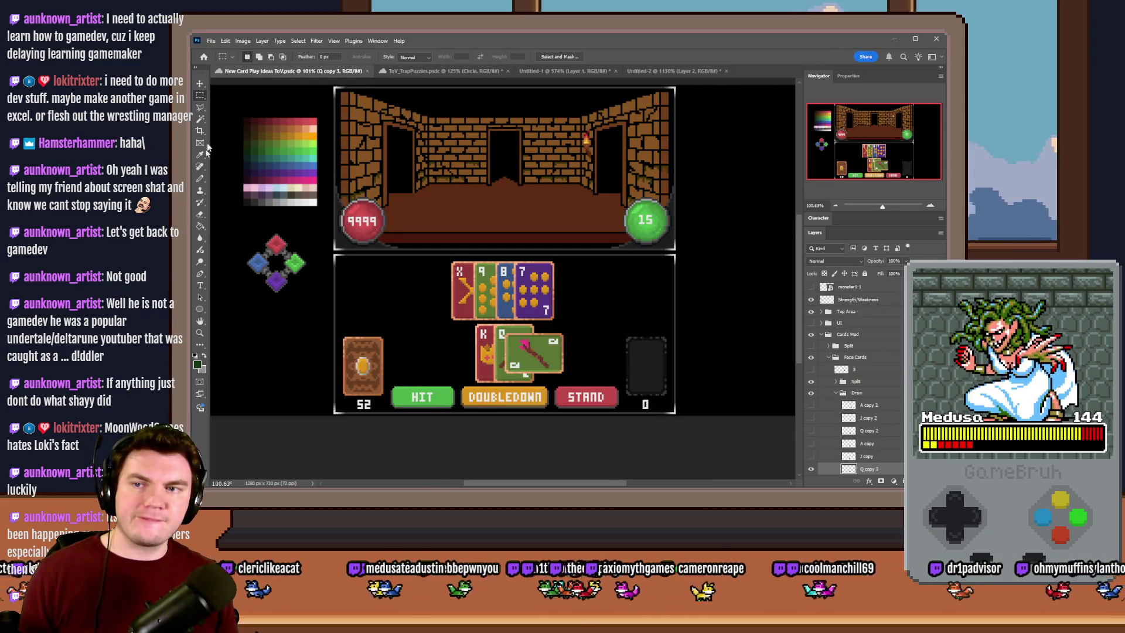
pyautogui.scroll(5, 248, 138)
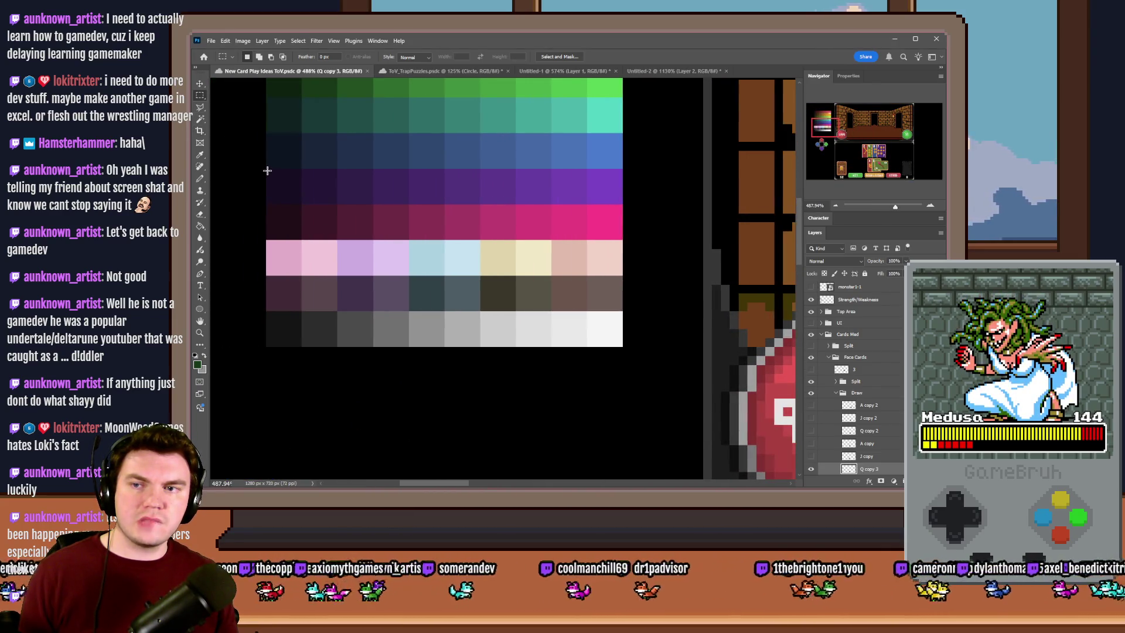
# Select the Pencil, test a purple stroke on the top rune stone, then undo it
pyautogui.click(200, 178)
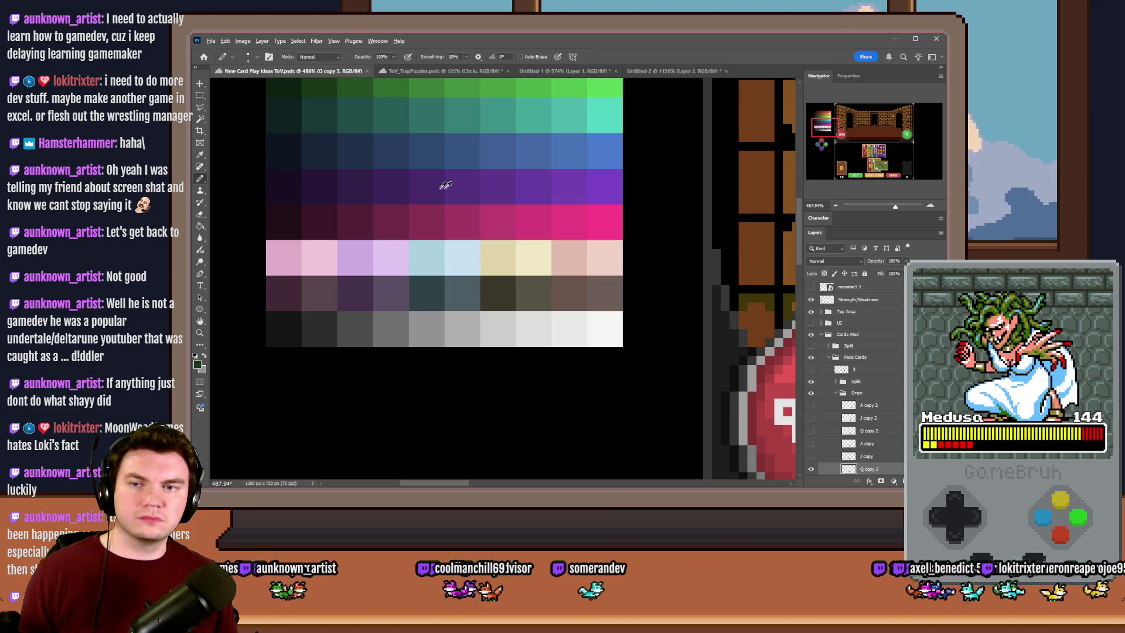
pyautogui.click(662, 70)
pyautogui.moveTo(513, 124); pyautogui.dragTo(534, 206)
pyautogui.hotkey('ctrl', 'z')
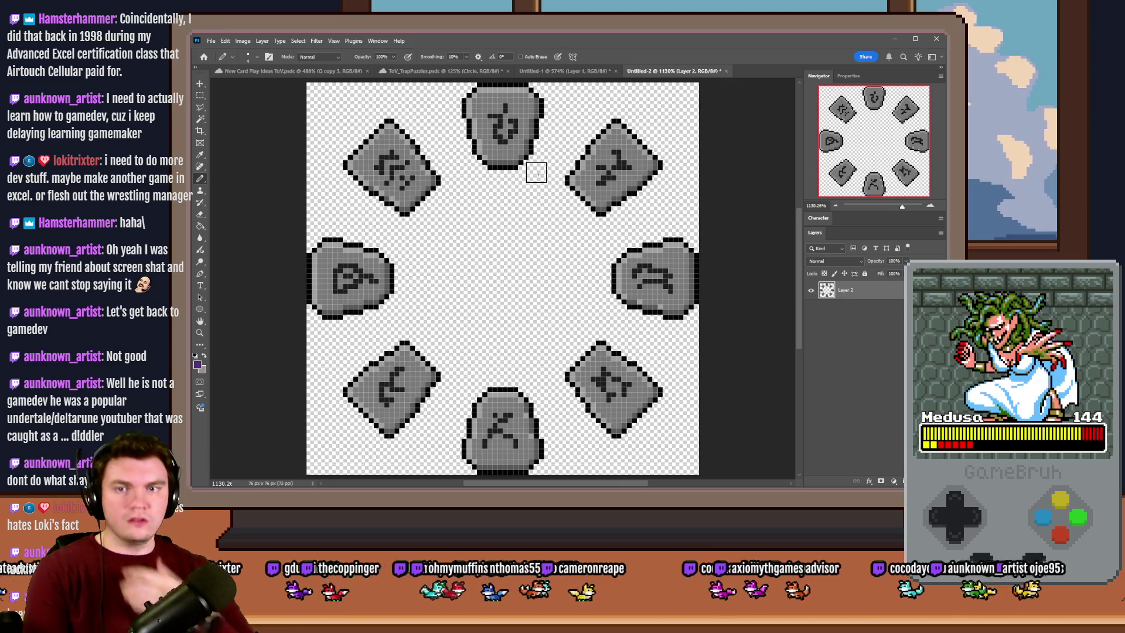
pyautogui.rightClick(536, 173)
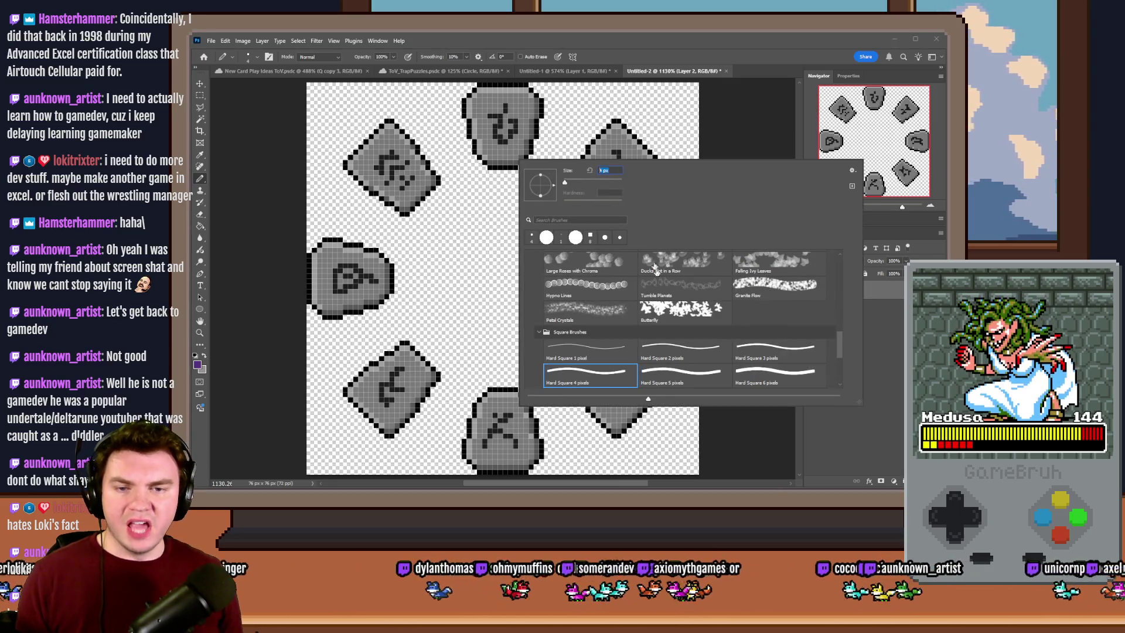
# Pick a wider square pixel brush and draw a purple column through the top stone
pyautogui.doubleClick(679, 349)
pyautogui.moveTo(501, 164); pyautogui.dragTo(503, 90)
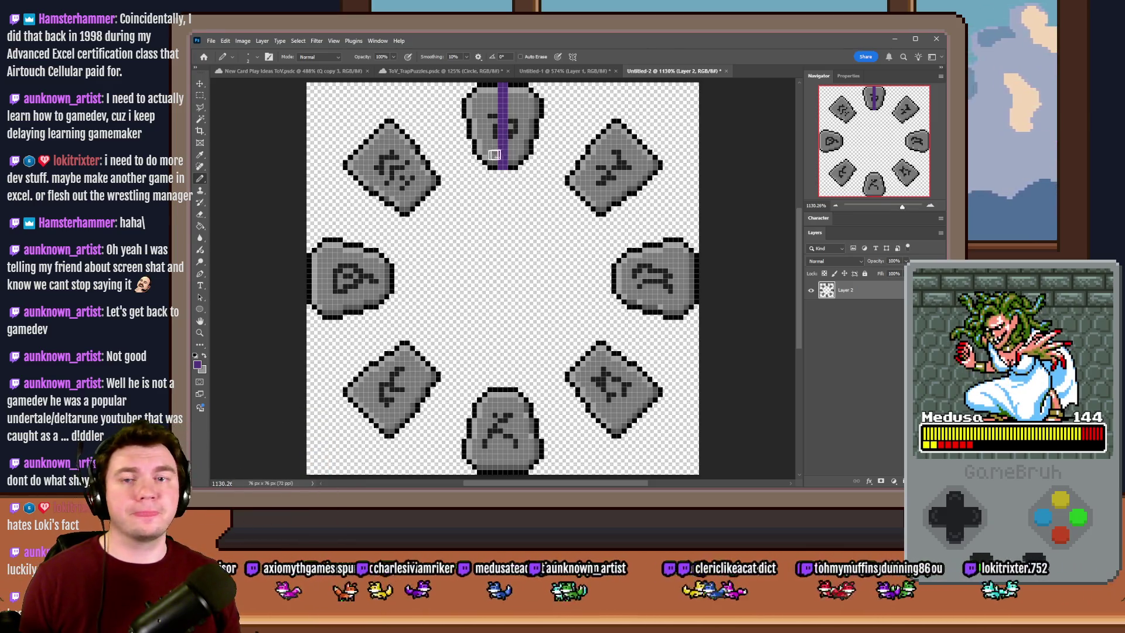
pyautogui.scroll(2, 502, 154)
# Change the canvas size to 78 pixels
pyautogui.click(240, 42)
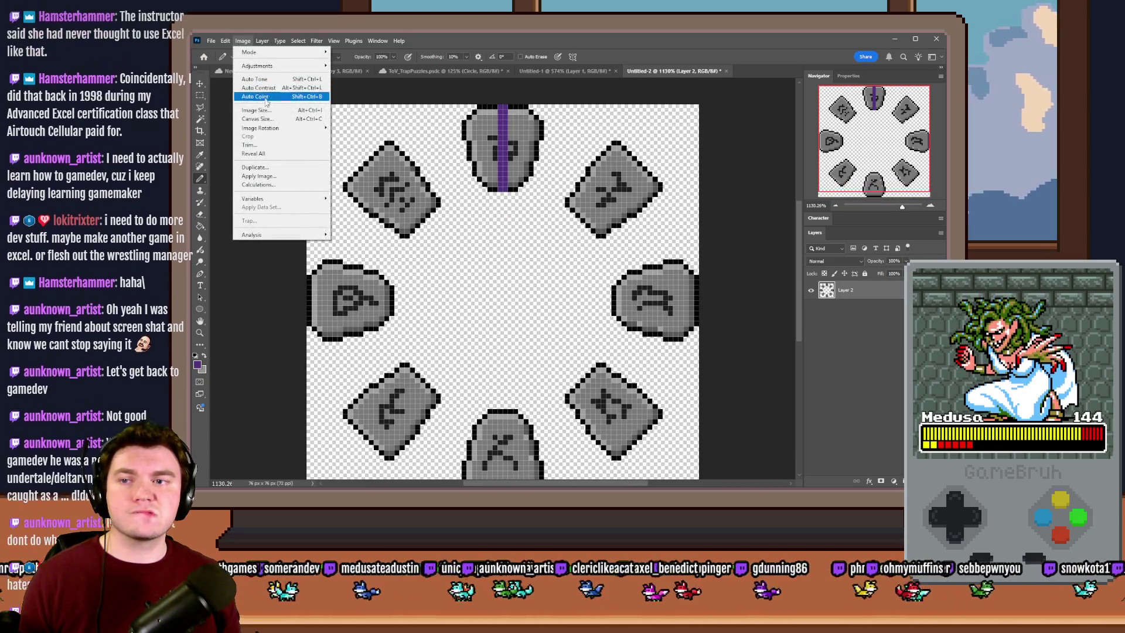
pyautogui.click(257, 119)
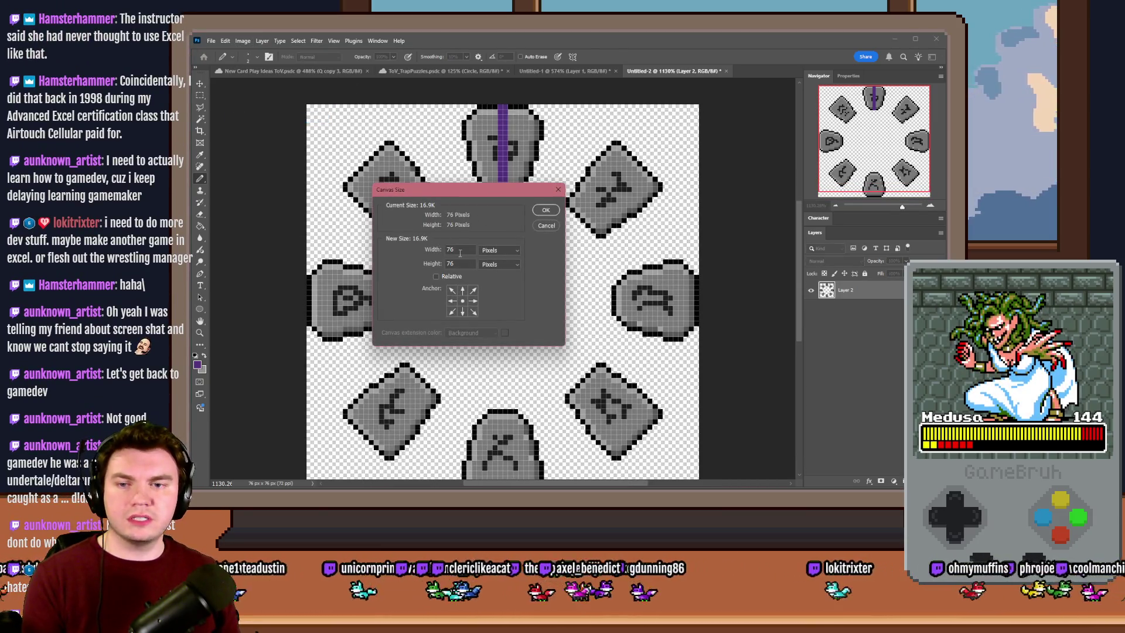
pyautogui.press('BackSpace')
pyautogui.write('8')
pyautogui.click(545, 211)
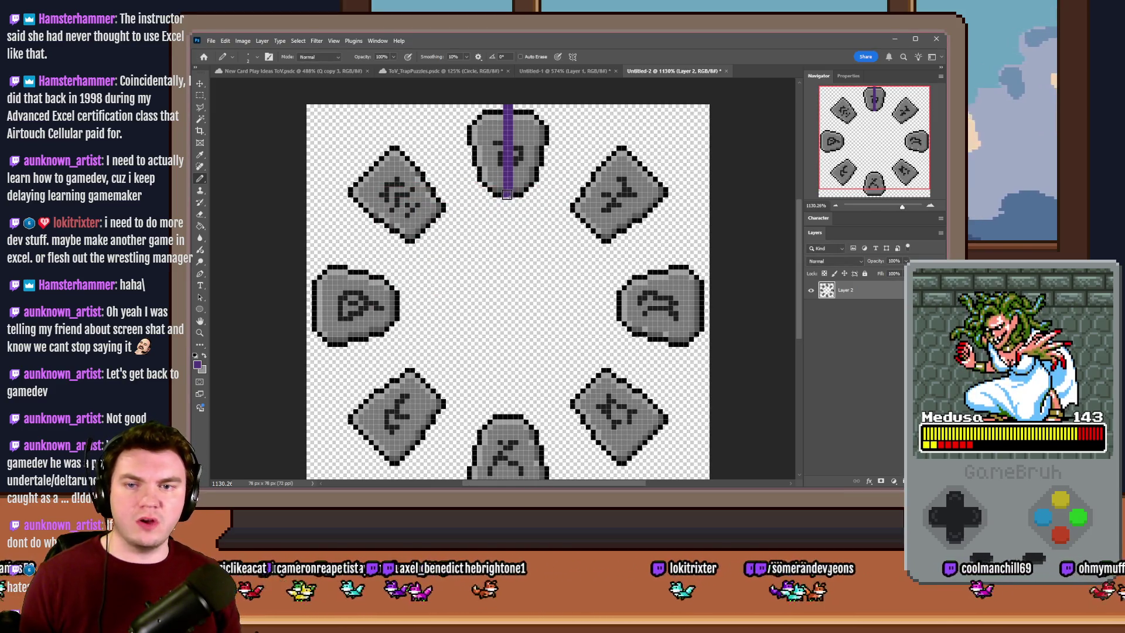
pyautogui.scroll(-2, 499, 167)
pyautogui.scroll(2, 499, 166)
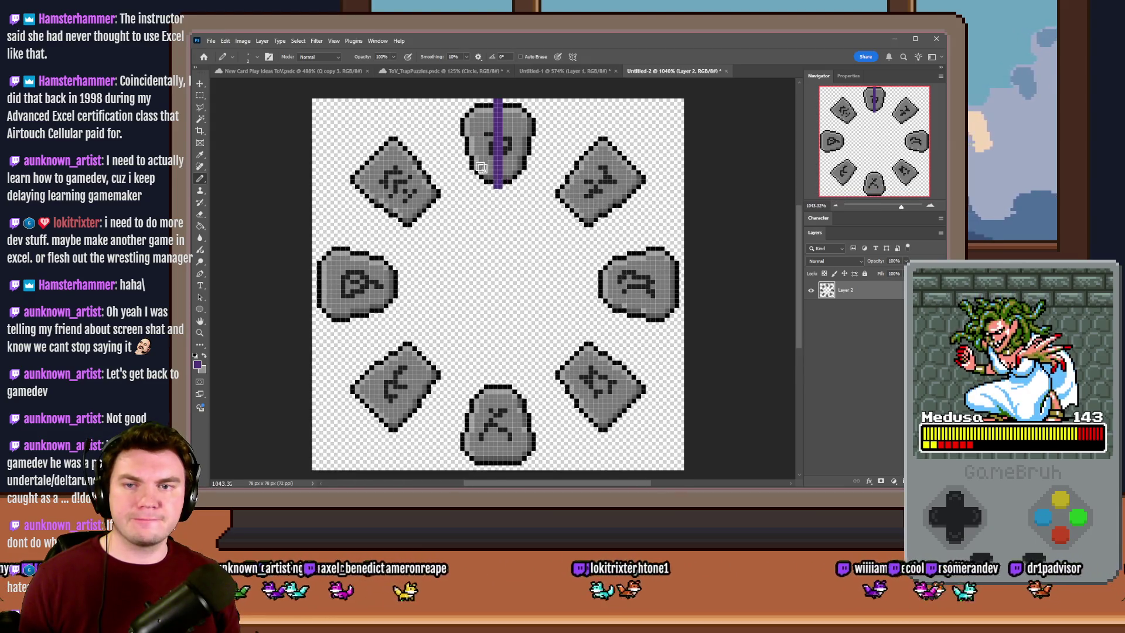
pyautogui.scroll(2, 439, 157)
# Sample a purple from the colour palette and enlarge the canvas to 84 pixels
pyautogui.click(305, 71)
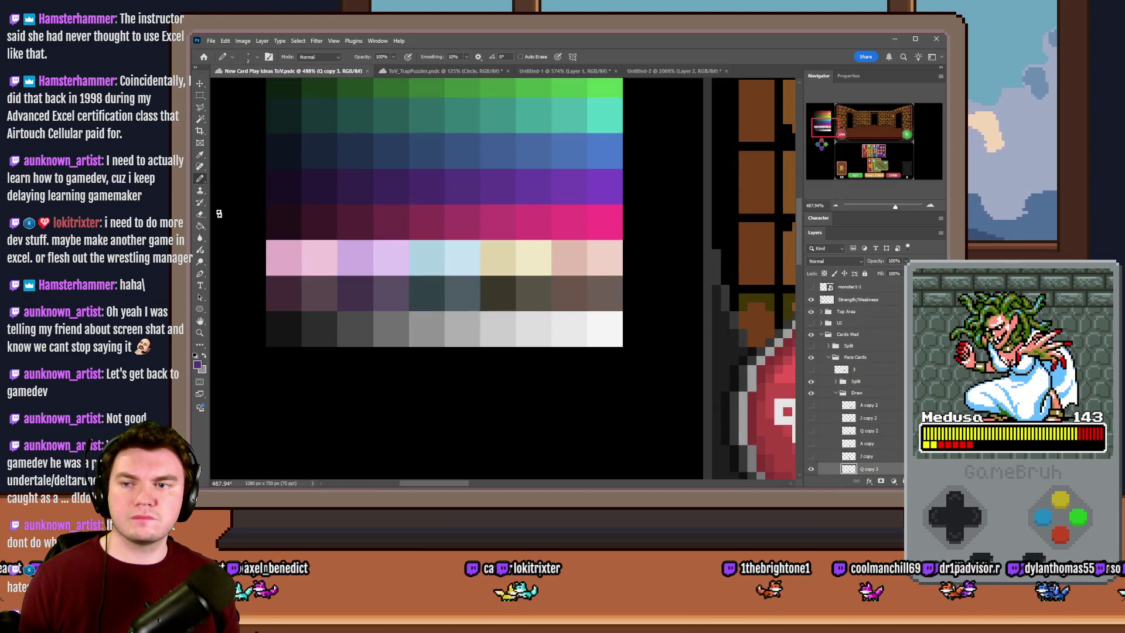
pyautogui.keyDown('alt'); pyautogui.click(603, 188); pyautogui.keyUp('alt')
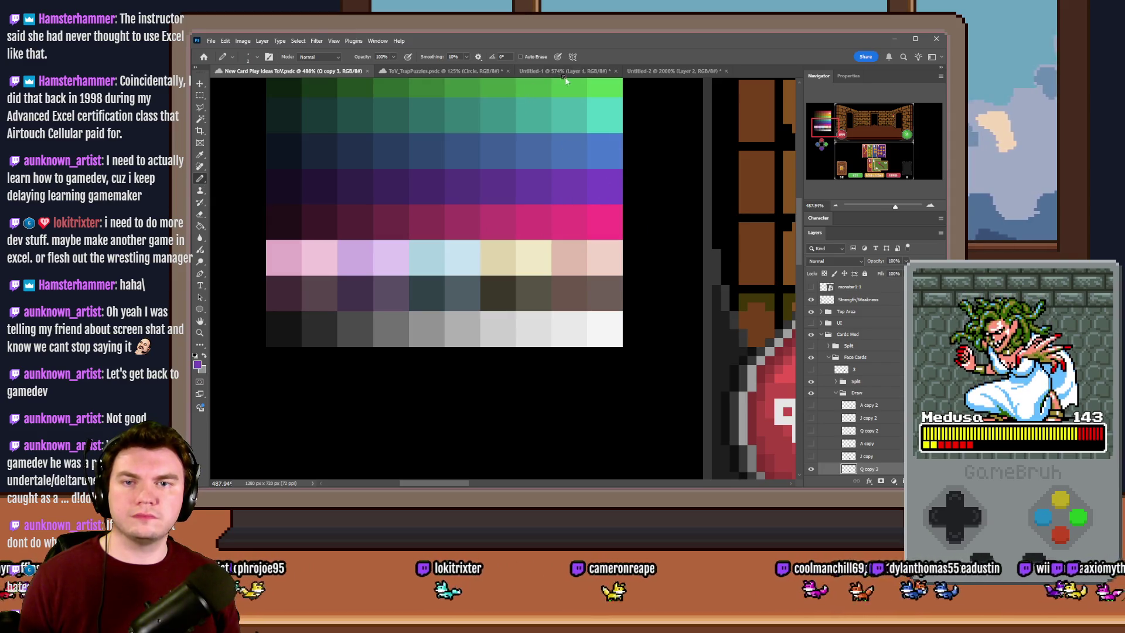
pyautogui.click(674, 71)
pyautogui.scroll(2, 521, 126)
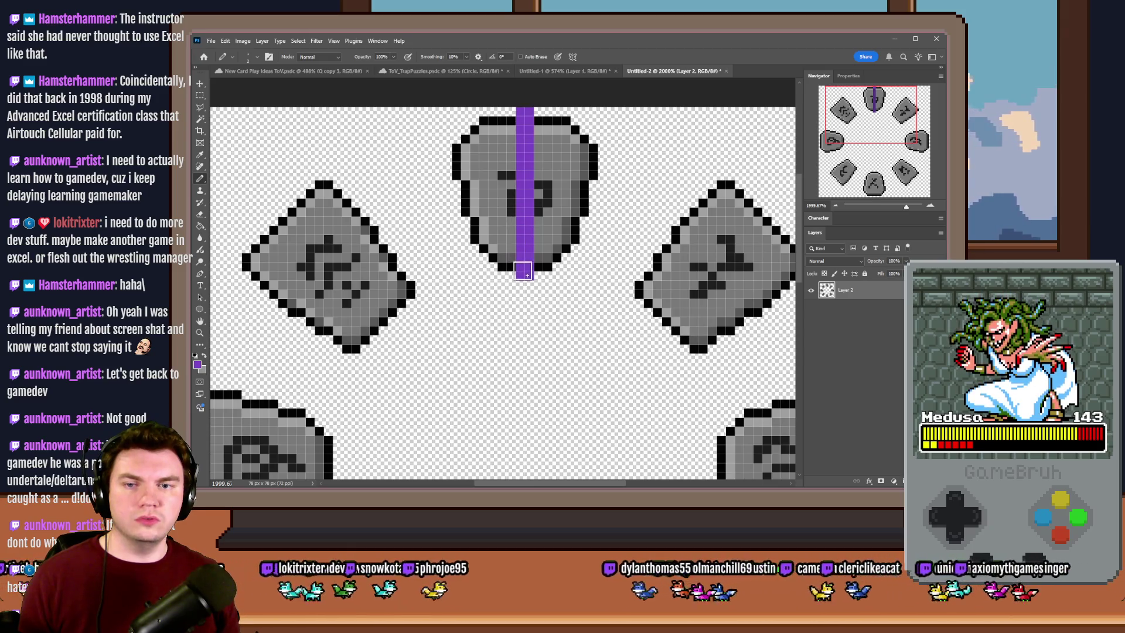
pyautogui.click(248, 43)
pyautogui.click(257, 119)
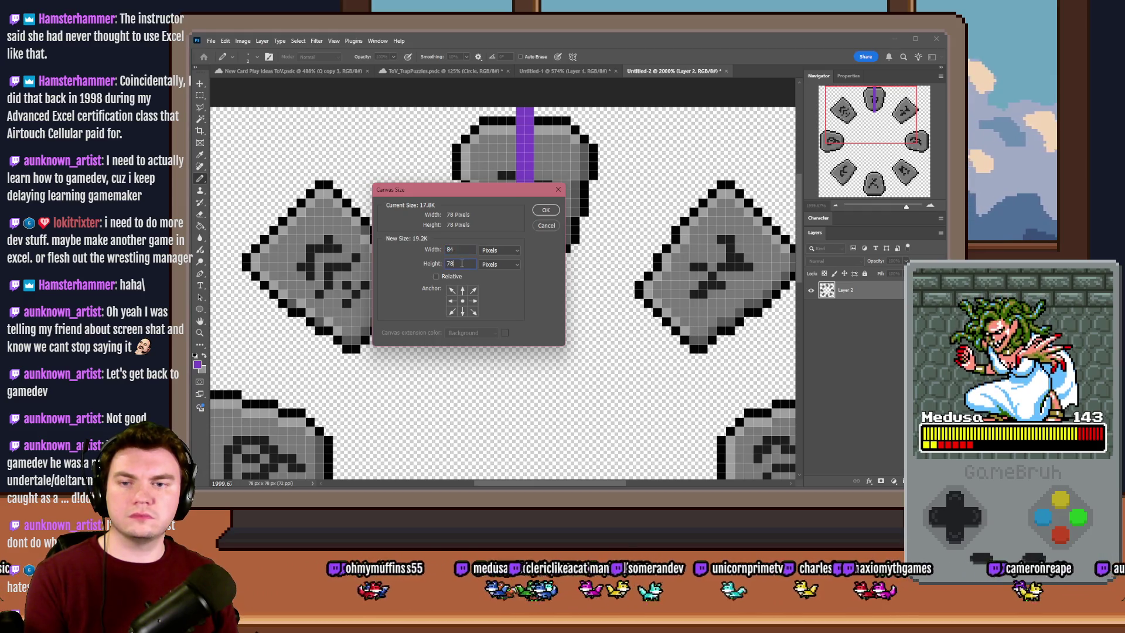
pyautogui.click(546, 210)
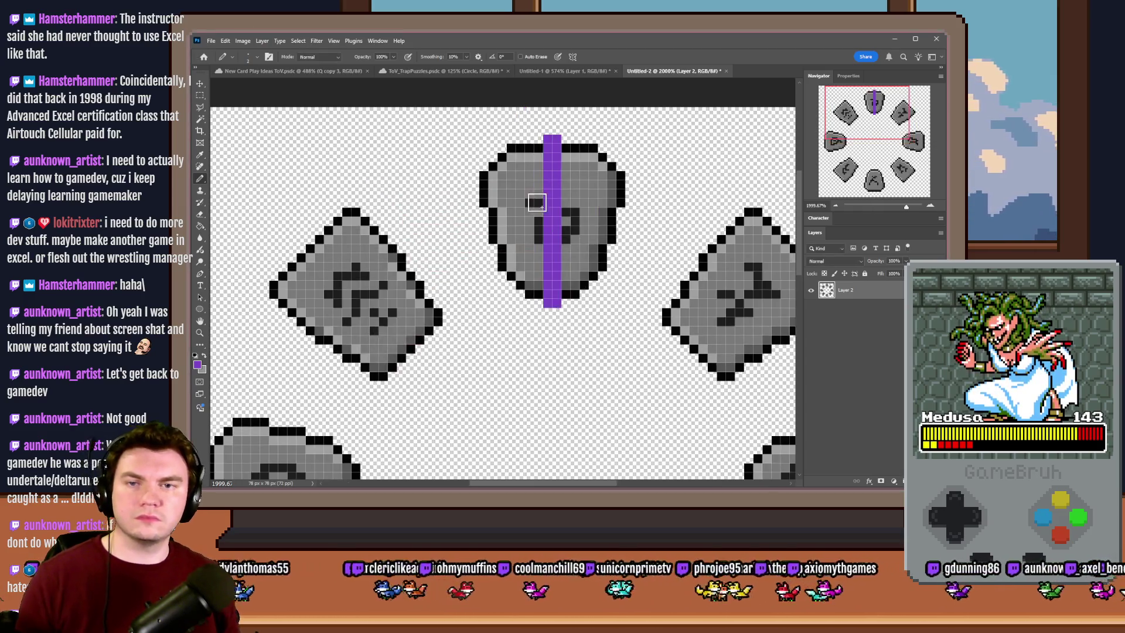
# With a sampled purple and the 1-pixel square brush, paint another column beside the stripe
pyautogui.click(328, 71)
pyautogui.moveTo(594, 193); pyautogui.dragTo(548, 187)
pyautogui.hotkey('ctrl', 'shift', 'Tab')
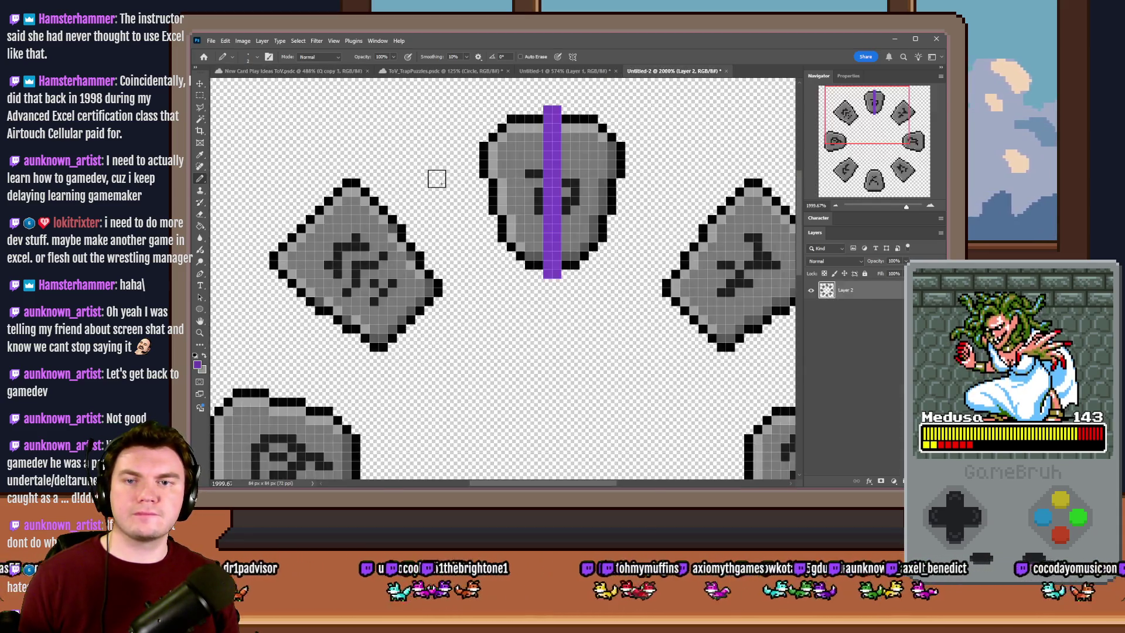
pyautogui.rightClick(445, 178)
pyautogui.click(541, 367)
pyautogui.press('Return')
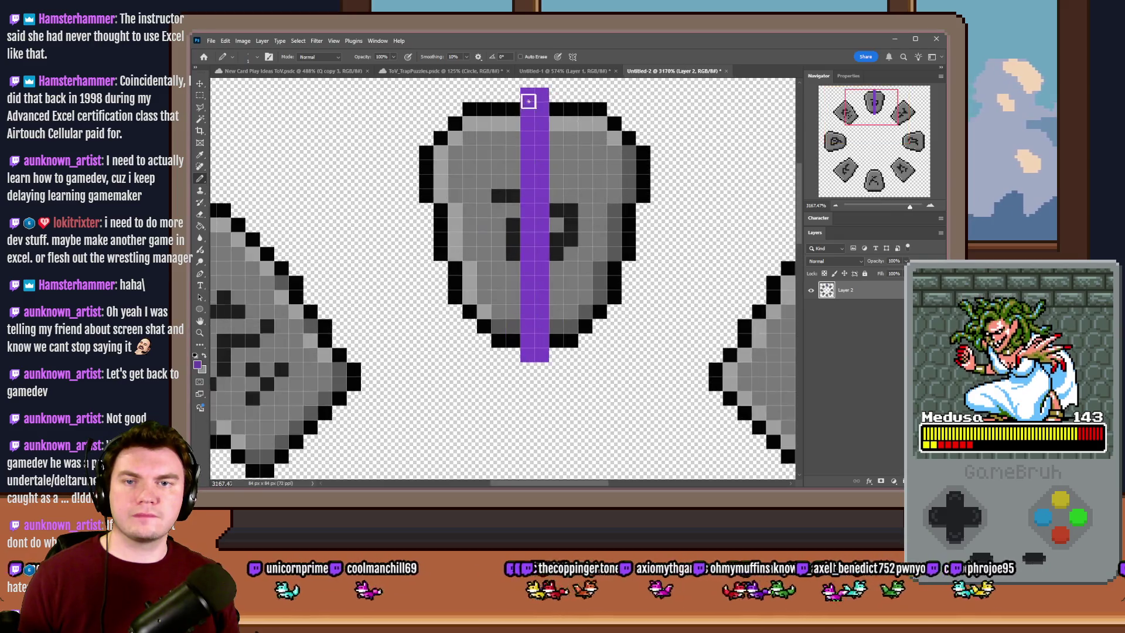
pyautogui.scroll(2, 527, 117)
pyautogui.moveTo(511, 130)
pyautogui.mouseDown()
pyautogui.moveTo(511, 390)
pyautogui.moveTo(533, 407)
pyautogui.moveTo(555, 391)
pyautogui.moveTo(554, 133)
pyautogui.mouseUp()
# Sample a darker purple and paint a column left of the stripe, then fit the image to view
pyautogui.hotkey('ctrl', 'Tab')
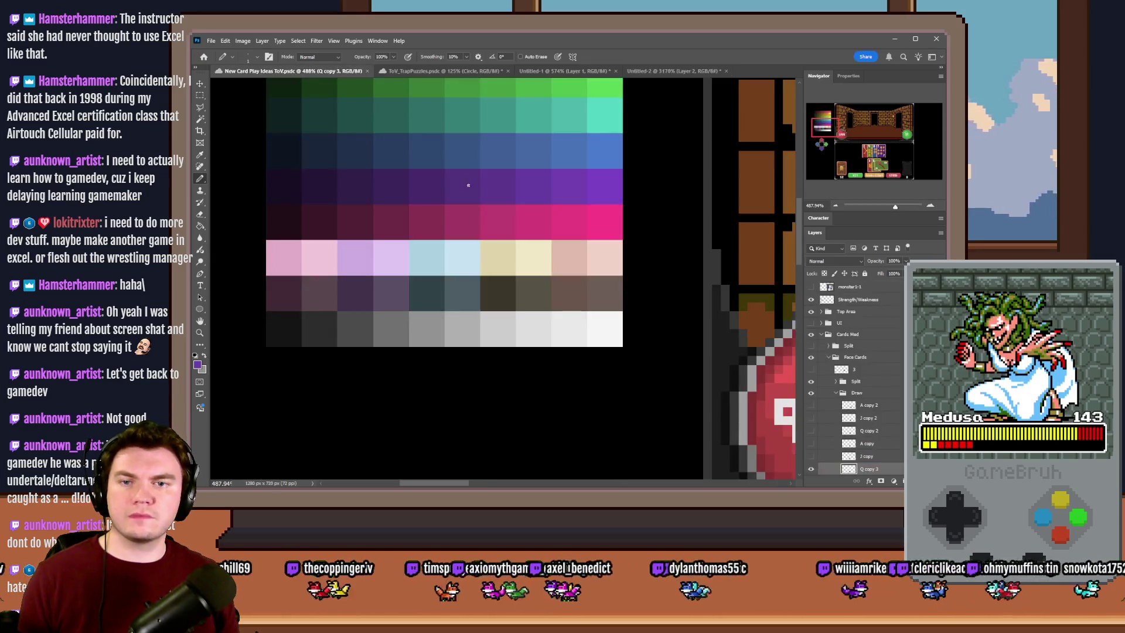
pyautogui.keyDown('alt'); pyautogui.moveTo(560, 182); pyautogui.dragTo(434, 183); pyautogui.keyUp('alt')
pyautogui.hotkey('ctrl', 'shift', 'Tab')
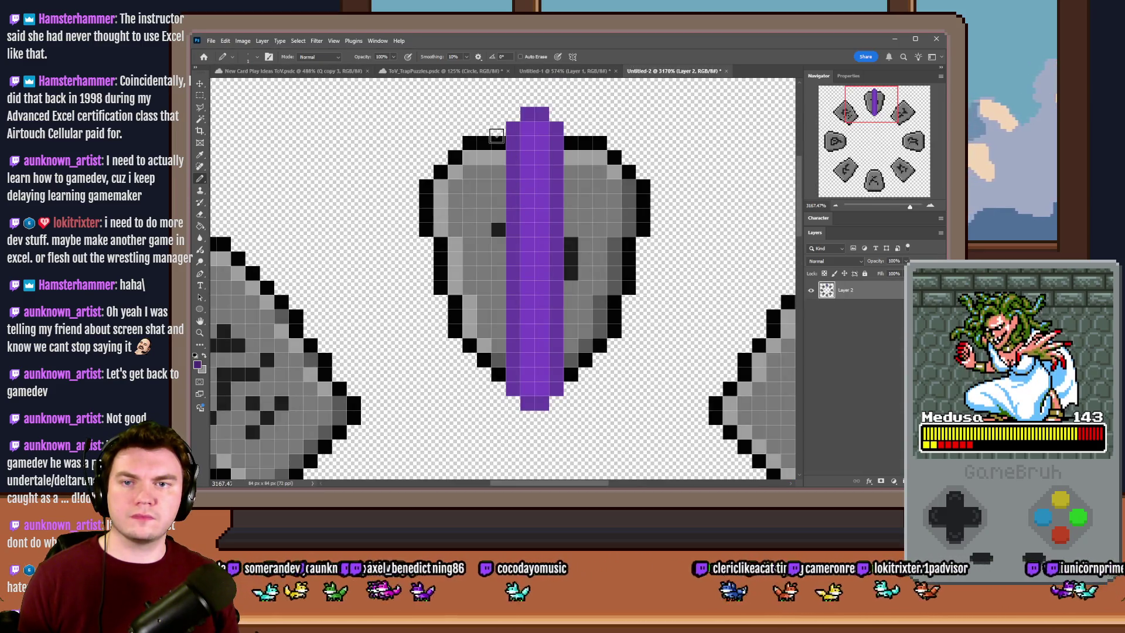
pyautogui.moveTo(498, 143)
pyautogui.mouseDown()
pyautogui.moveTo(501, 392)
pyautogui.moveTo(522, 417)
pyautogui.moveTo(568, 390)
pyautogui.moveTo(577, 181)
pyautogui.moveTo(557, 110)
pyautogui.moveTo(530, 98)
pyautogui.moveTo(507, 111)
pyautogui.mouseUp()
pyautogui.scroll(-5, 539, 188)
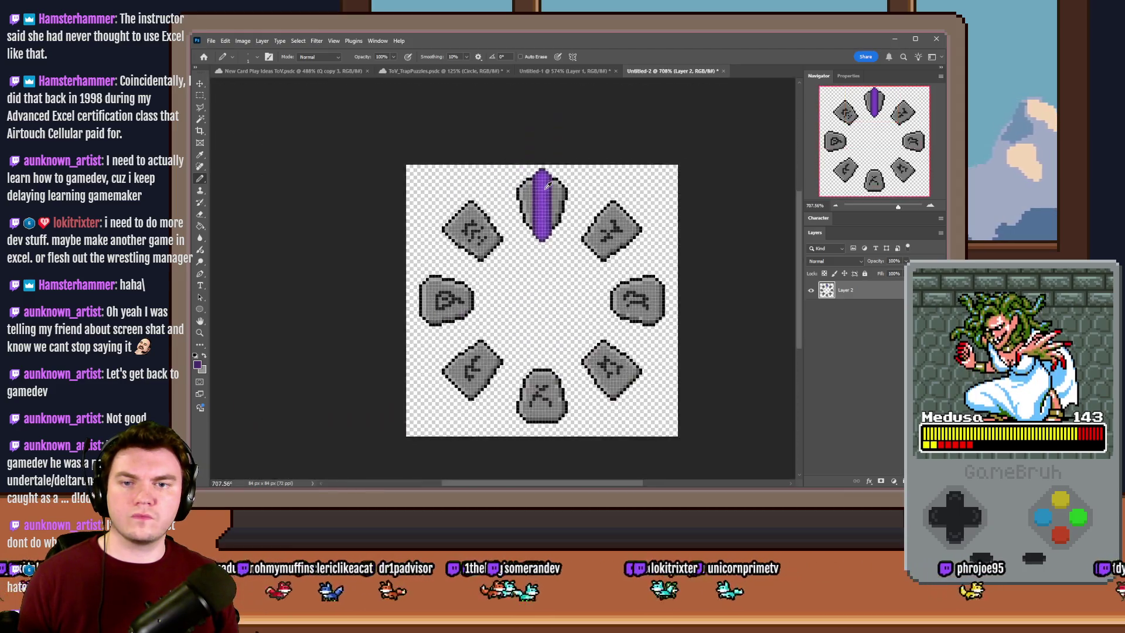
pyautogui.scroll(3, 547, 217)
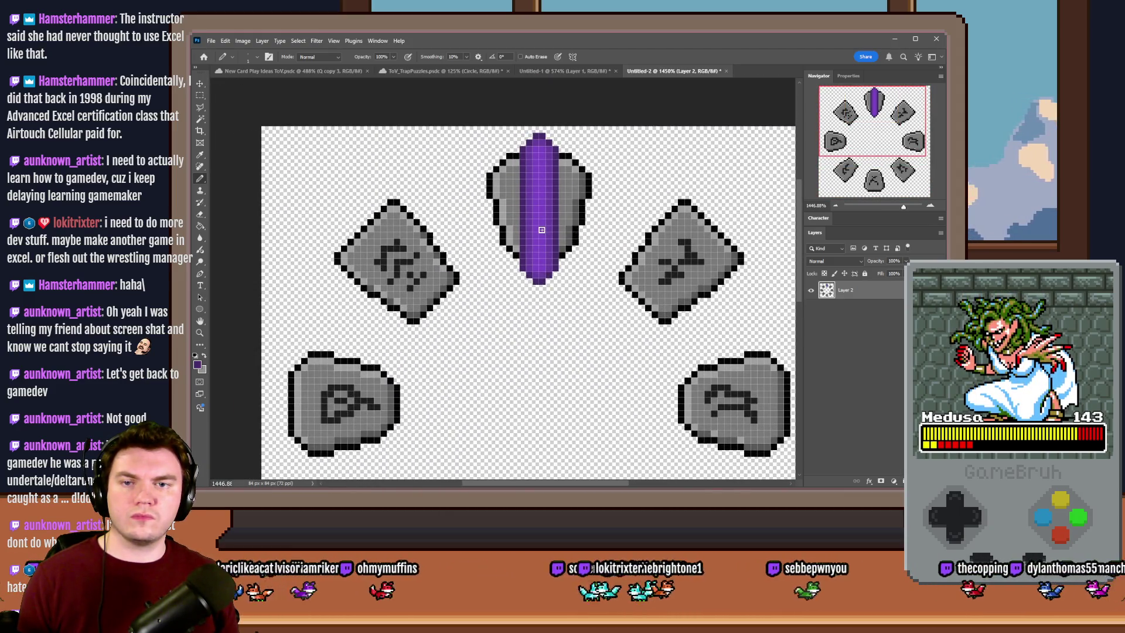
pyautogui.scroll(2, 533, 138)
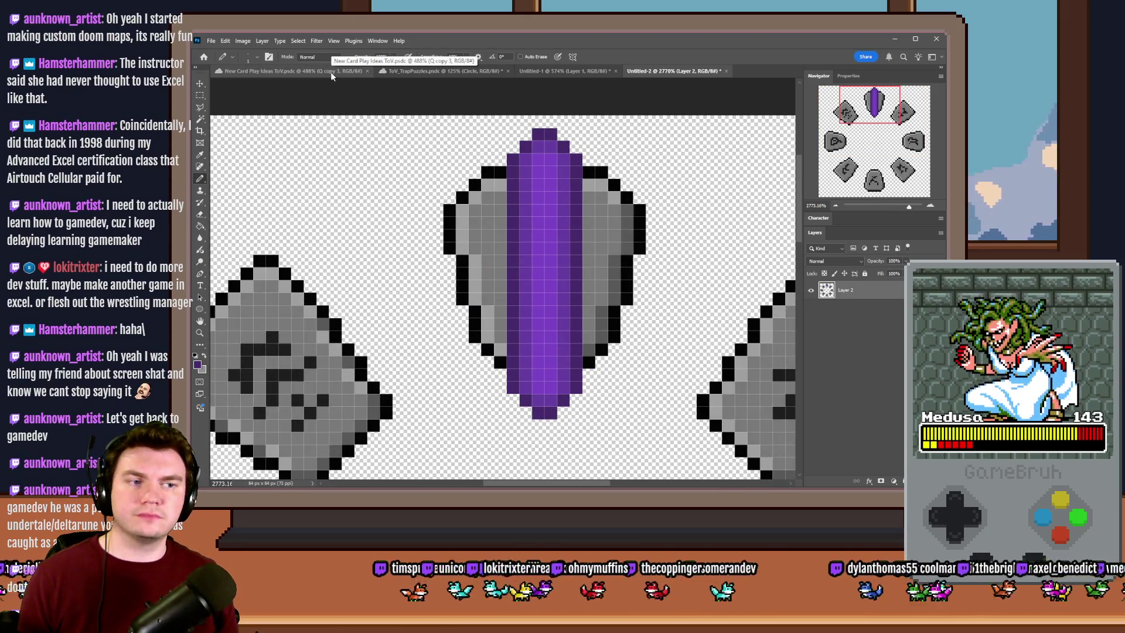
pyautogui.hotkey('ctrl', '0')
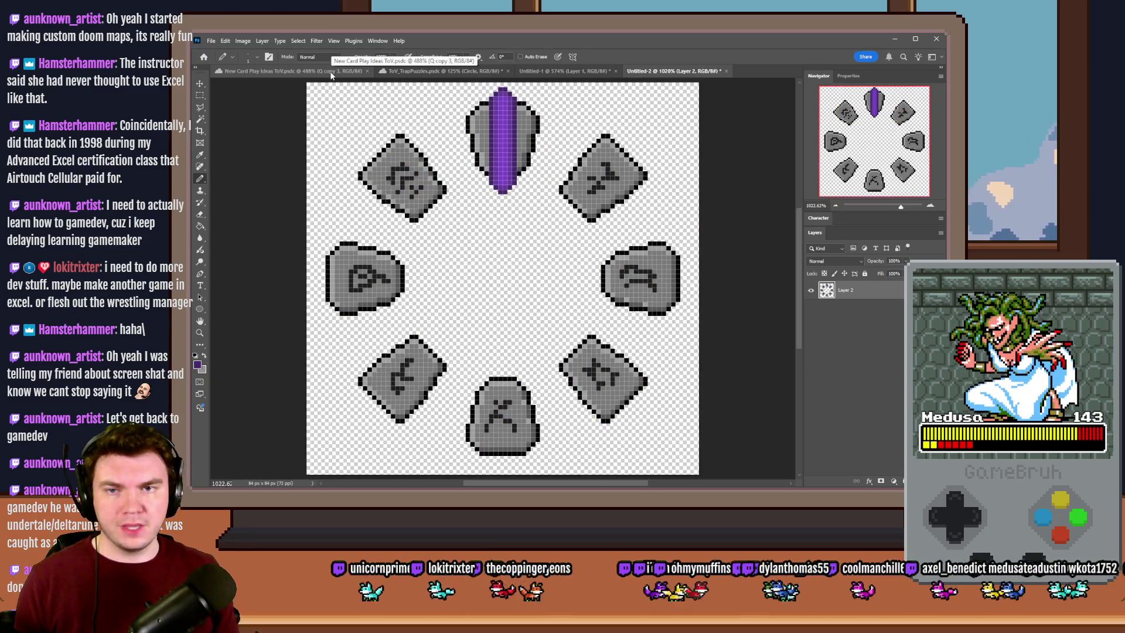
pyautogui.click(200, 119)
# Select and delete the grey and black rock pixels, leaving only the purple crystal
pyautogui.scroll(5, 508, 105)
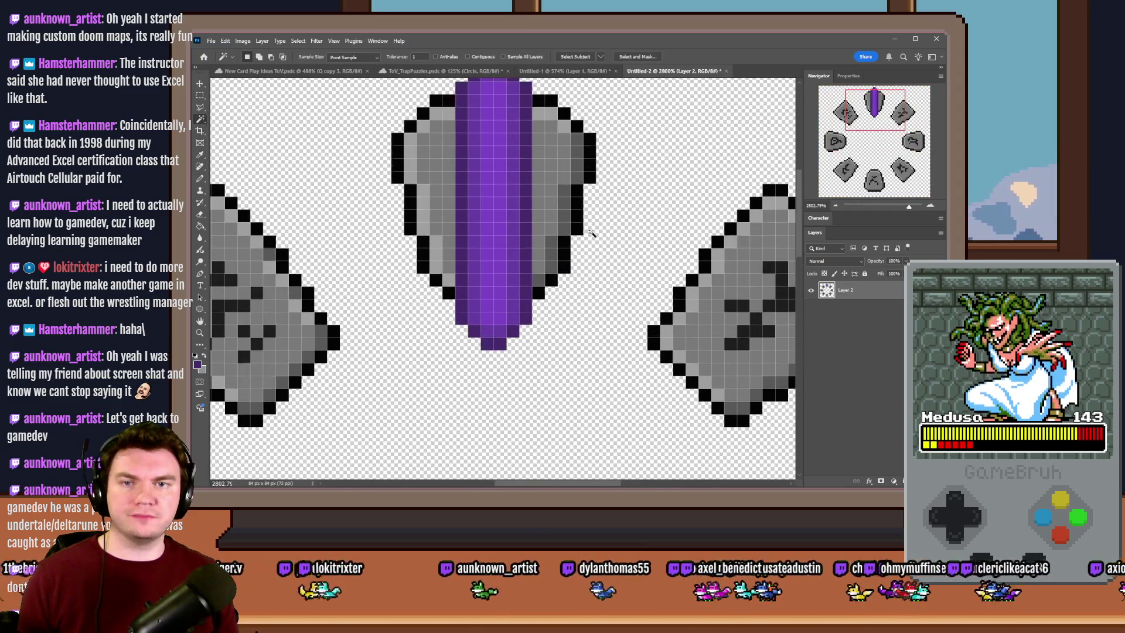
pyautogui.scroll(2, 591, 233)
pyautogui.click(572, 200)
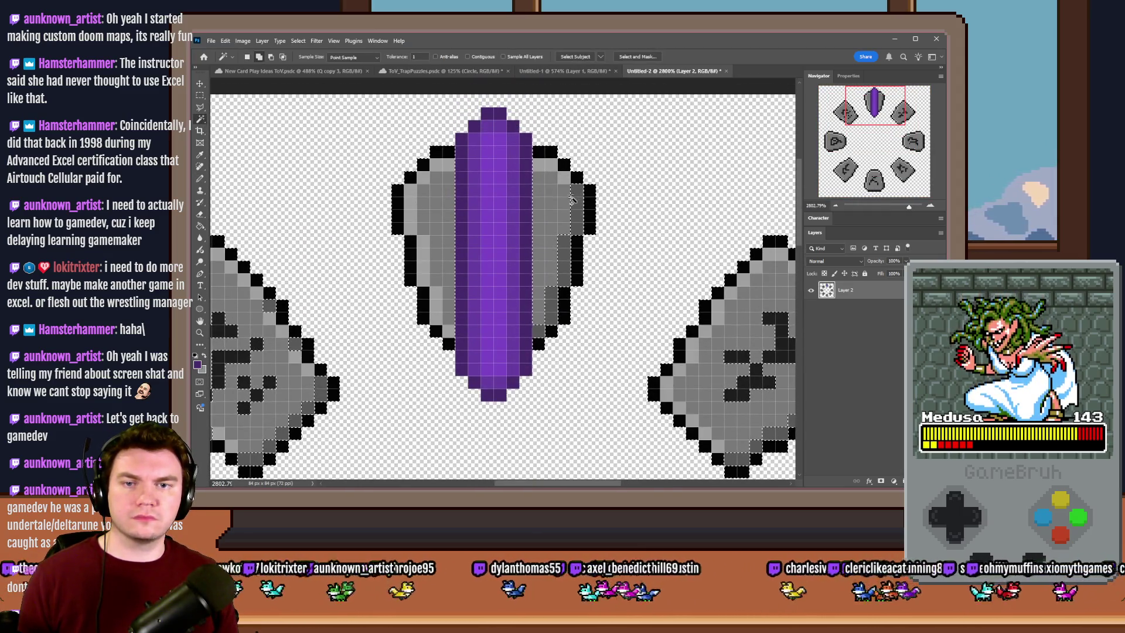
pyautogui.press('Delete')
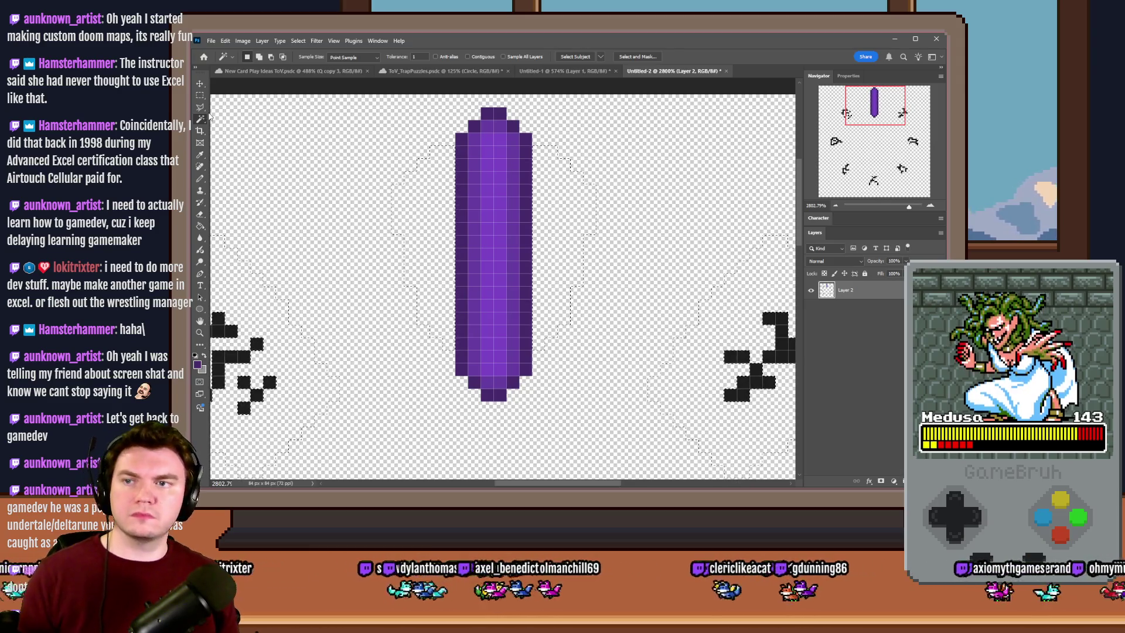
pyautogui.hotkey('ctrl', 'd')
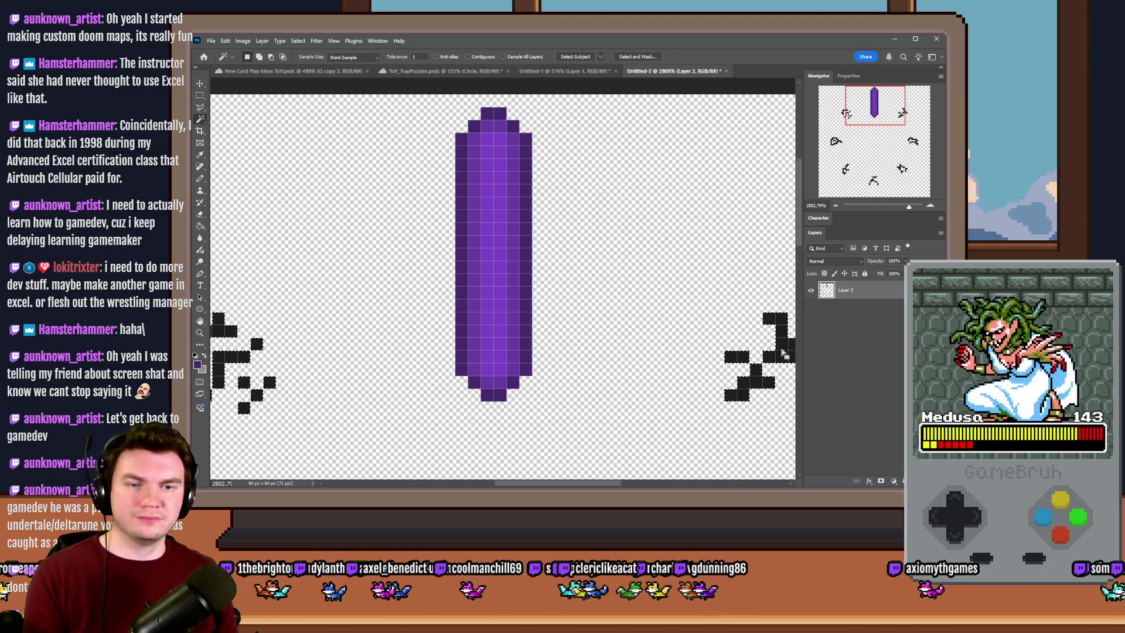
pyautogui.click(782, 351)
pyautogui.press('Delete')
pyautogui.press('m')
pyautogui.hotkey('ctrl', 'd')
pyautogui.press('h')
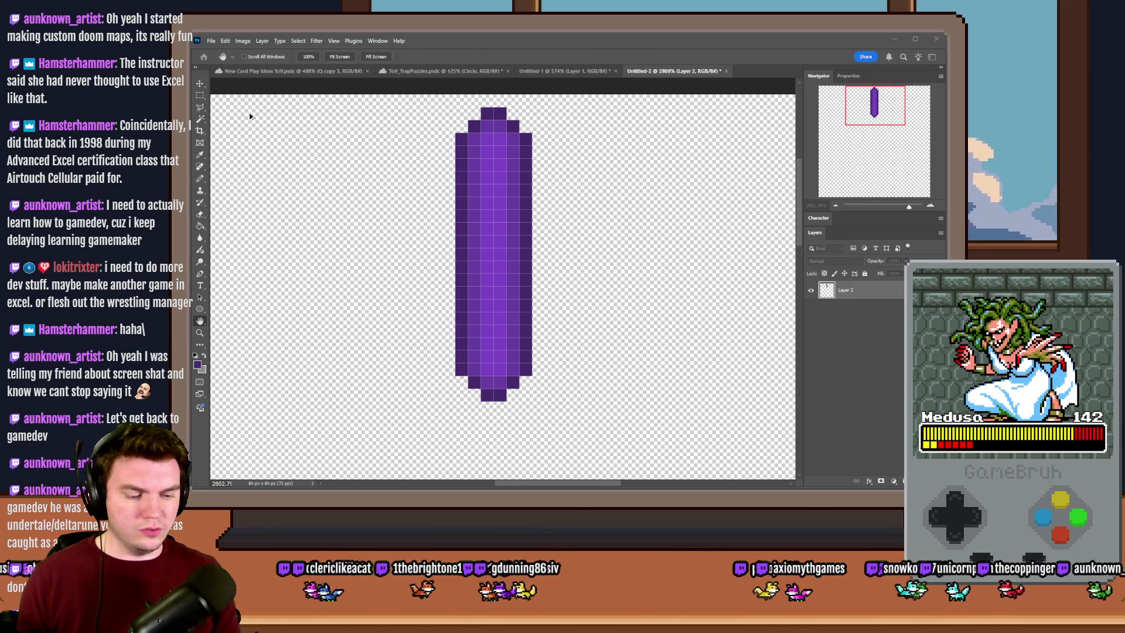
pyautogui.hotkey('ctrl', '0')
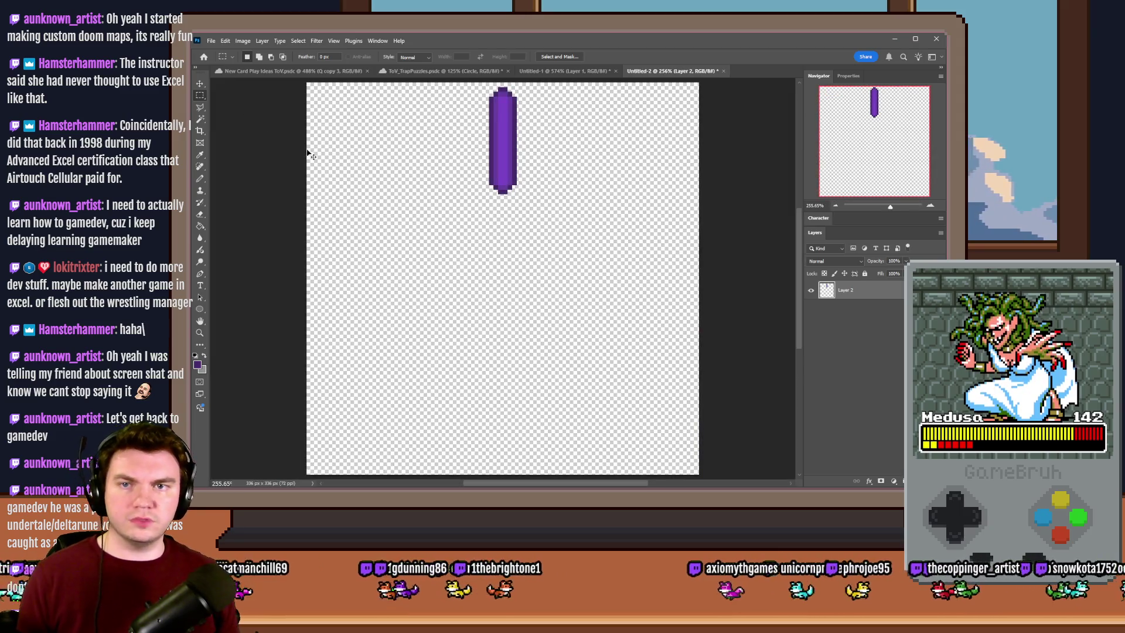
# In Save As, look up the existing portalPuzzle files like portalPuzzle_39 and portalPuzzle_31, then close
pyautogui.hotkey('ctrl', 'shift', 's')
pyautogui.scroll(-10, 417, 315)
pyautogui.click(414, 316)
pyautogui.write('portal')
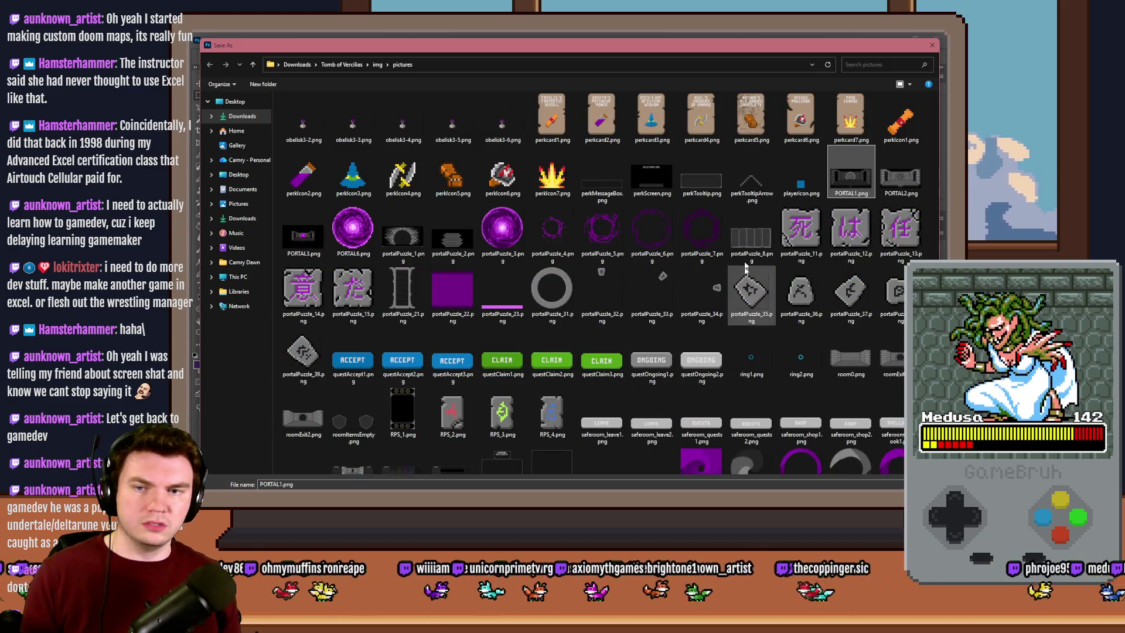
pyautogui.click(303, 355)
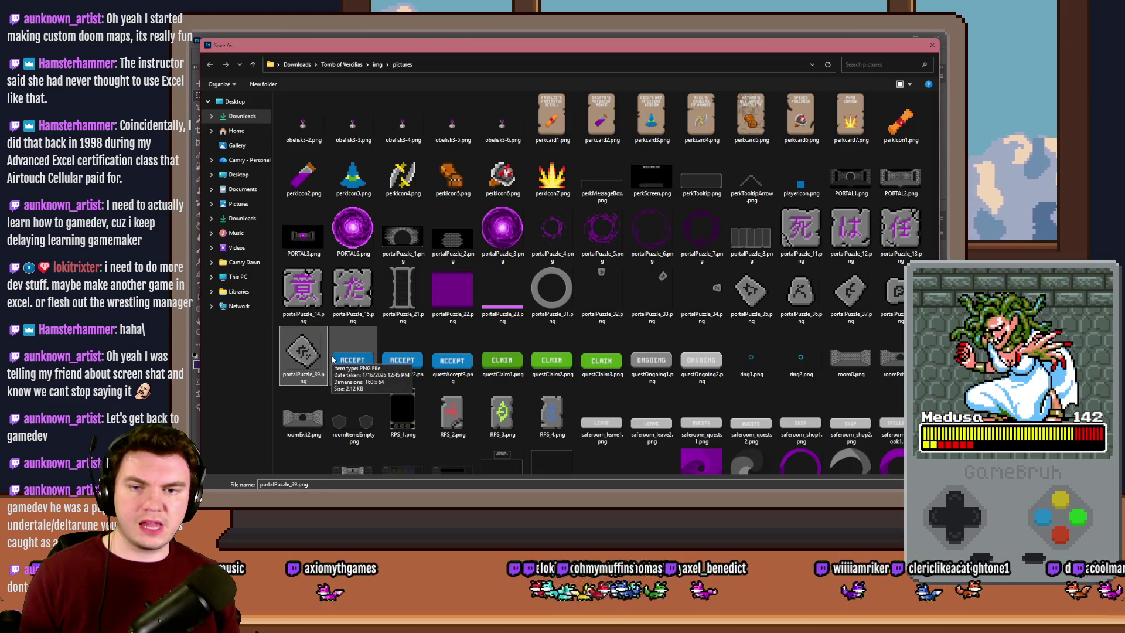
pyautogui.click(551, 289)
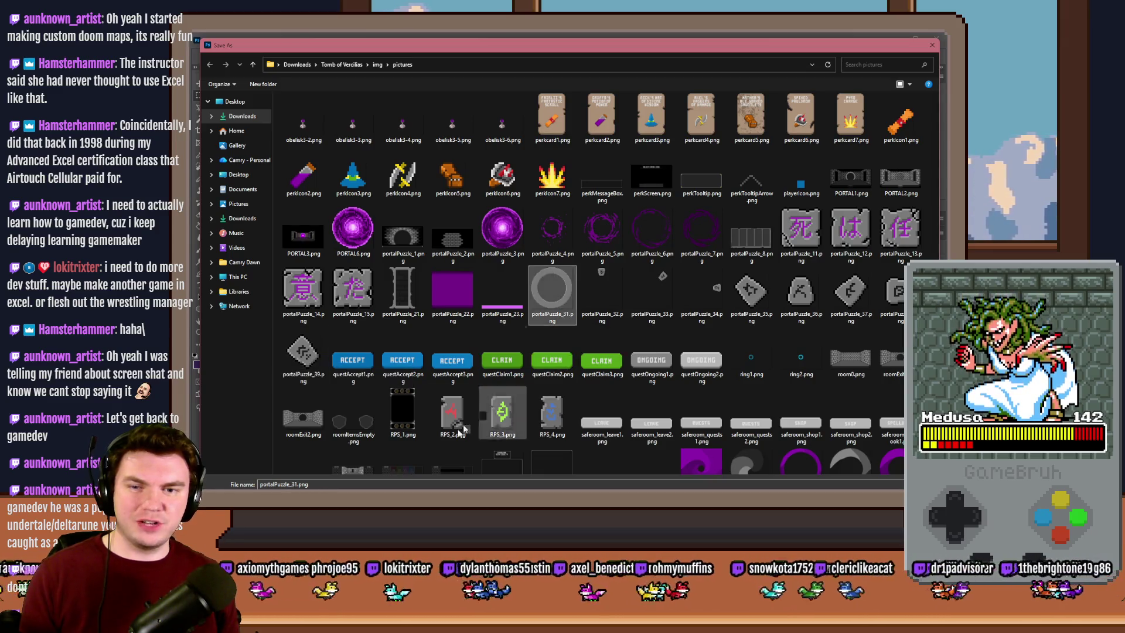
pyautogui.click(300, 484)
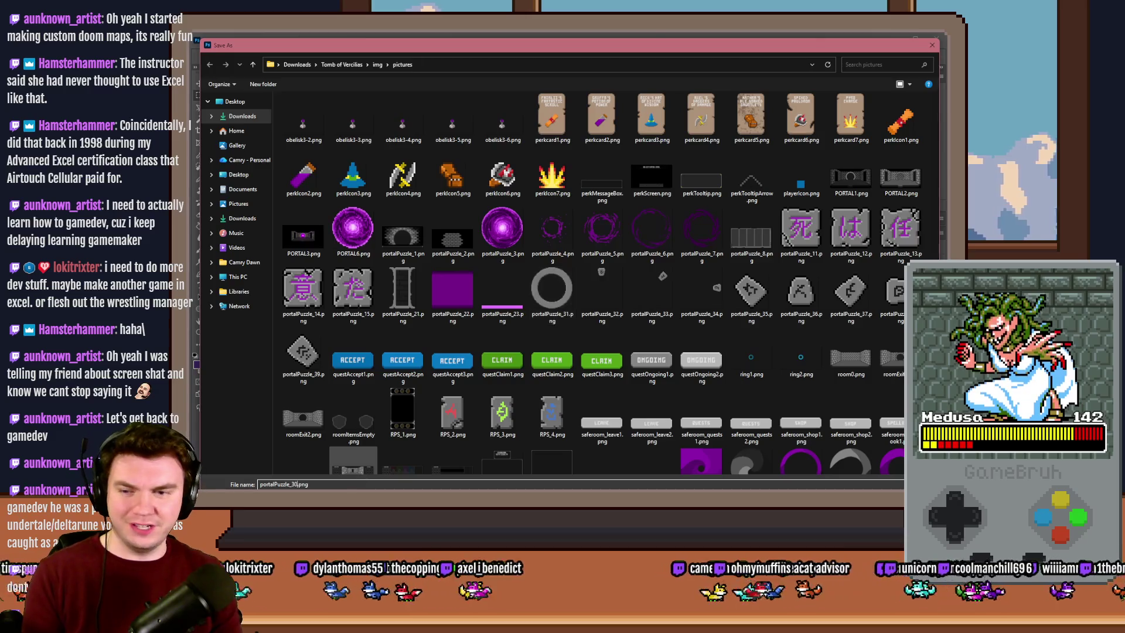
pyautogui.press('Return')
pyautogui.hotkey('alt', 'Tab')
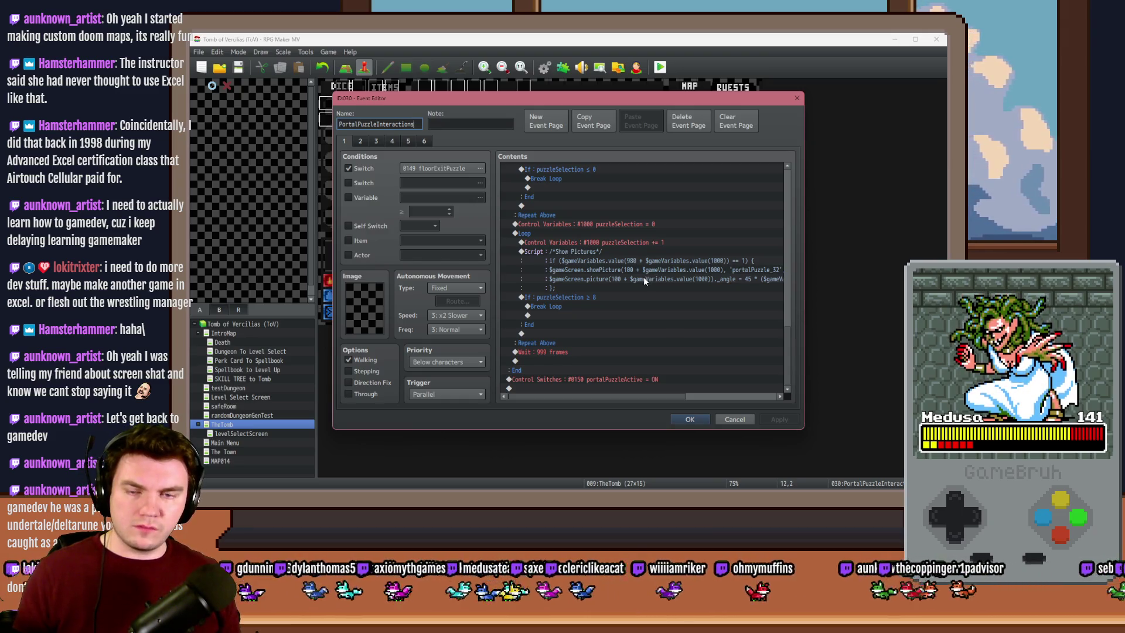
# Select the Show Pictures script command in the event's Contents list and copy it
pyautogui.click(626, 253)
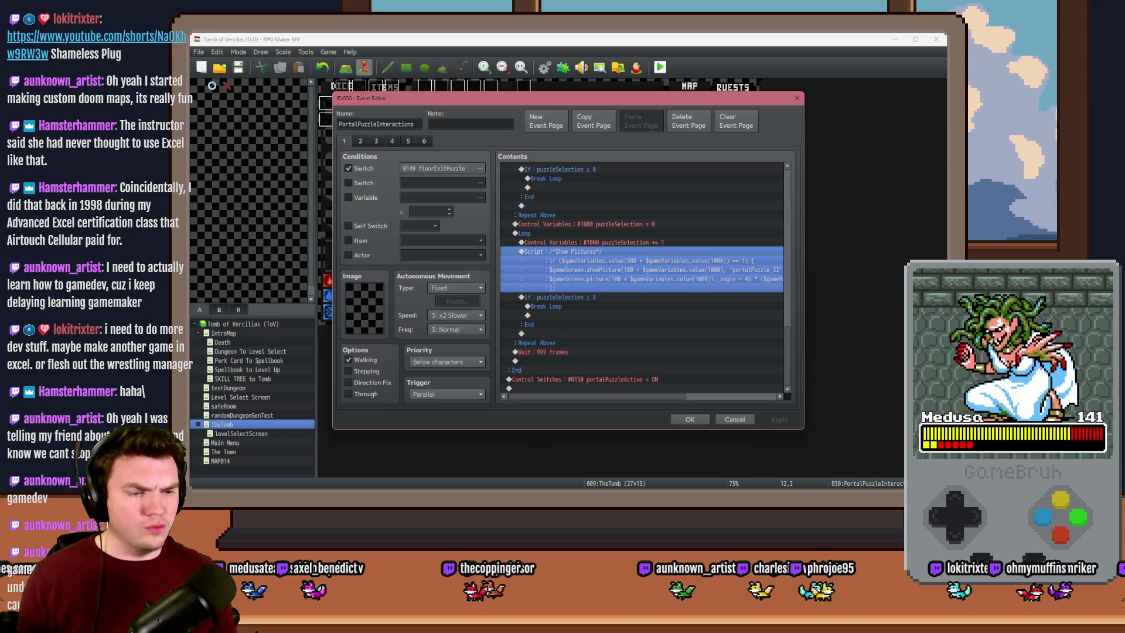
pyautogui.hotkey('alt', 'Tab')
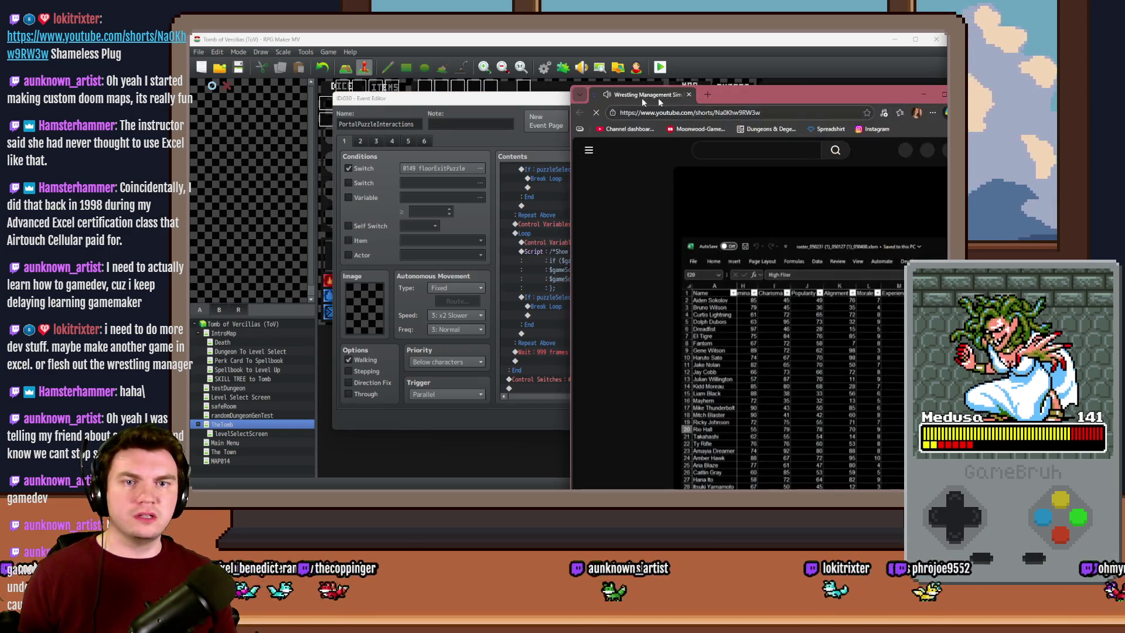
pyautogui.doubleClick(633, 97)
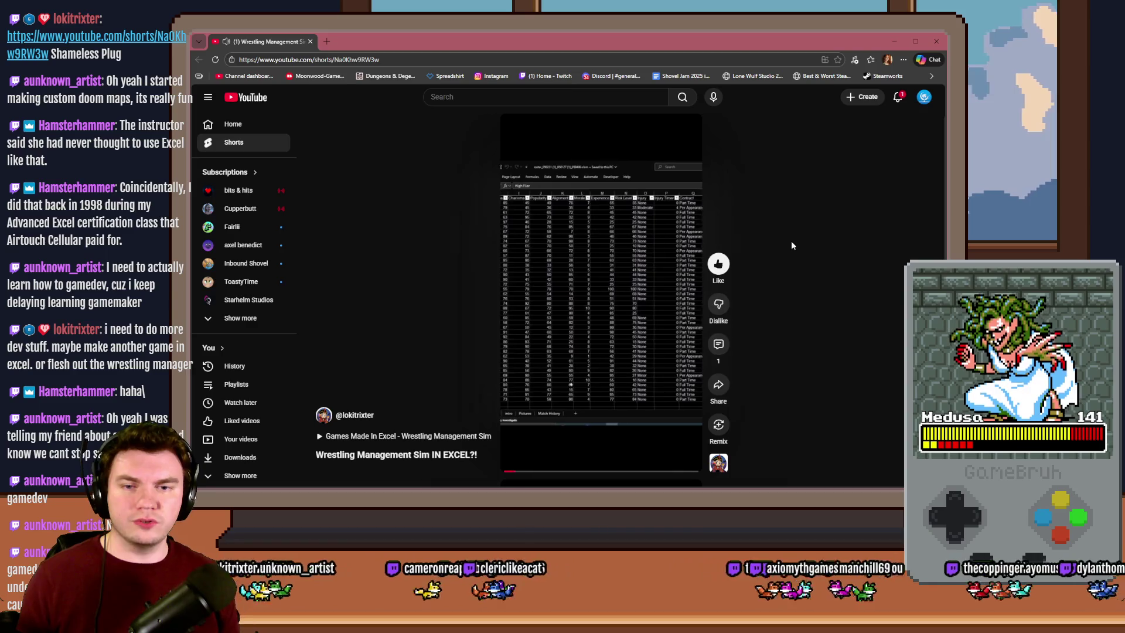
pyautogui.moveTo(509, 472)
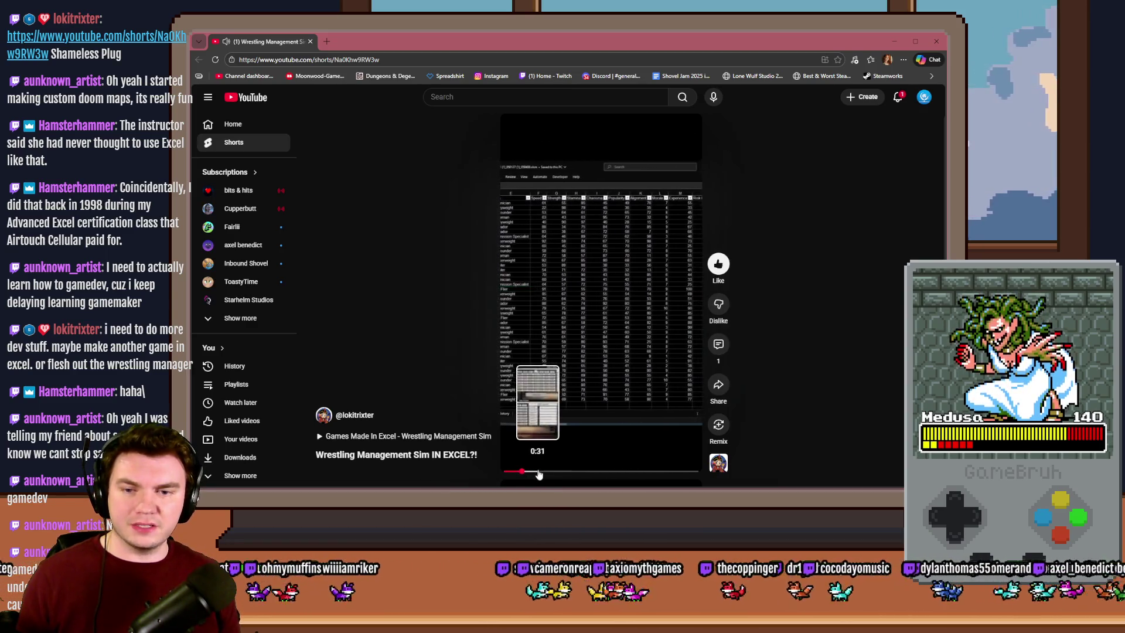
pyautogui.click(539, 473)
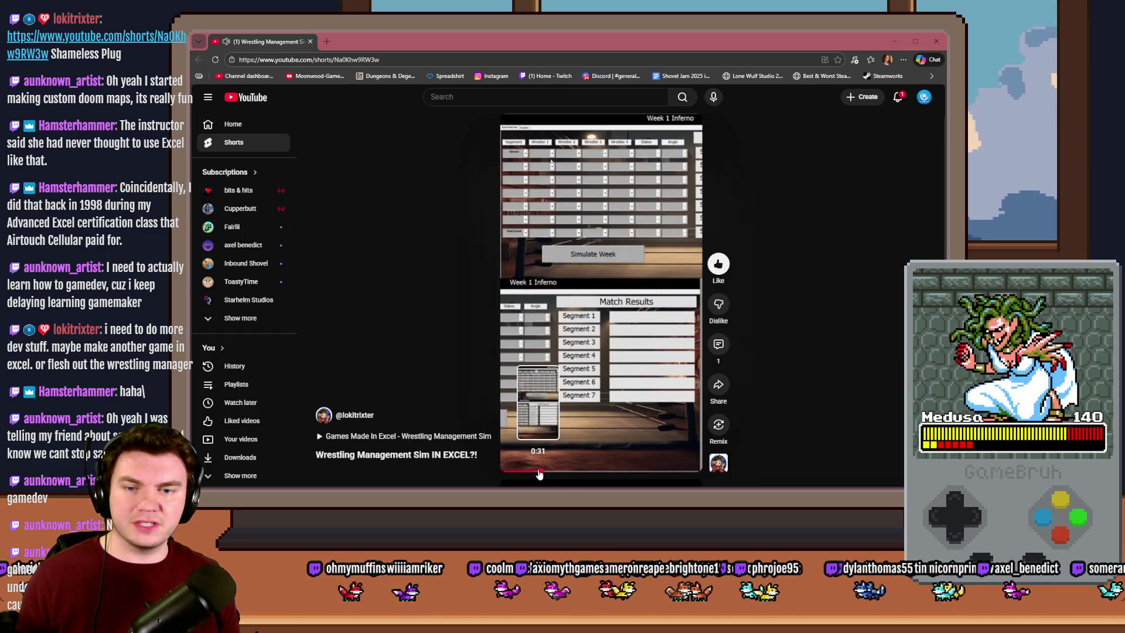
pyautogui.click(544, 474)
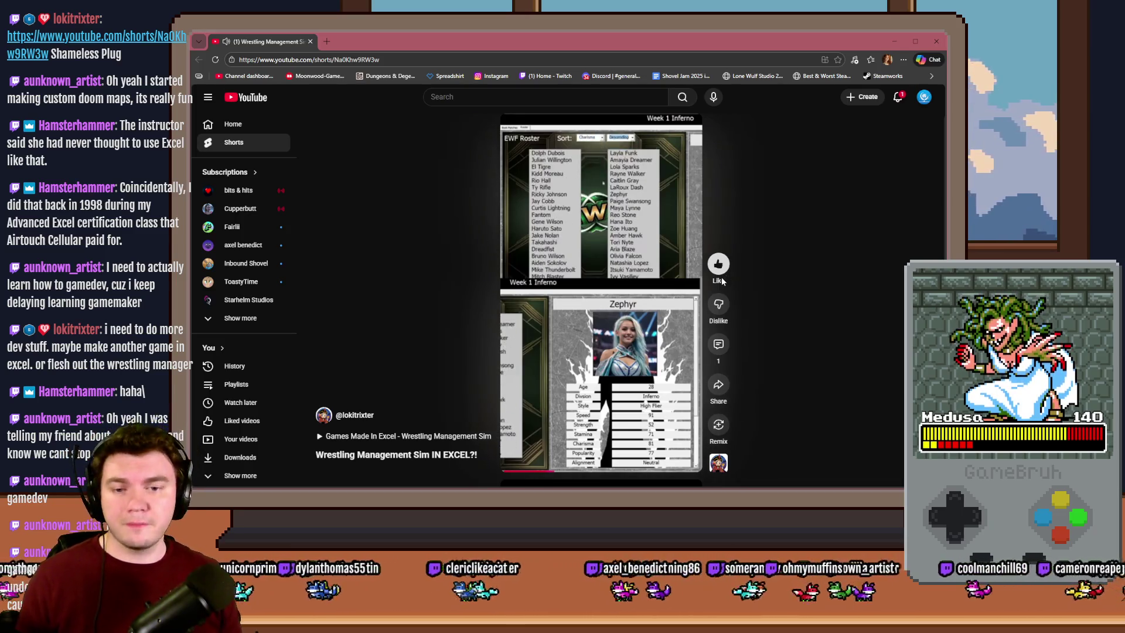
pyautogui.click(580, 476)
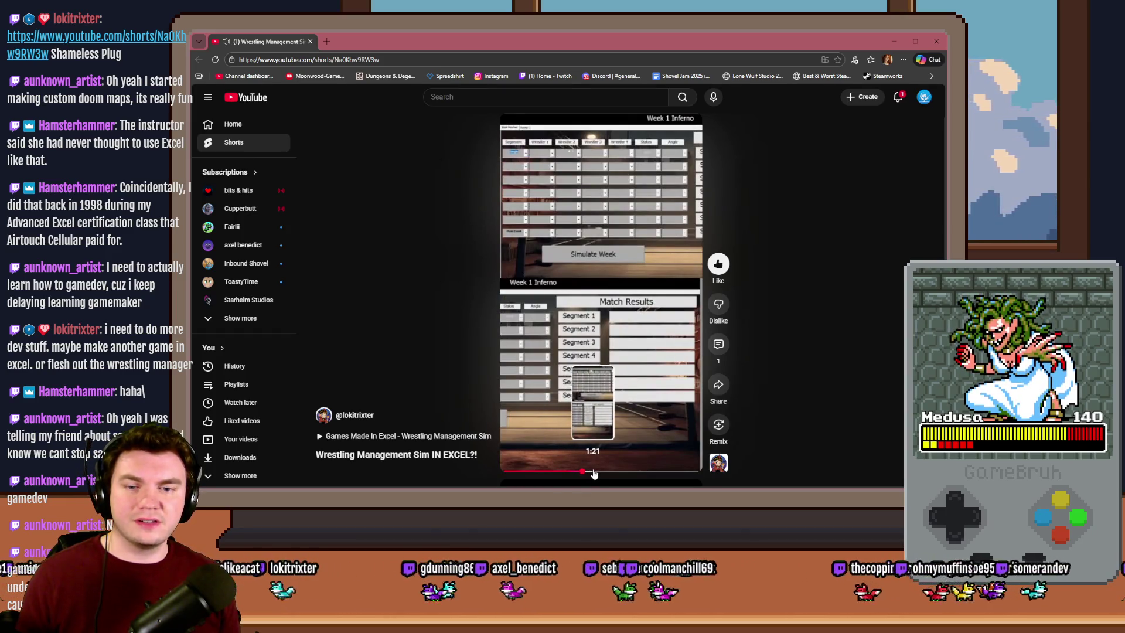
pyautogui.click(606, 473)
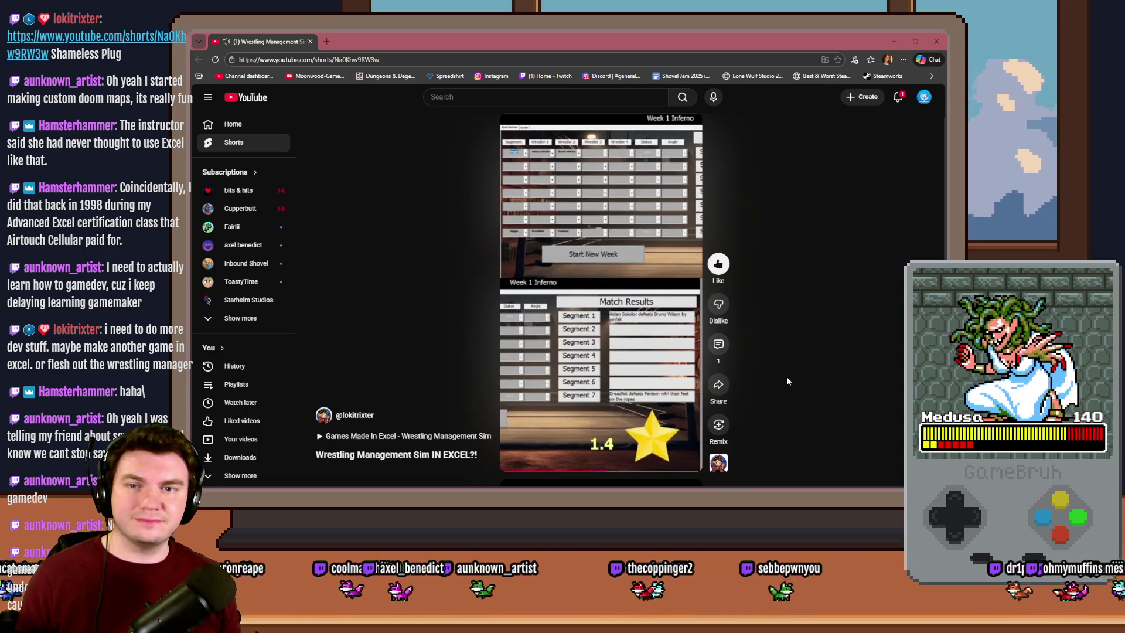
pyautogui.click(646, 472)
pyautogui.click(659, 474)
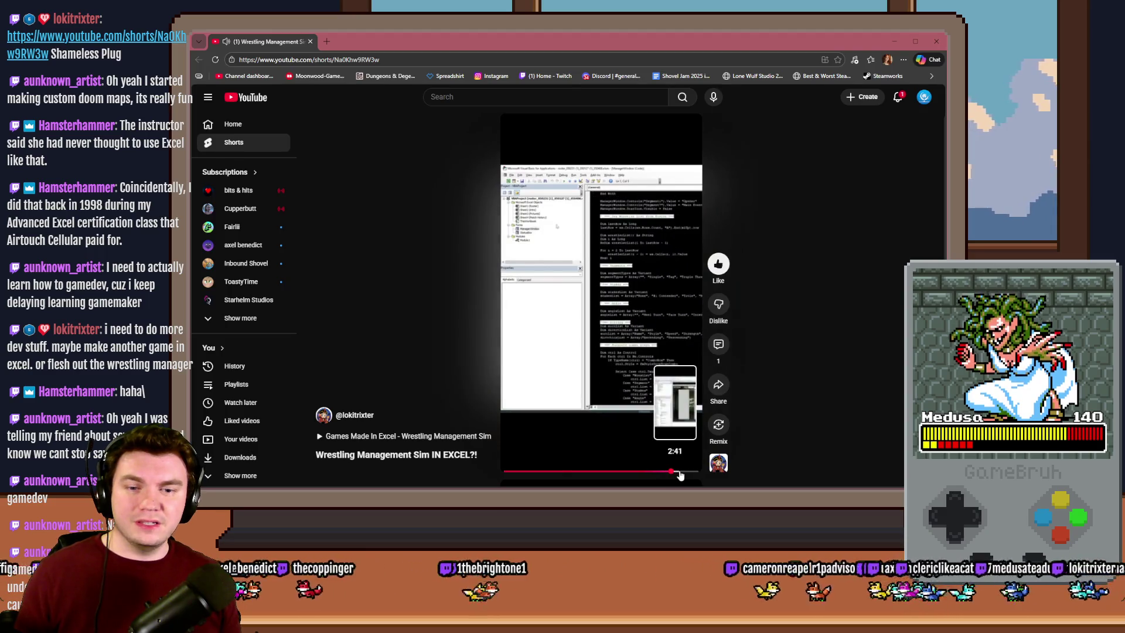
pyautogui.click(678, 473)
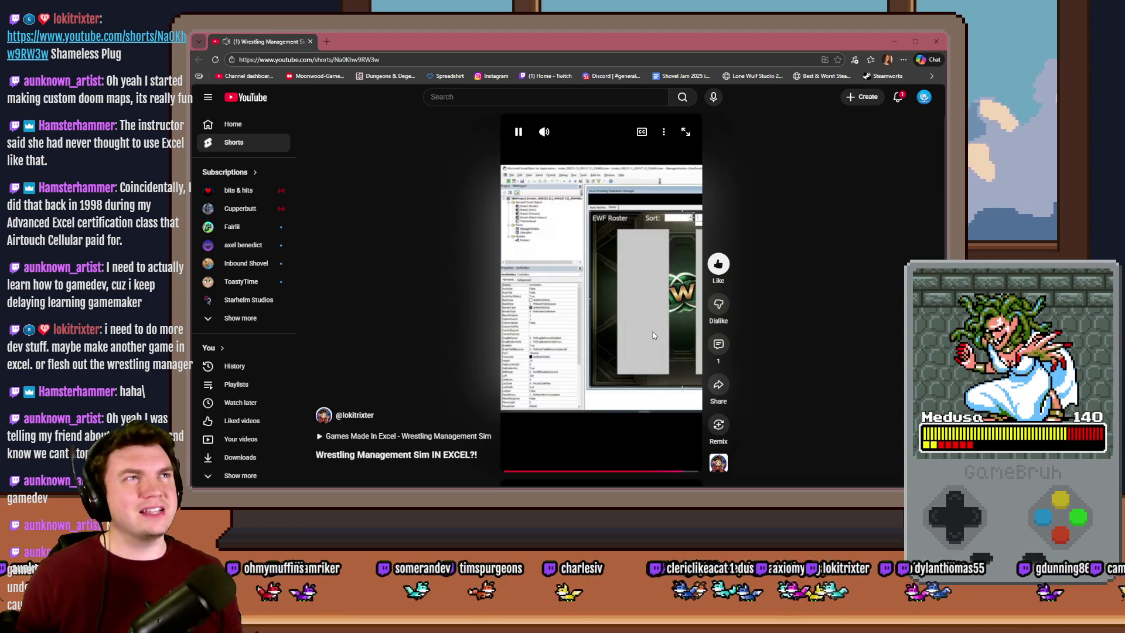
pyautogui.click(654, 337)
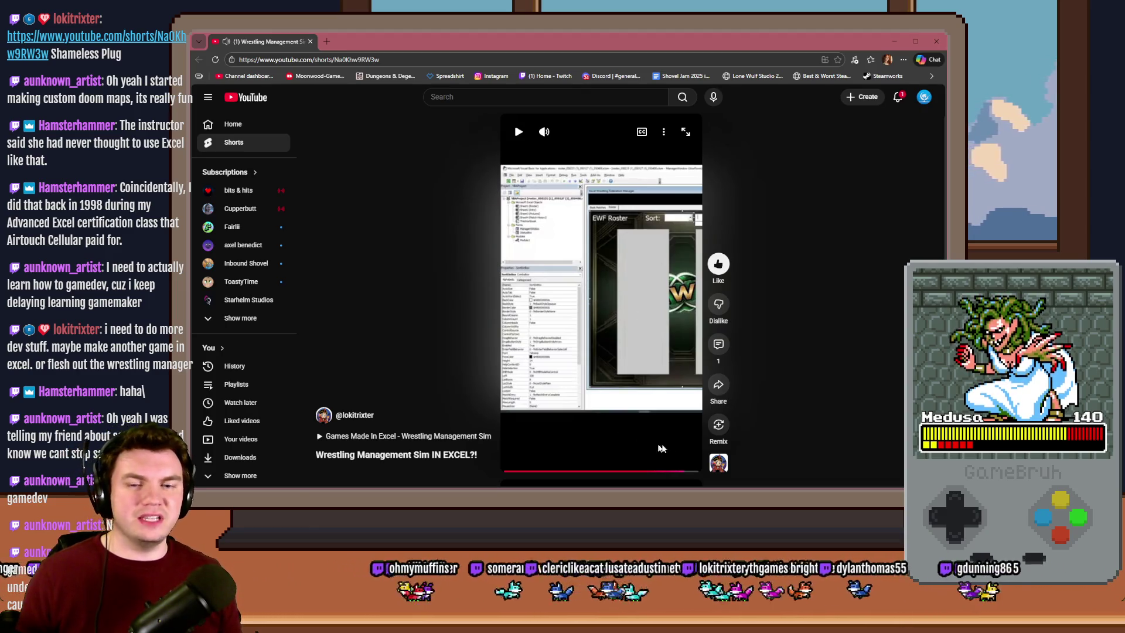
pyautogui.click(672, 470)
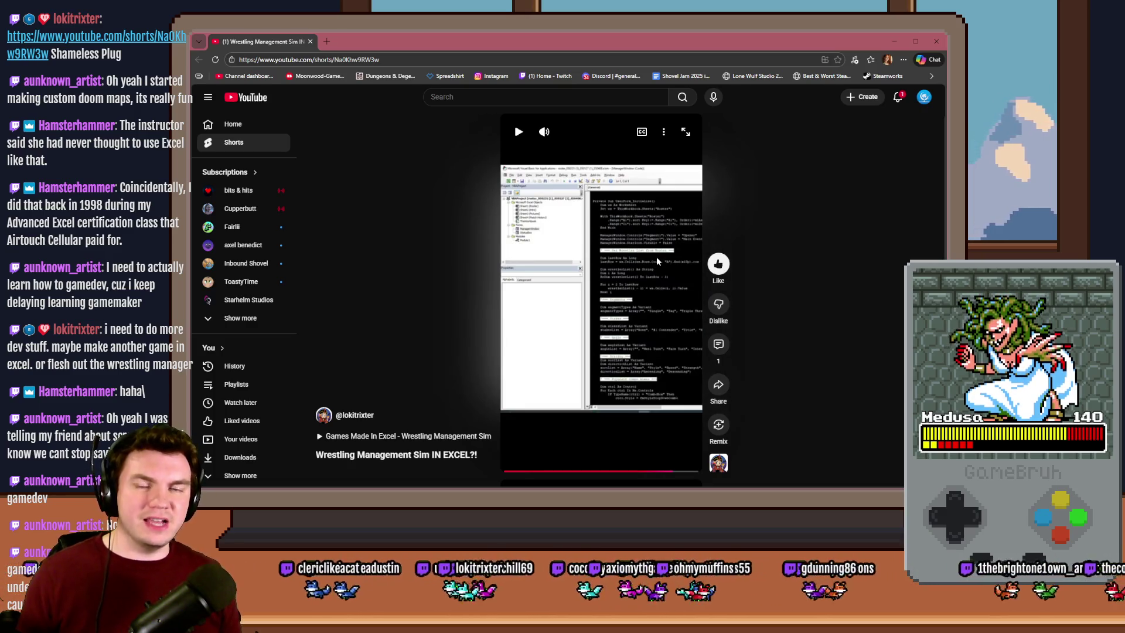
pyautogui.click(681, 471)
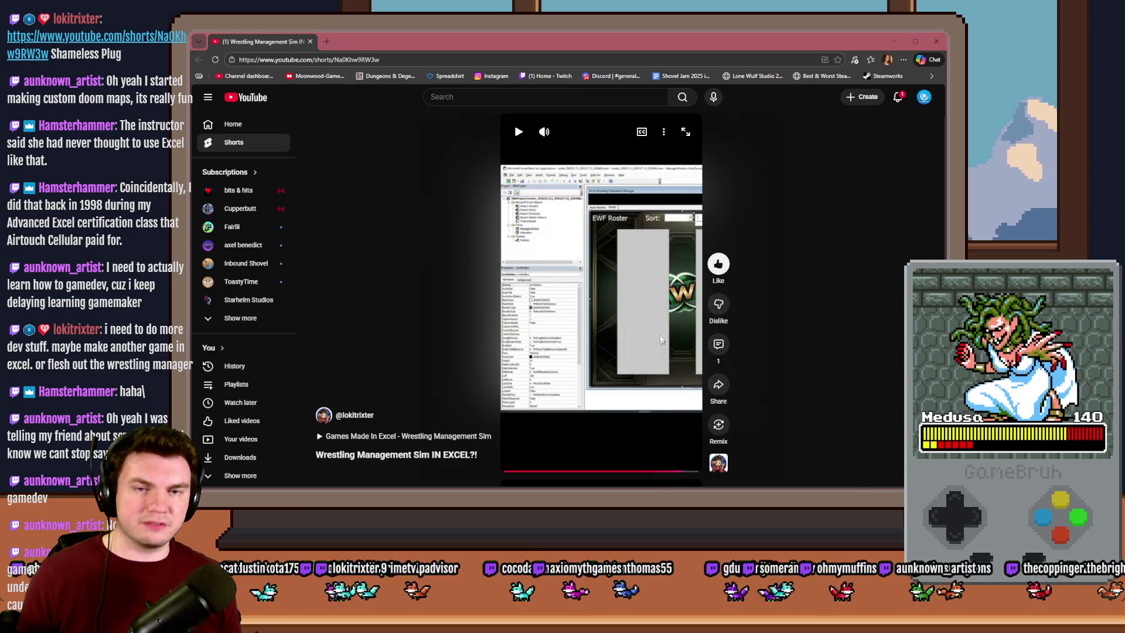
pyautogui.click(660, 338)
pyautogui.click(654, 320)
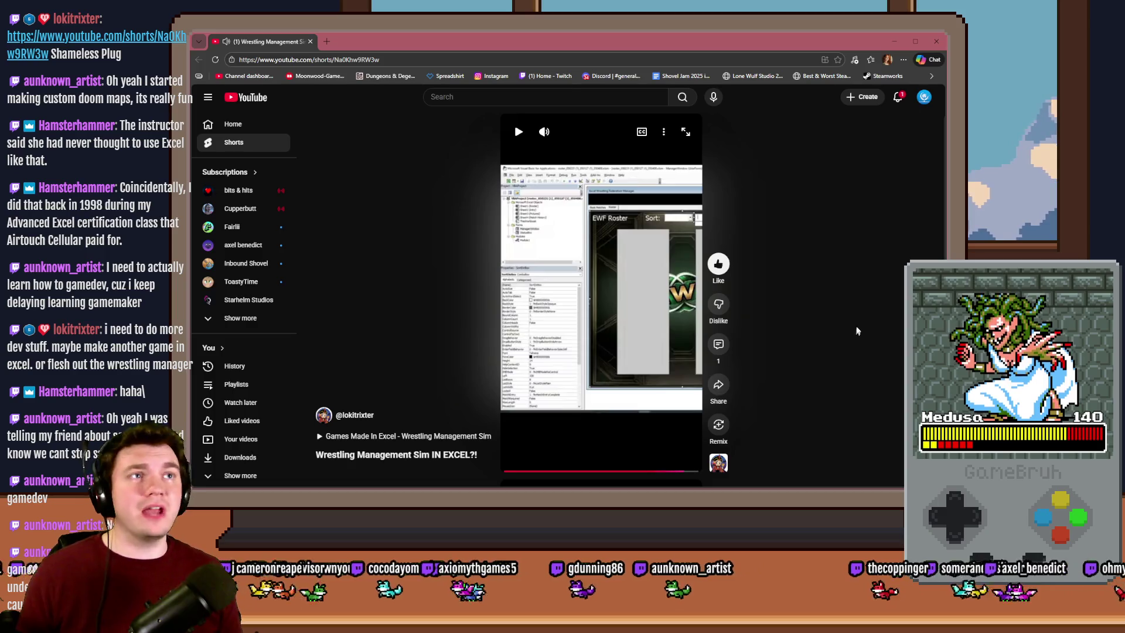
pyautogui.click(935, 42)
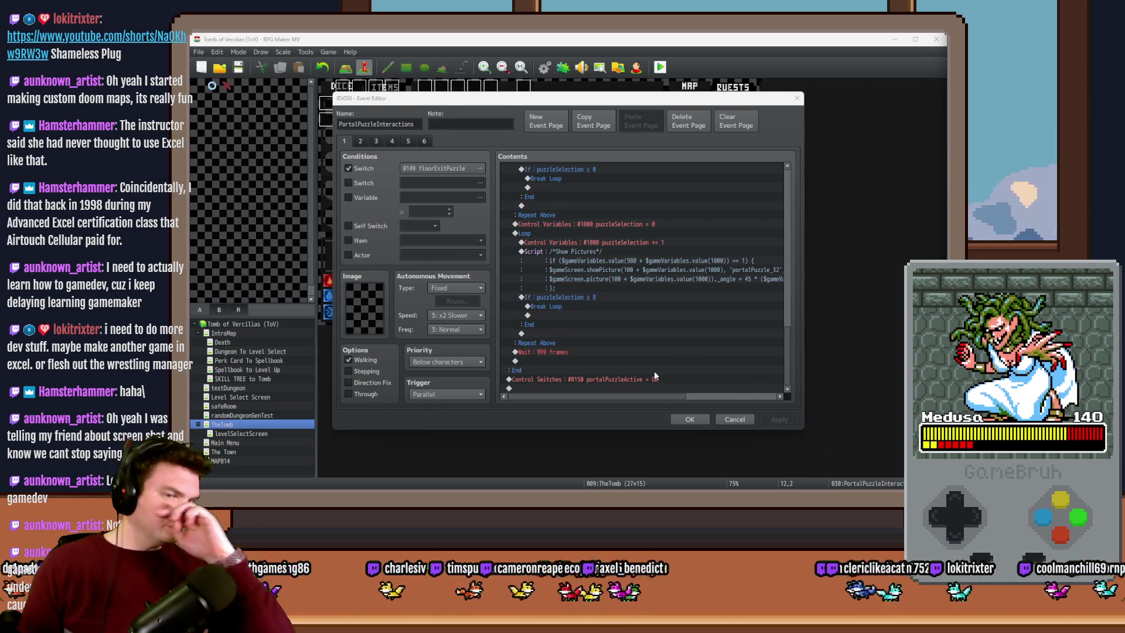
# Paste a copy of the Show Pictures script above the 999-frame Wait and open it
pyautogui.click(618, 260)
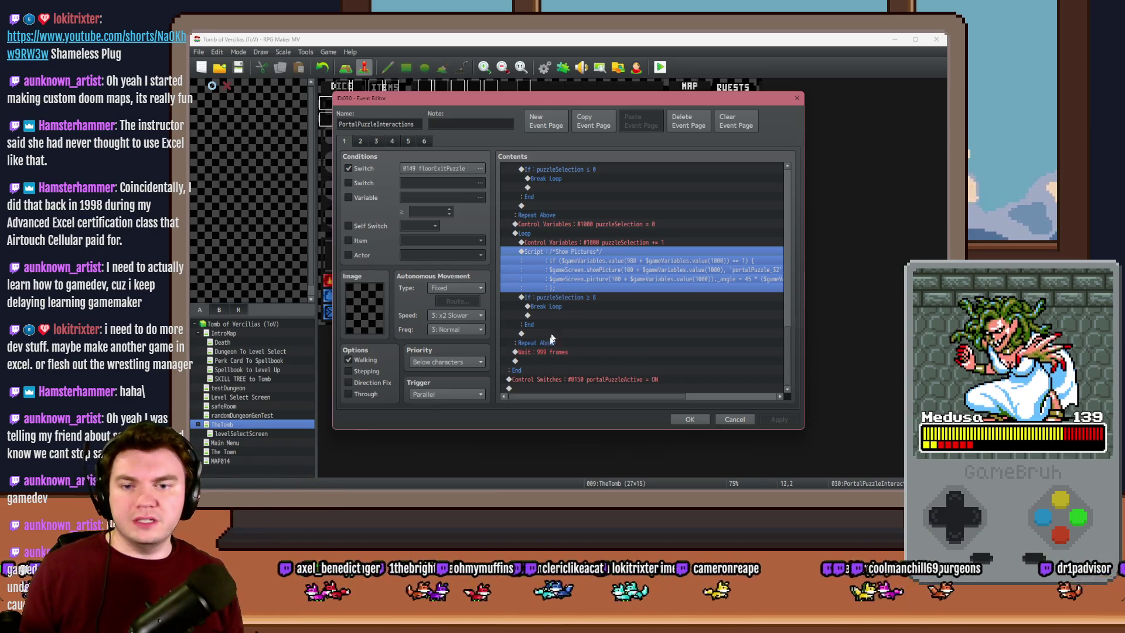
pyautogui.click(558, 352)
pyautogui.hotkey('ctrl', 'v')
pyautogui.doubleClick(558, 347)
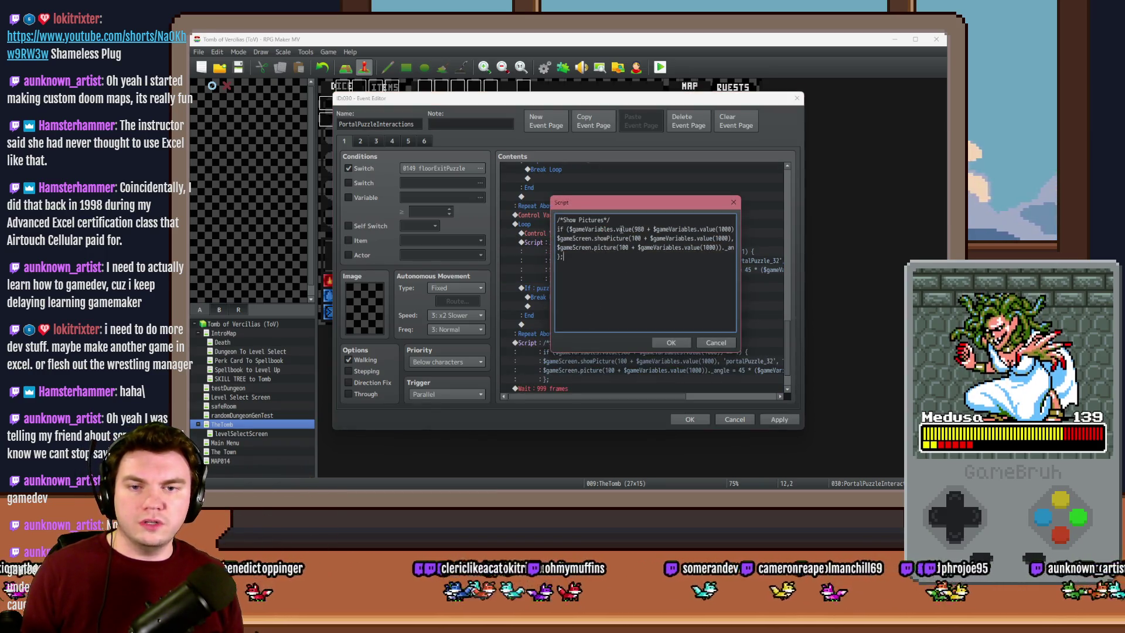
# Delete the Show Pictures comment line and the if condition from the pasted script
pyautogui.moveTo(622, 220); pyautogui.dragTo(555, 219)
pyautogui.press('Delete')
pyautogui.press('Delete')
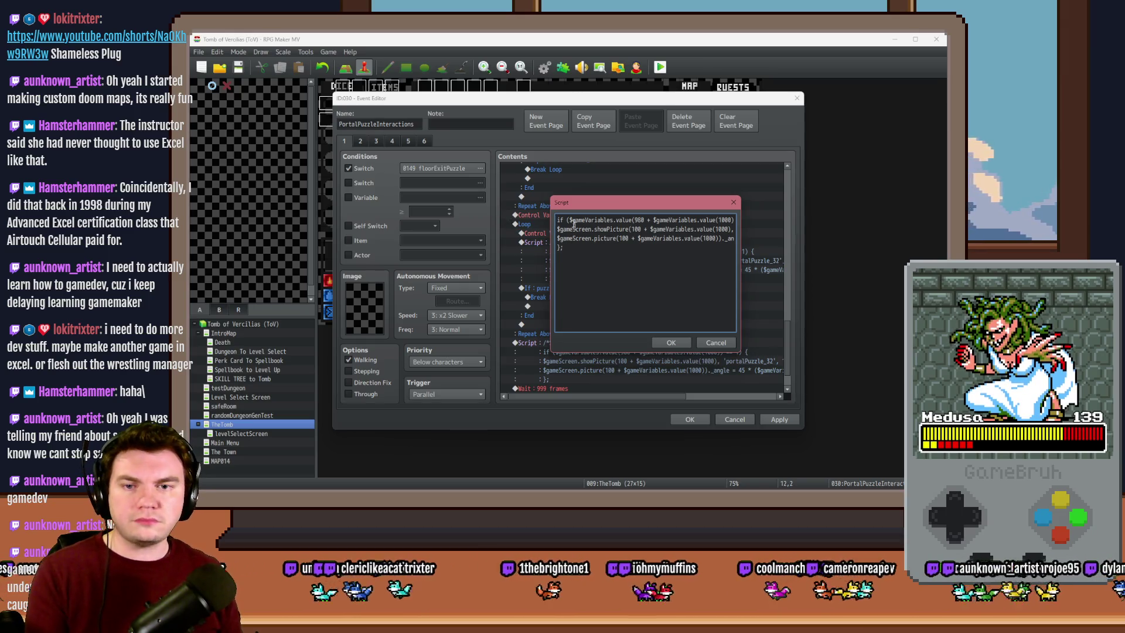
pyautogui.press('Delete')
pyautogui.press('Delete')
pyautogui.press('Delete')
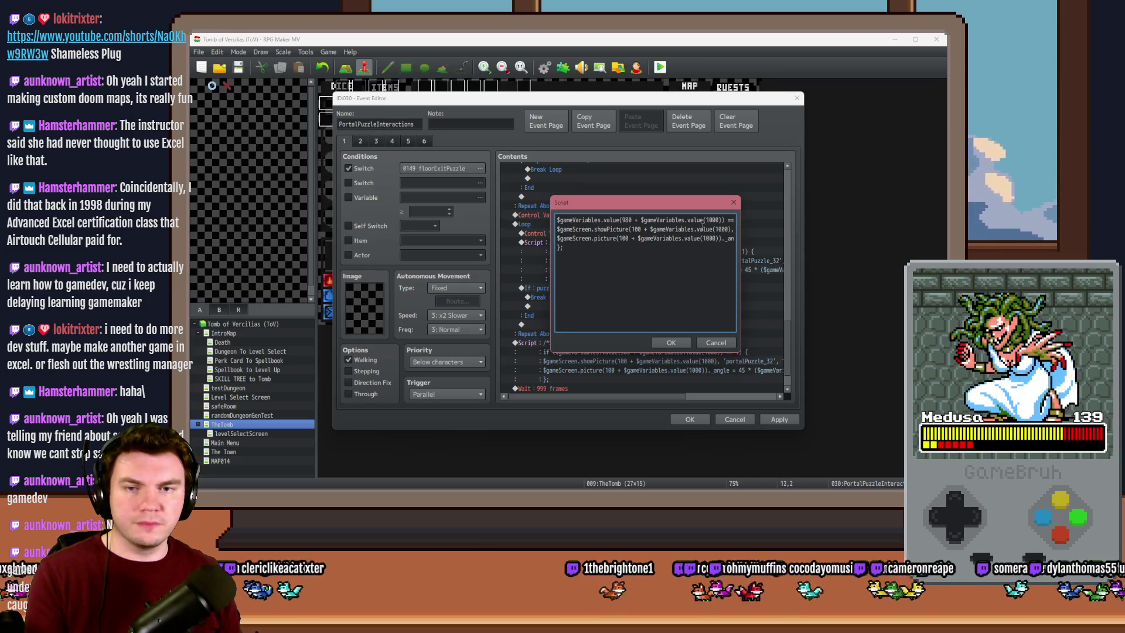
pyautogui.press('Delete')
pyautogui.press('Delete')
pyautogui.press('Delete')
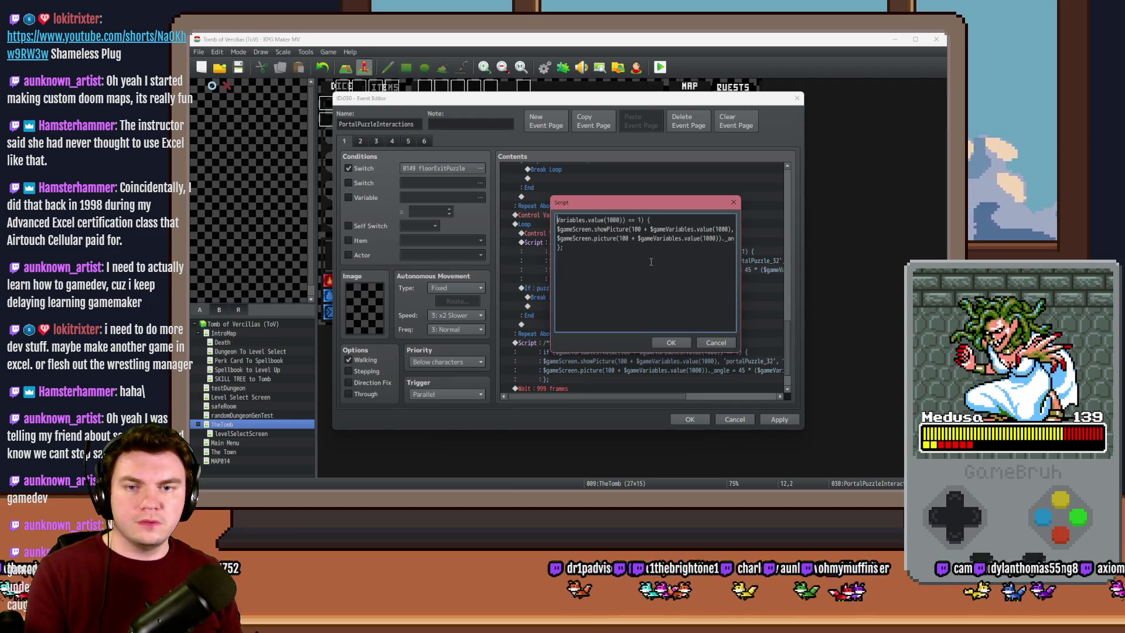
pyautogui.press('Delete')
pyautogui.press('Delete')
pyautogui.press('Delete')
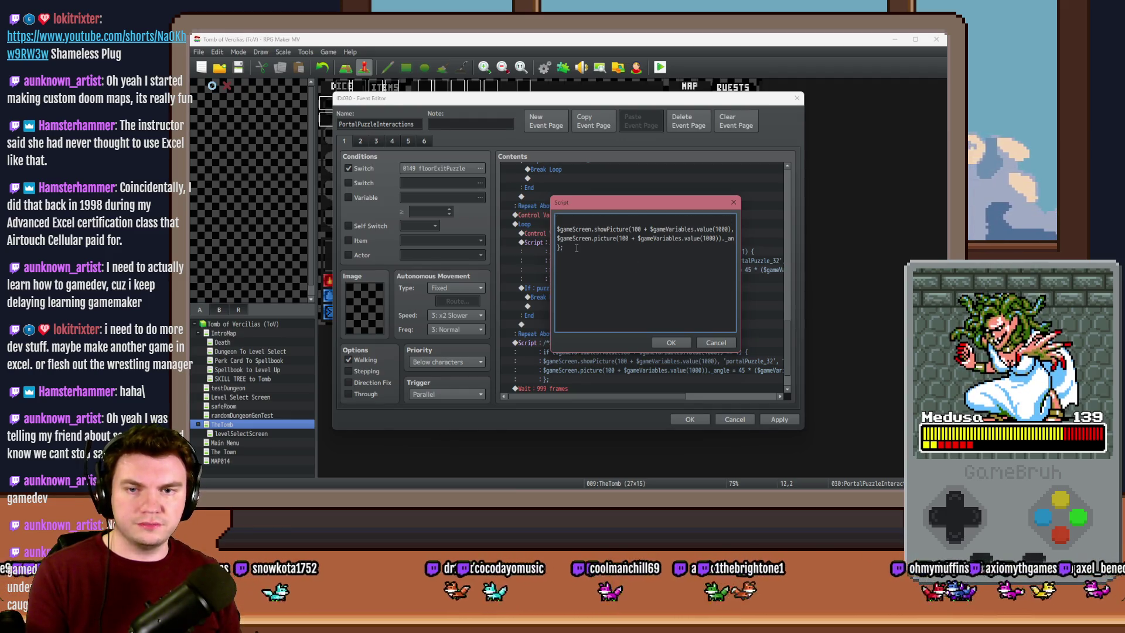
pyautogui.click(571, 246)
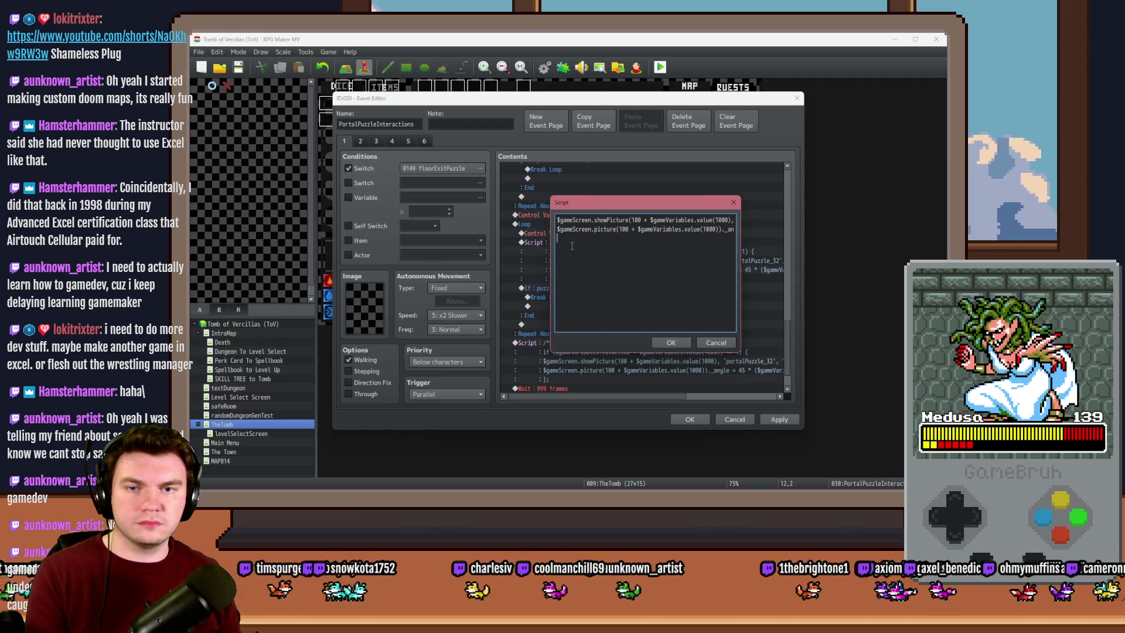
# Make the picture number 109, delete the angle-setting line, and confirm the script
pyautogui.moveTo(593, 238)
pyautogui.mouseDown()
pyautogui.moveTo(588, 217)
pyautogui.moveTo(640, 220)
pyautogui.mouseUp()
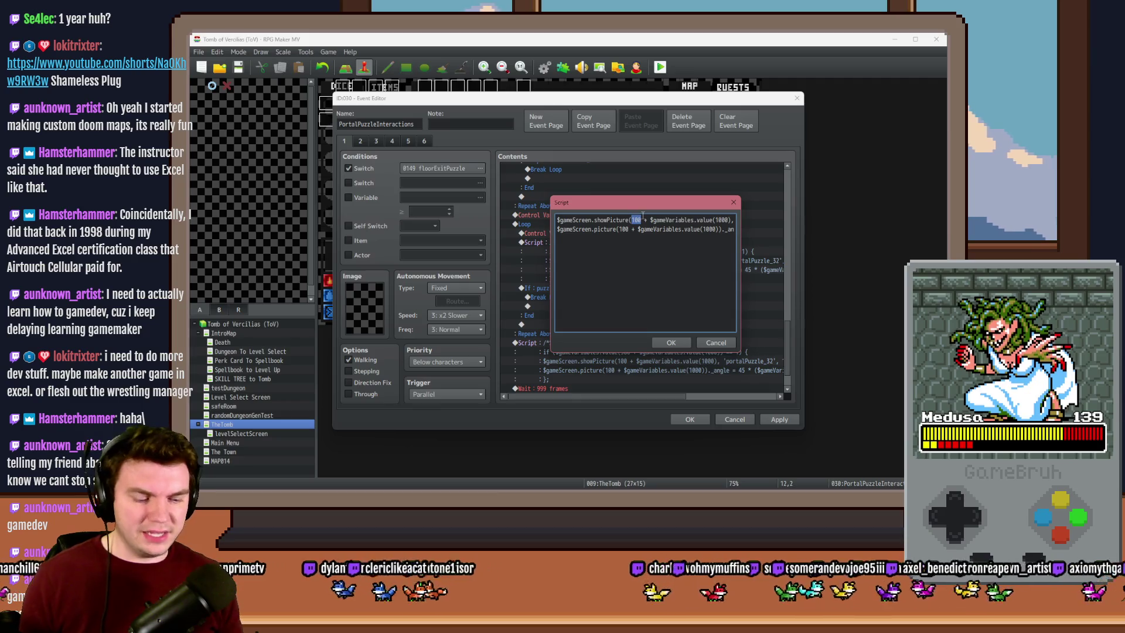
pyautogui.write('109')
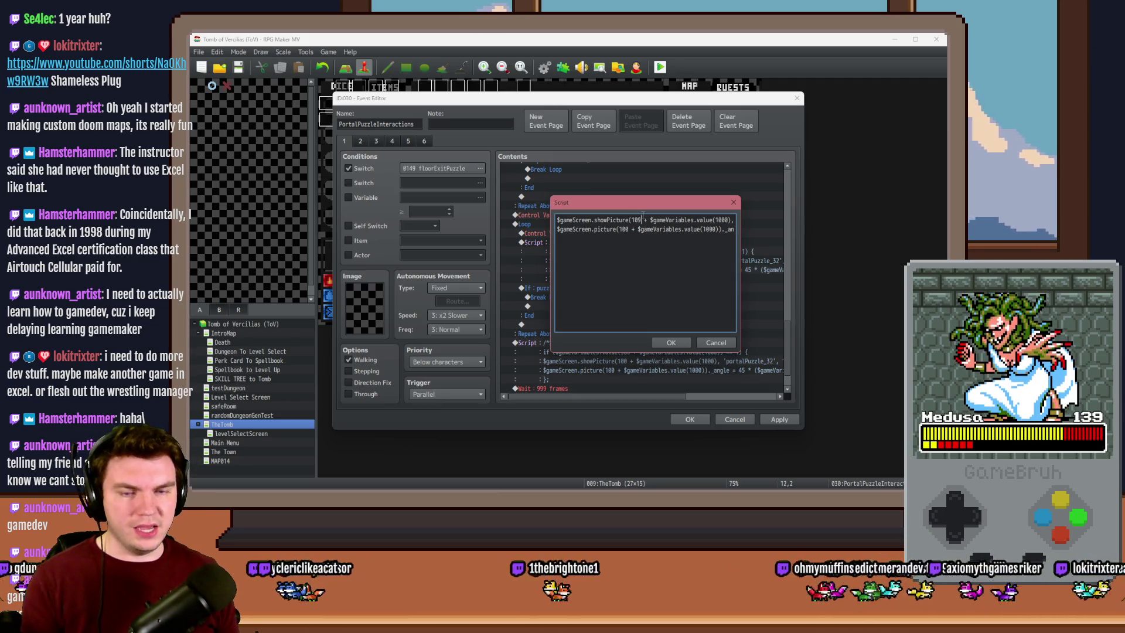
pyautogui.press('Delete')
pyautogui.press('Delete')
pyautogui.press('Delete')
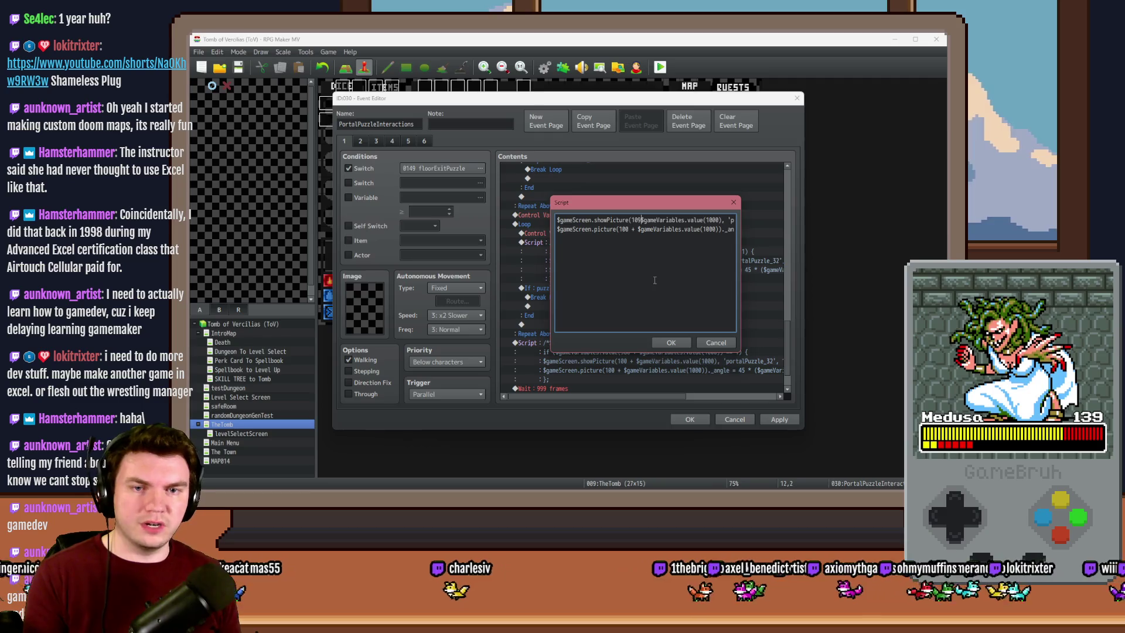
pyautogui.press('Delete')
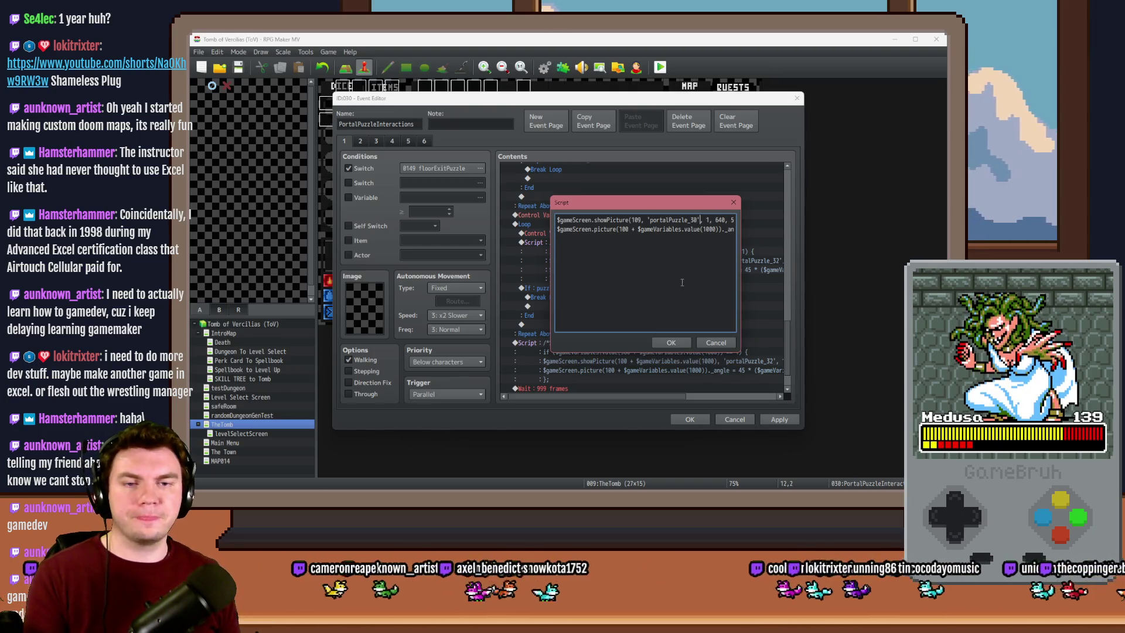
pyautogui.press('End')
pyautogui.press('Right')
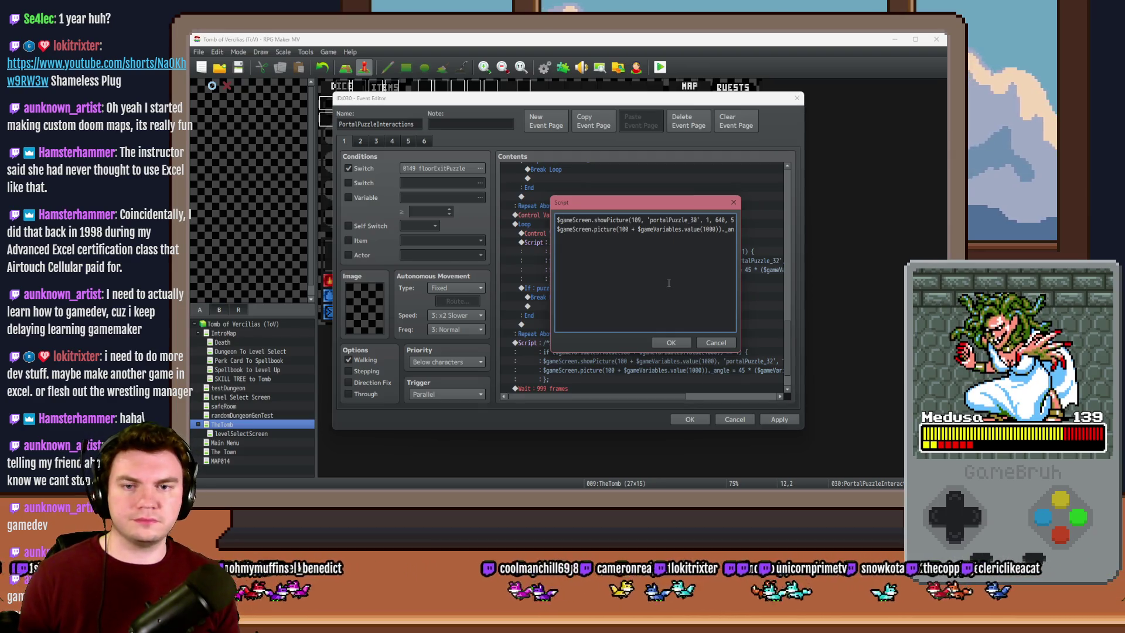
pyautogui.hotkey('shift', 'End')
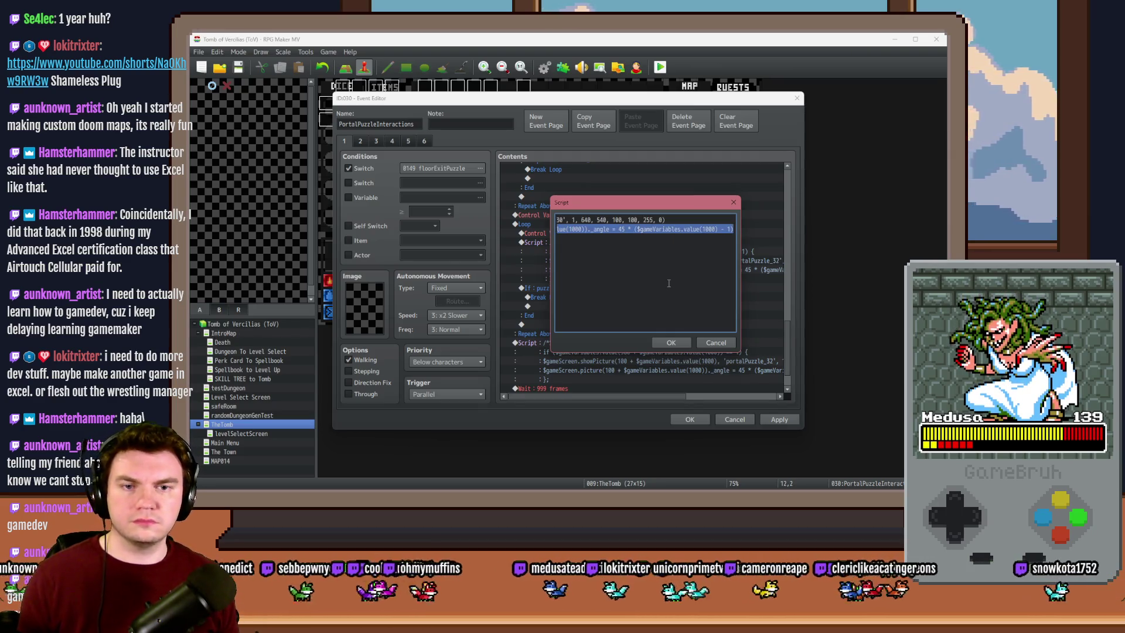
pyautogui.press('BackSpace')
pyautogui.press('BackSpace')
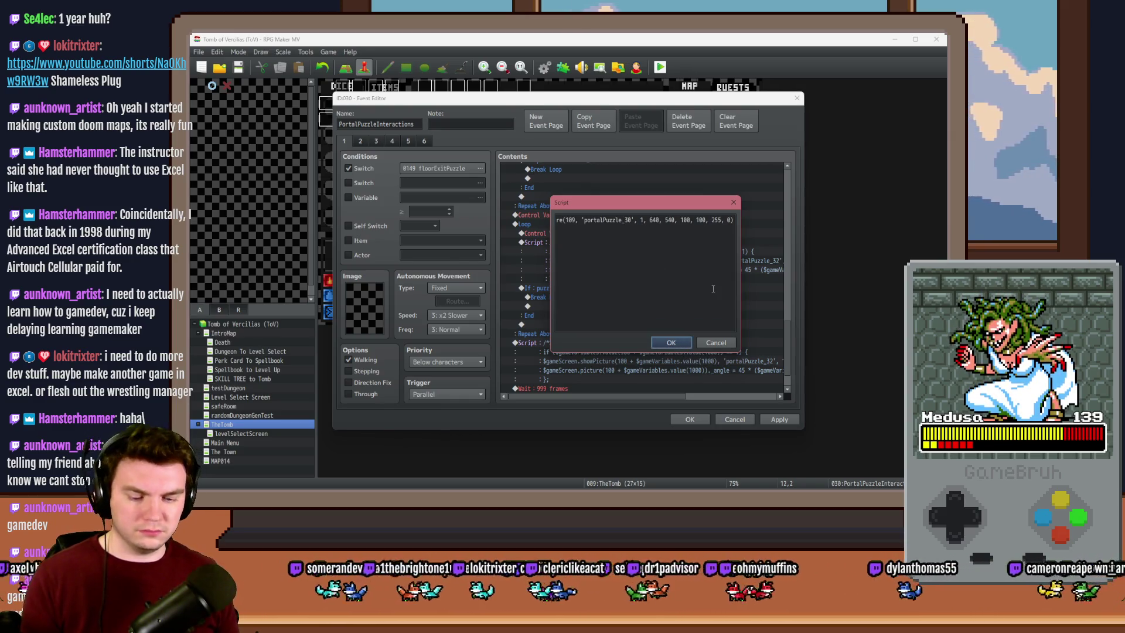
pyautogui.click(728, 220)
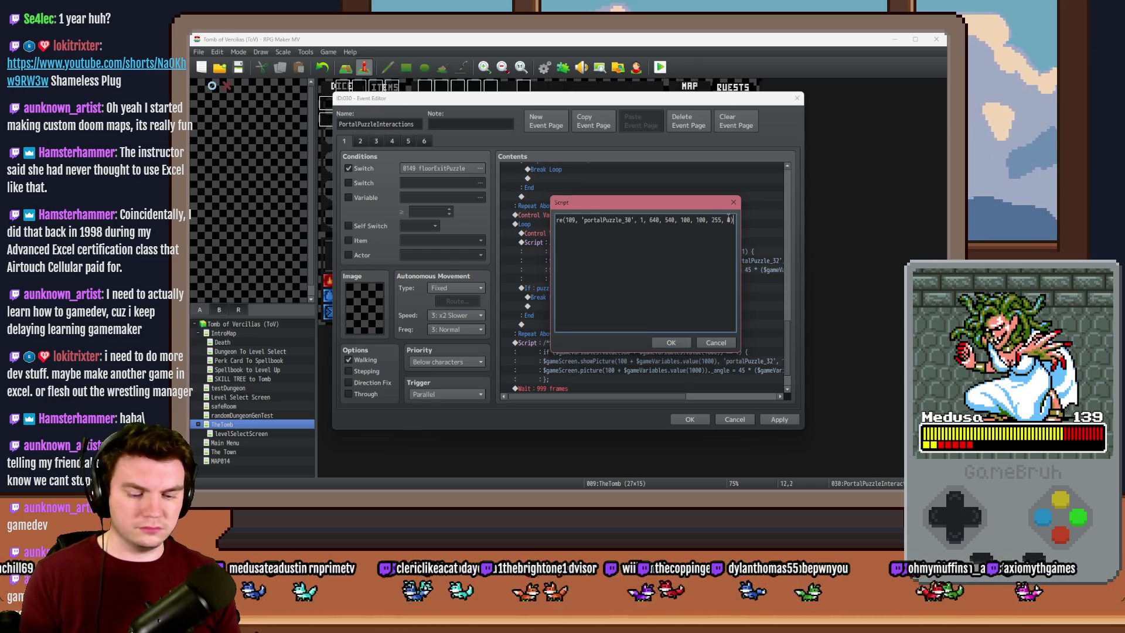
pyautogui.write(';')
pyautogui.click(676, 340)
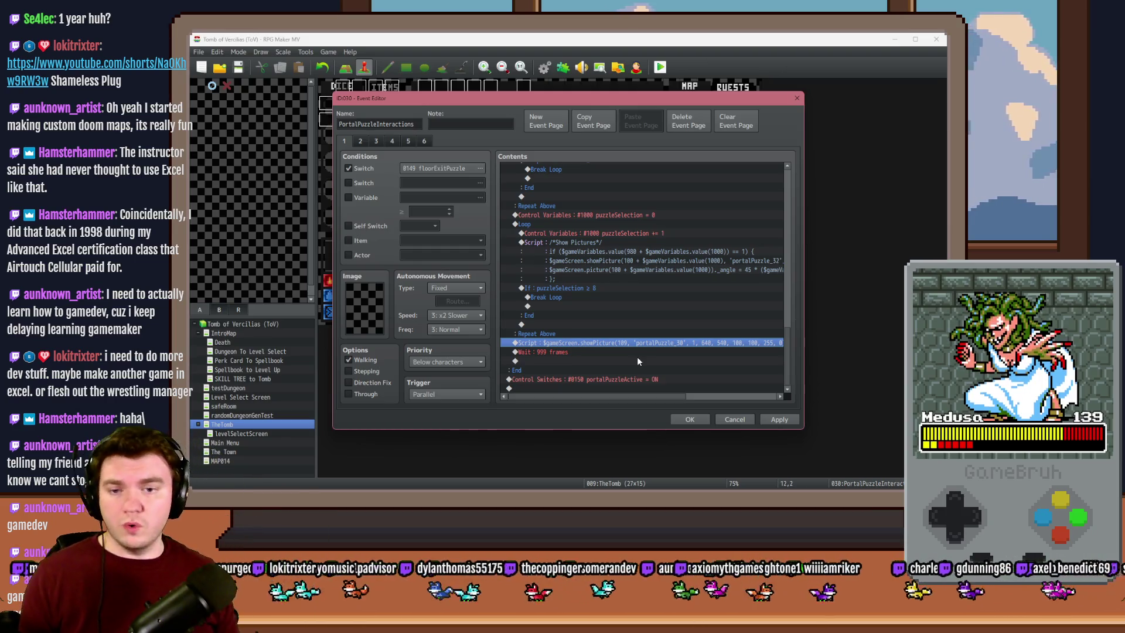
# Delete the 999-frame Wait, apply the changes, and view event pages 2 and 3
pyautogui.click(641, 353)
pyautogui.press('Delete')
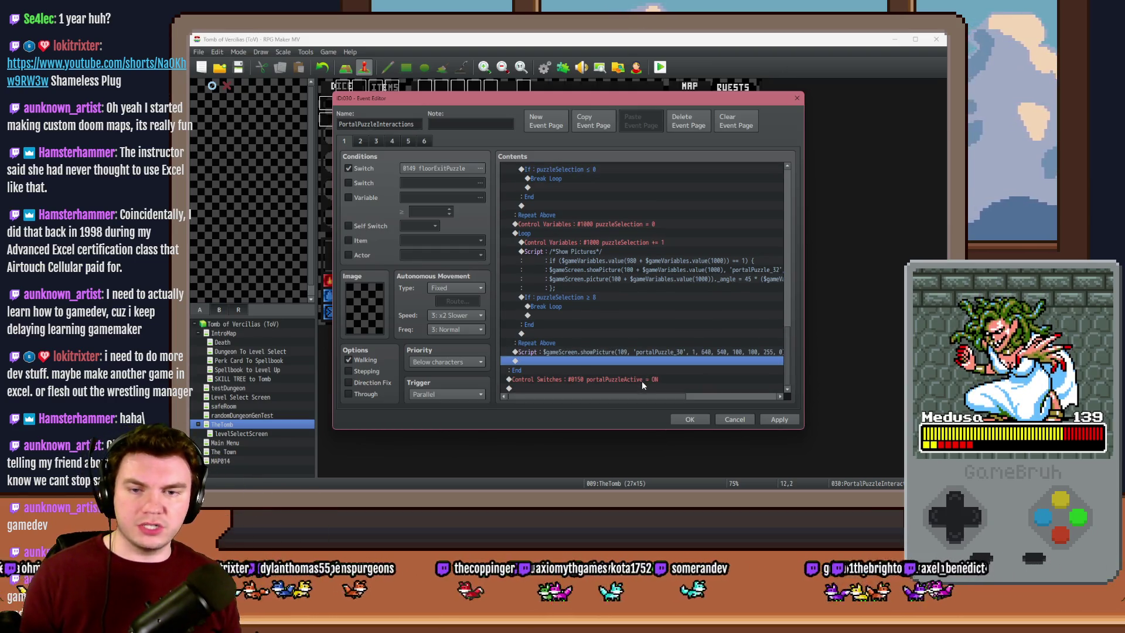
pyautogui.click(783, 420)
pyautogui.click(360, 141)
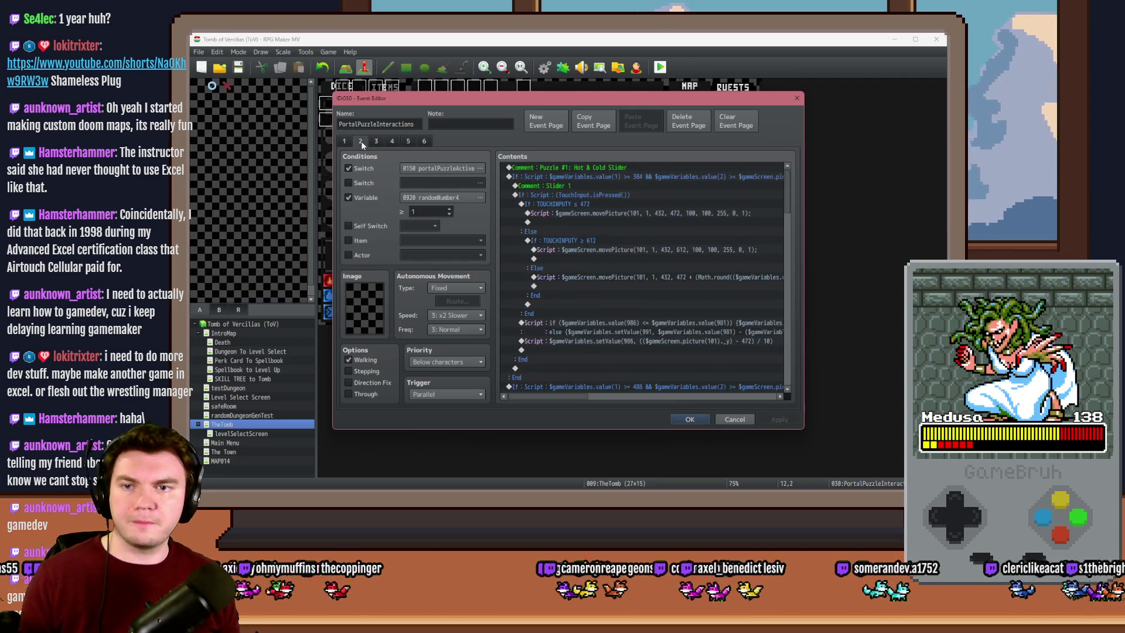
pyautogui.click(374, 142)
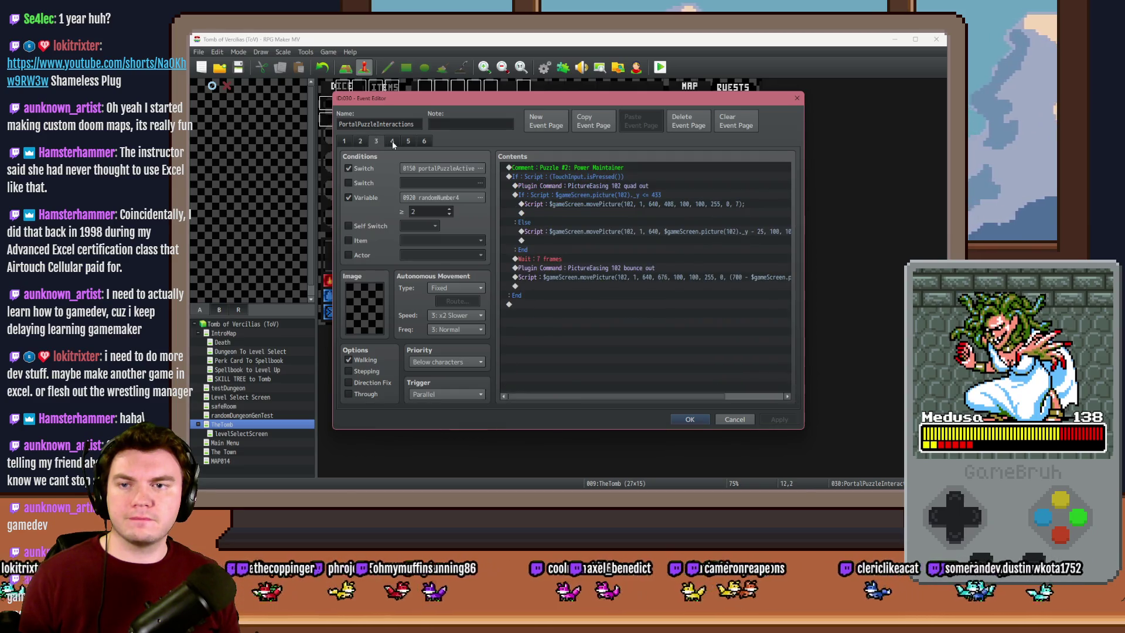
# Copy the Puzzle #2 event page and paste it in as page 4
pyautogui.click(392, 143)
pyautogui.click(376, 142)
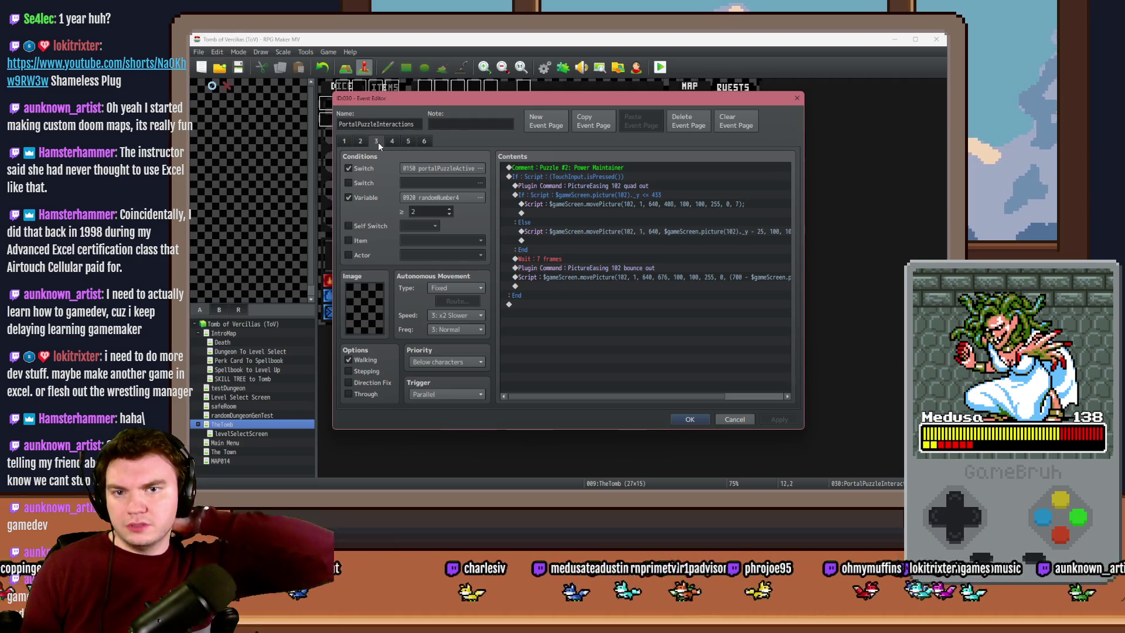
pyautogui.click(592, 120)
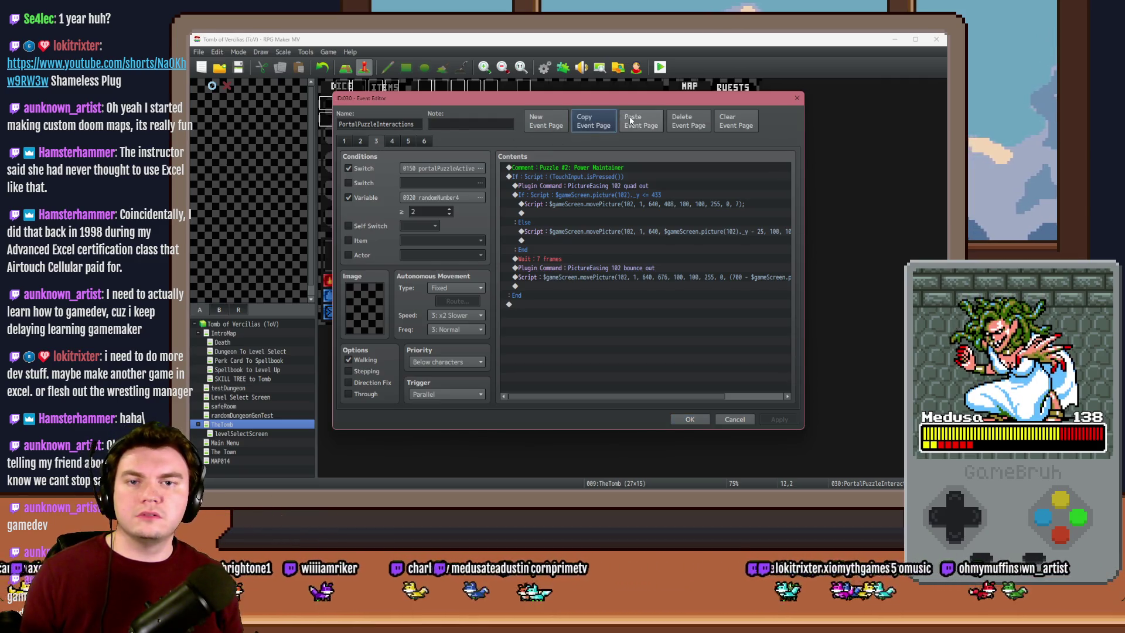
pyautogui.click(641, 121)
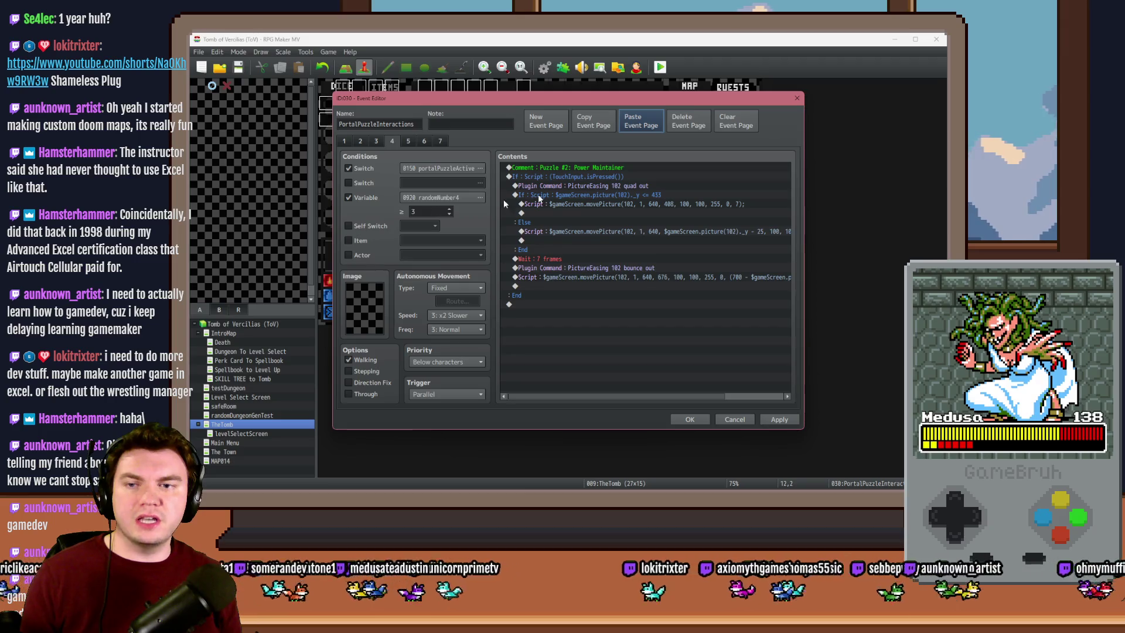
# Replace page 4's contents with the pasted Puzzle #3: Spinning Glyphs block
pyautogui.click(346, 142)
pyautogui.scroll(-5, 597, 268)
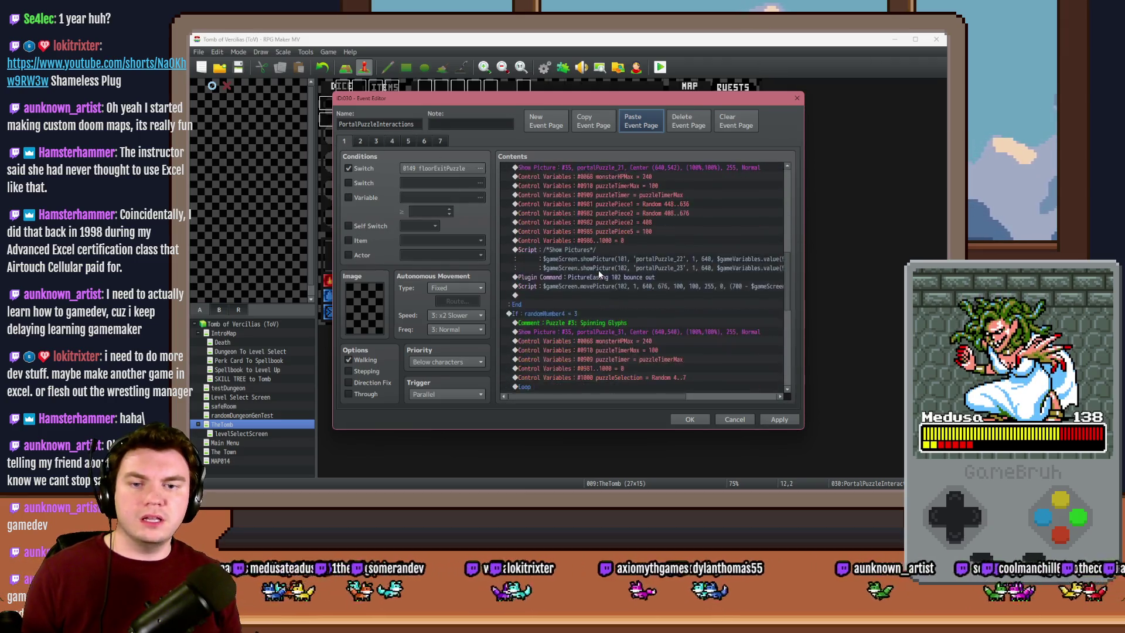
pyautogui.click(393, 142)
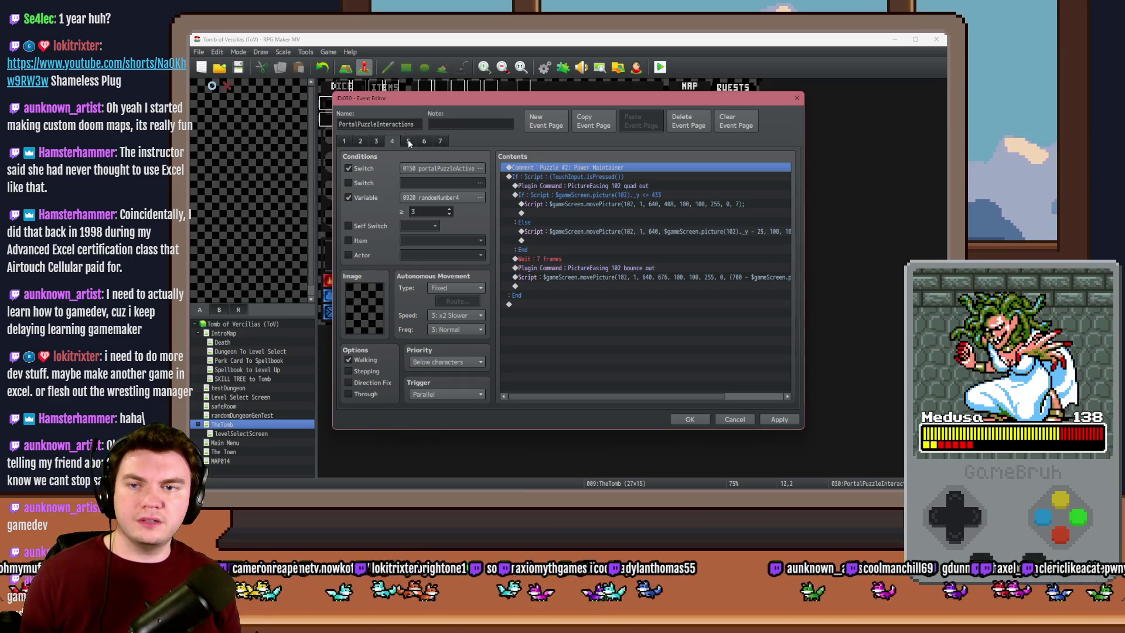
pyautogui.hotkey('ctrl', 'a')
pyautogui.press('Delete')
pyautogui.hotkey('ctrl', 'v')
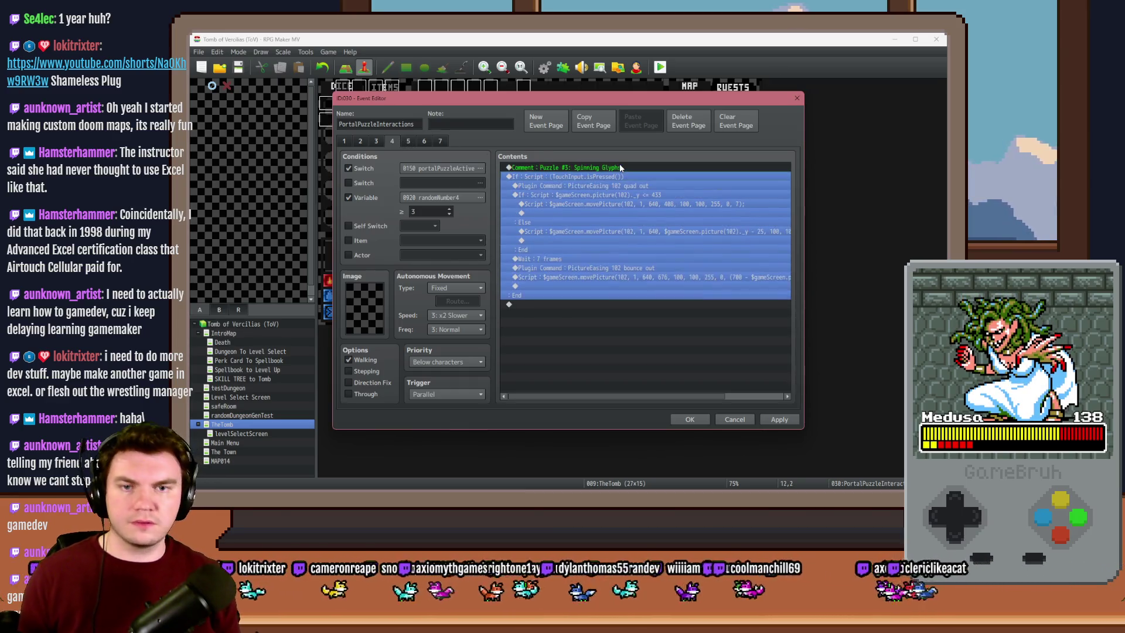
# Delete both PictureEasing plugin commands from the Spinning Glyphs page
pyautogui.click(376, 141)
pyautogui.click(393, 142)
pyautogui.click(562, 176)
pyautogui.click(617, 186)
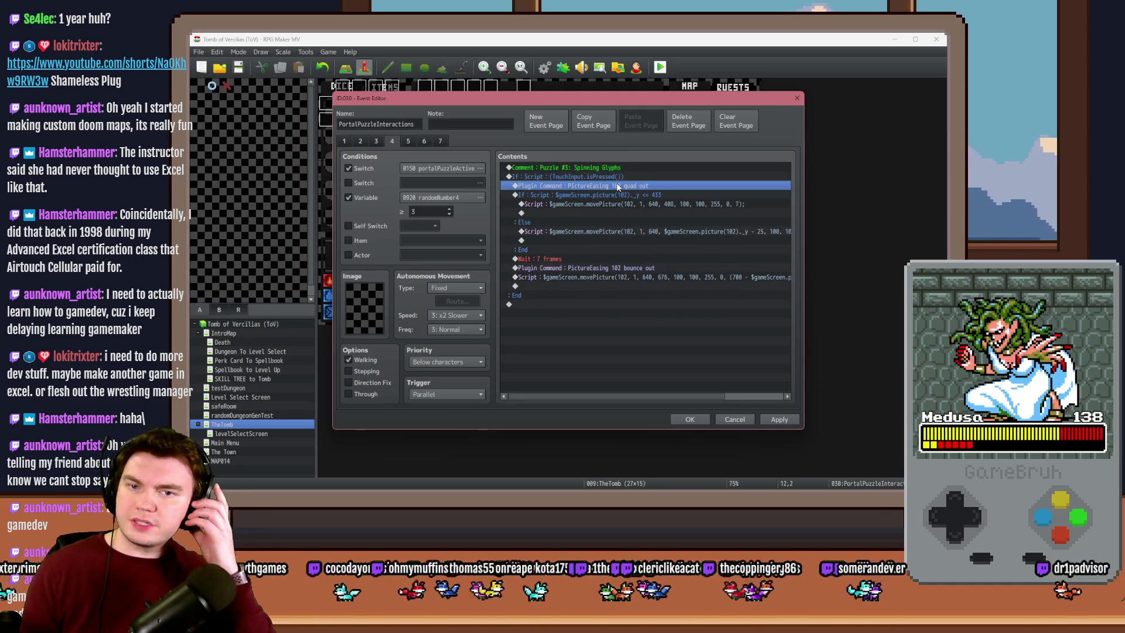
pyautogui.press('Up')
pyautogui.press('Down')
pyautogui.press('Up')
pyautogui.press('Down')
pyautogui.press('Delete')
pyautogui.click(617, 257)
pyautogui.press('Delete')
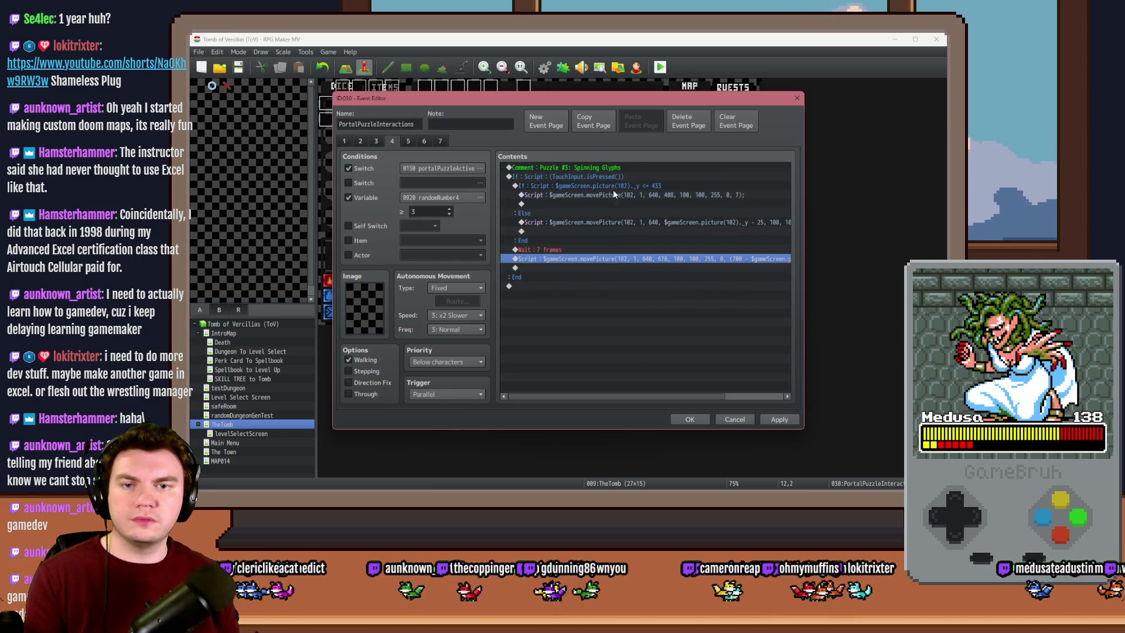
# Inspect the touch-press Conditional Branch script and cancel without changes
pyautogui.click(614, 184)
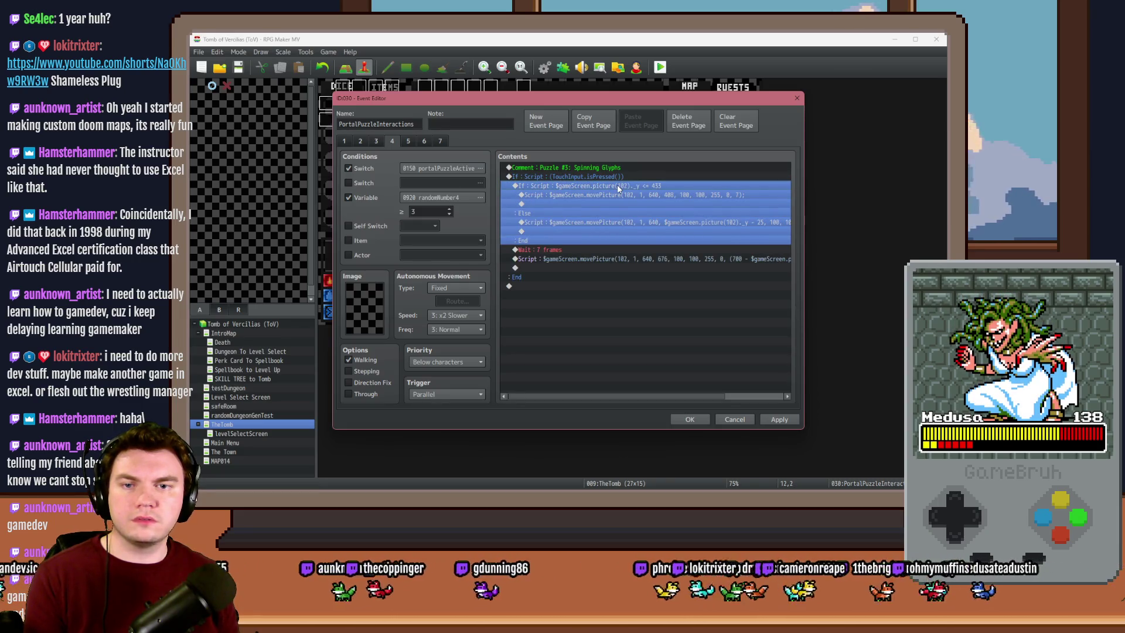
pyautogui.doubleClick(617, 176)
pyautogui.tripleClick(644, 321)
pyautogui.moveTo(645, 321); pyautogui.dragTo(668, 322)
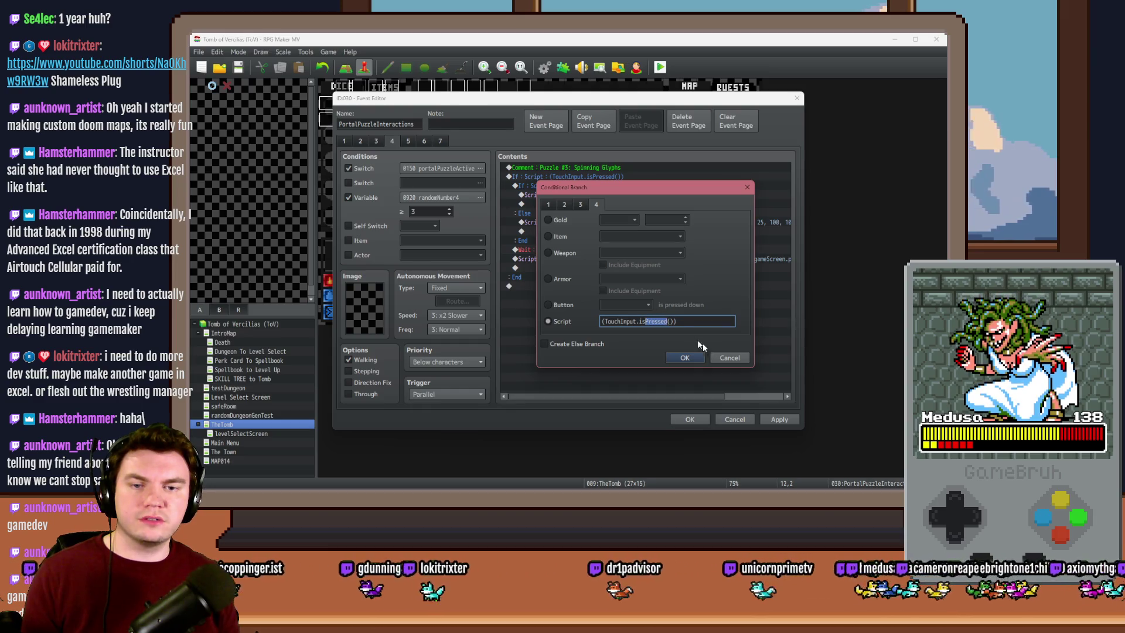
pyautogui.click(726, 360)
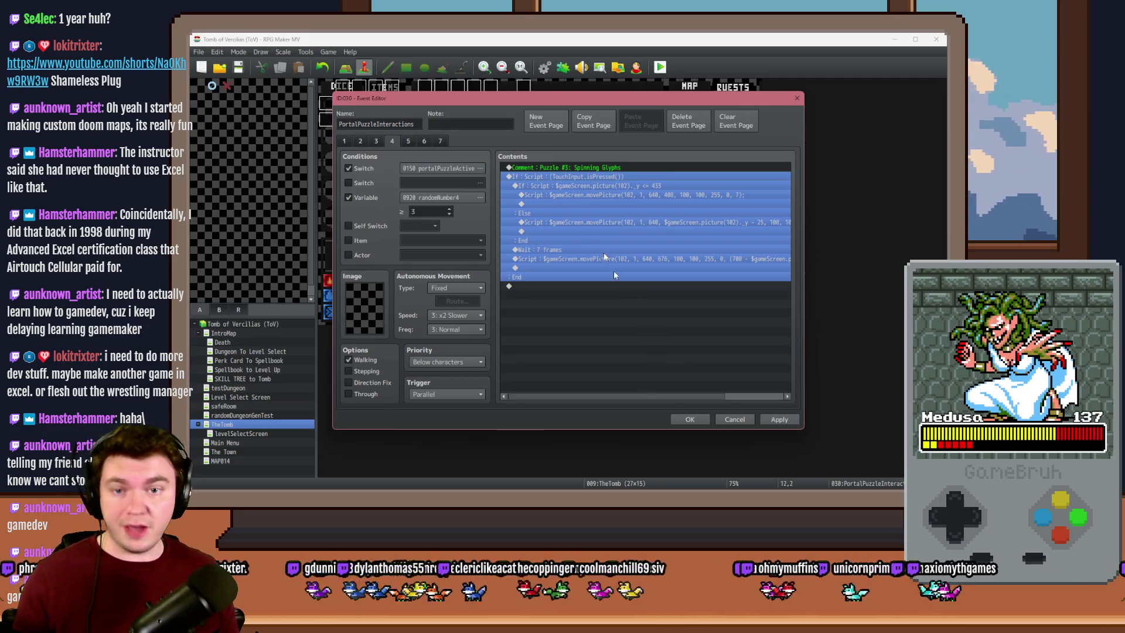
# On event page 1, pick the line after the picture 109 showPicture script as the insertion point
pyautogui.click(596, 188)
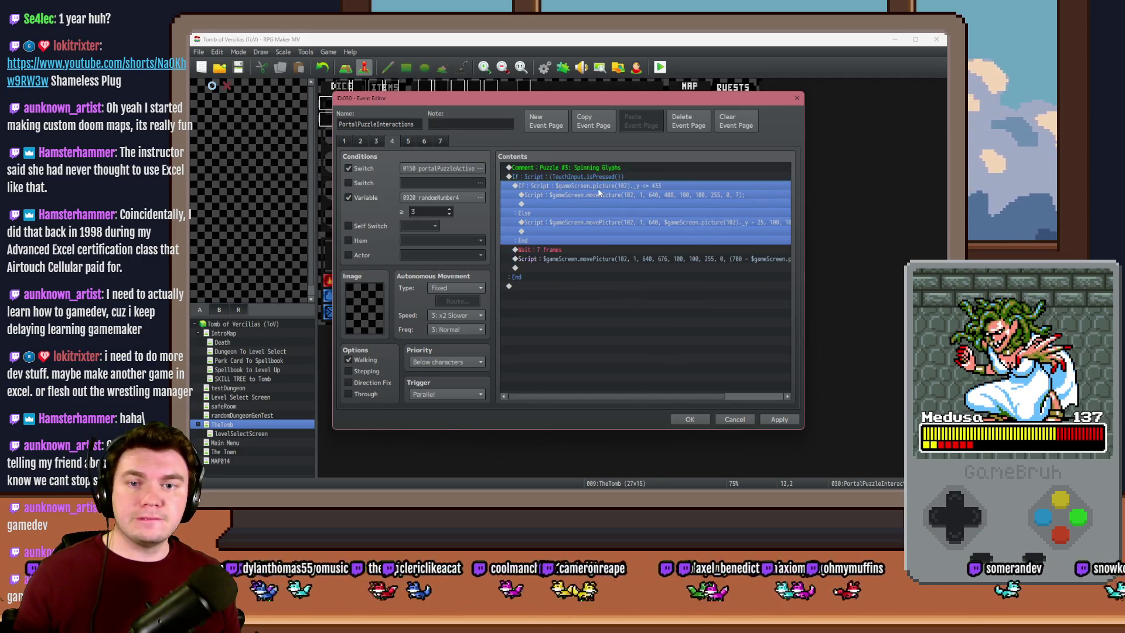
pyautogui.click(343, 141)
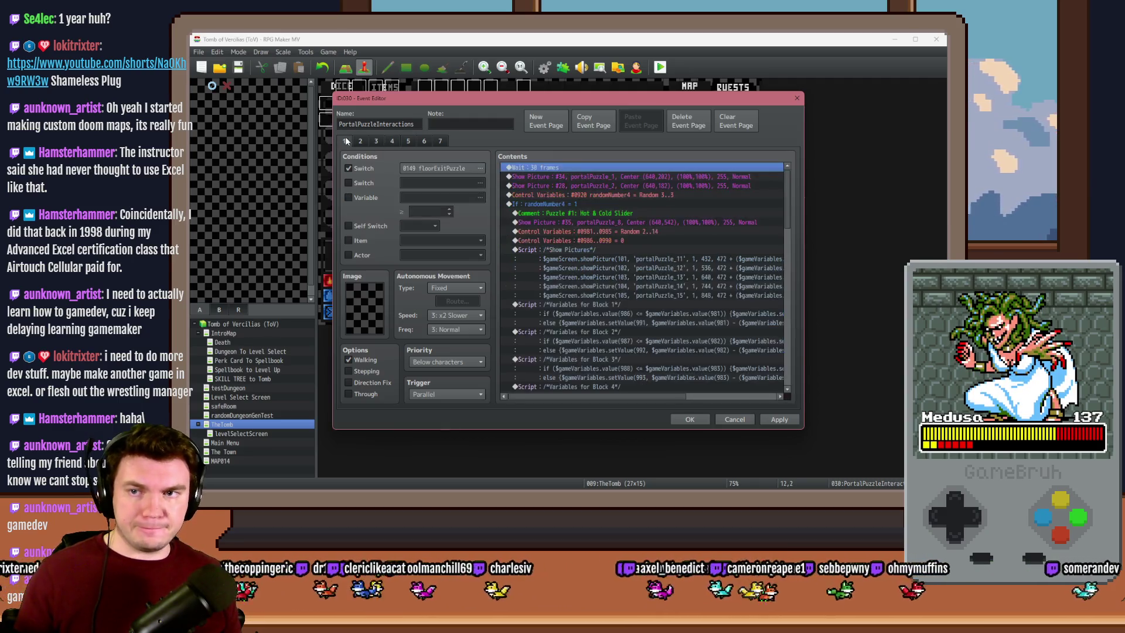
pyautogui.moveTo(786, 181); pyautogui.dragTo(791, 342)
pyautogui.click(682, 346)
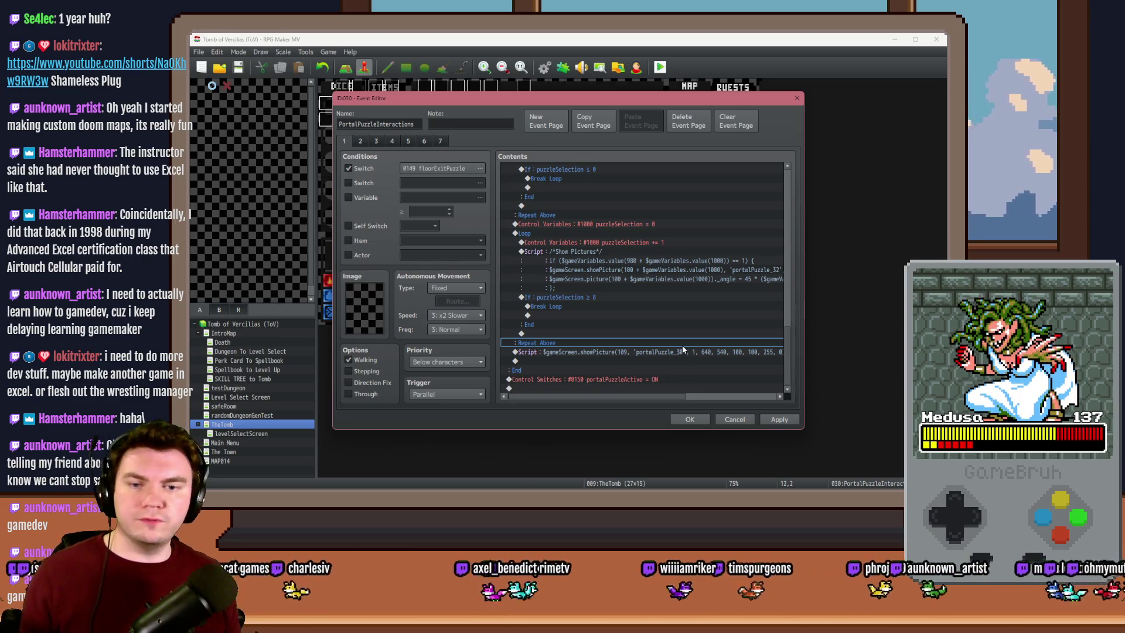
pyautogui.click(673, 353)
pyautogui.click(624, 242)
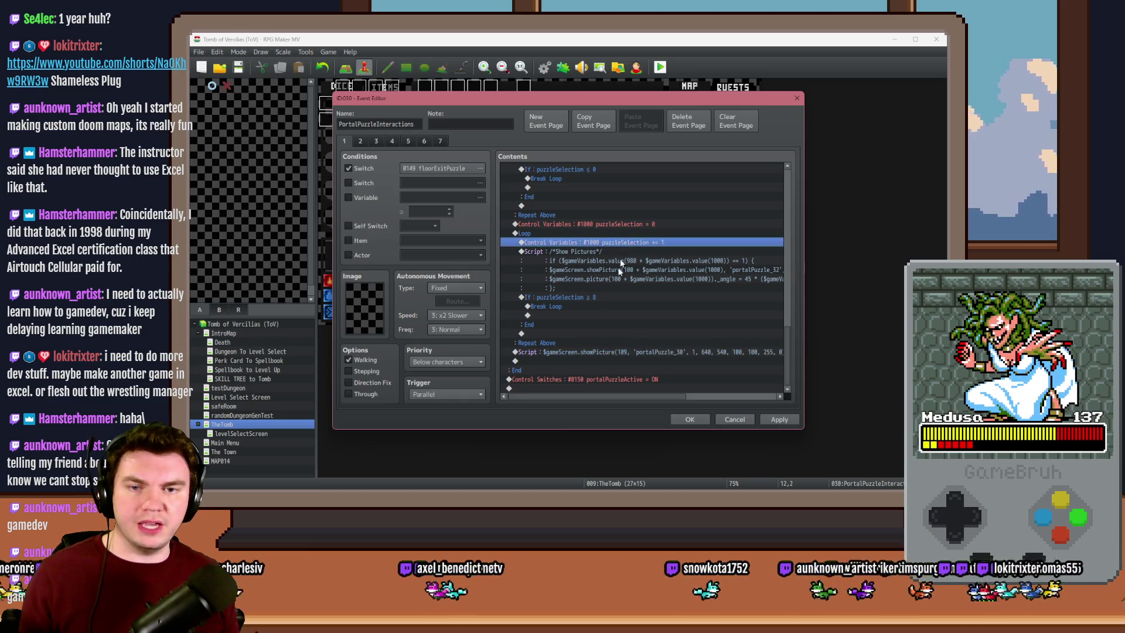
# Insert a Control Variables command setting #1000 puzzleSelection to constant 1
pyautogui.doubleClick(606, 359)
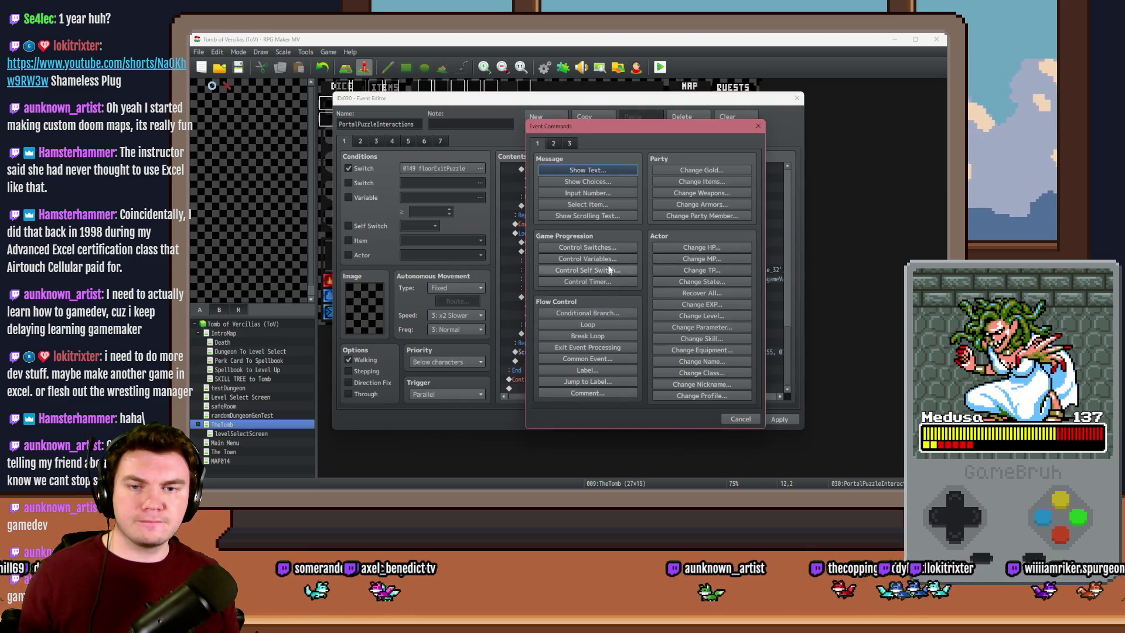
pyautogui.click(587, 258)
pyautogui.click(645, 211)
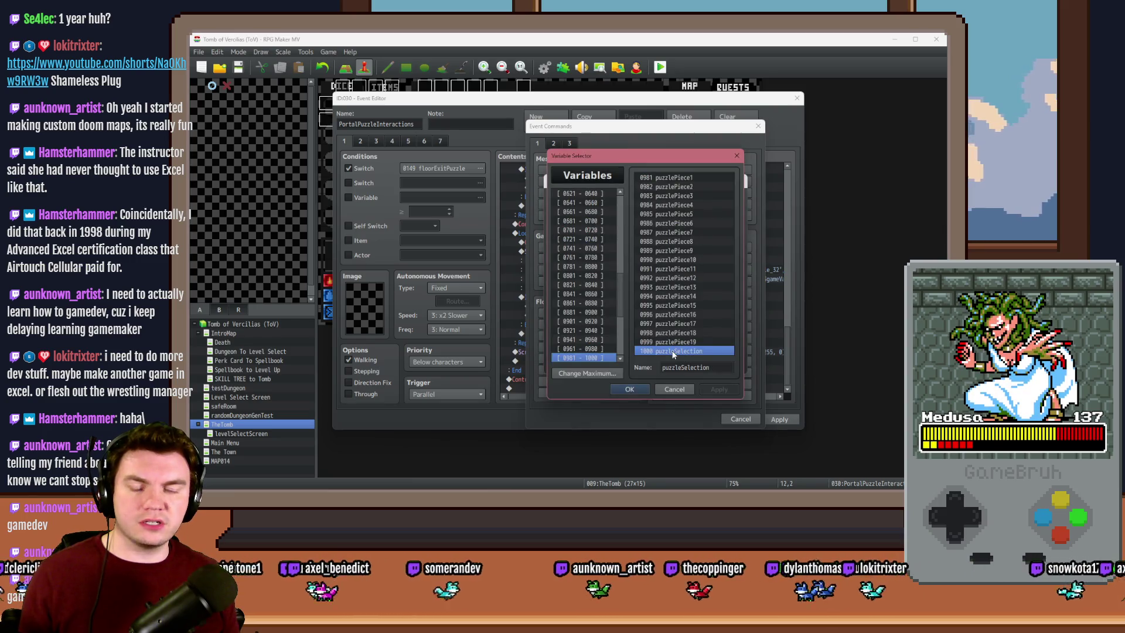
pyautogui.doubleClick(673, 350)
pyautogui.write('1')
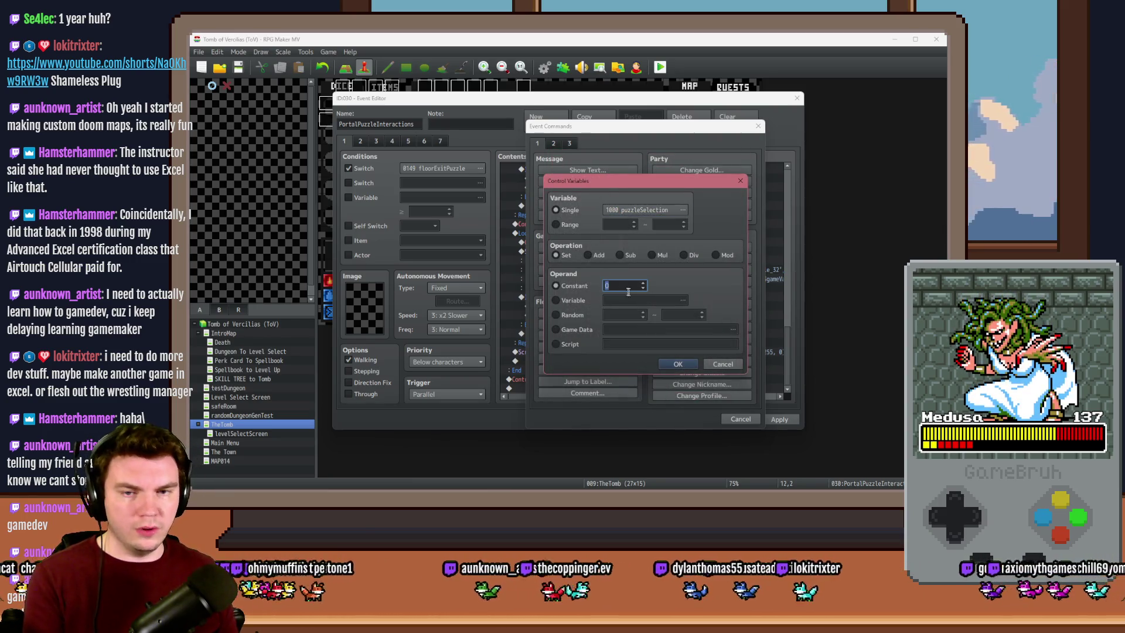
pyautogui.click(666, 362)
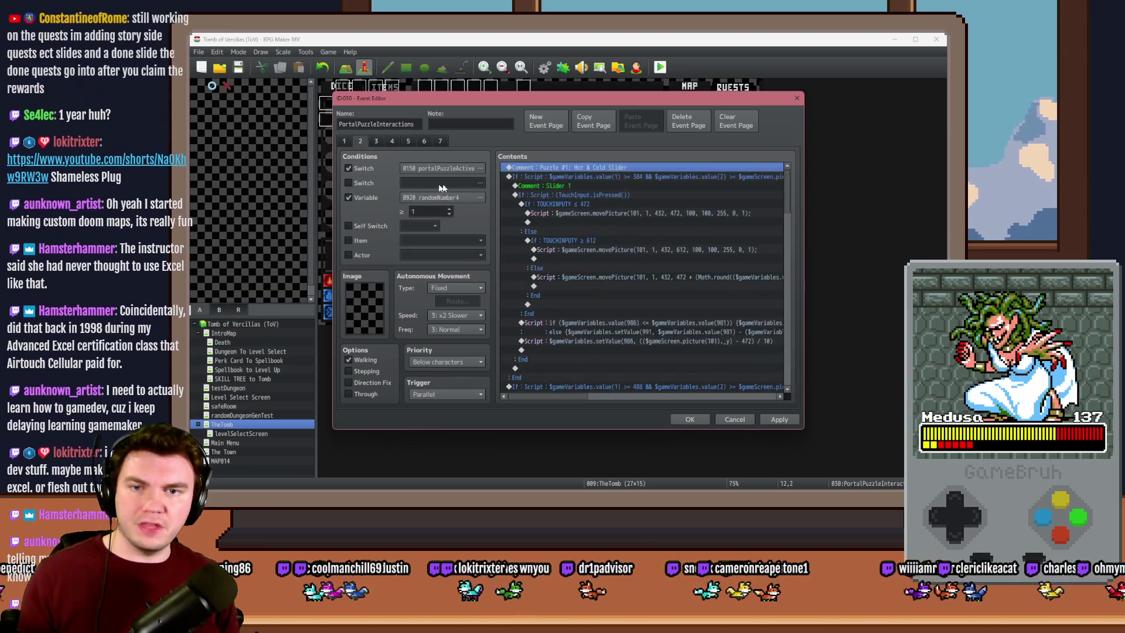
pyautogui.click(376, 141)
# On the Puzzle #3 page, delete the inner If…Else block plus the Wait and Script lines
pyautogui.click(560, 176)
pyautogui.click(568, 187)
pyautogui.click(573, 186)
pyautogui.click(573, 186)
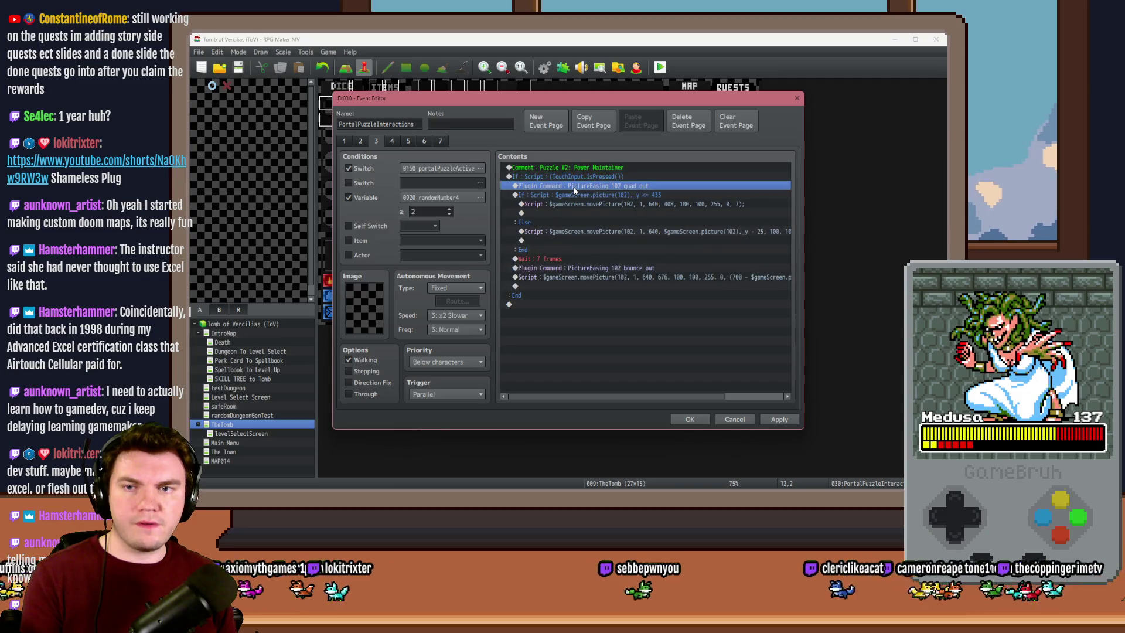
pyautogui.click(396, 144)
pyautogui.click(600, 186)
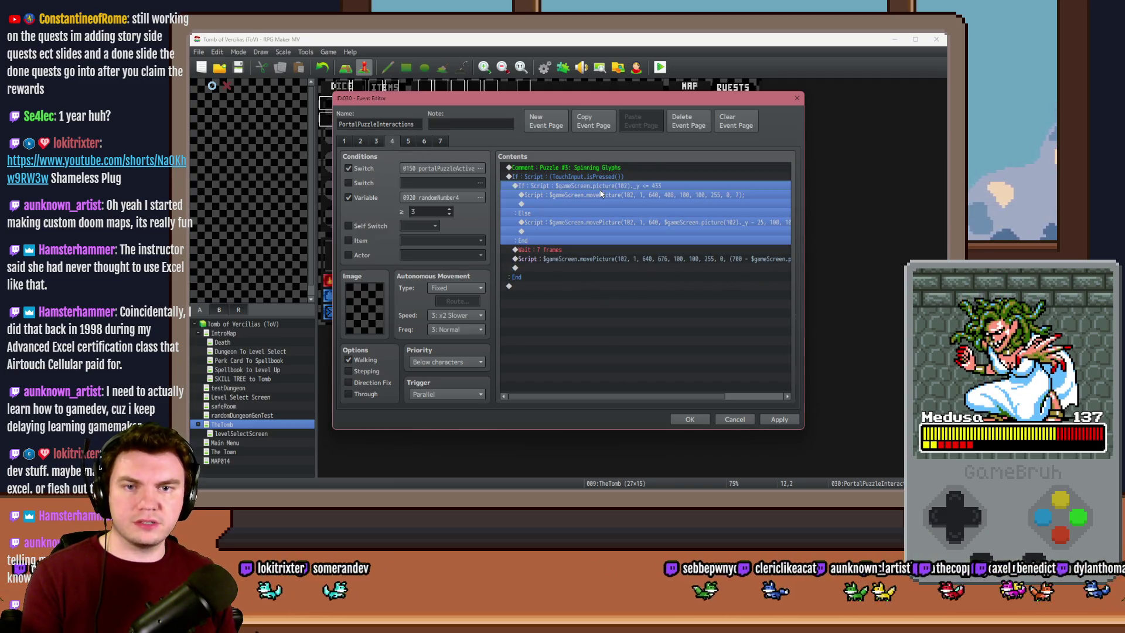
pyautogui.press('Delete')
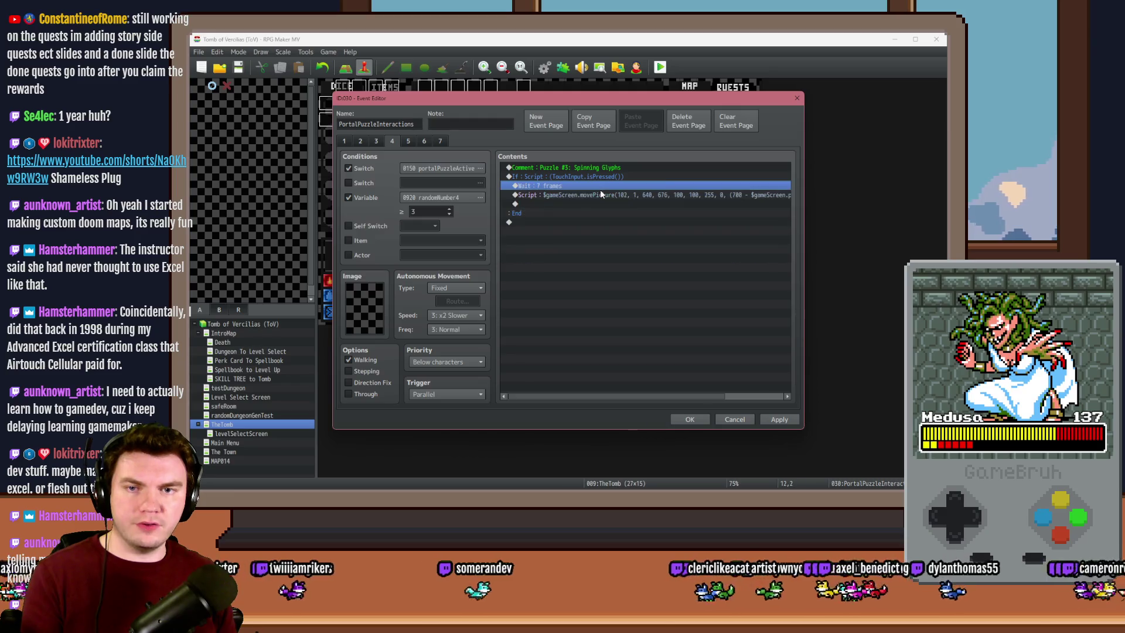
pyautogui.press('Delete')
pyautogui.press('Delete')
# Add a branch for puzzleSelection = 1 that sets puzzleSelection to 2 and exits event processing
pyautogui.press('Return')
pyautogui.click(587, 312)
pyautogui.click(561, 235)
pyautogui.click(644, 237)
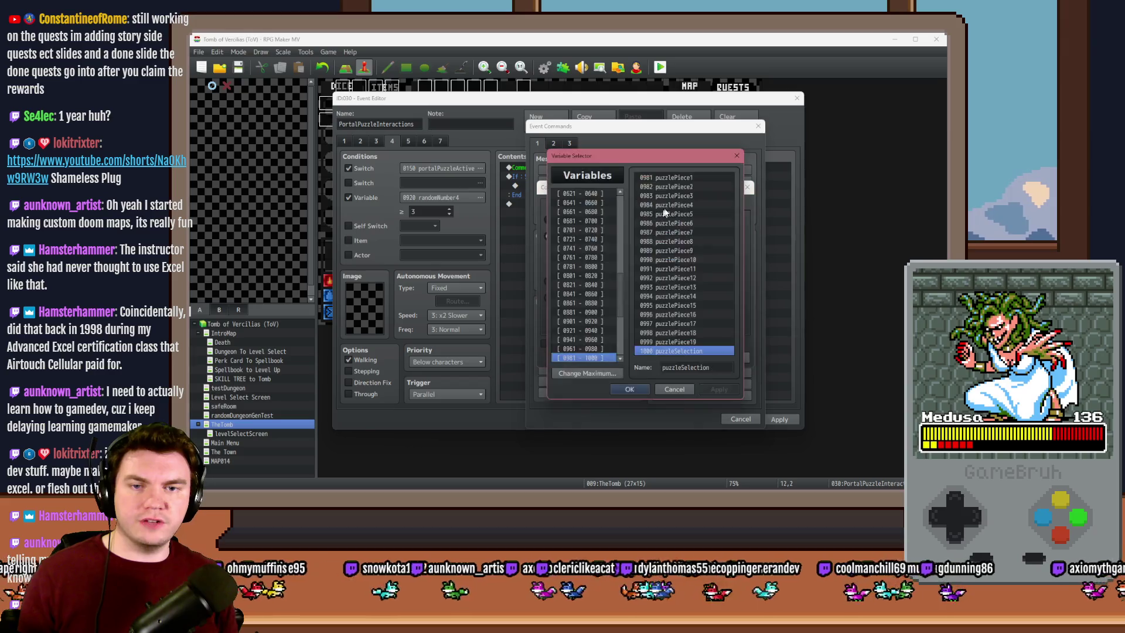
pyautogui.doubleClick(701, 350)
pyautogui.write('1')
pyautogui.click(685, 357)
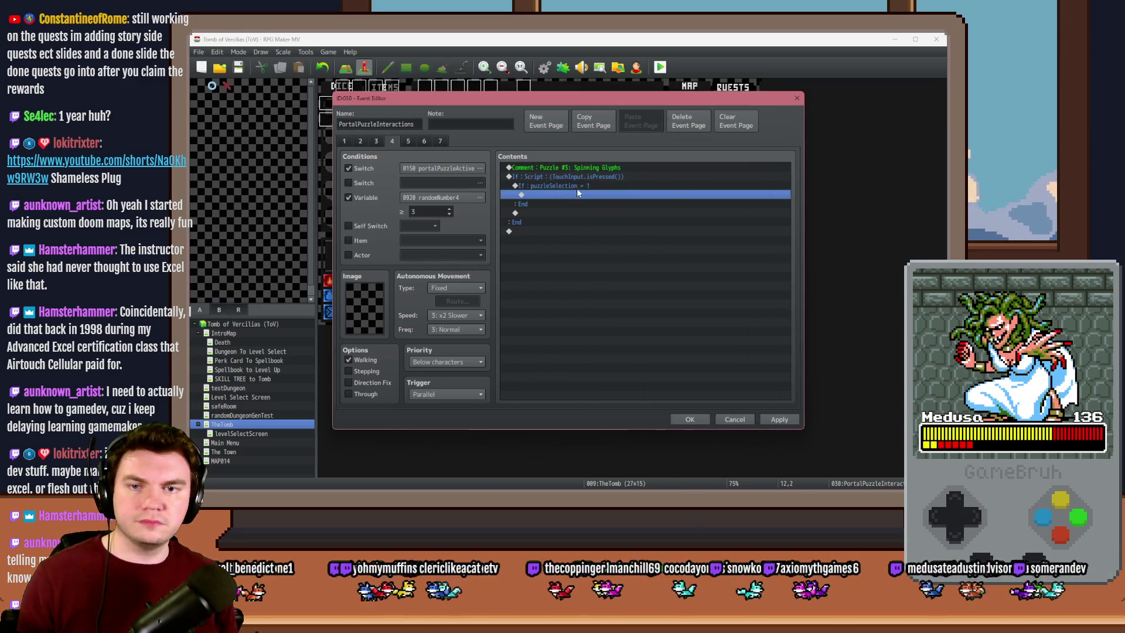
pyautogui.doubleClick(580, 195)
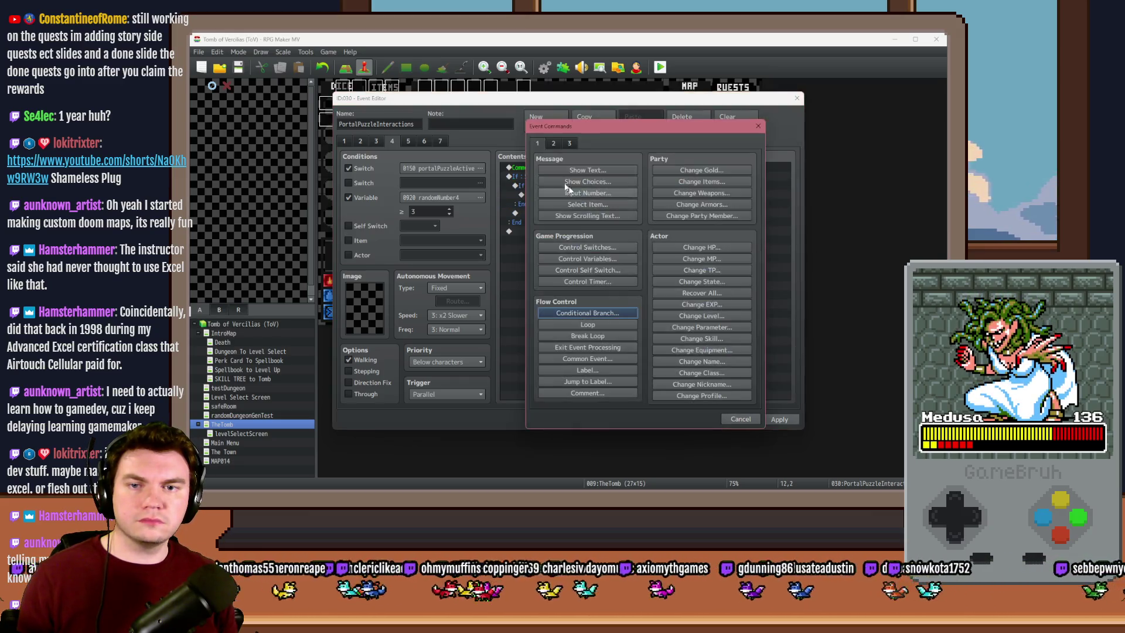
pyautogui.click(603, 260)
pyautogui.click(645, 210)
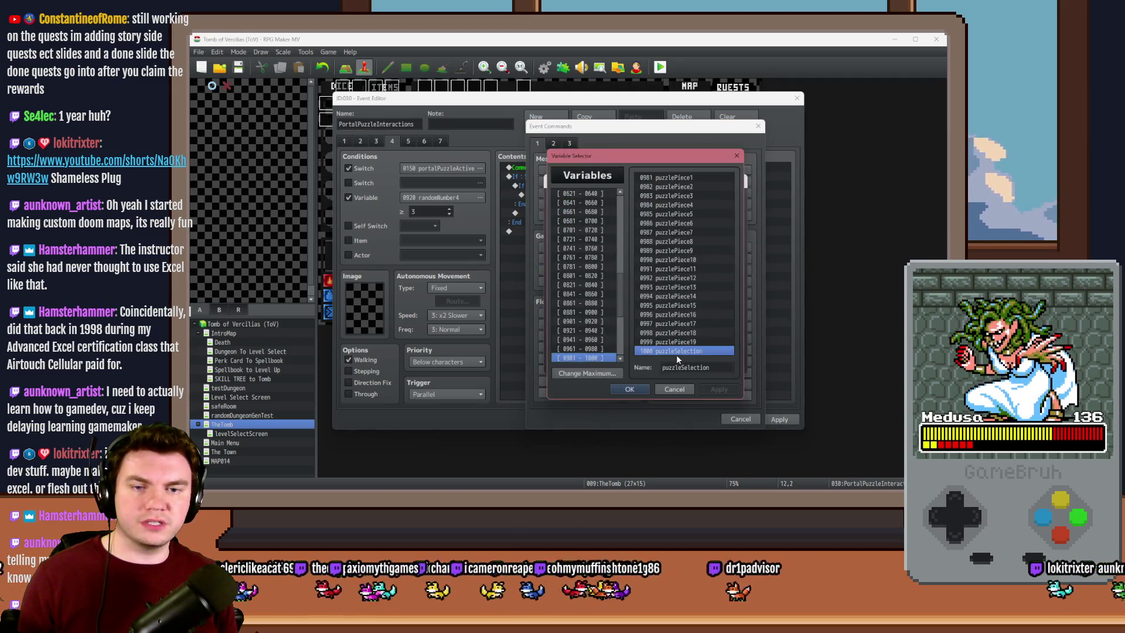
pyautogui.doubleClick(684, 350)
pyautogui.click(676, 362)
pyautogui.doubleClick(597, 204)
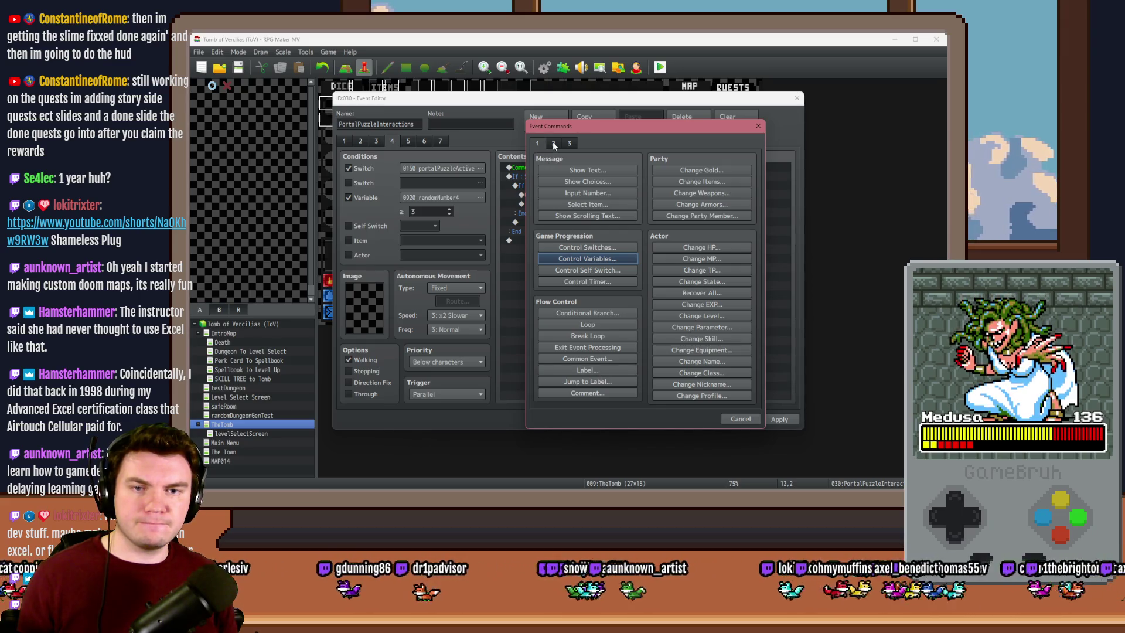
pyautogui.click(587, 347)
# Add a second branch for puzzleSelection = 2 that sets it back to 1 and exits, then save the event
pyautogui.click(582, 195)
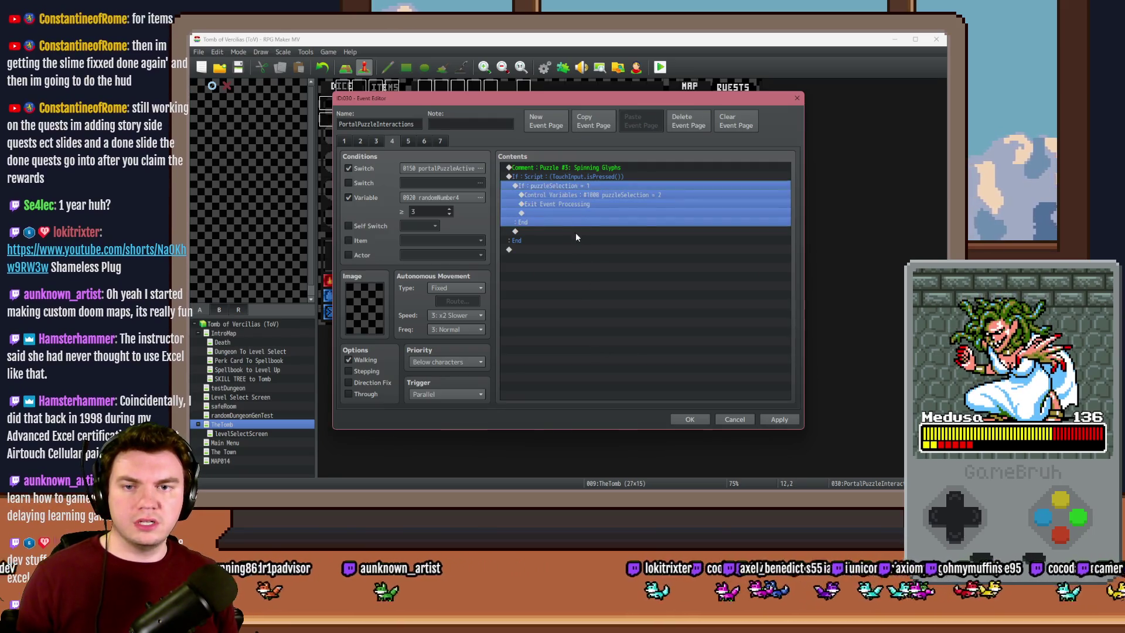
pyautogui.doubleClick(574, 231)
pyautogui.click(588, 314)
pyautogui.click(565, 236)
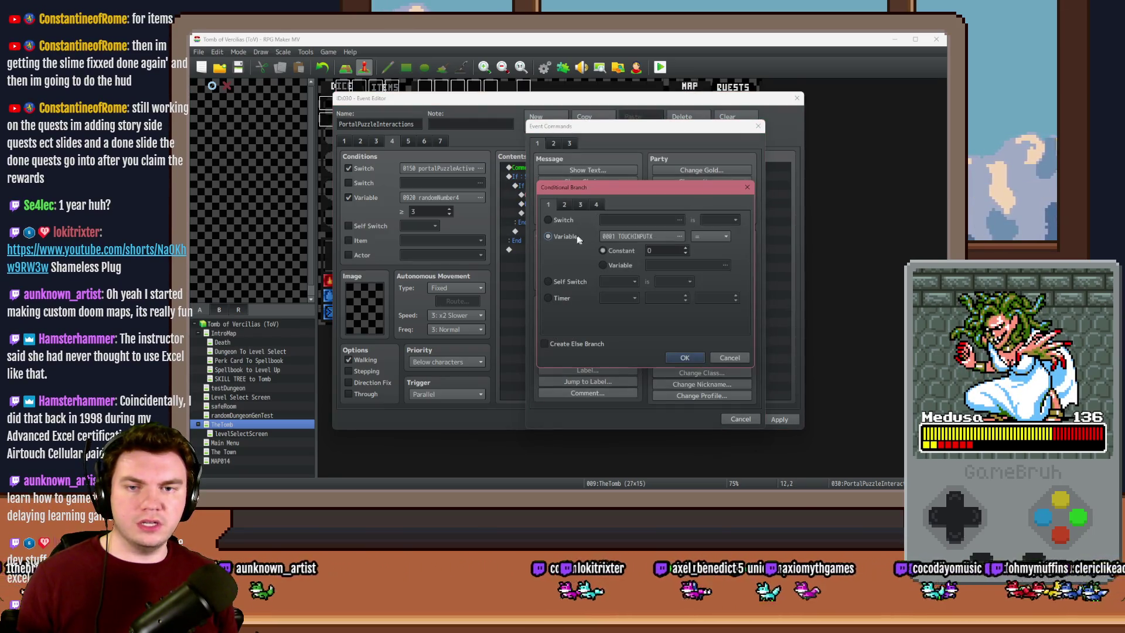
pyautogui.click(680, 237)
pyautogui.doubleClick(684, 354)
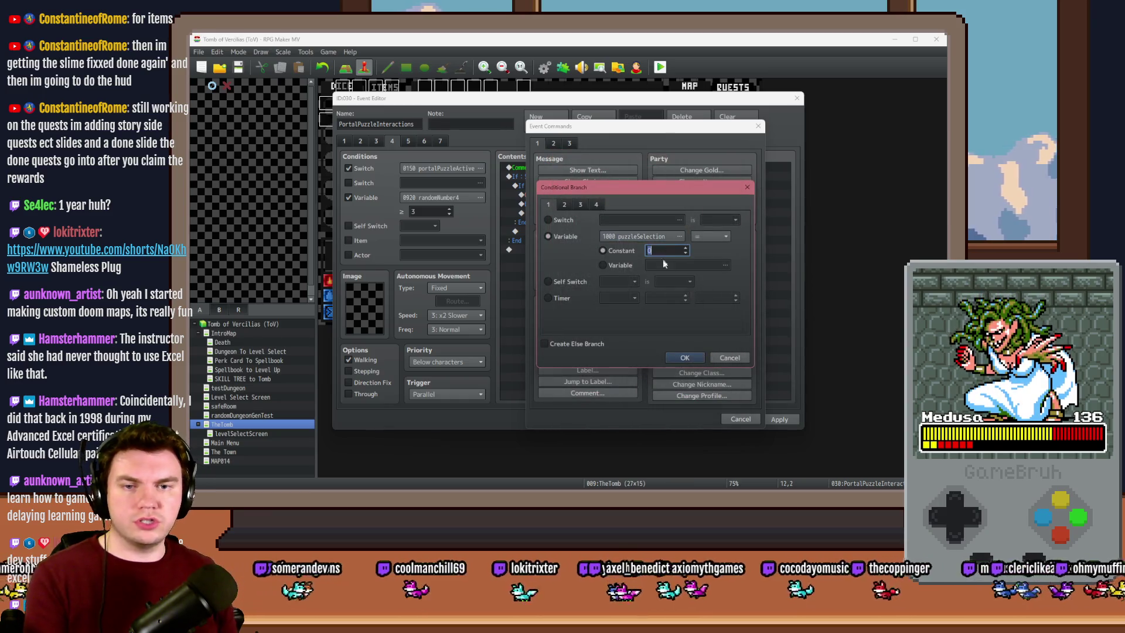
pyautogui.write('2')
pyautogui.click(684, 358)
pyautogui.doubleClick(585, 248)
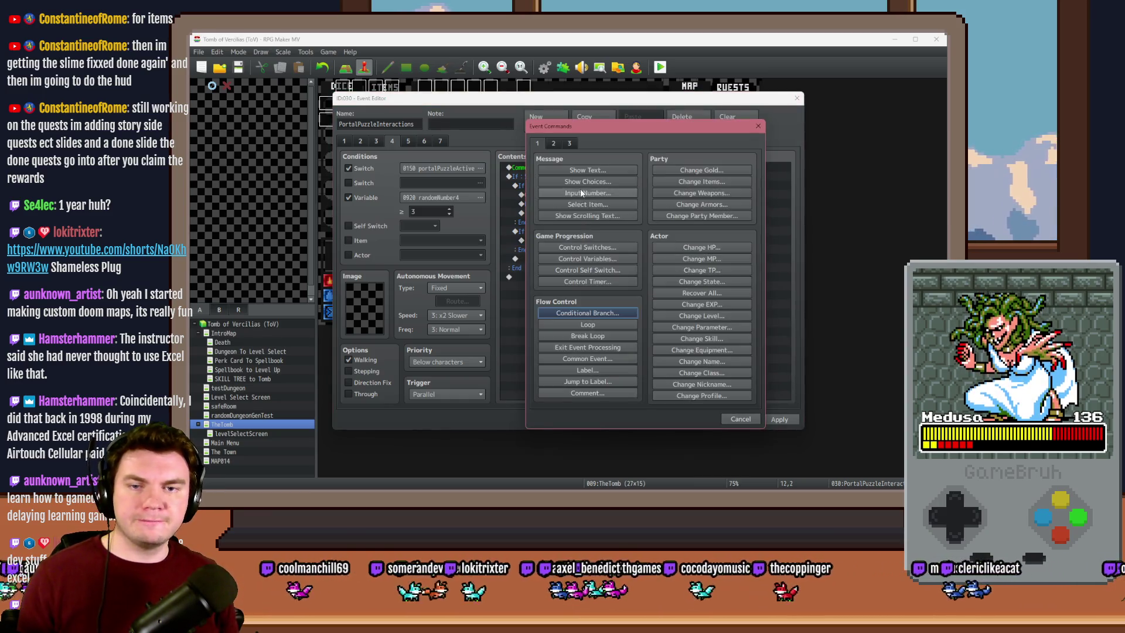
pyautogui.click(588, 258)
pyautogui.click(738, 182)
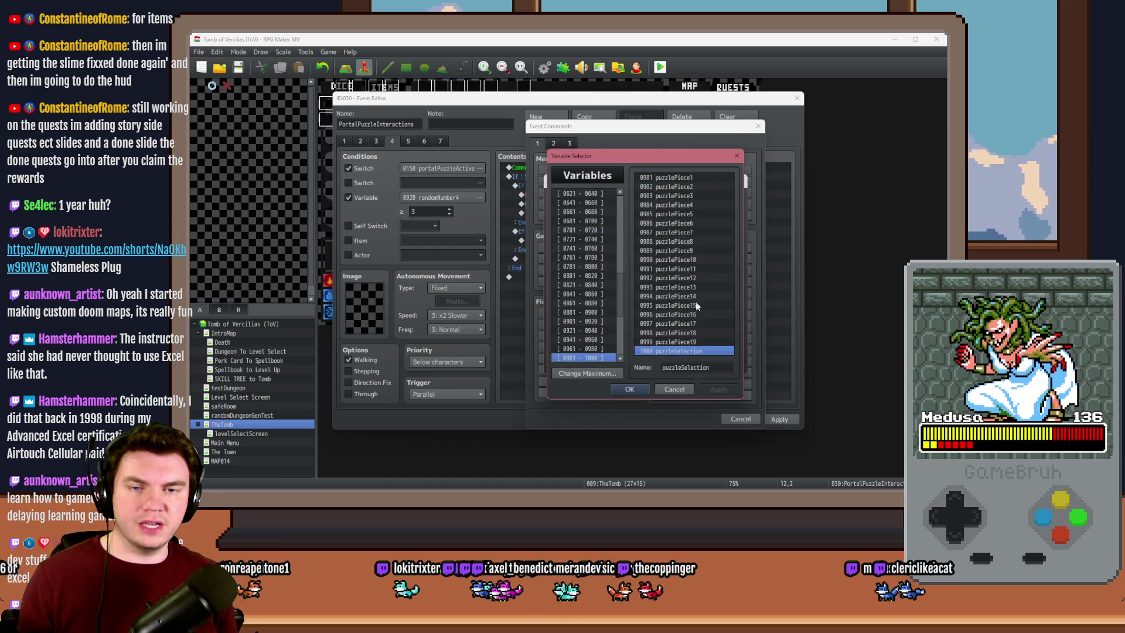
pyautogui.doubleClick(691, 350)
pyautogui.click(666, 361)
pyautogui.doubleClick(605, 249)
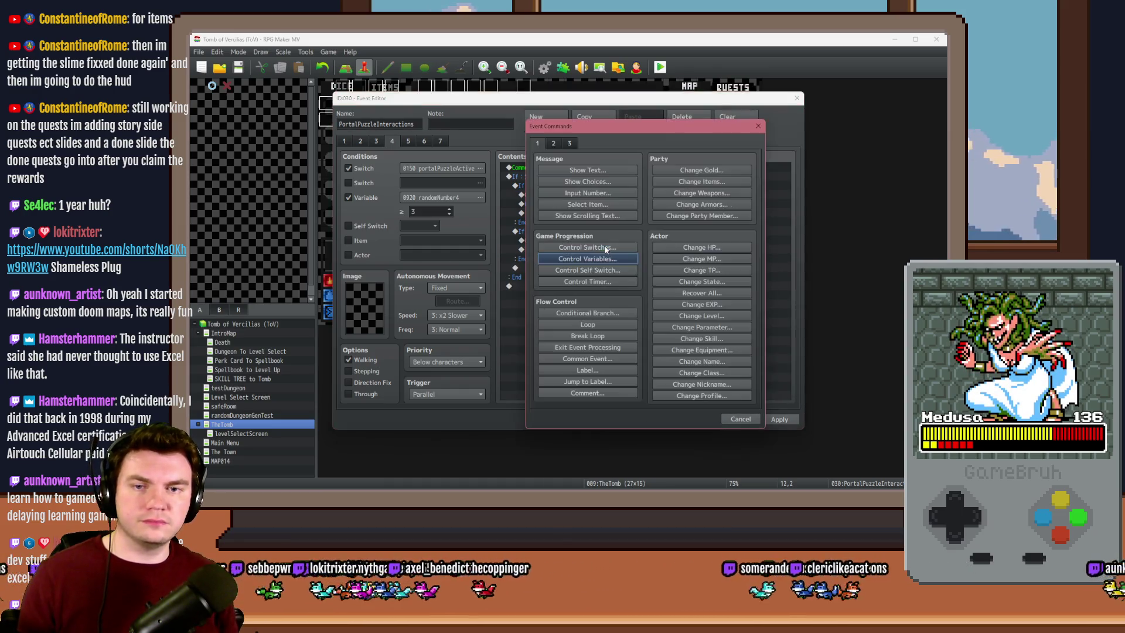
pyautogui.click(602, 350)
pyautogui.click(779, 419)
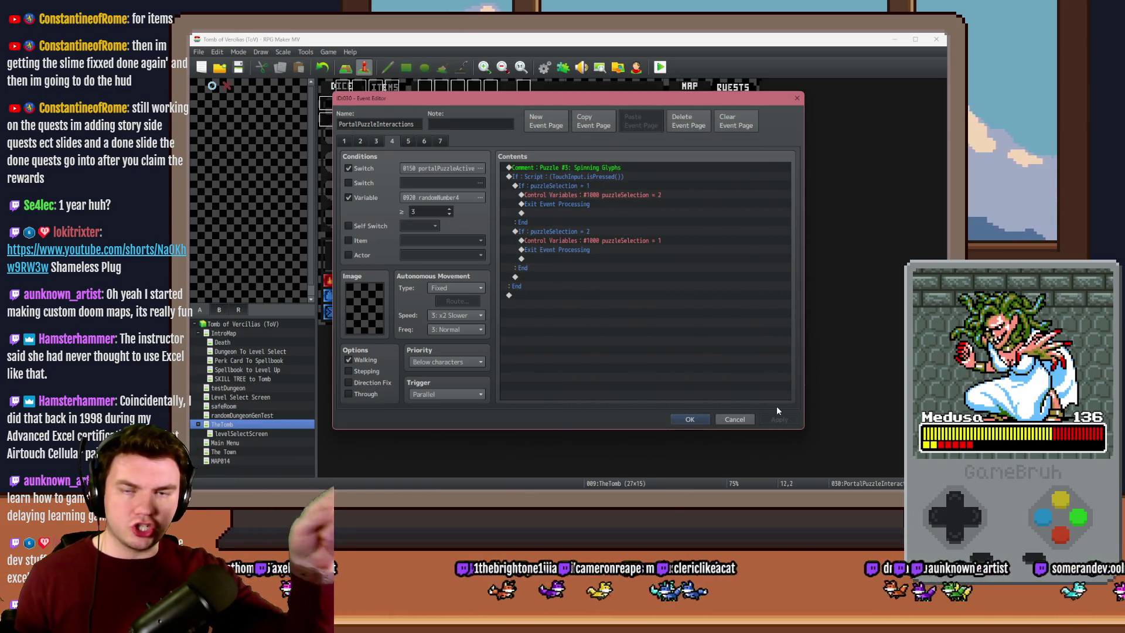
pyautogui.click(689, 418)
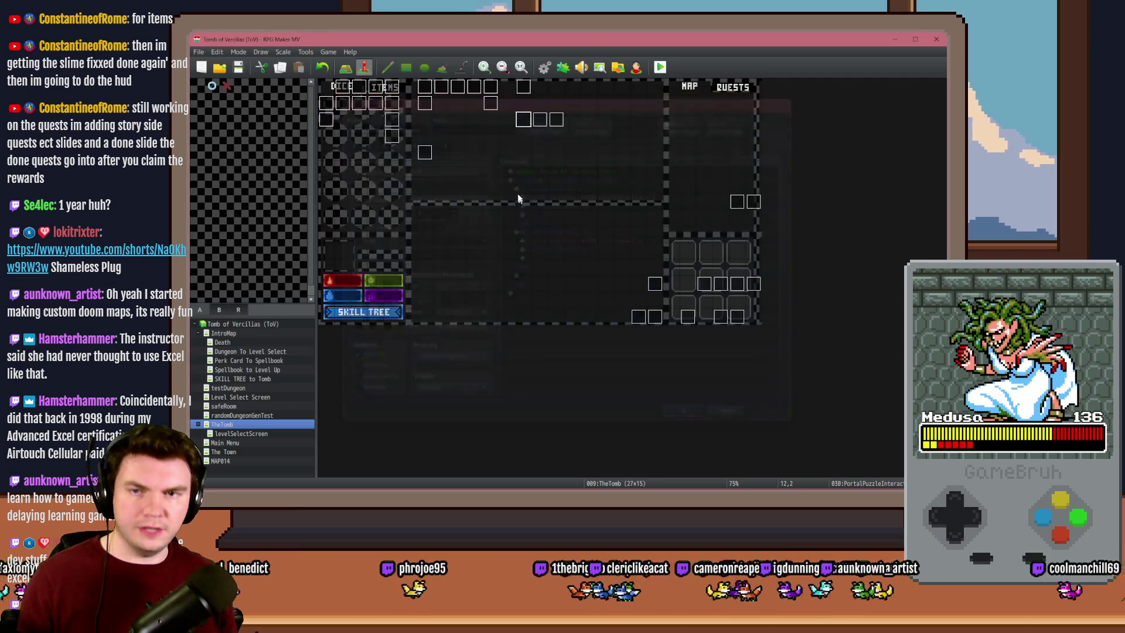
# Review pages 1 and 2 of PortalPuzzleAutomations and close it without saving
pyautogui.doubleClick(535, 123)
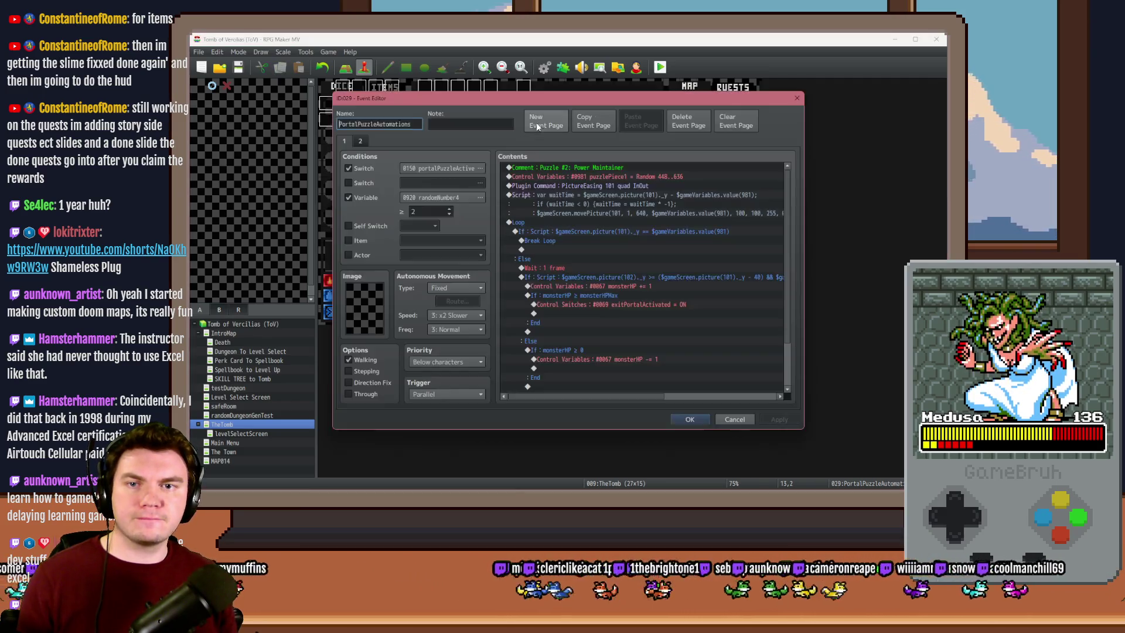
pyautogui.click(361, 143)
pyautogui.click(352, 143)
pyautogui.click(359, 142)
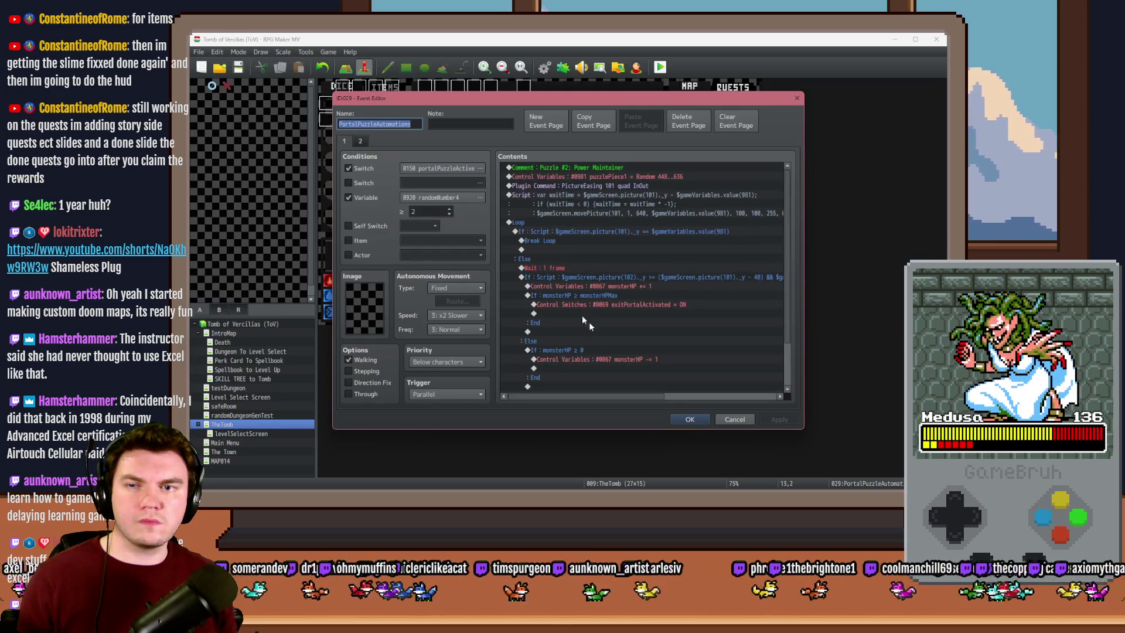
pyautogui.click(734, 419)
# Open the PortalPuzzleTimer event and browse its pages 1 to 3
pyautogui.doubleClick(555, 120)
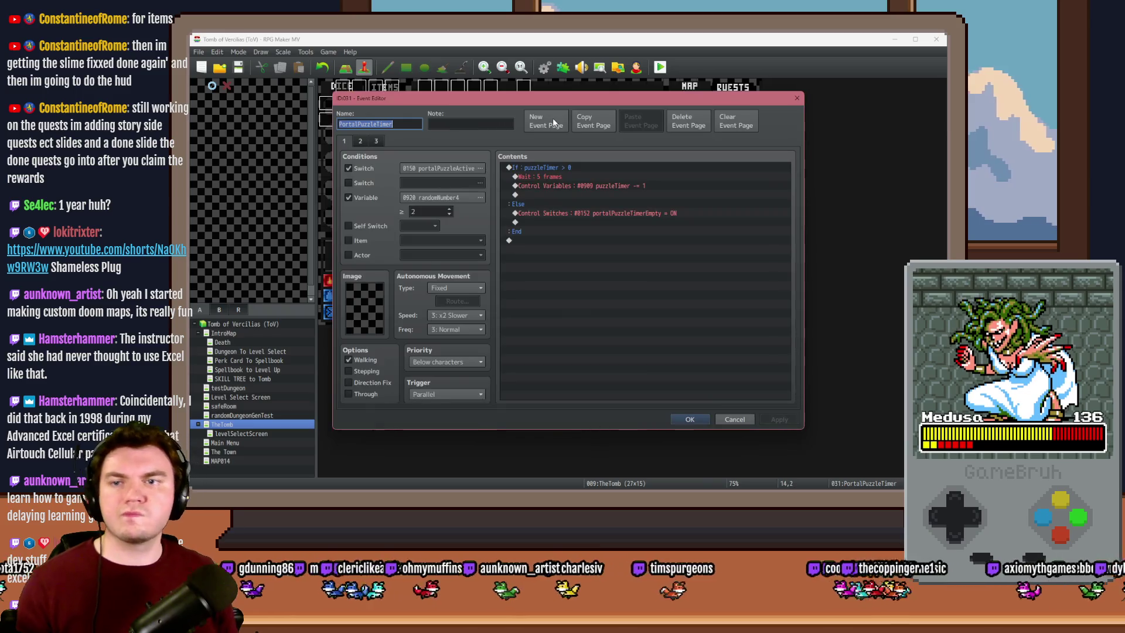
pyautogui.click(357, 142)
pyautogui.click(376, 141)
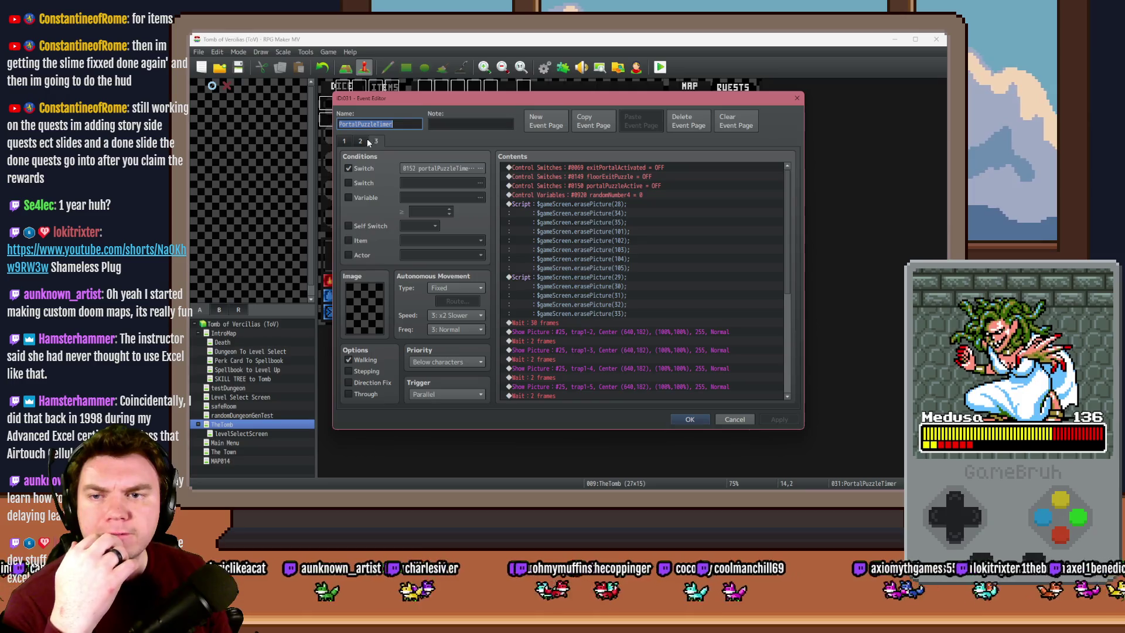
pyautogui.click(346, 141)
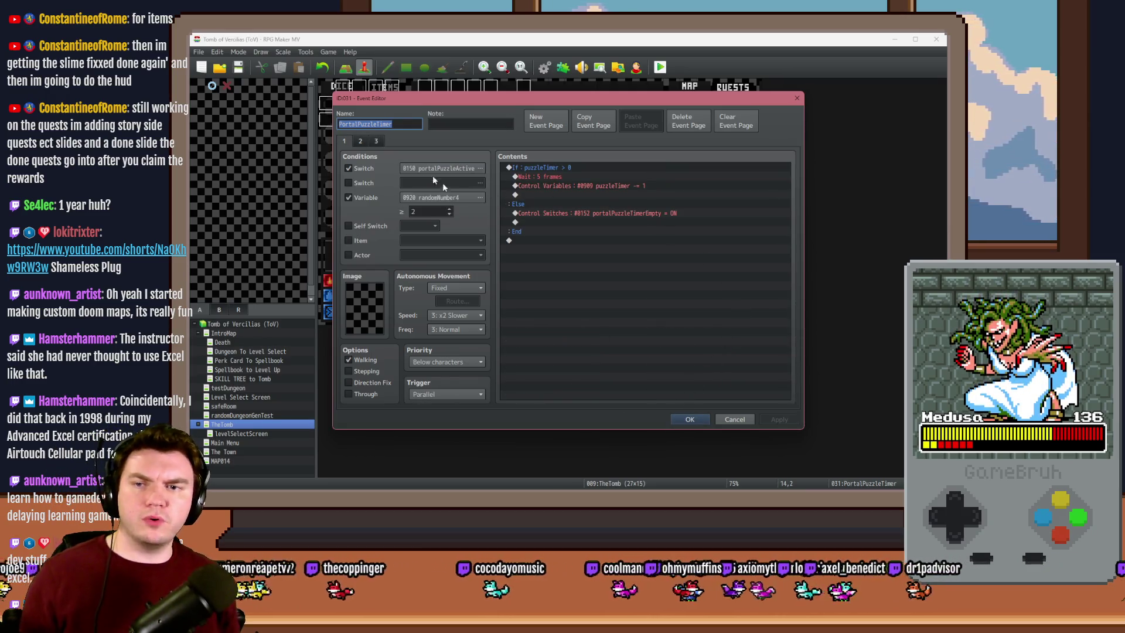
pyautogui.click(376, 141)
pyautogui.click(359, 141)
pyautogui.click(351, 142)
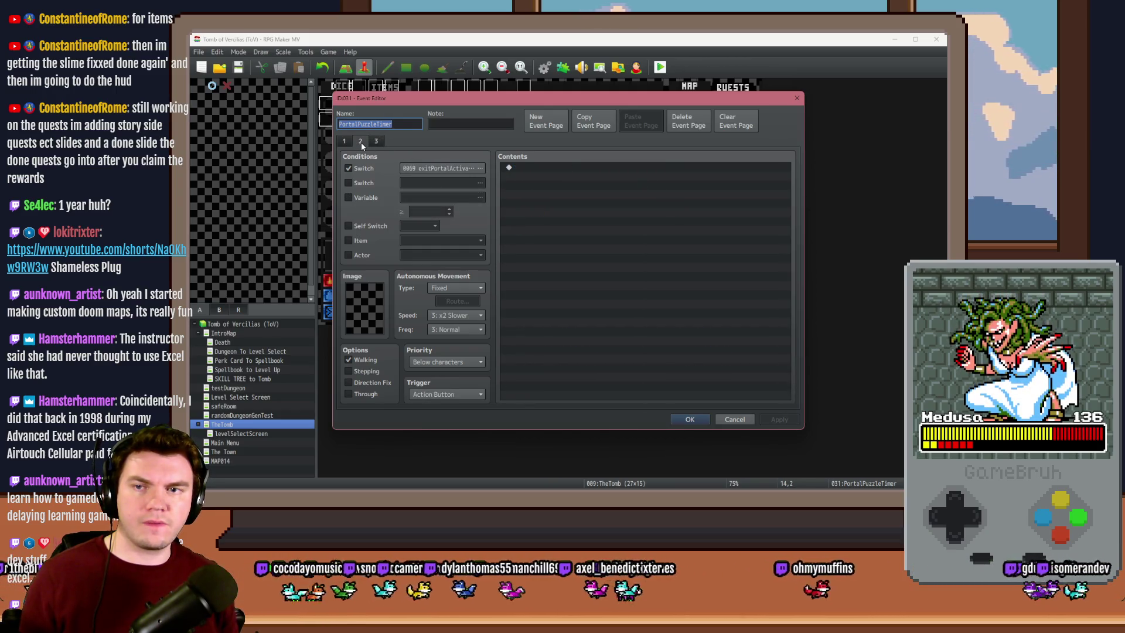
# Paste the Puzzle #3 Spinning Glyphs comment onto page 1, delete it again, and show page 2
pyautogui.click(520, 275)
pyautogui.hotkey('ctrl', 'v')
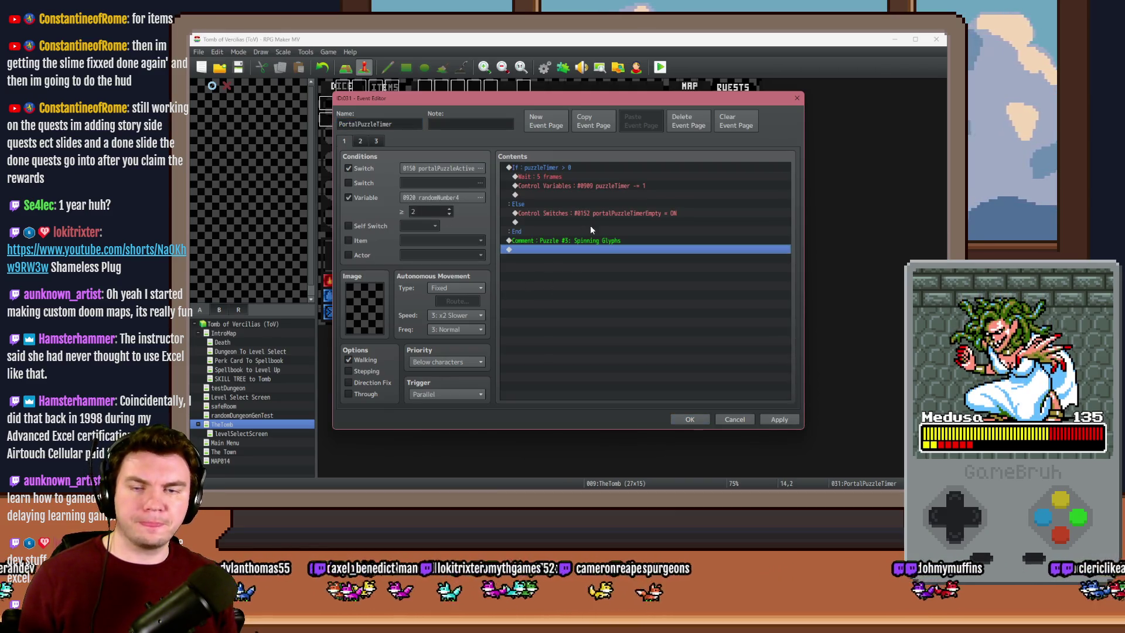
pyautogui.click(588, 241)
pyautogui.press('Delete')
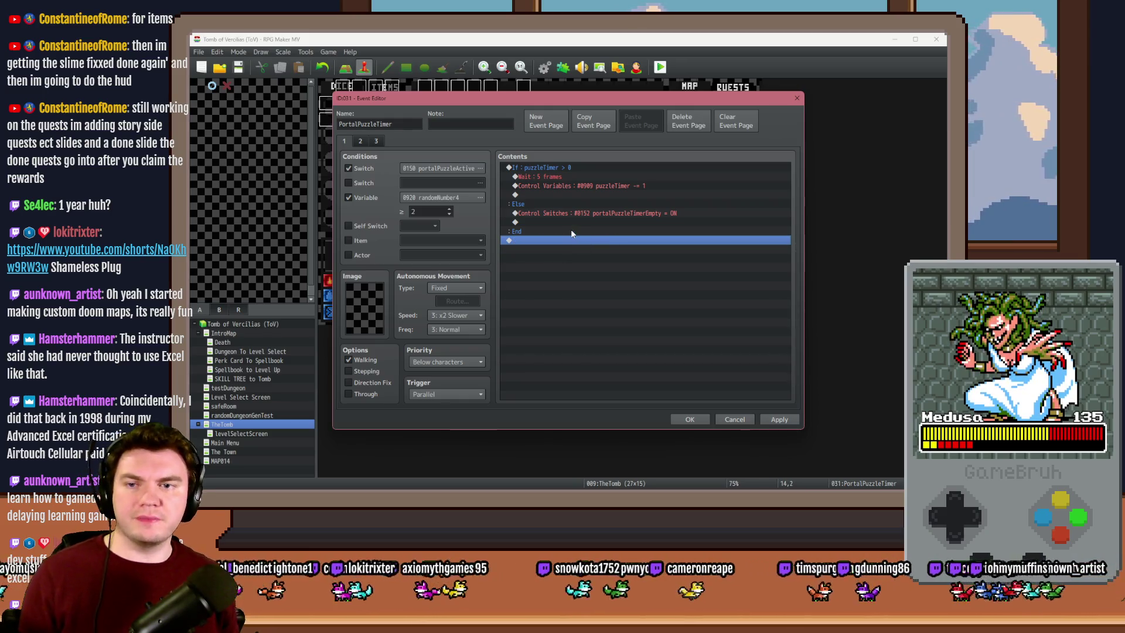
pyautogui.click(359, 140)
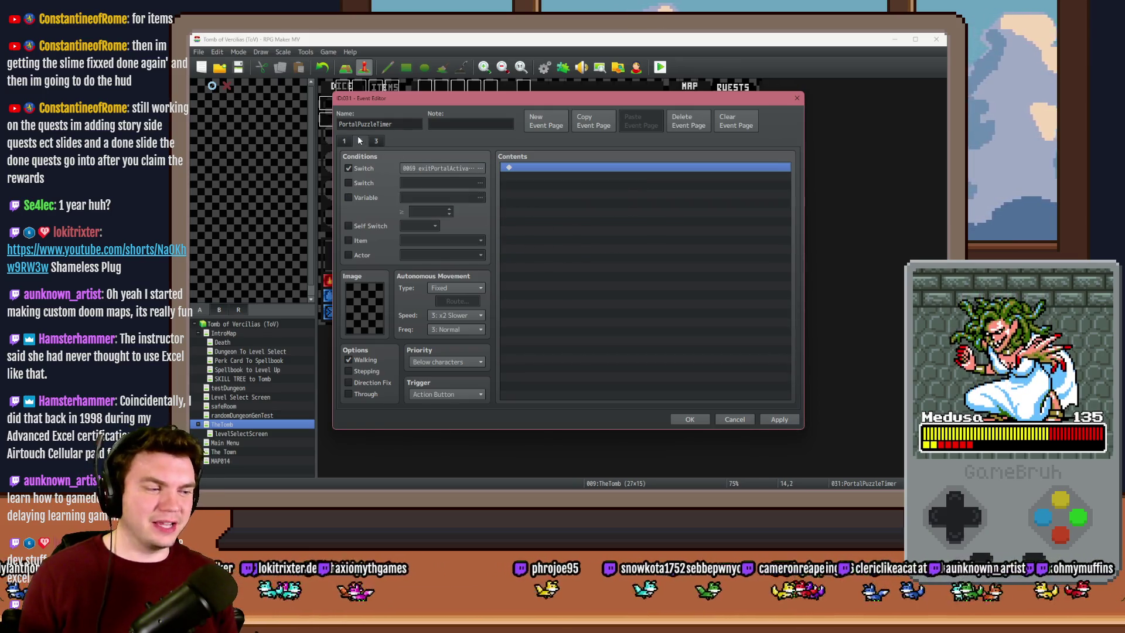
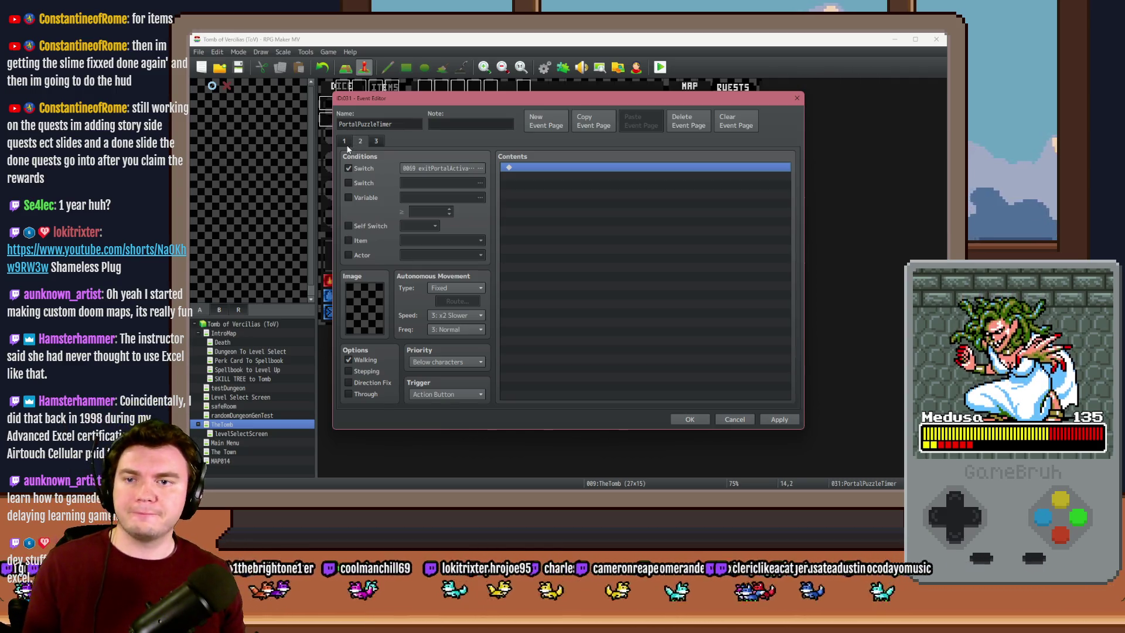
# Duplicate a PortalPuzzleTimer page as page 4 with its variable condition set to 3, and save
pyautogui.click(347, 142)
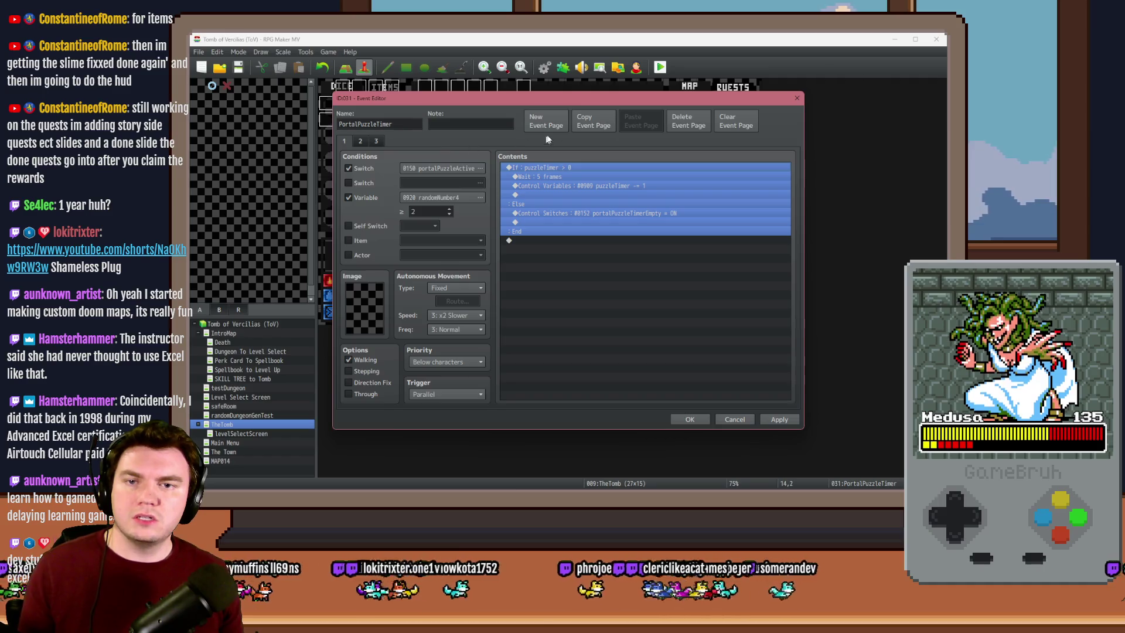
pyautogui.click(603, 123)
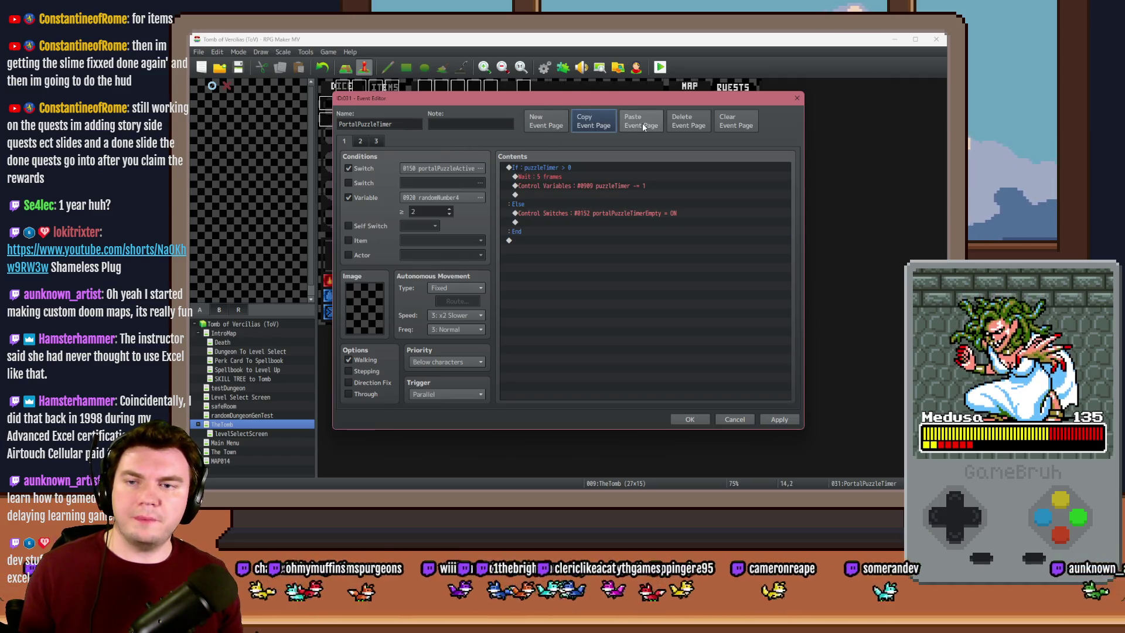
pyautogui.click(641, 122)
pyautogui.doubleClick(429, 211)
pyautogui.write('3')
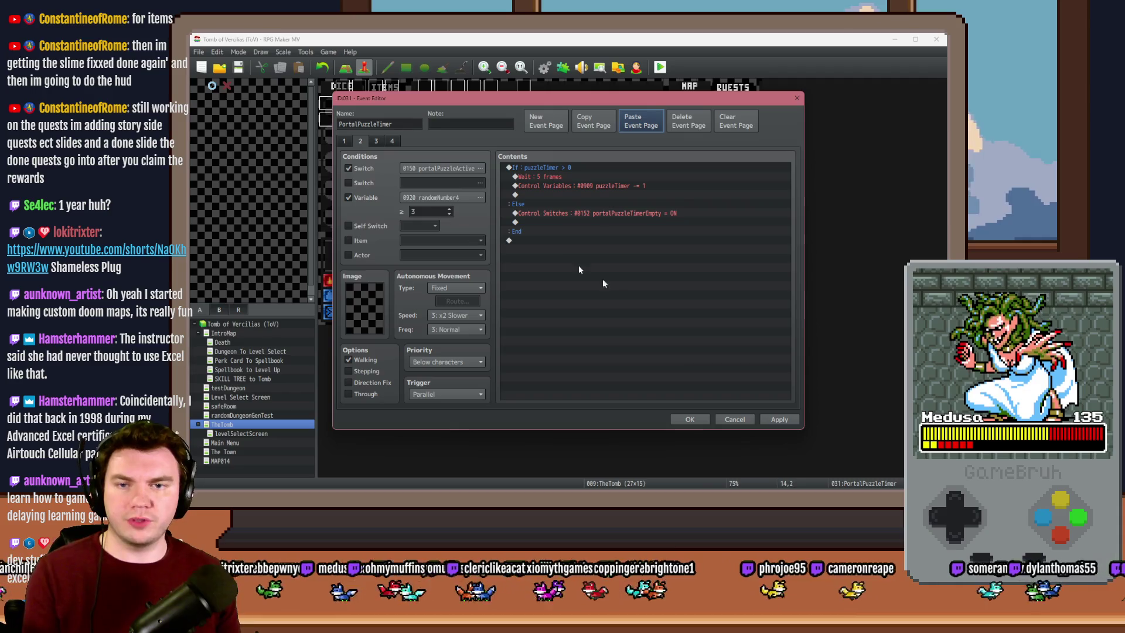
pyautogui.click(456, 394)
pyautogui.click(448, 419)
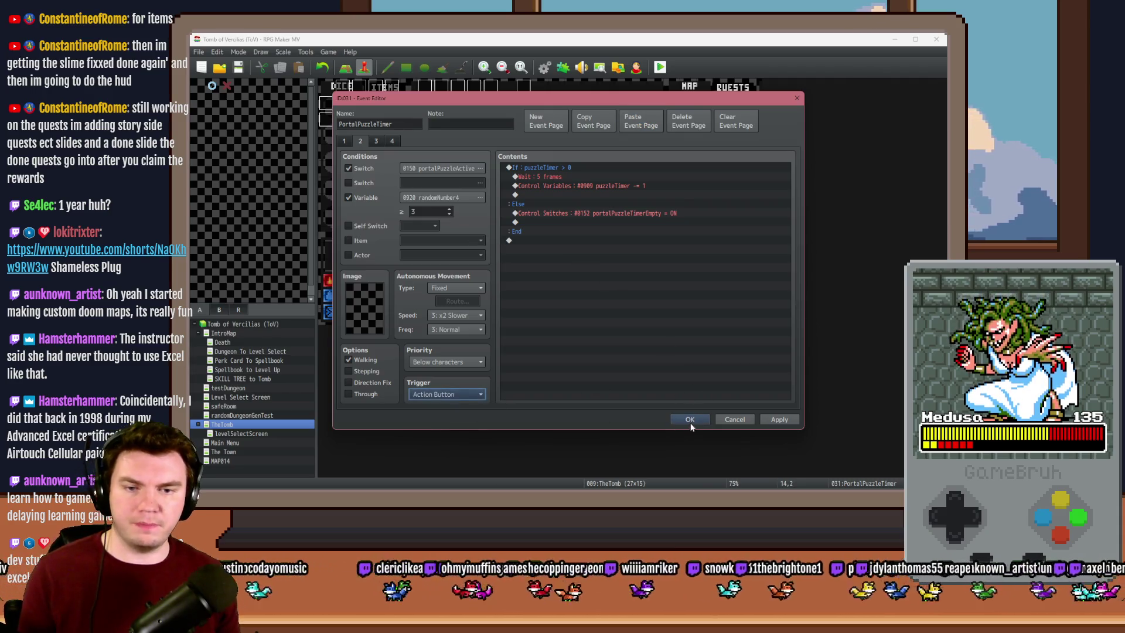
pyautogui.click(690, 420)
# Copy the second PortalPuzzleAutomations page into a new third page
pyautogui.doubleClick(539, 119)
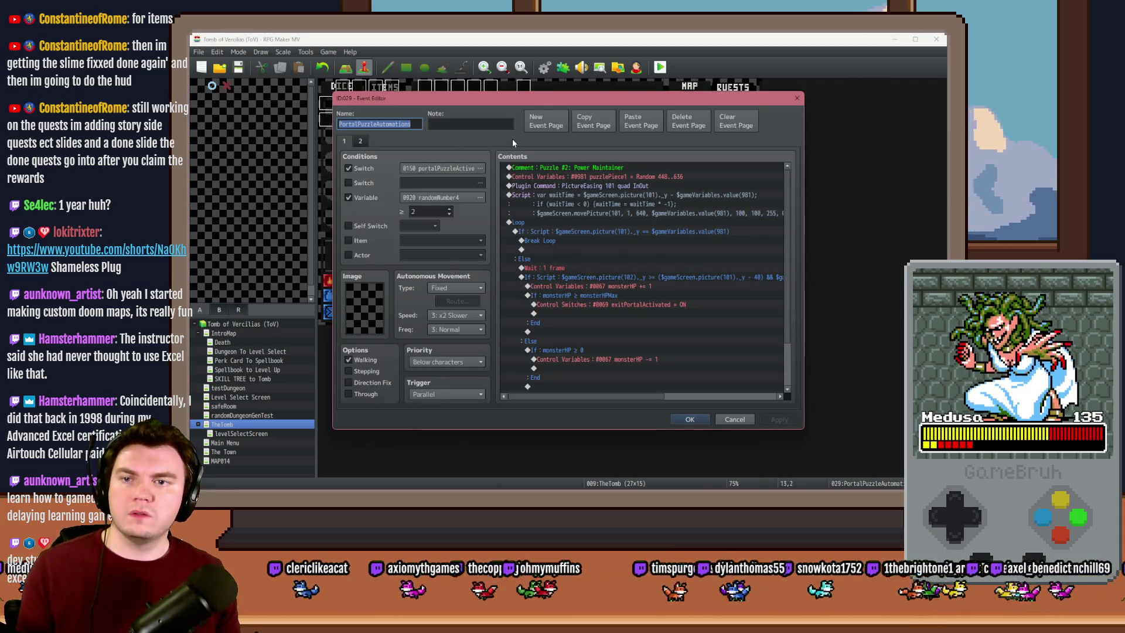
pyautogui.press('Escape')
pyautogui.doubleClick(540, 118)
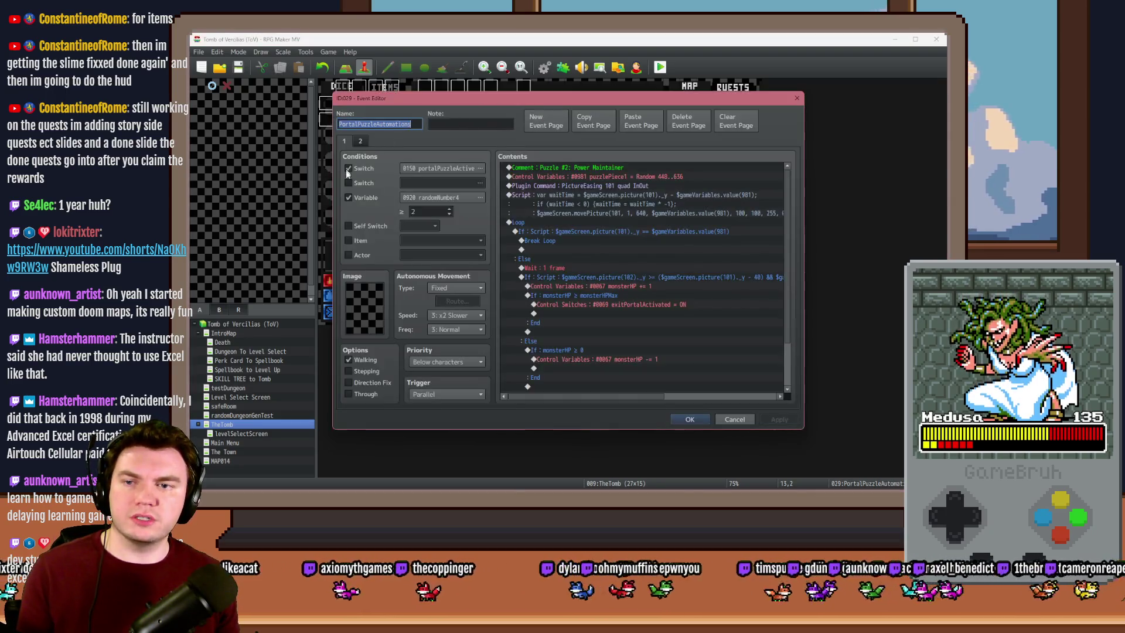
pyautogui.click(361, 141)
pyautogui.click(344, 141)
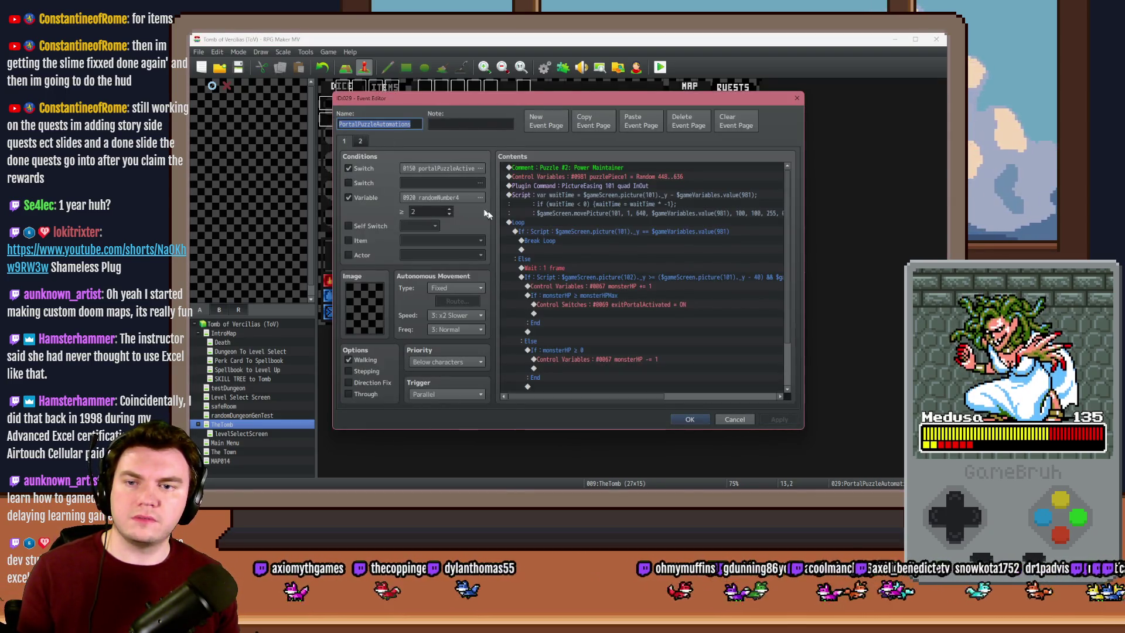
pyautogui.click(594, 121)
pyautogui.click(641, 120)
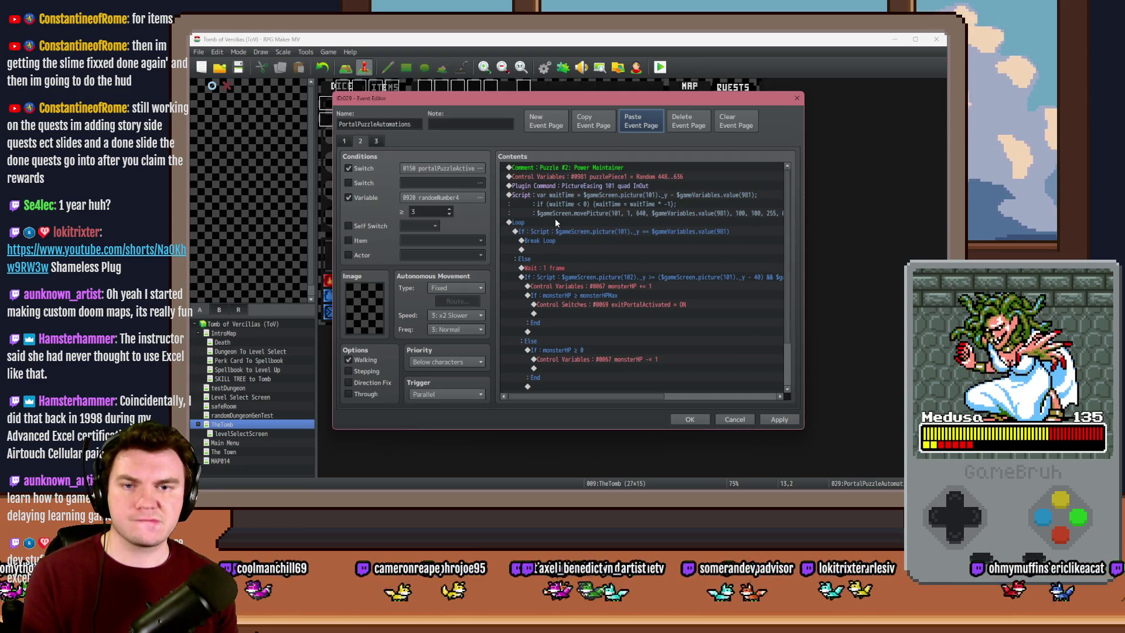
pyautogui.click(585, 169)
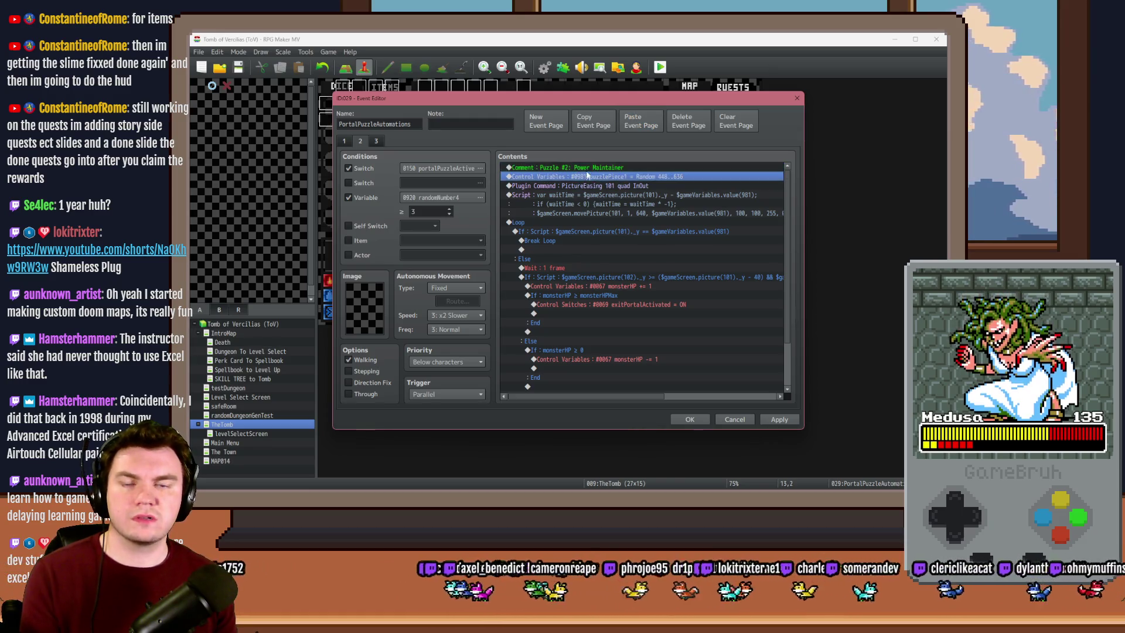
pyautogui.click(684, 420)
# Copy the 'Puzzle #3: Spinning Glyphs' comment from page 4 of PortalPuzzleInteractions
pyautogui.doubleClick(523, 120)
pyautogui.click(361, 141)
pyautogui.click(376, 141)
pyautogui.click(391, 141)
pyautogui.click(582, 168)
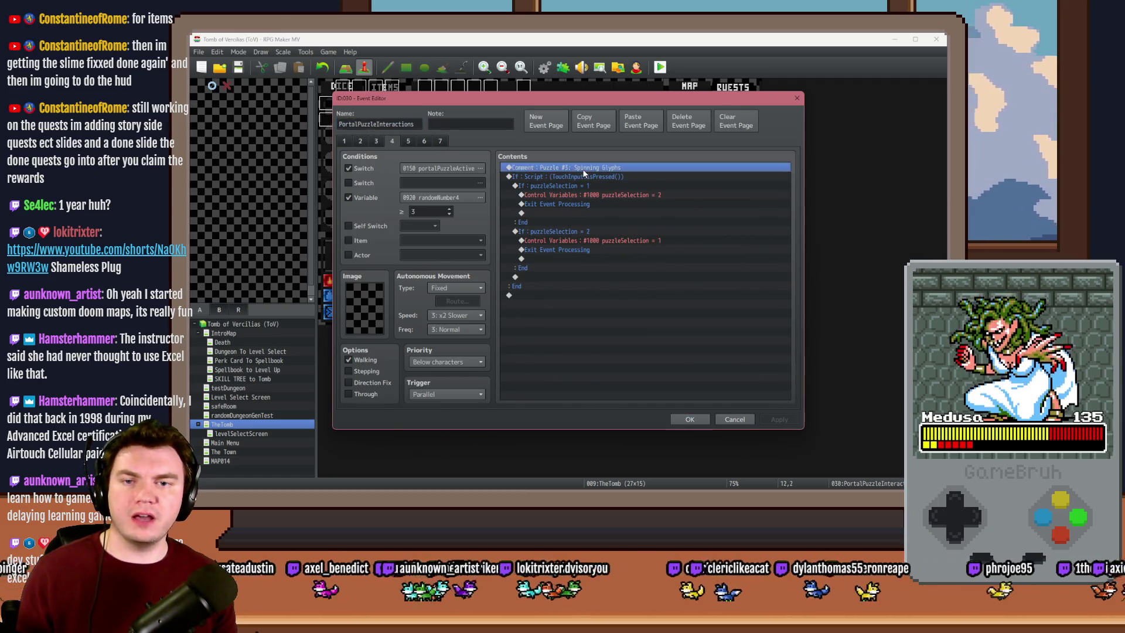
pyautogui.click(689, 418)
# On the automations' third page, replace the Puzzle #2 commands with only the Spinning Glyphs comment, and save
pyautogui.doubleClick(538, 119)
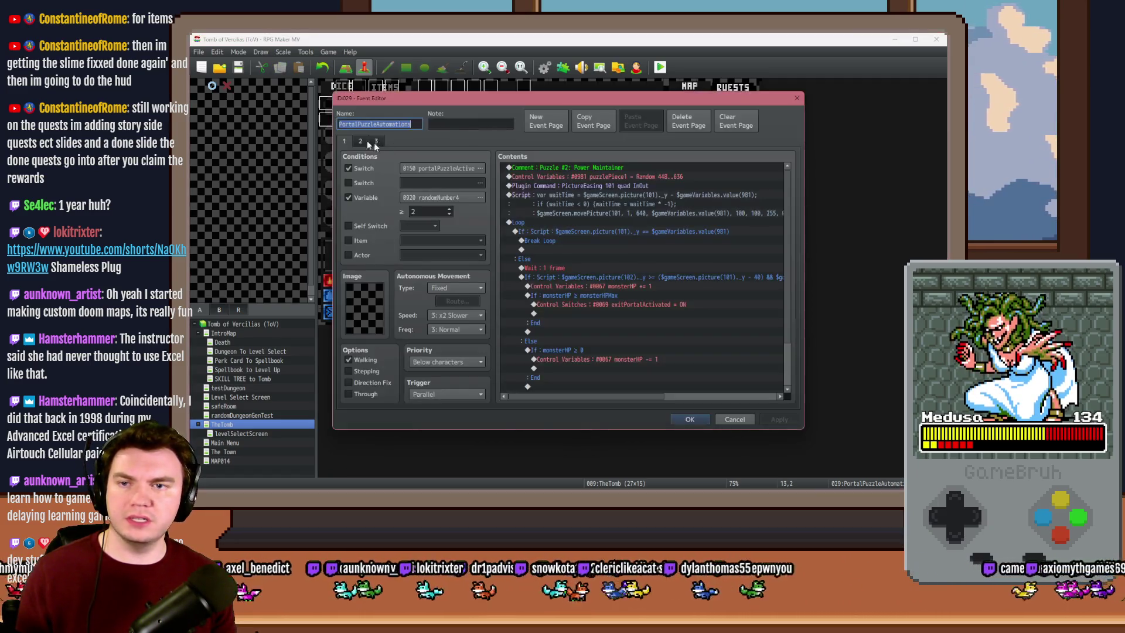
pyautogui.click(564, 167)
pyautogui.press('Delete')
pyautogui.press('Delete')
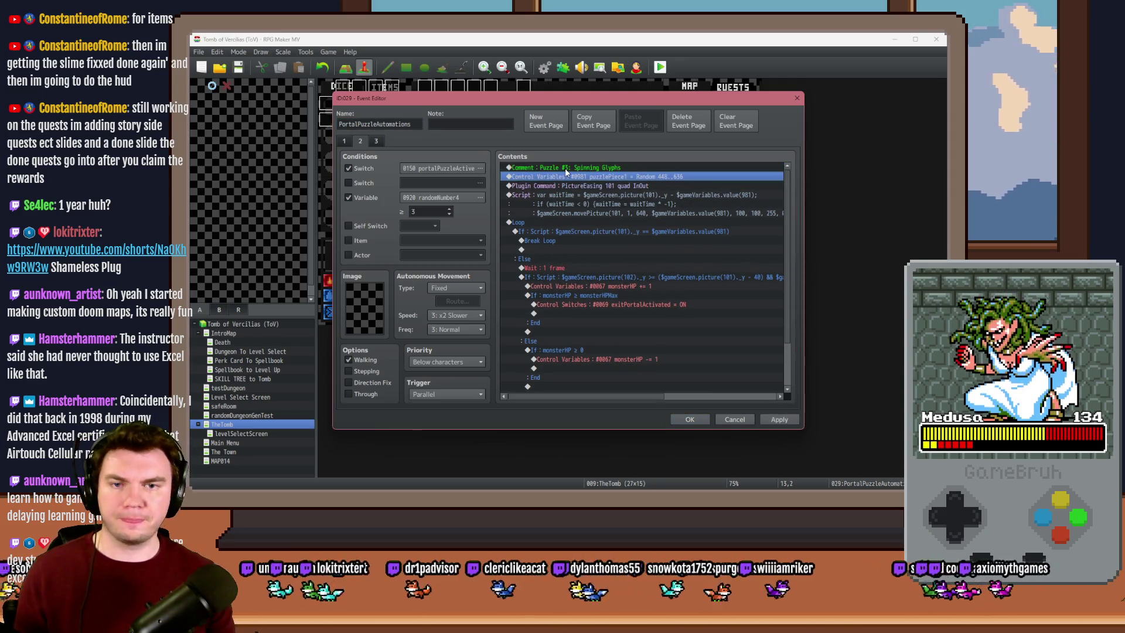
pyautogui.hotkey('ctrl', 'v')
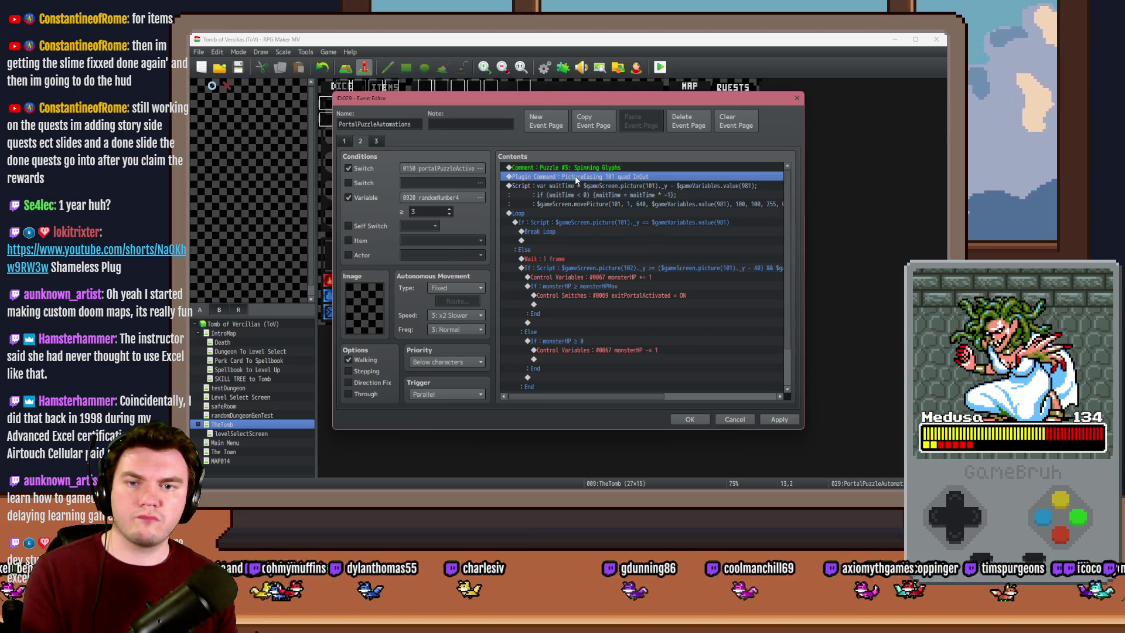
pyautogui.press('Delete')
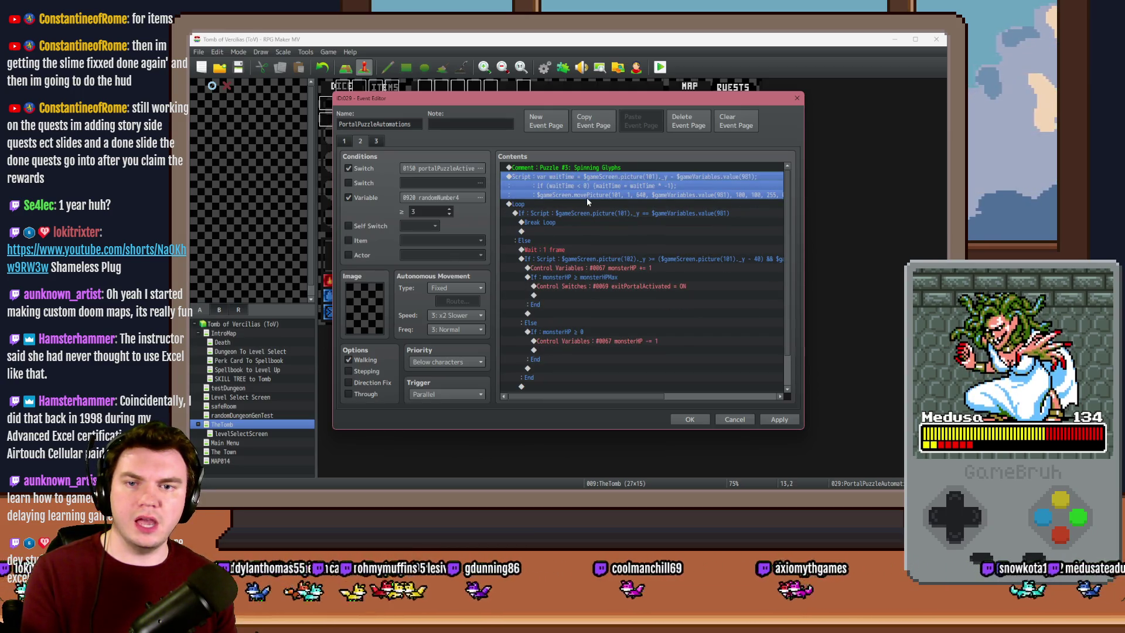
pyautogui.press('Delete')
pyautogui.press('Delete')
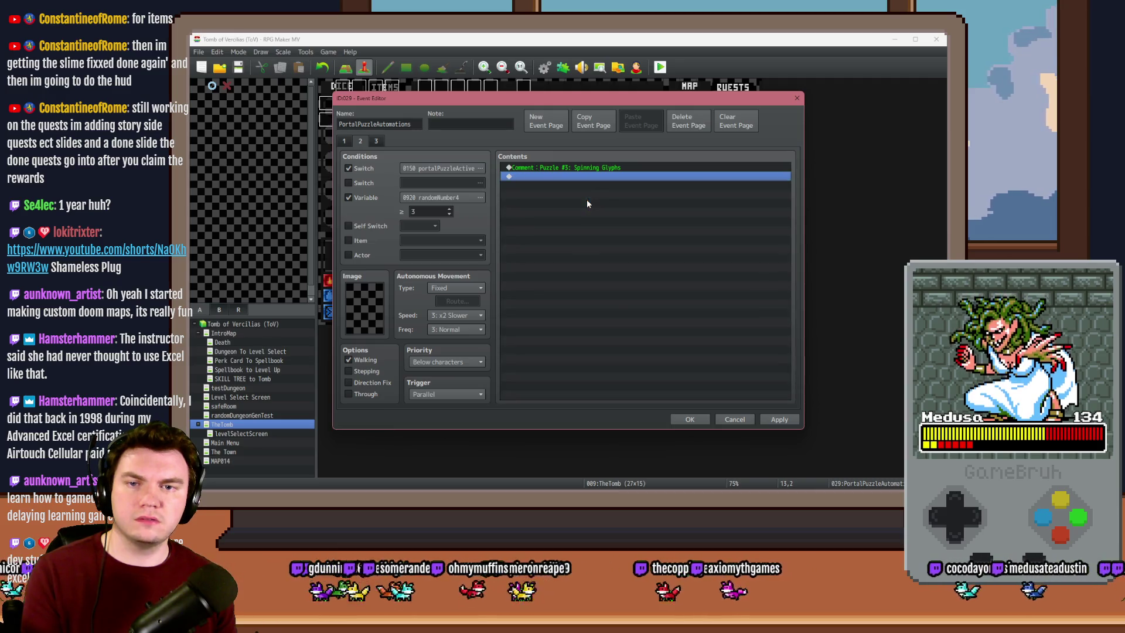
pyautogui.press('Up')
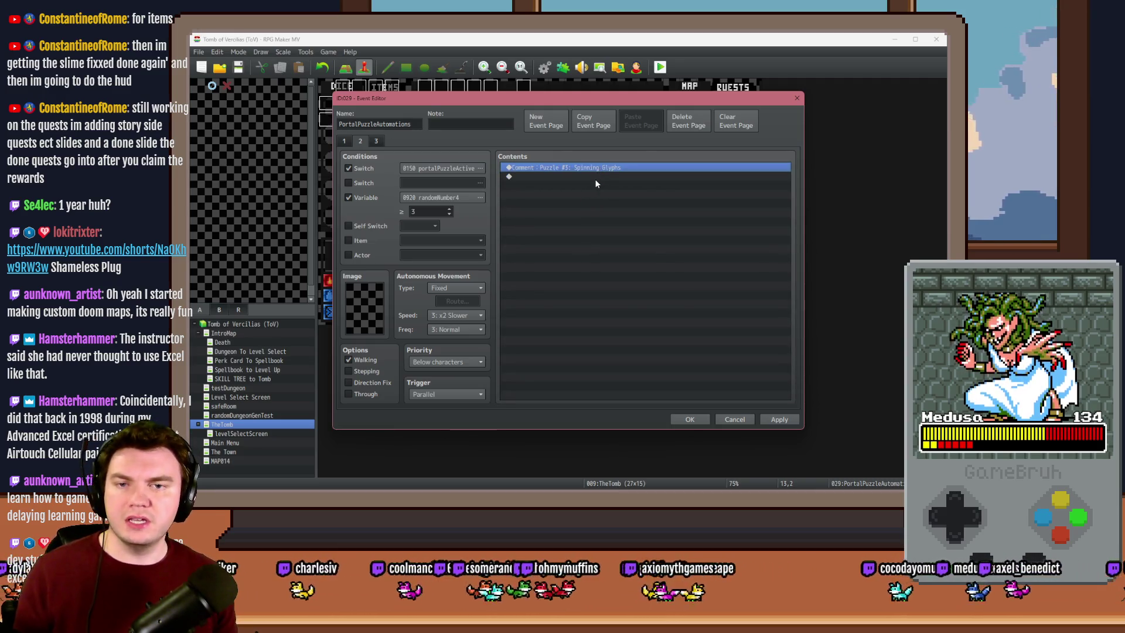
pyautogui.doubleClick(595, 178)
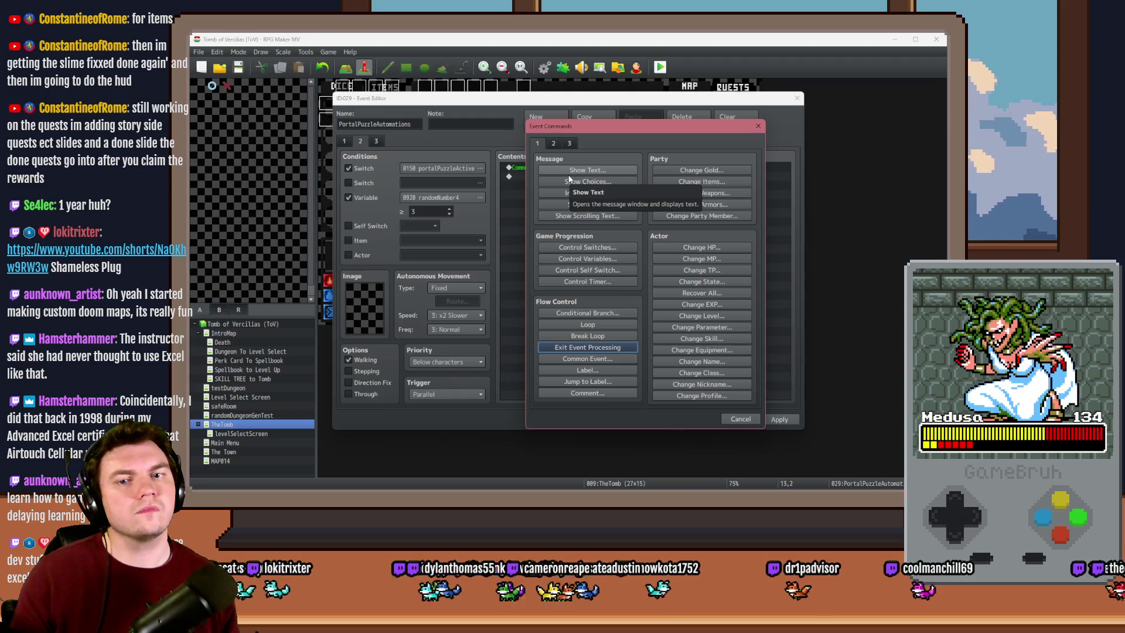
pyautogui.click(758, 127)
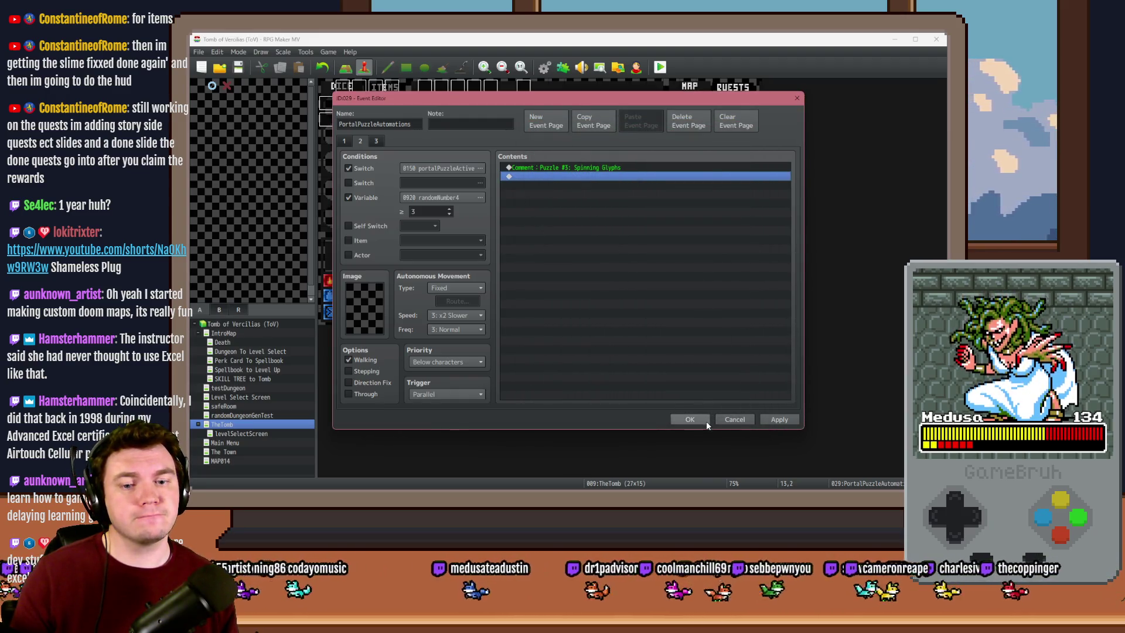
pyautogui.click(706, 420)
pyautogui.doubleClick(540, 120)
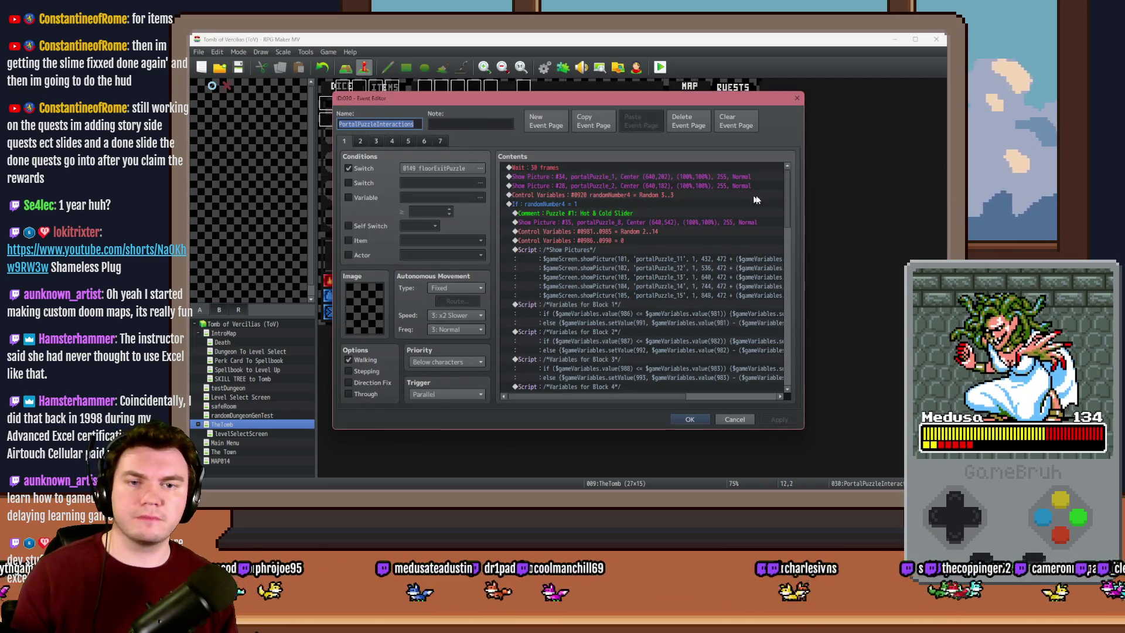
pyautogui.moveTo(786, 185); pyautogui.dragTo(779, 351)
pyautogui.click(598, 335)
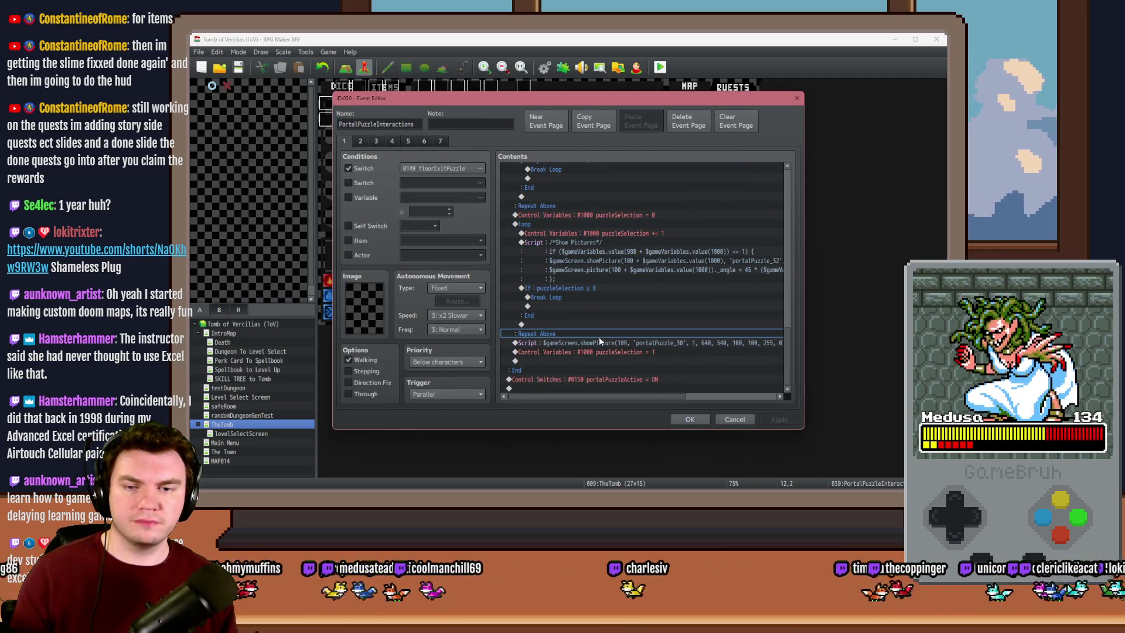
pyautogui.click(599, 342)
pyautogui.press('Insert')
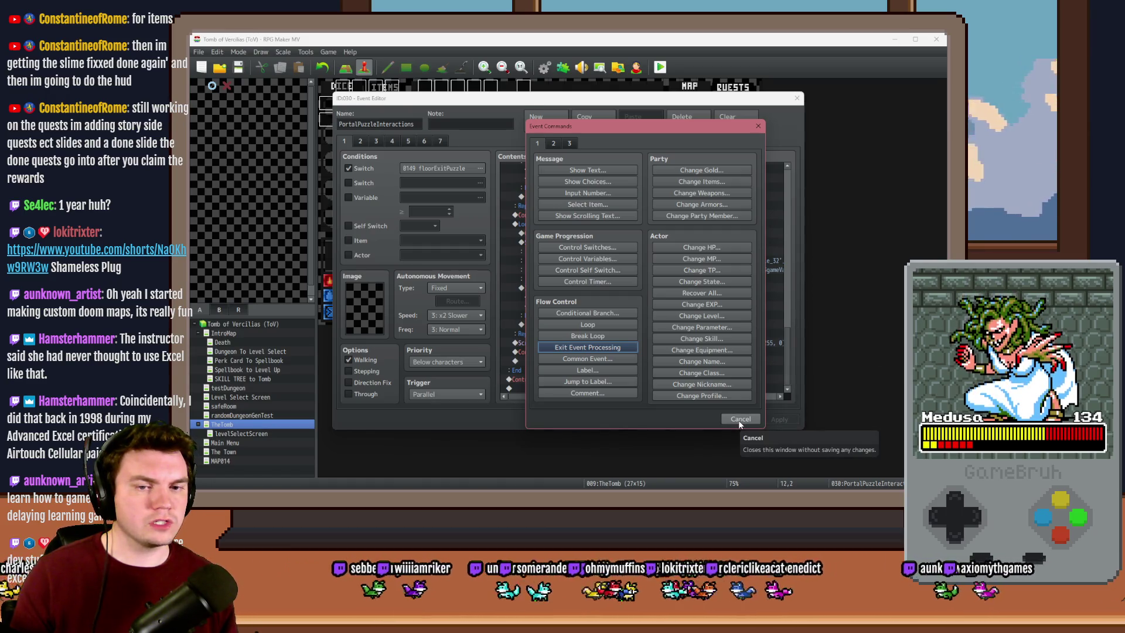
pyautogui.click(739, 420)
pyautogui.click(704, 419)
pyautogui.doubleClick(729, 318)
pyautogui.scroll(-2, 667, 375)
pyautogui.click(360, 141)
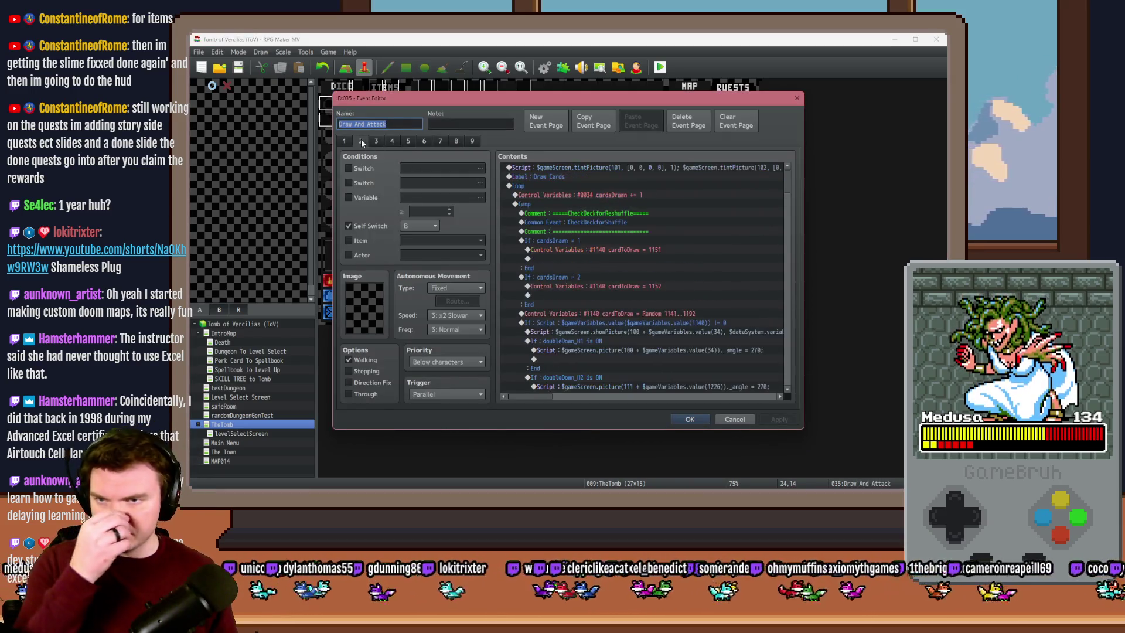
pyautogui.scroll(-10, 642, 334)
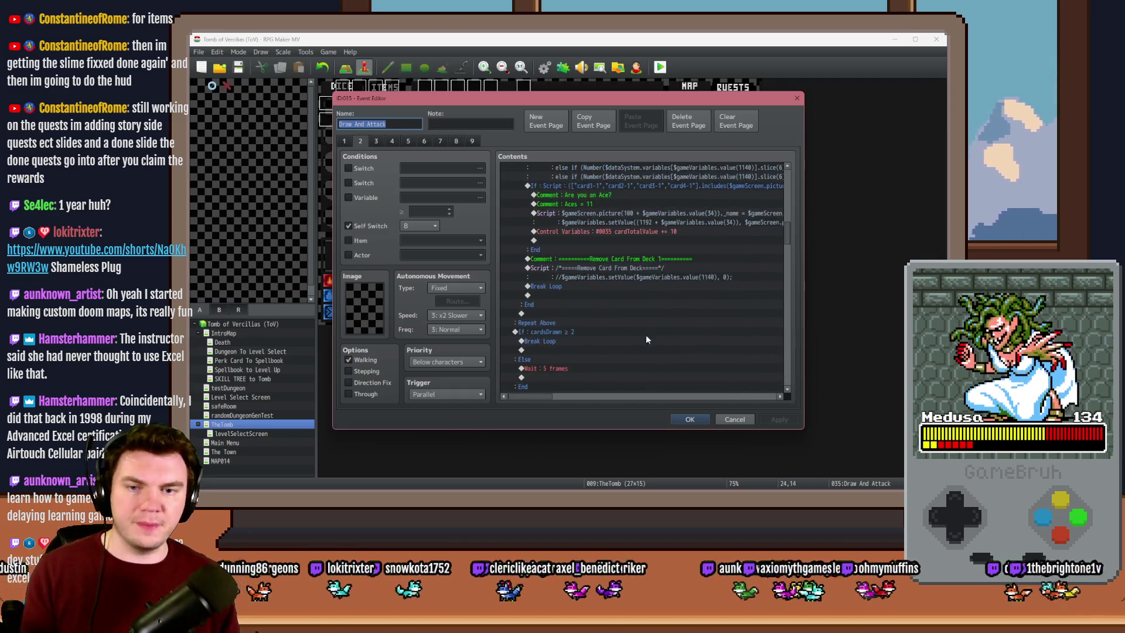
pyautogui.scroll(-10, 624, 297)
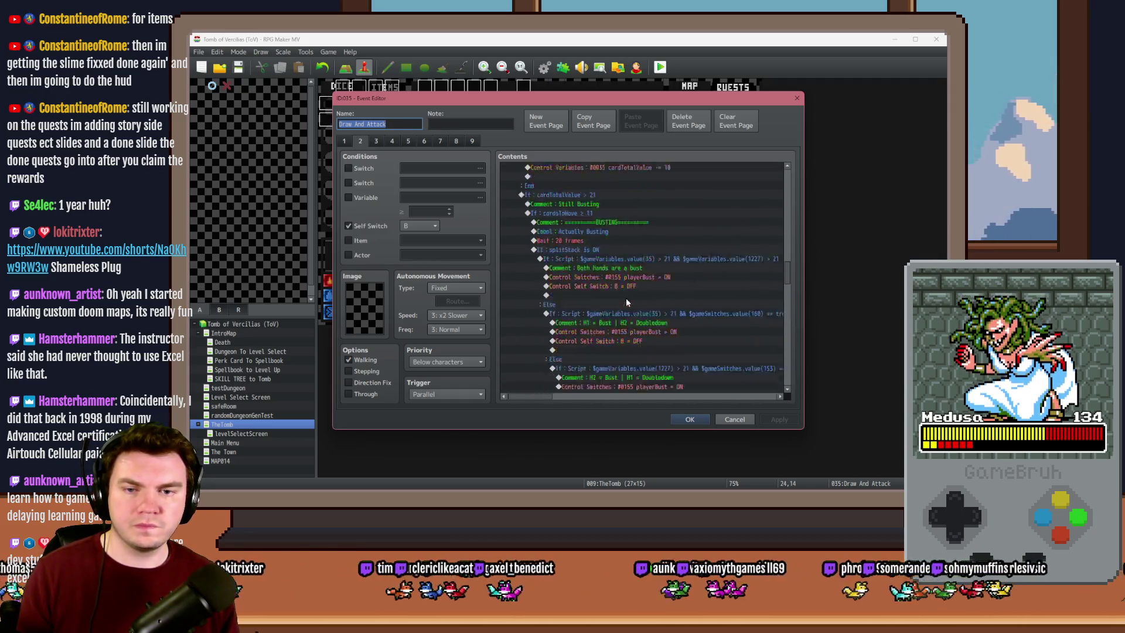
pyautogui.scroll(-10, 625, 299)
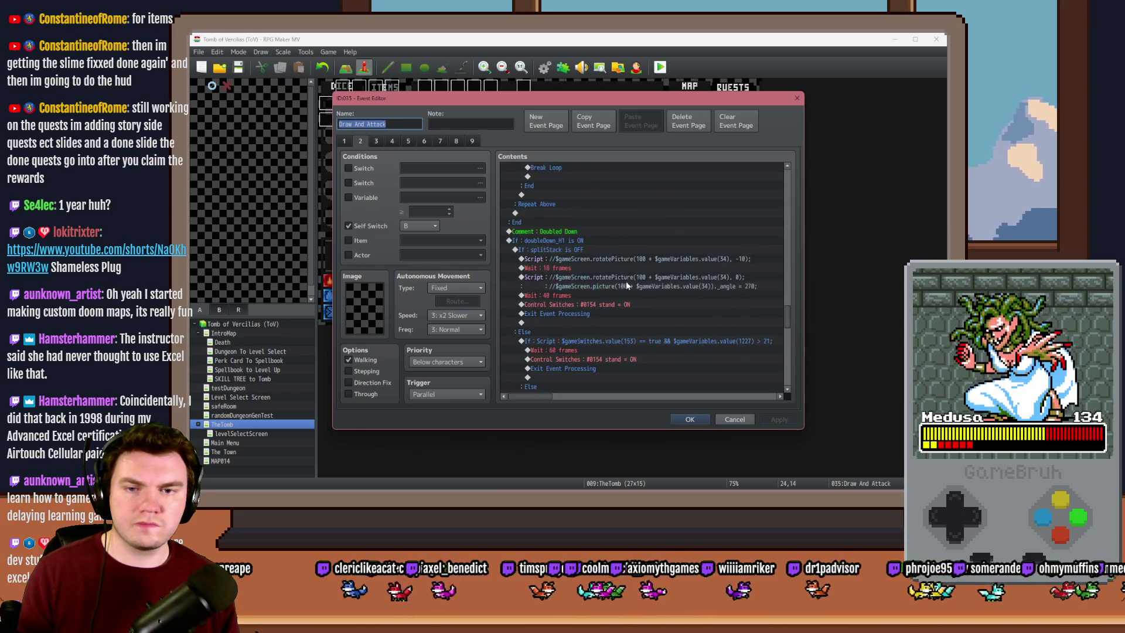
pyautogui.doubleClick(626, 282)
pyautogui.hotkey('shift', 'Home')
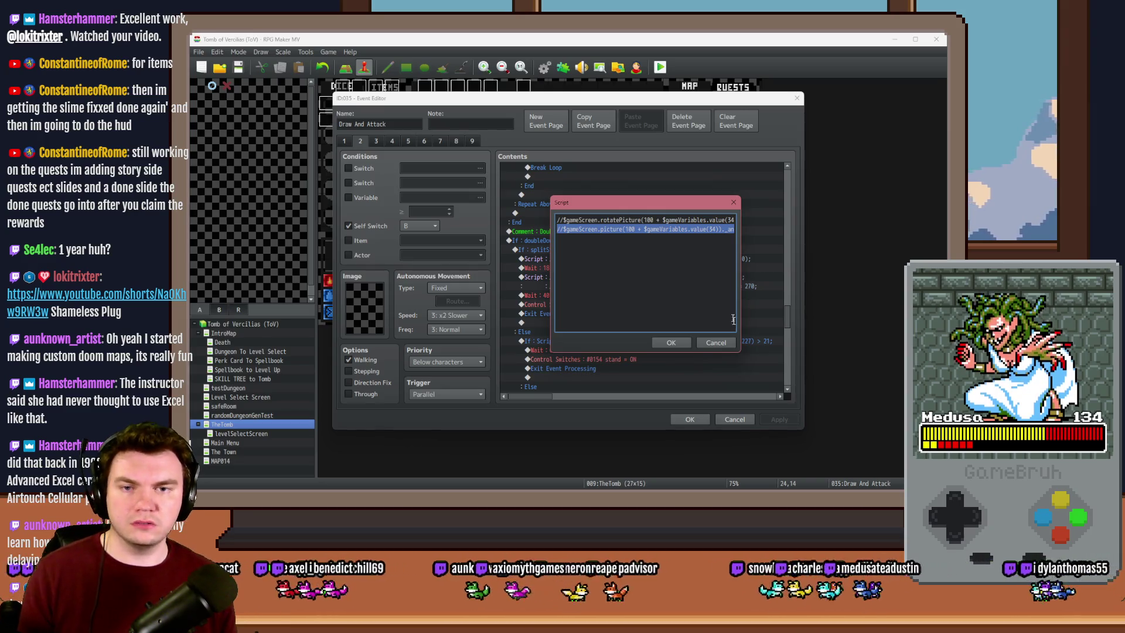
pyautogui.tripleClick(657, 220)
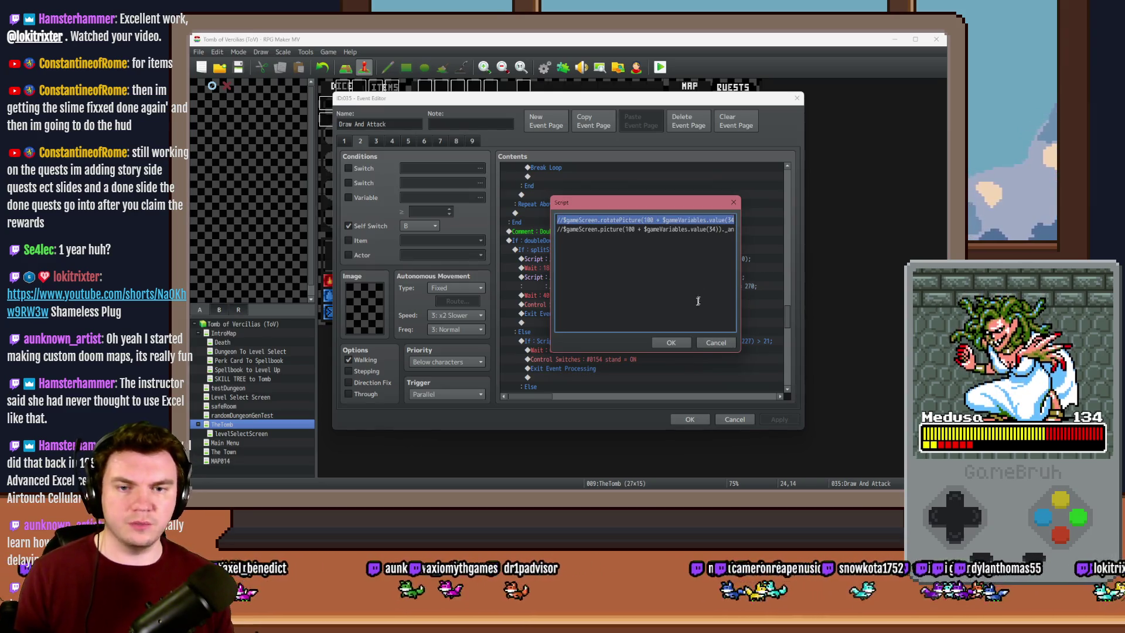
pyautogui.click(716, 343)
pyautogui.click(733, 419)
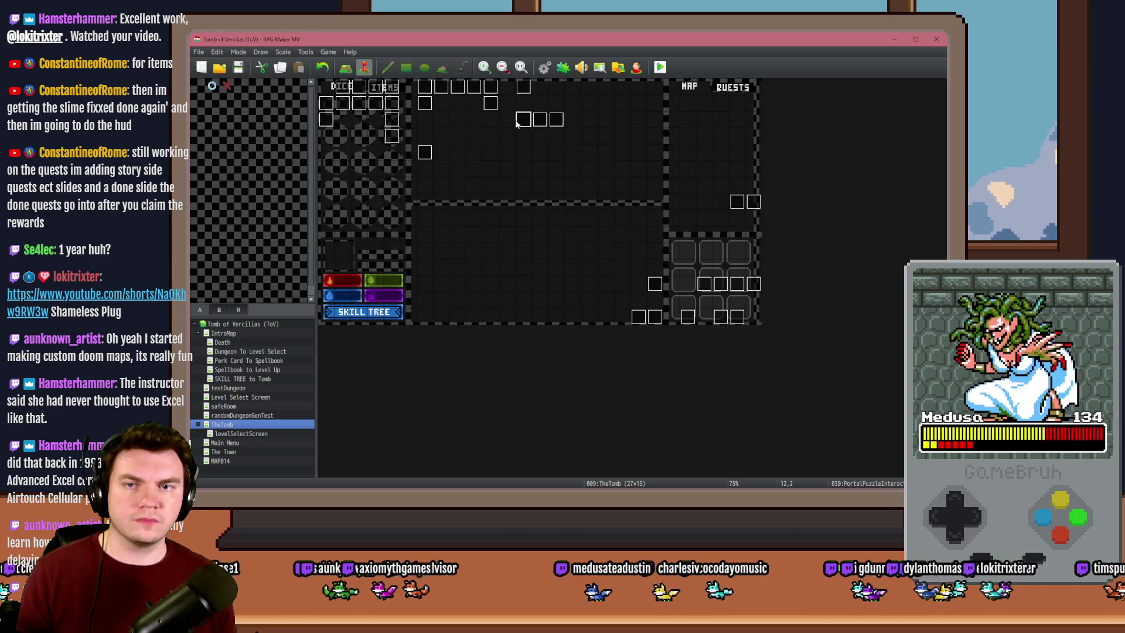
# Look through the PortalPuzzleInteractions event's pages and close it without changes
pyautogui.doubleClick(520, 120)
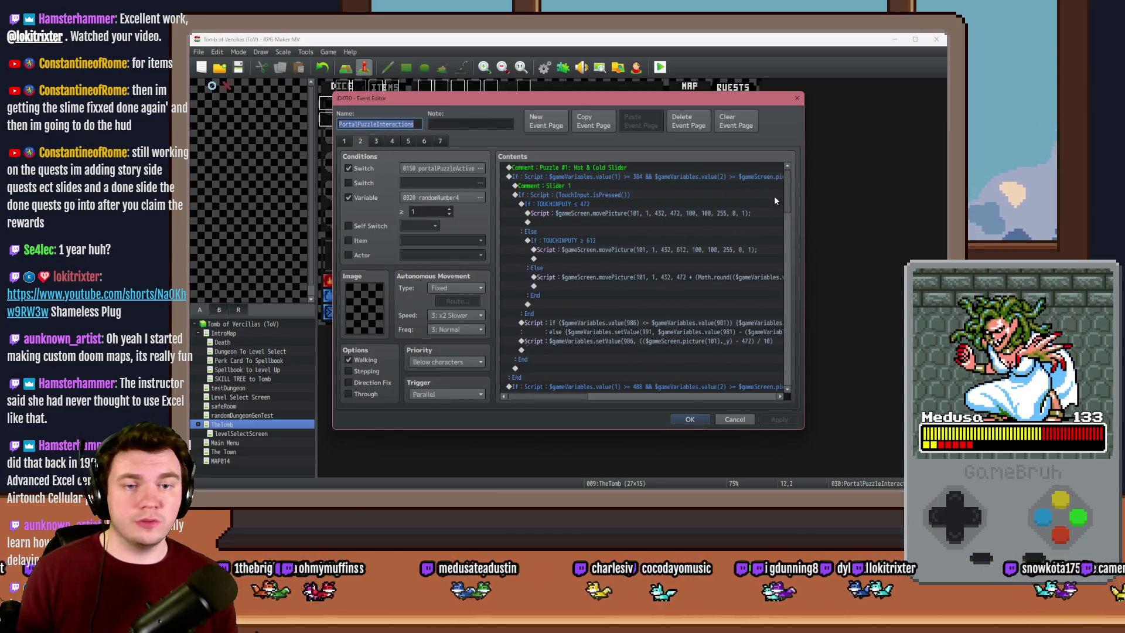
pyautogui.hotkey('ctrl', 'shift', 'Tab')
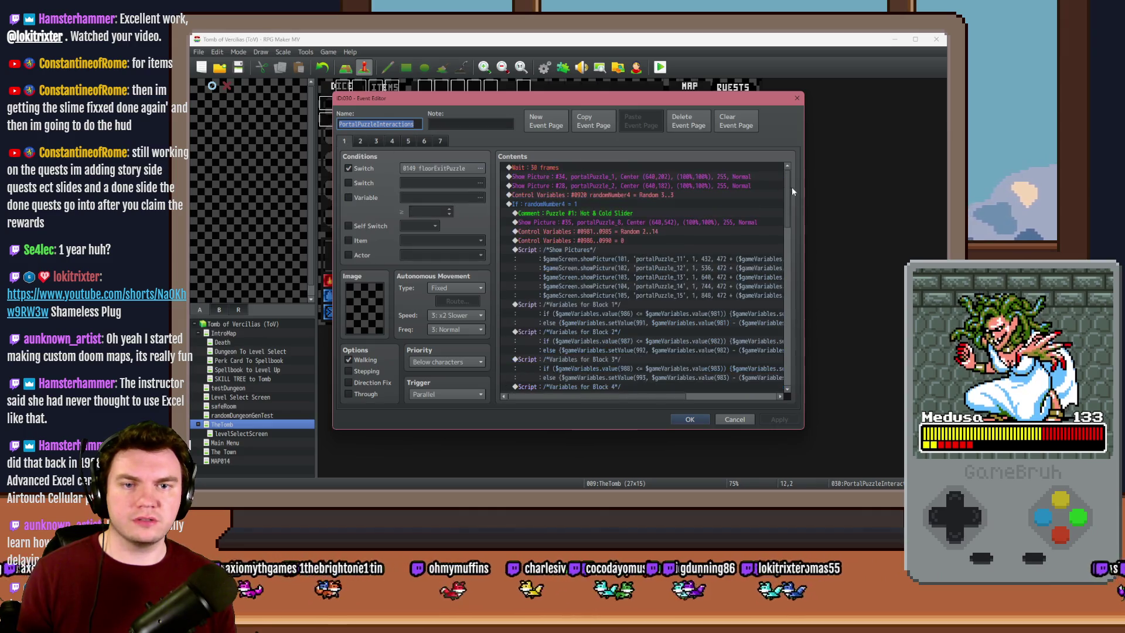
pyautogui.moveTo(788, 184); pyautogui.dragTo(781, 352)
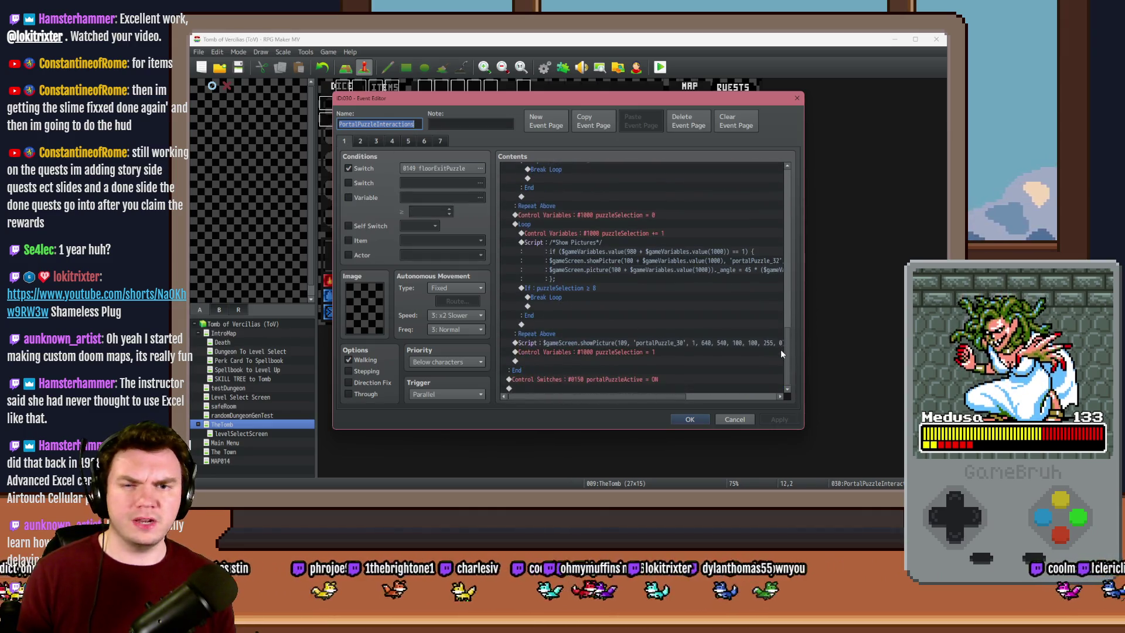
pyautogui.click(734, 419)
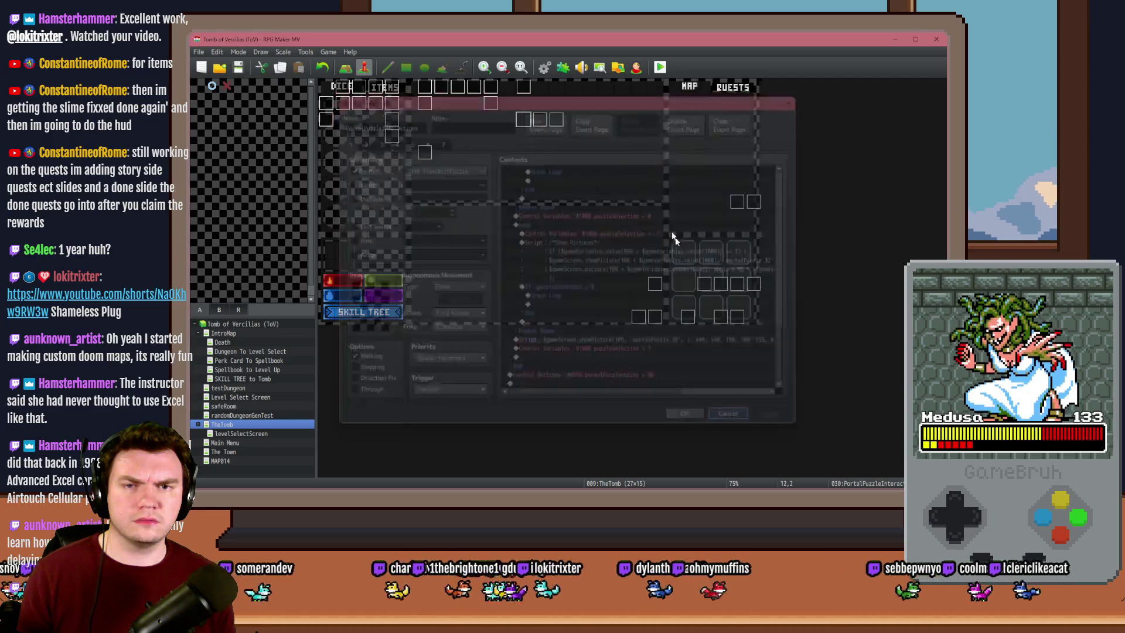
# Reopen the event, find the showPicture script, and delete an accidentally inserted Exit Event Processing command
pyautogui.doubleClick(521, 121)
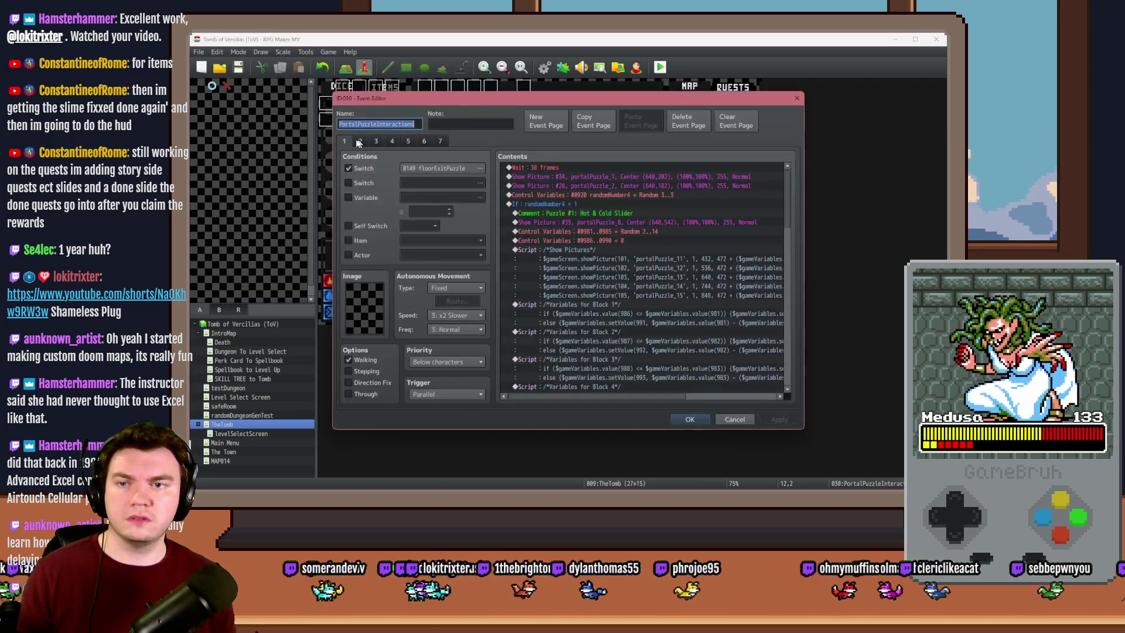
pyautogui.scroll(-3, 630, 237)
pyautogui.moveTo(783, 189); pyautogui.dragTo(798, 339)
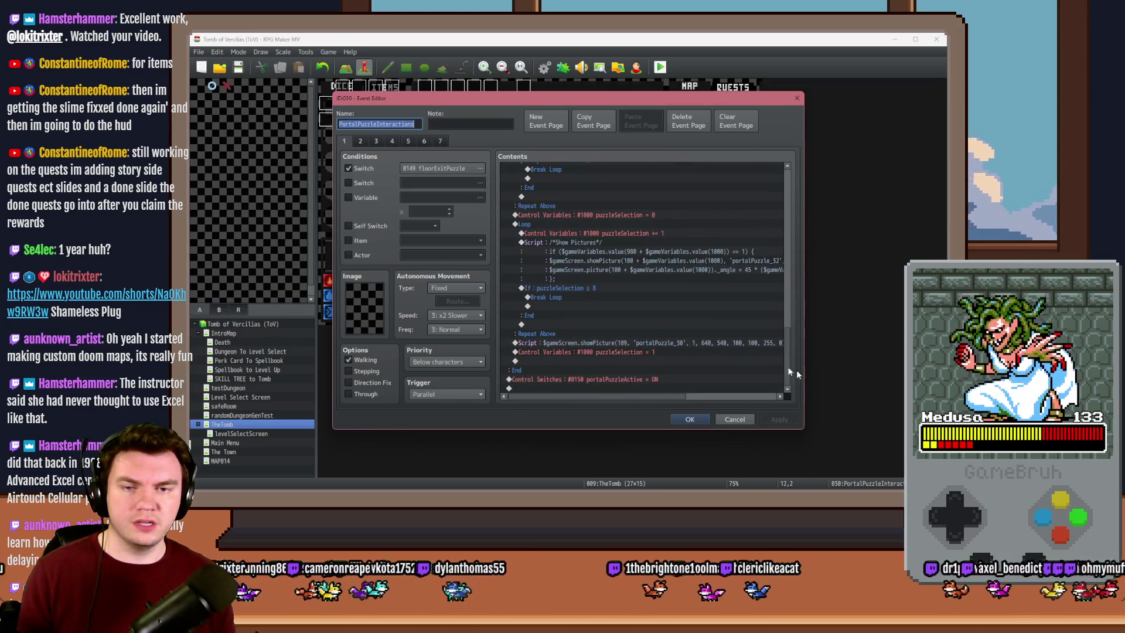
pyautogui.click(601, 344)
pyautogui.click(600, 353)
pyautogui.doubleClick(607, 352)
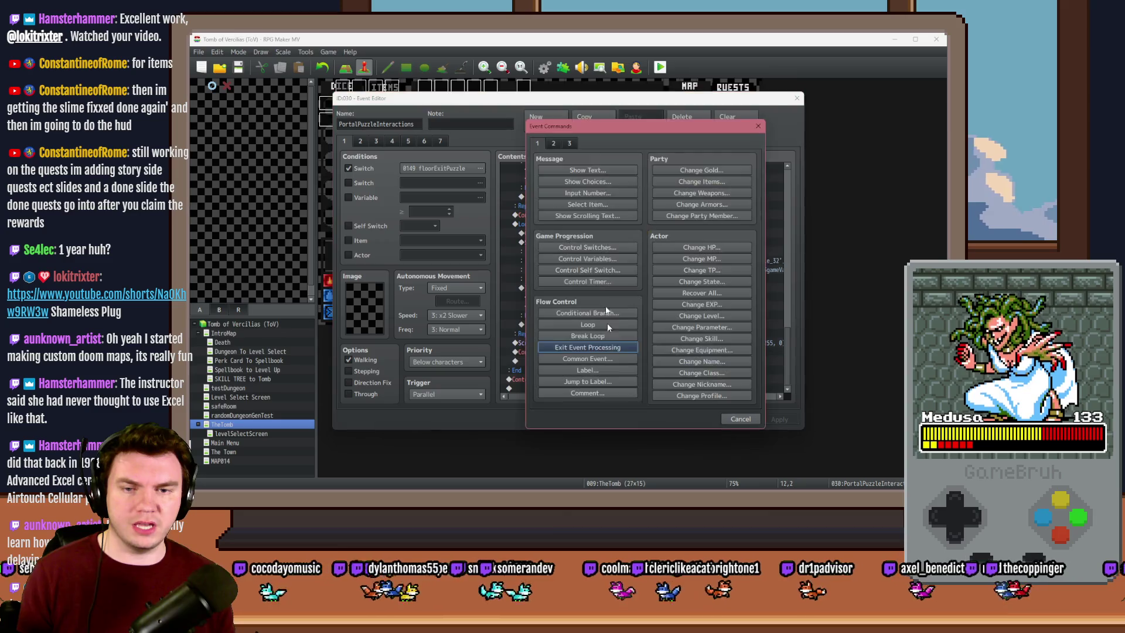
pyautogui.click(709, 383)
pyautogui.press('Escape')
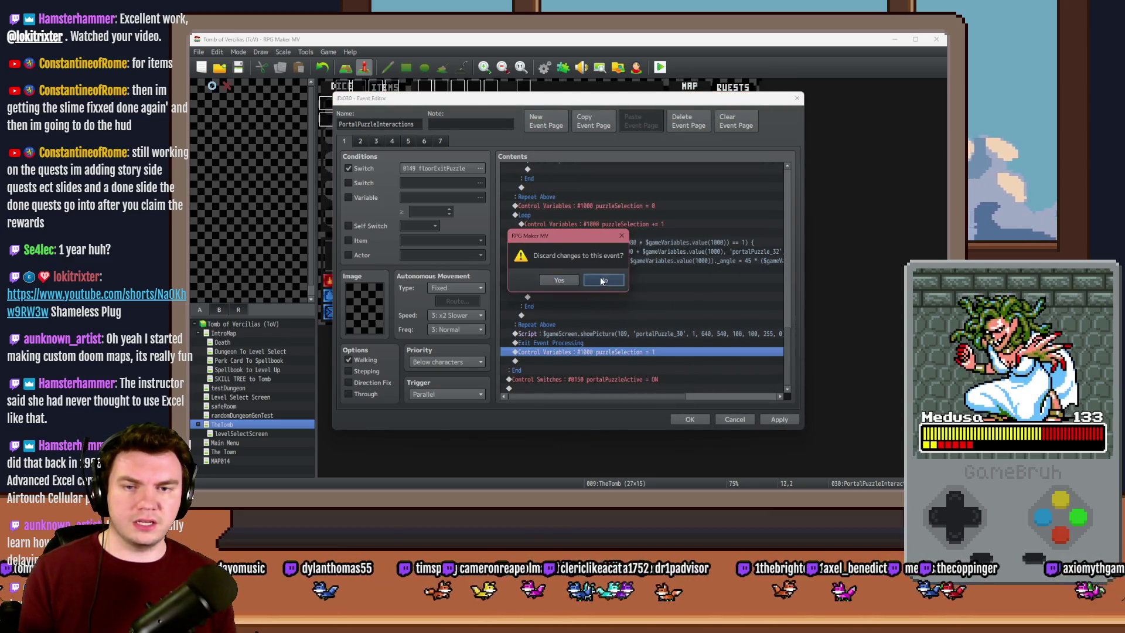
pyautogui.click(603, 280)
pyautogui.click(590, 346)
pyautogui.press('Delete')
# Add '$gameScreen.rotatePicture(109, 10);' below the showPicture line and save the event
pyautogui.doubleClick(594, 343)
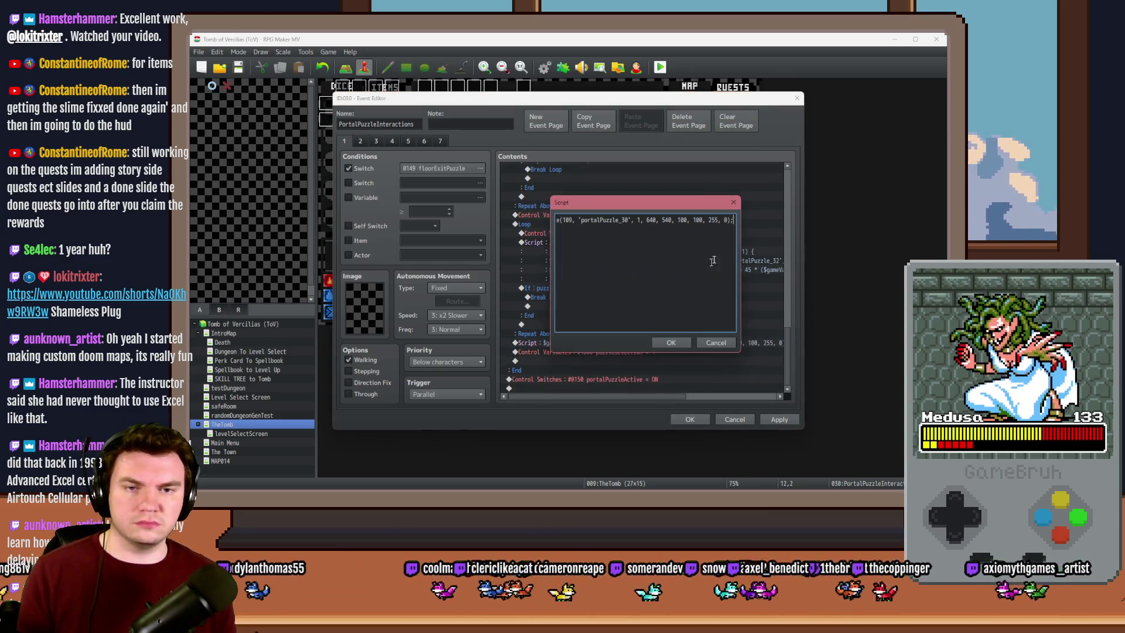
pyautogui.press('Return')
pyautogui.write('$gameScreen.rotatePicture(100 + $gameVariables.value(34), 0);')
pyautogui.press('Home')
pyautogui.write('//')
pyautogui.press('BackSpace')
pyautogui.press('BackSpace')
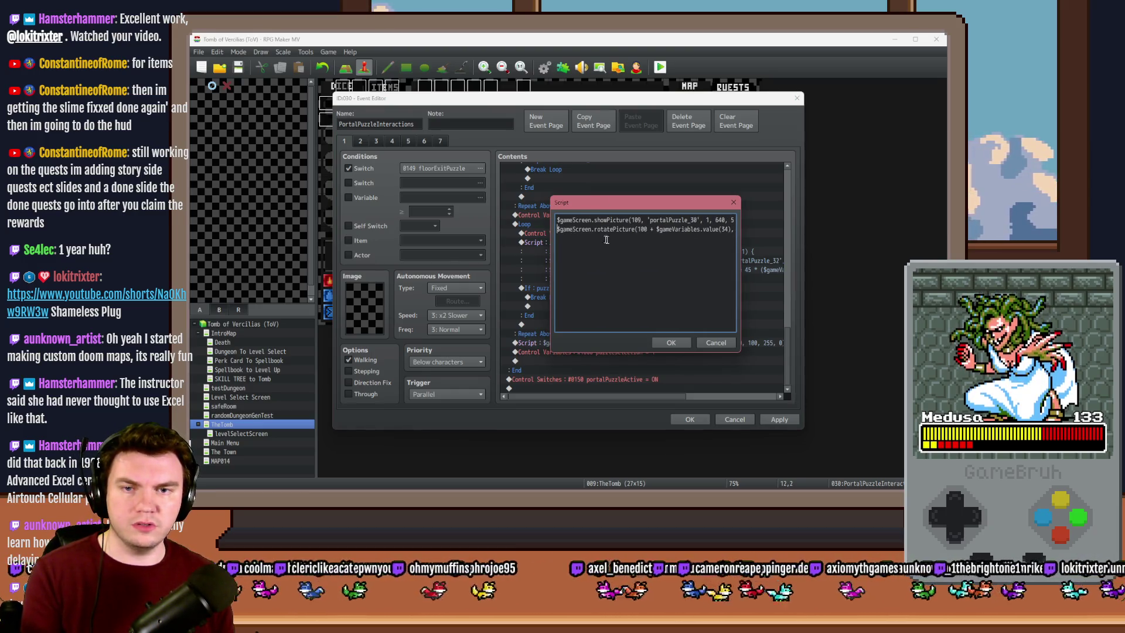
pyautogui.moveTo(637, 229); pyautogui.dragTo(645, 230)
pyautogui.write('109')
pyautogui.press('Delete')
pyautogui.press('Delete')
pyautogui.press('Delete')
pyautogui.press('Delete')
pyautogui.press('Delete')
pyautogui.press('Delete')
pyautogui.press('Delete')
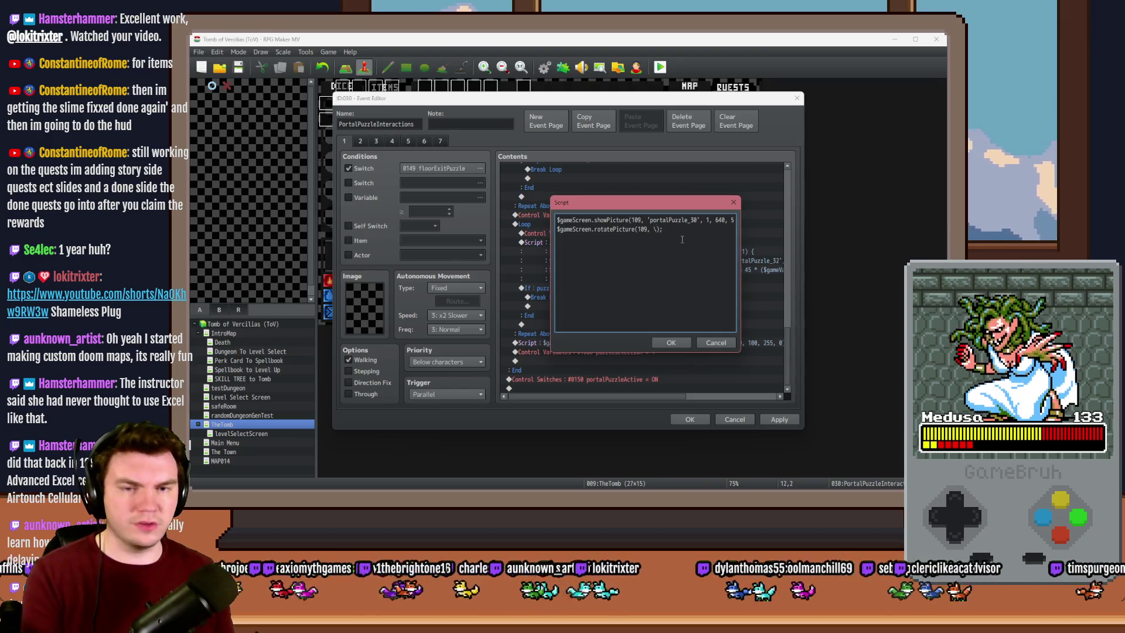
pyautogui.write('10')
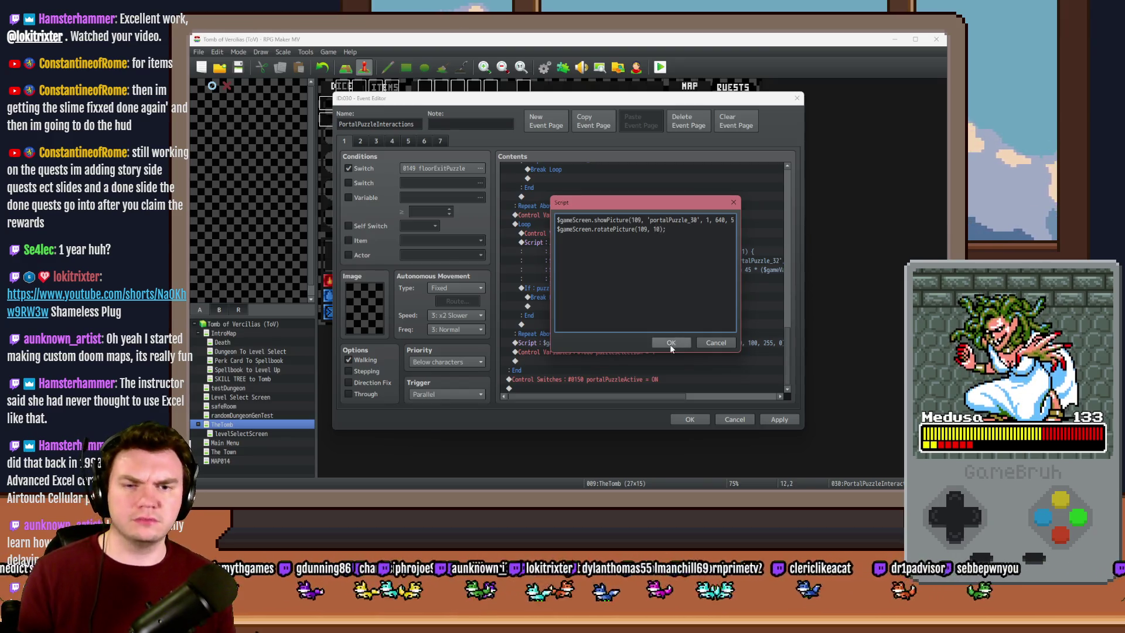
pyautogui.click(671, 343)
pyautogui.click(795, 420)
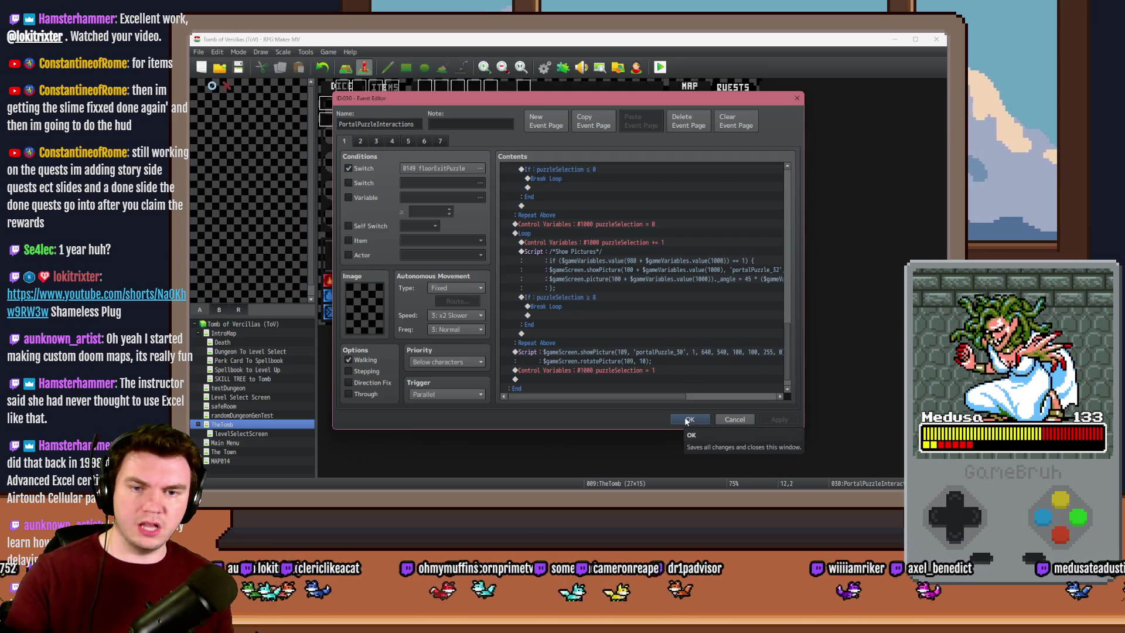
pyautogui.click(687, 419)
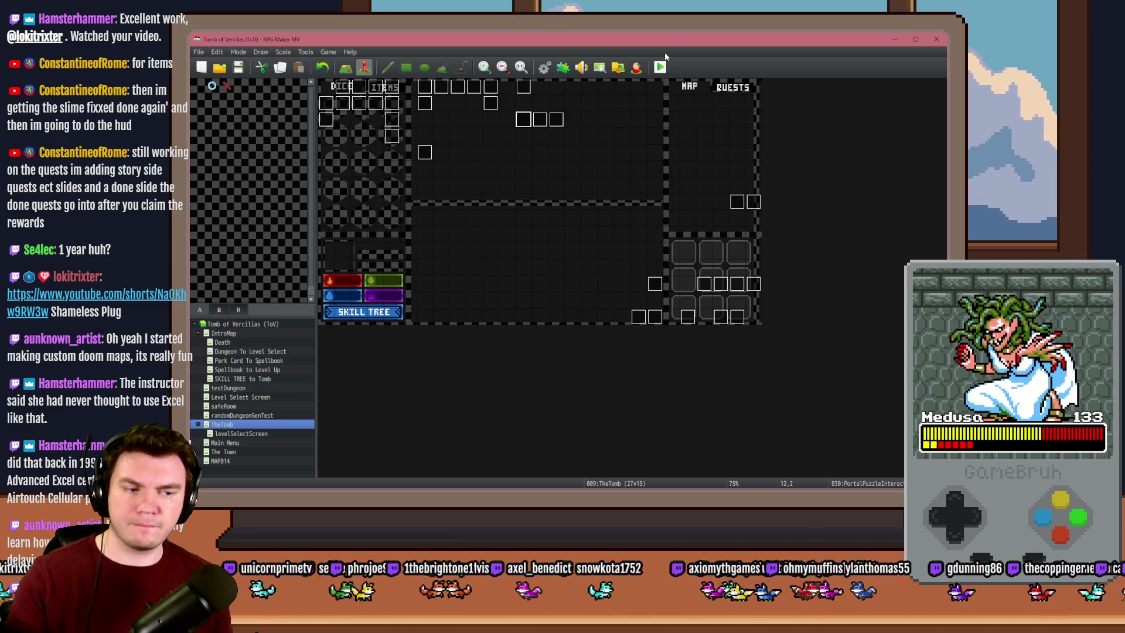
# Launch a playtest, maximise the game window to view the dungeon, then close it
pyautogui.click(660, 68)
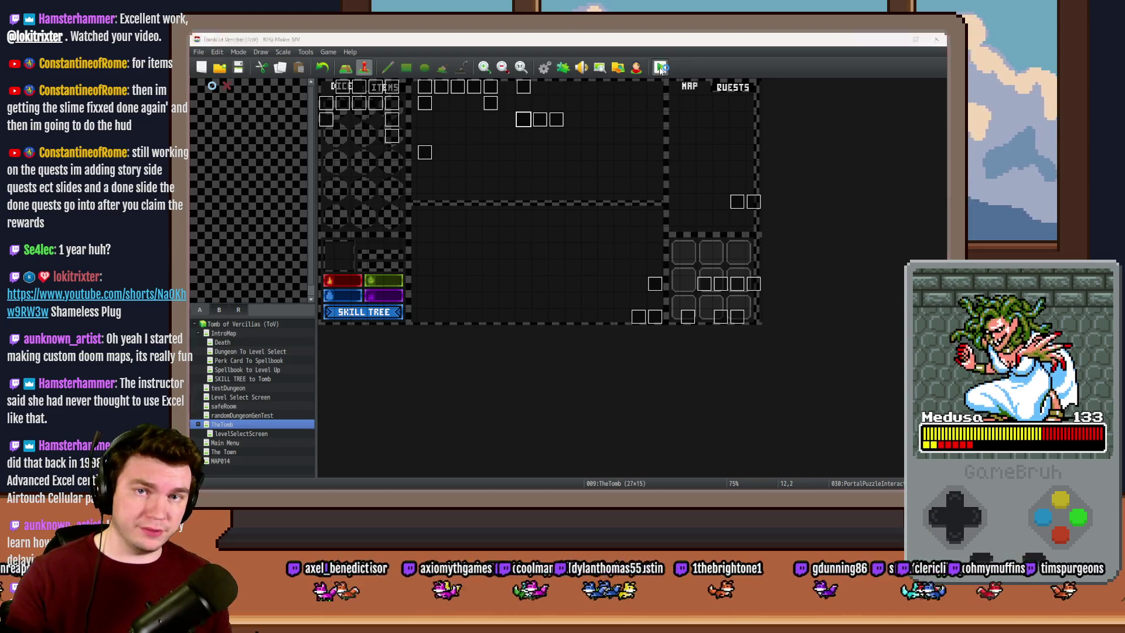
pyautogui.doubleClick(847, 189)
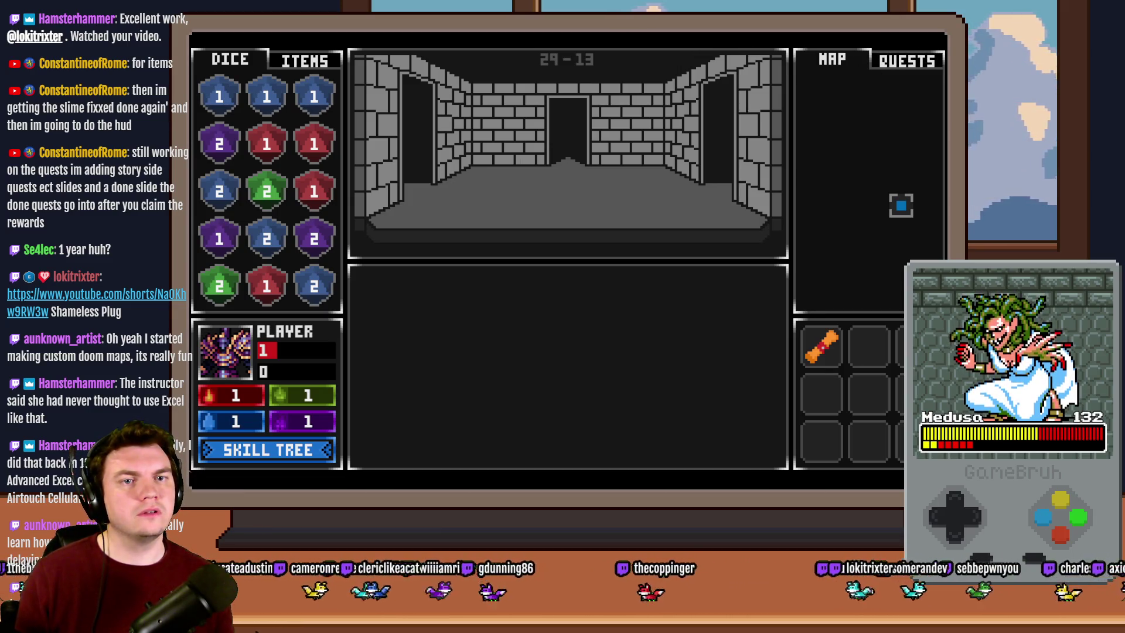
pyautogui.hotkey('alt', 'F4')
pyautogui.hotkey('alt', 'Tab')
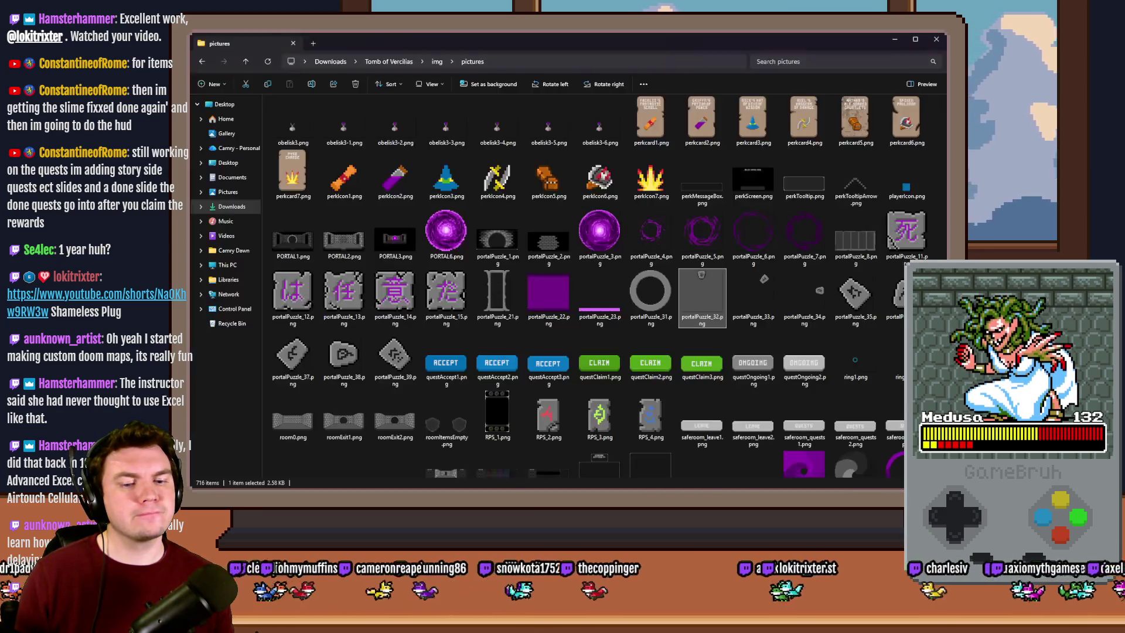
pyautogui.click(398, 62)
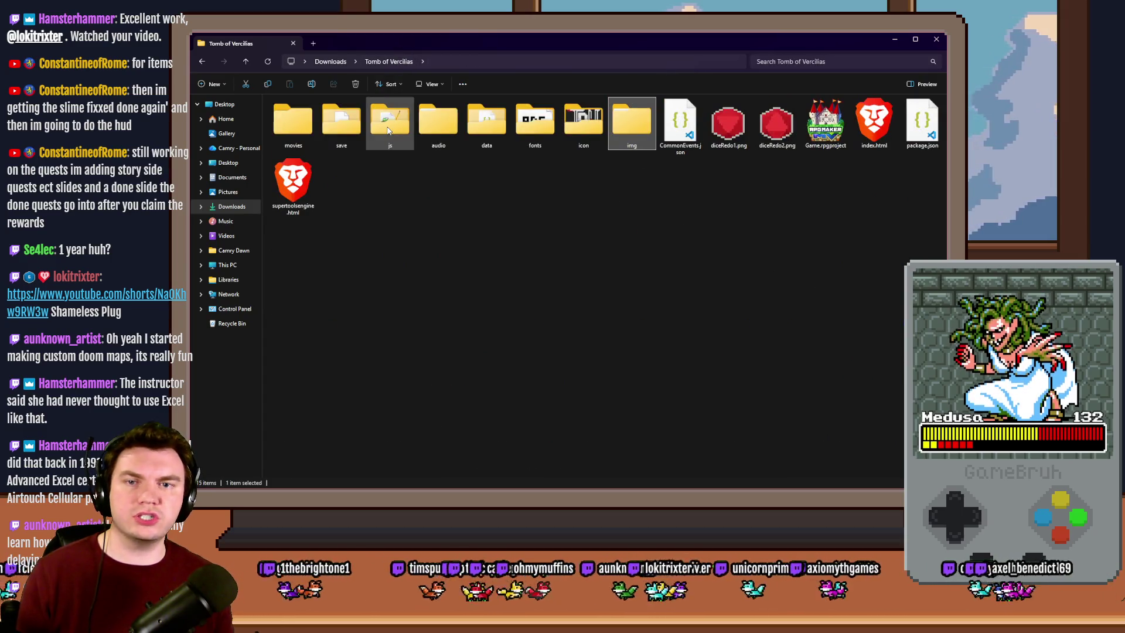
pyautogui.doubleClick(487, 136)
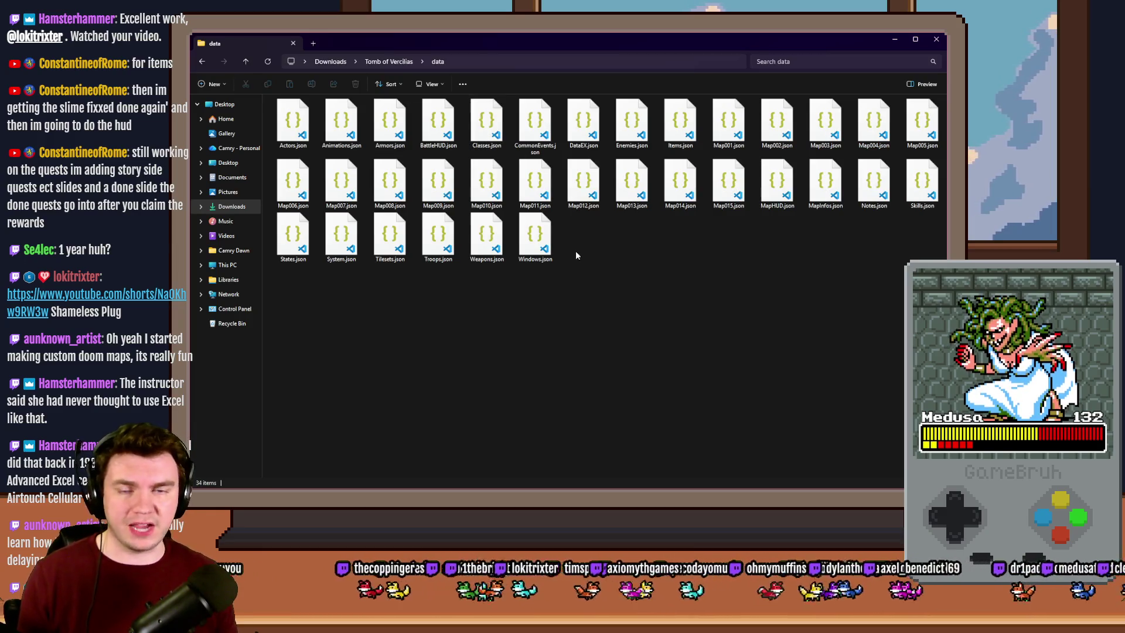
pyautogui.click(779, 184)
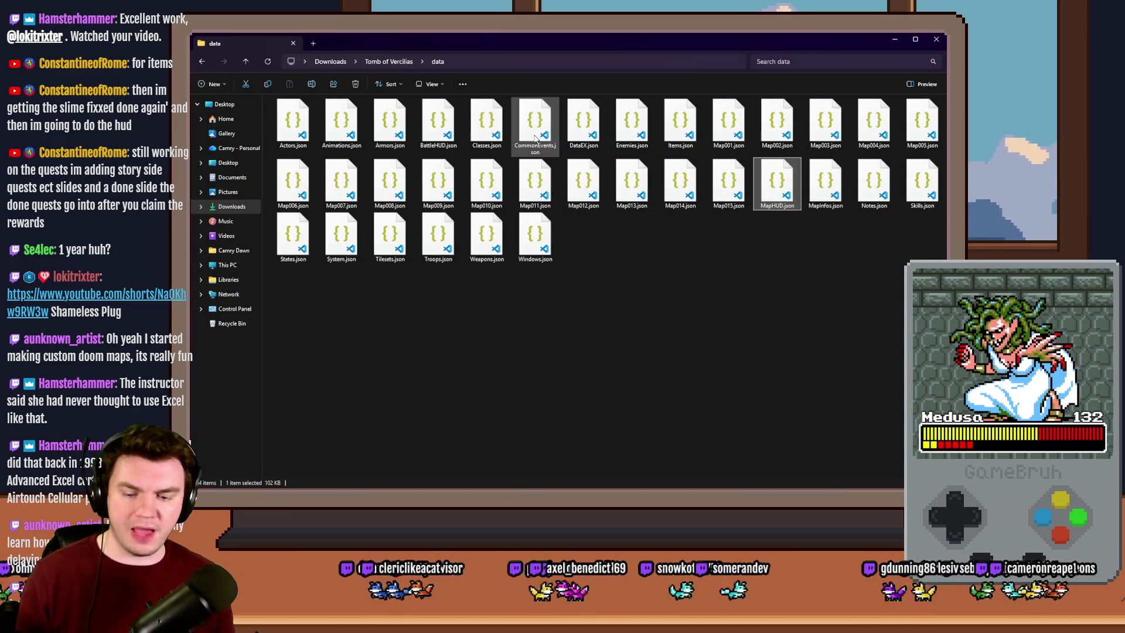
pyautogui.click(388, 62)
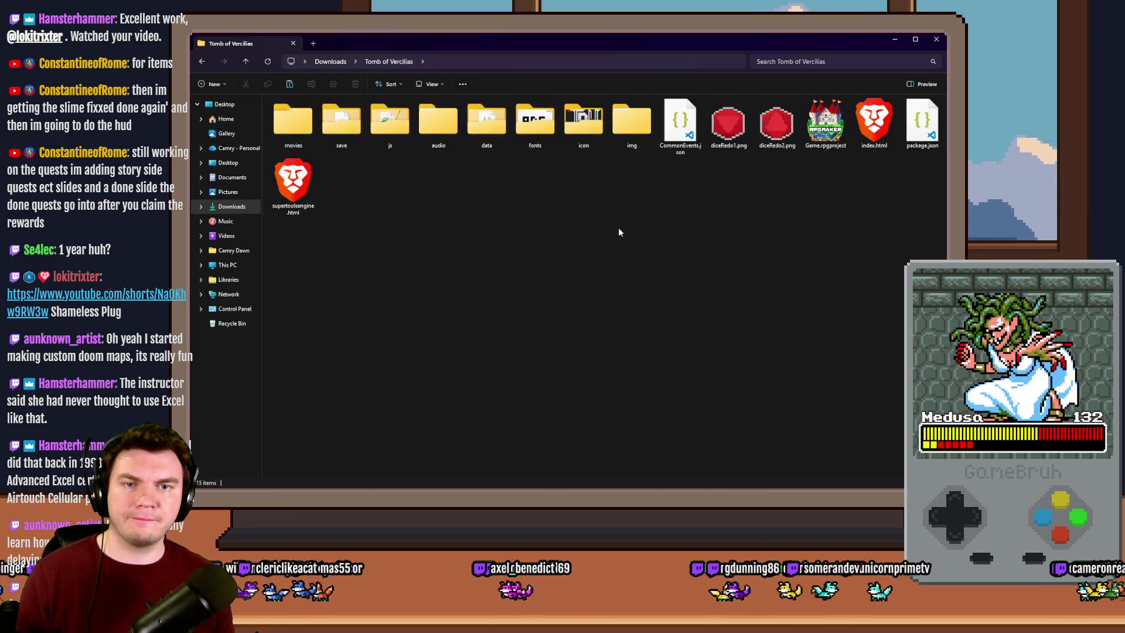
pyautogui.hotkey('ctrl', 'v')
pyautogui.hotkey('alt', 'Tab')
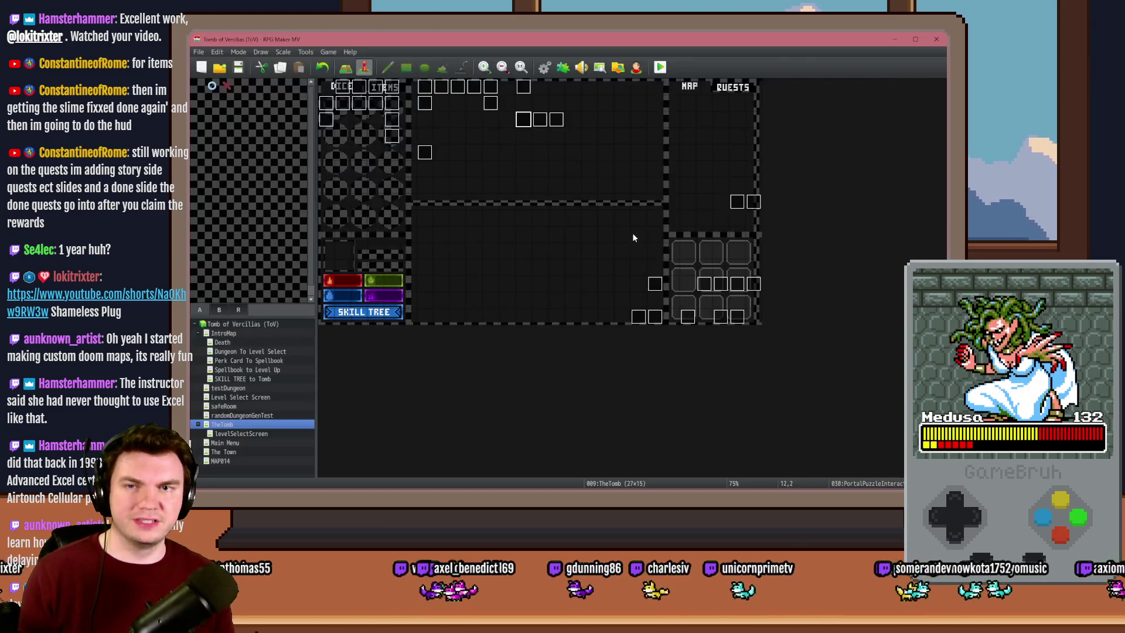
# Start a playtest, pick the Spiked Pauldron perk, and create a new text element in HUD Maker
pyautogui.click(660, 67)
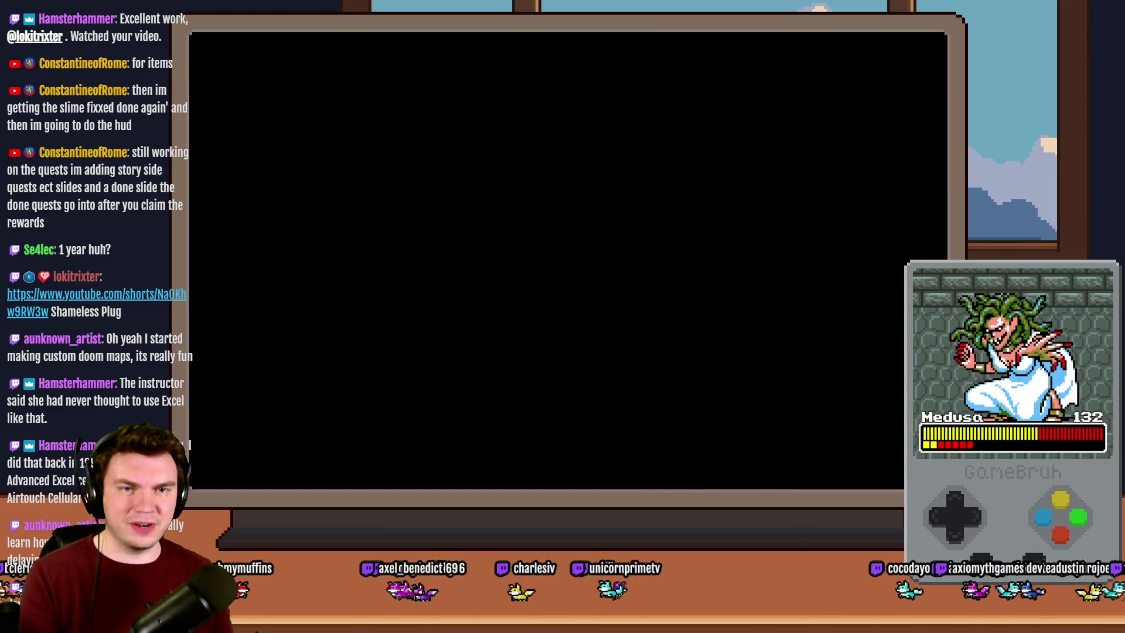
pyautogui.click(550, 209)
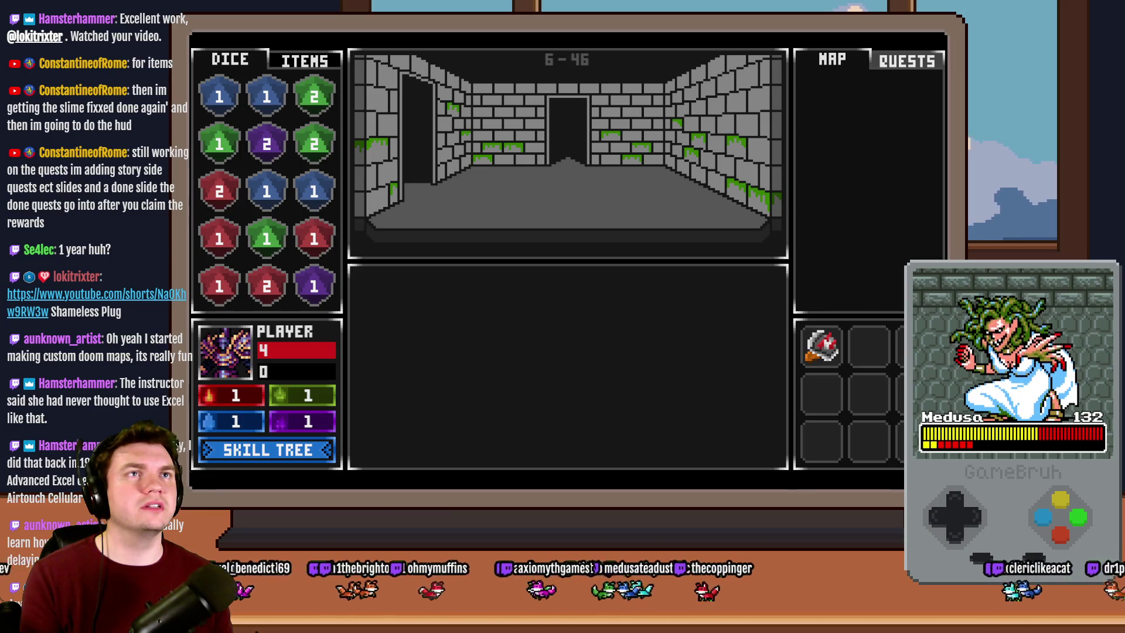
pyautogui.press('F4')
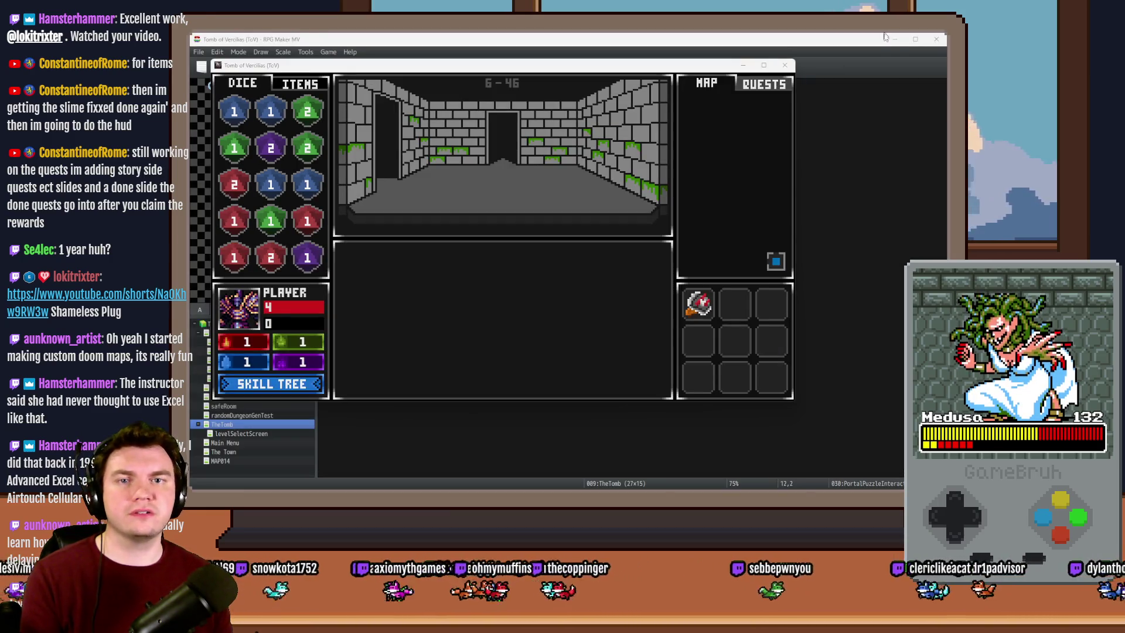
pyautogui.press('F10')
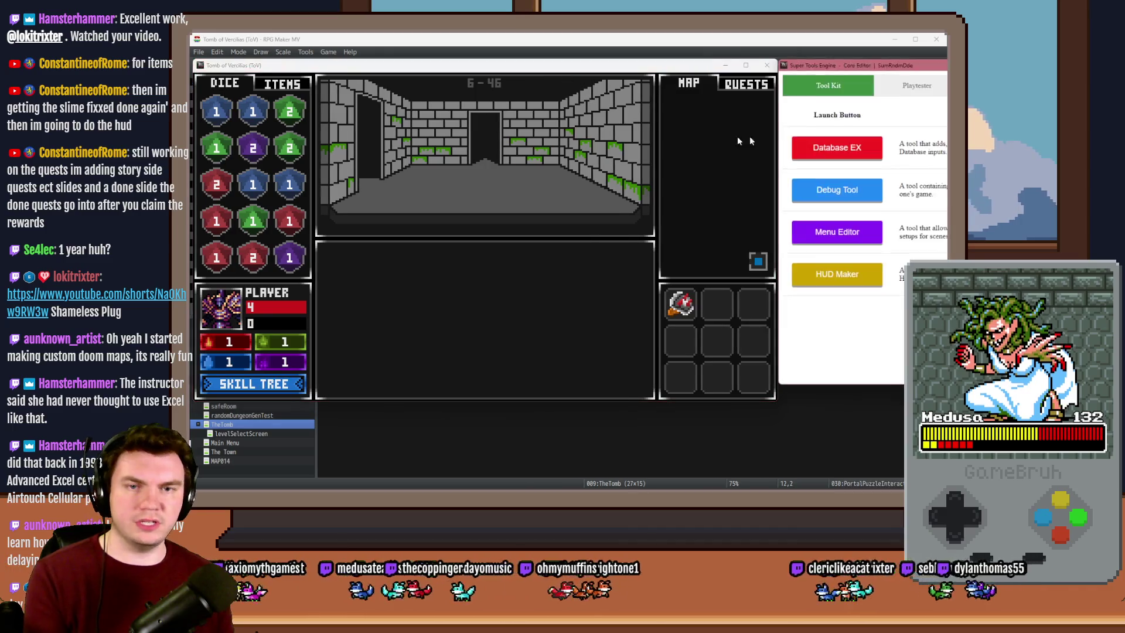
pyautogui.click(836, 274)
pyautogui.press('Down')
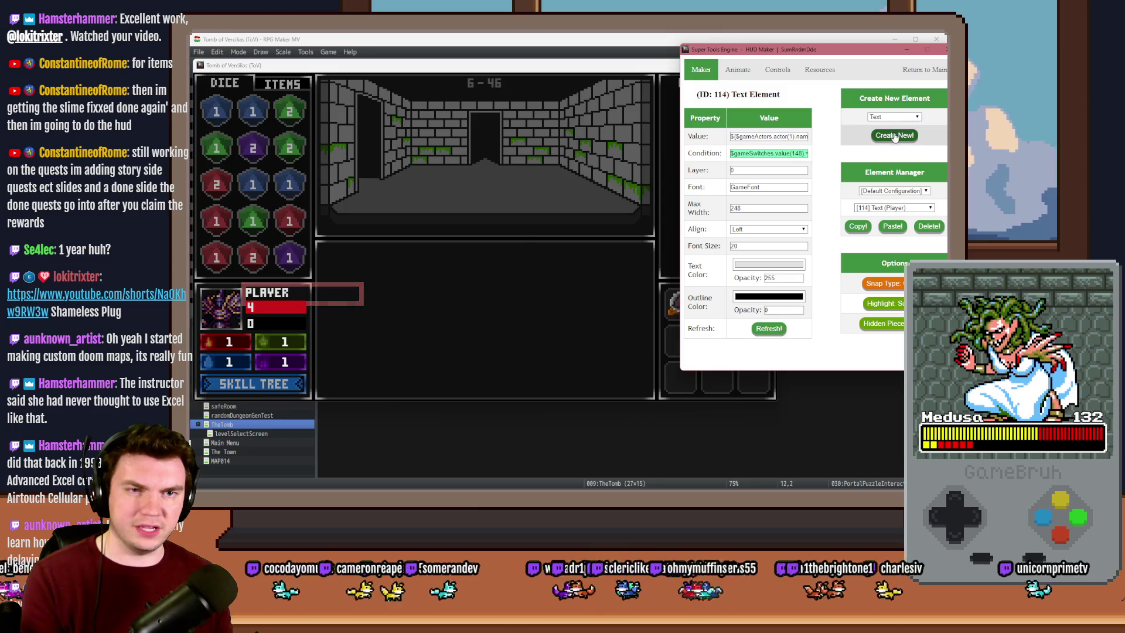
pyautogui.click(894, 135)
# Replace the new text element's Gold value with an angle variable expression and refresh the preview
pyautogui.moveTo(748, 137); pyautogui.dragTo(720, 140)
pyautogui.press('BackSpace')
pyautogui.moveTo(788, 137); pyautogui.dragTo(681, 131)
pyautogui.write('$gameScreen.picture(109)._')
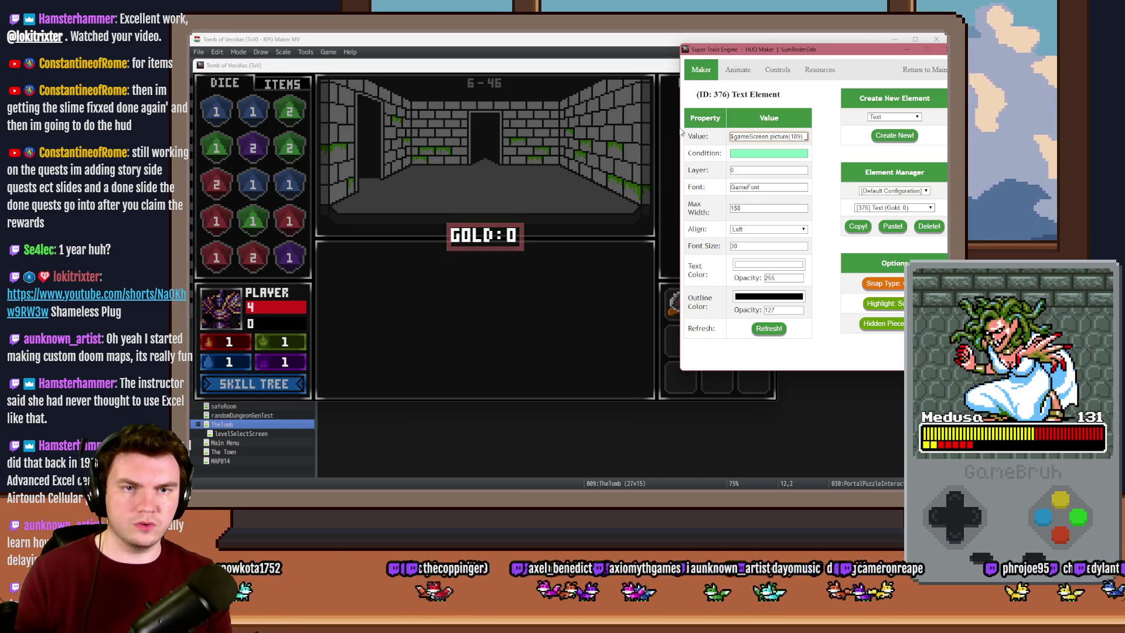
pyautogui.write('angle')
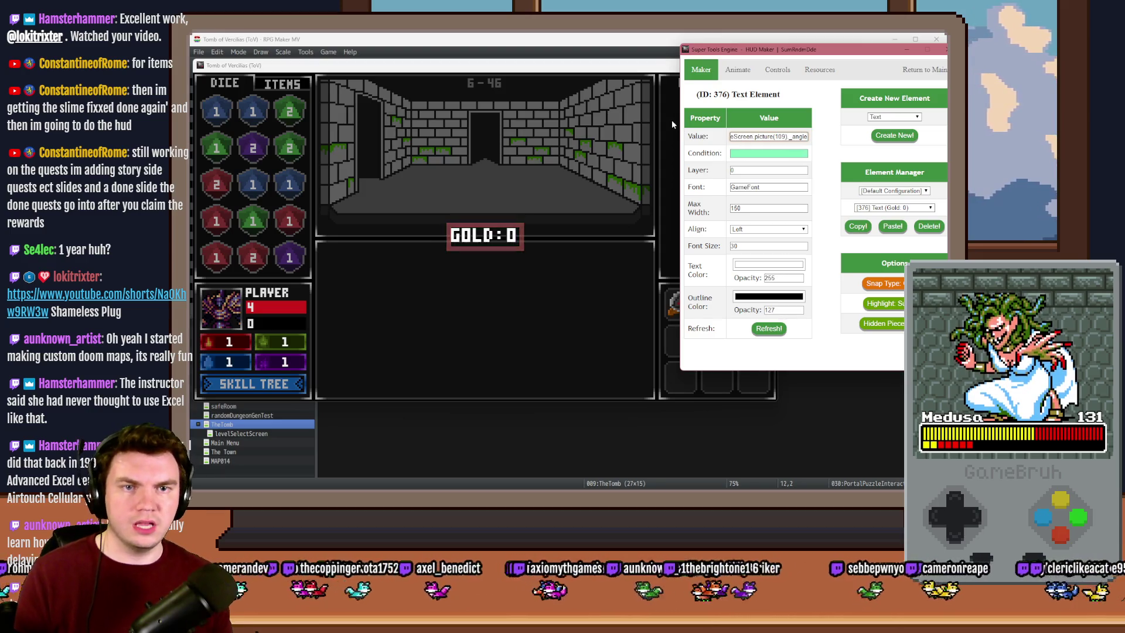
pyautogui.click(769, 329)
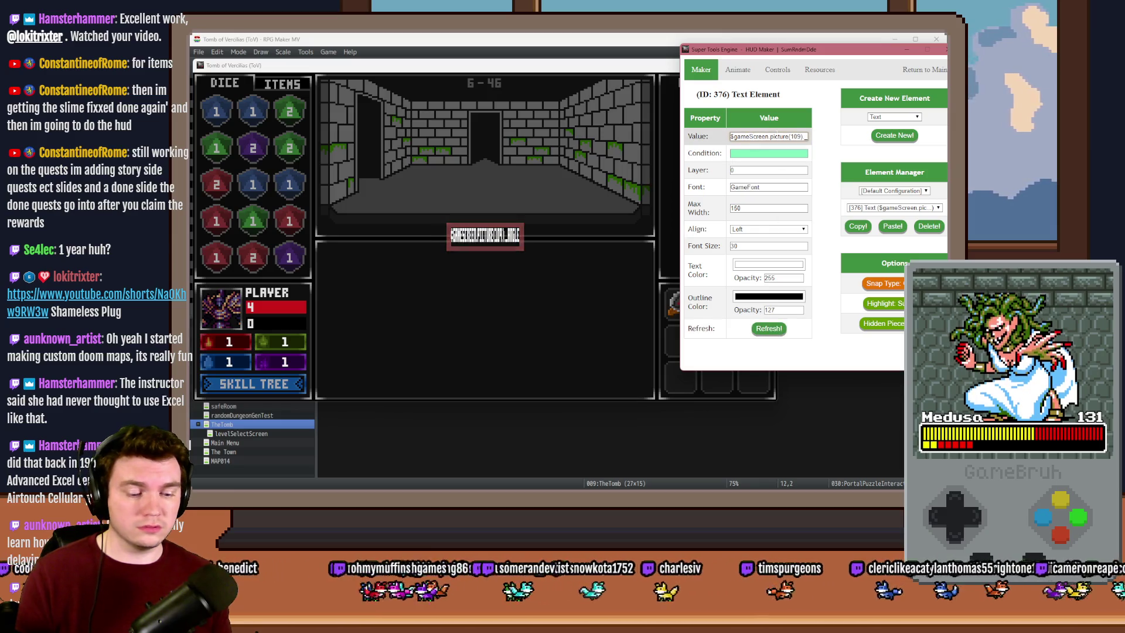
pyautogui.click(732, 137)
pyautogui.write('{')
pyautogui.click(779, 331)
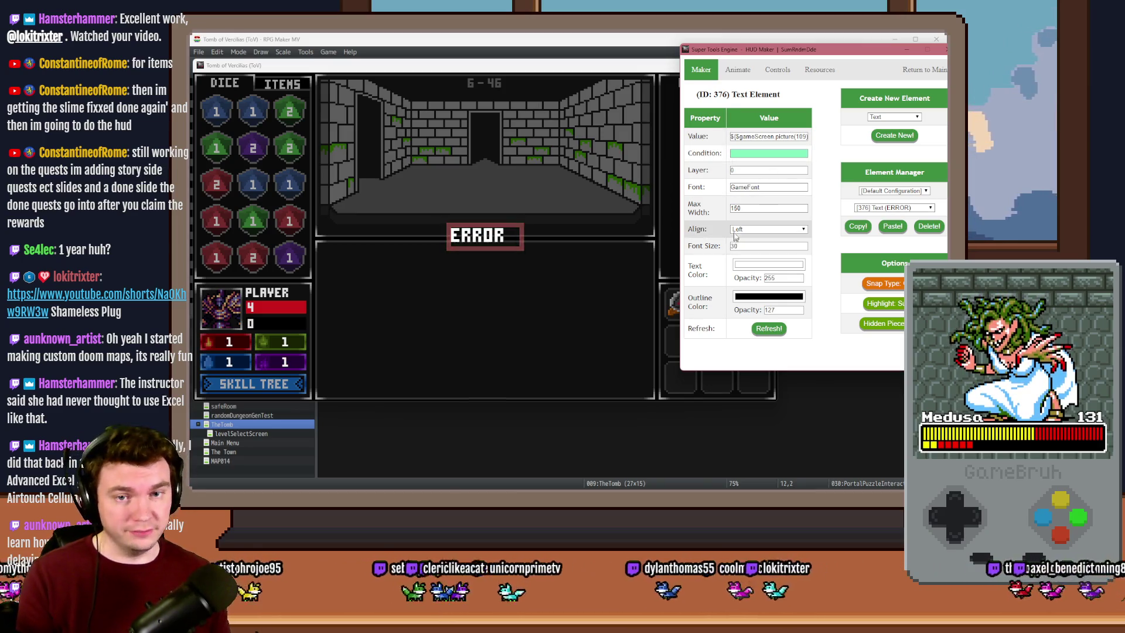
# Set font size 20, outline opacity 0, centre alignment, move the text above the corridor, and exit
pyautogui.doubleClick(768, 246)
pyautogui.write('20')
pyautogui.doubleClick(769, 309)
pyautogui.write('0')
pyautogui.click(769, 229)
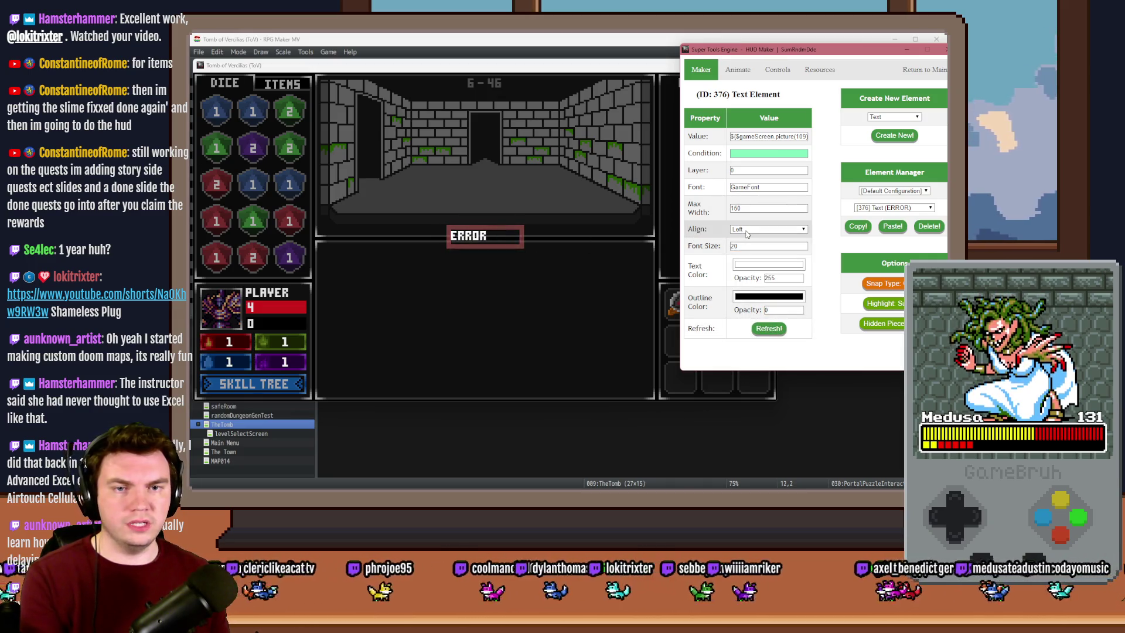
pyautogui.click(762, 244)
pyautogui.click(769, 328)
pyautogui.moveTo(518, 236)
pyautogui.mouseDown()
pyautogui.moveTo(492, 170)
pyautogui.moveTo(486, 87)
pyautogui.moveTo(656, 71)
pyautogui.mouseUp()
pyautogui.click(938, 71)
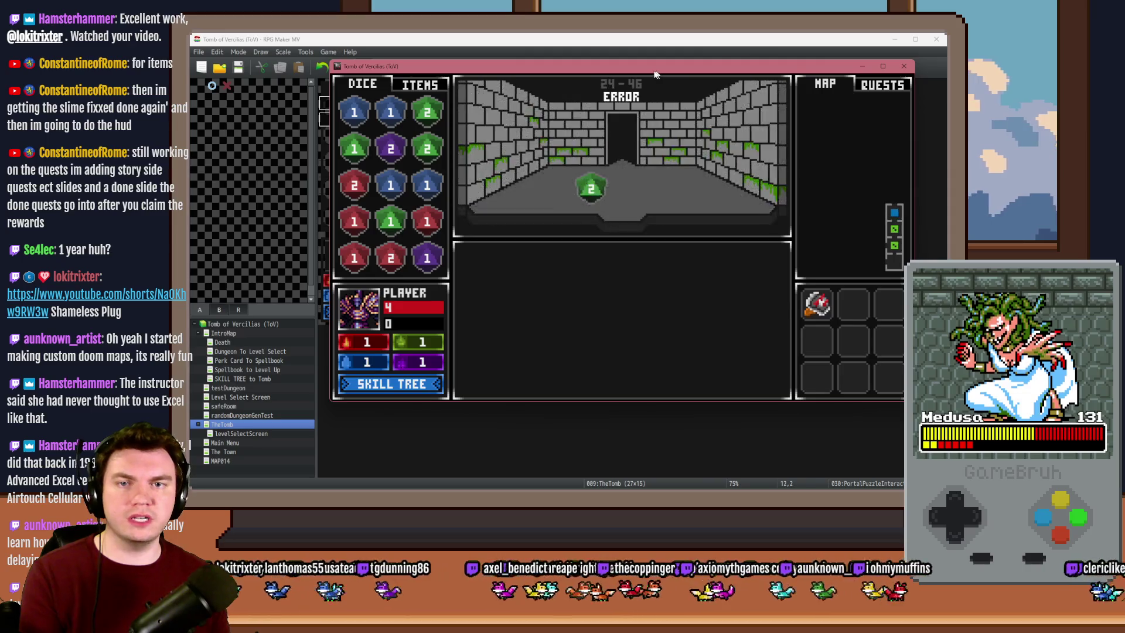
# Interact with the glyphs to watch the ring rotate, then close the playtest
pyautogui.moveTo(656, 74); pyautogui.dragTo(588, 69)
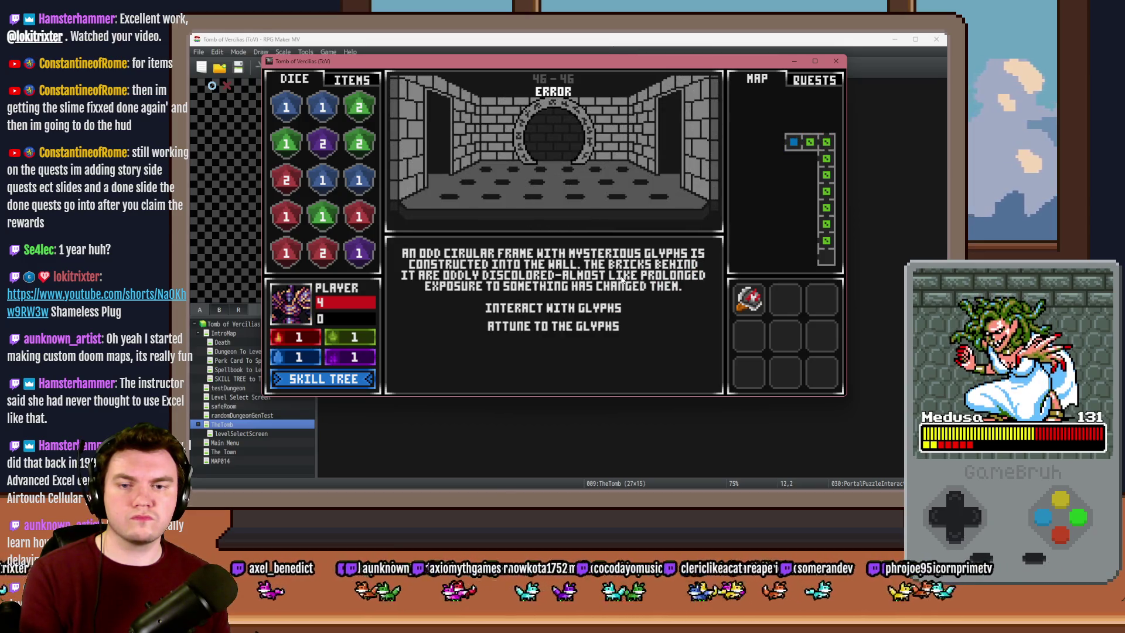
pyautogui.click(590, 308)
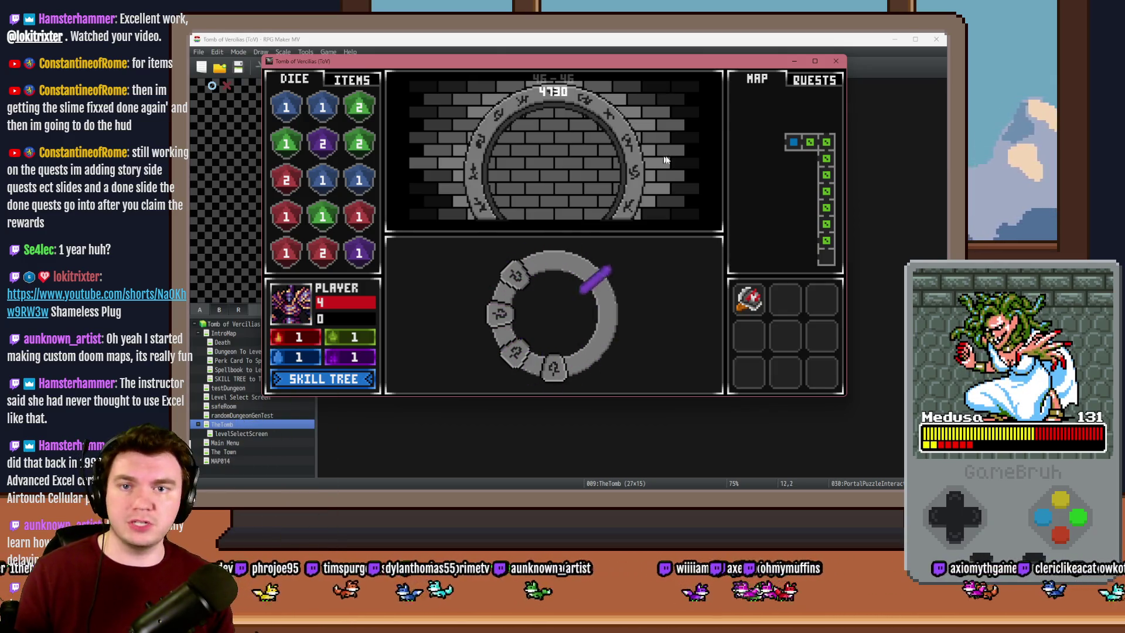
pyautogui.click(836, 66)
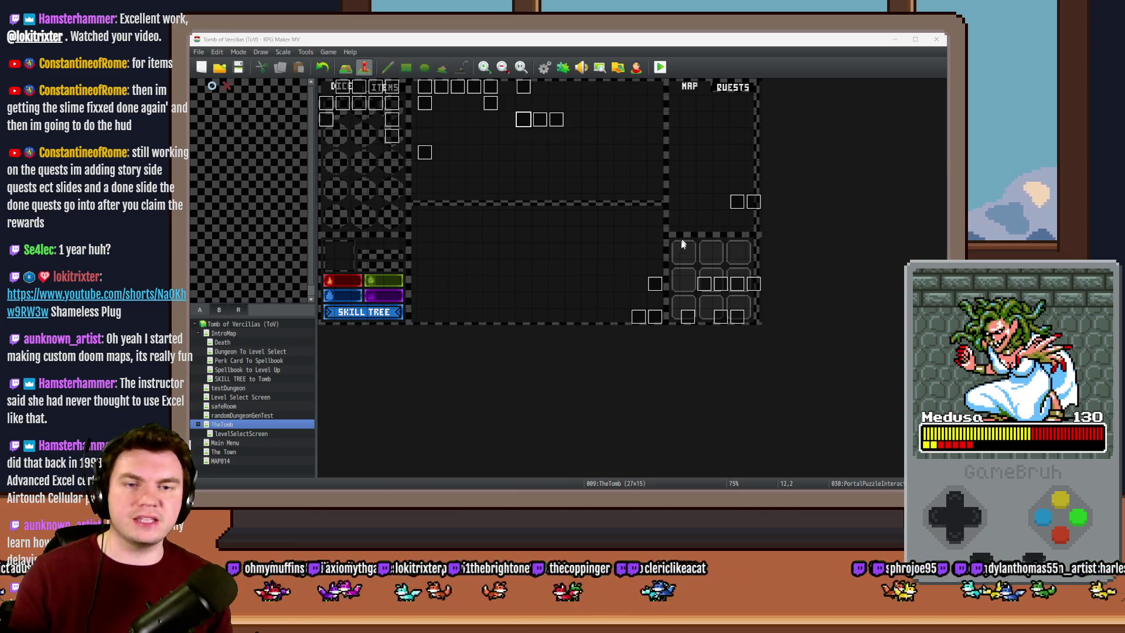
# Change rotatePicture(109, 10) to rotatePicture(109, 5) in the PortalPuzzleInteractions script and save
pyautogui.click(526, 136)
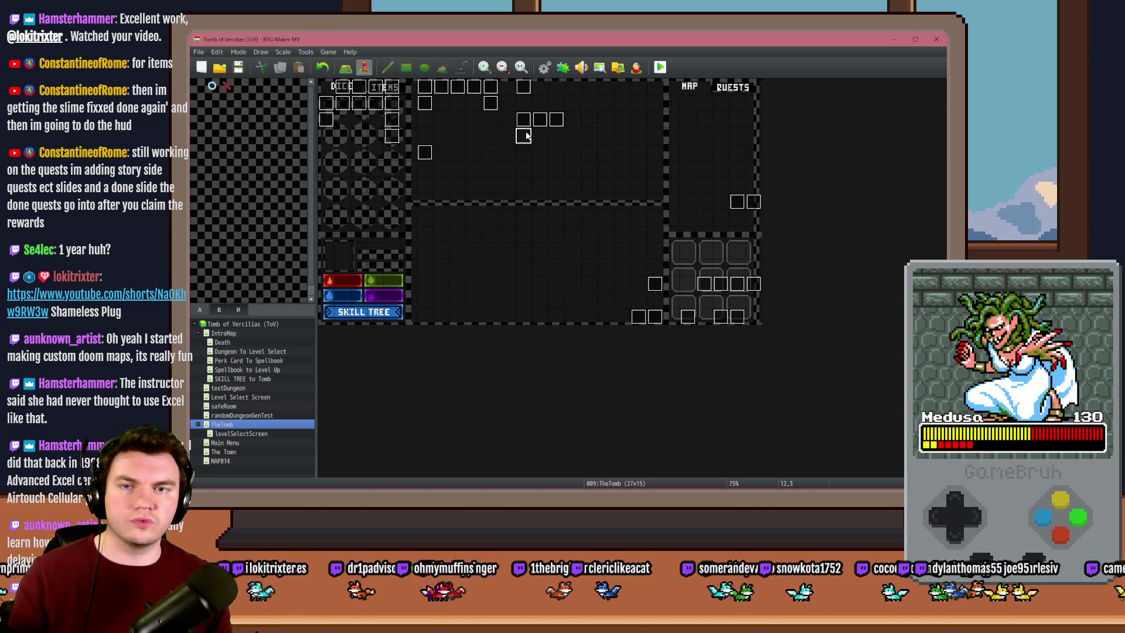
pyautogui.doubleClick(523, 120)
pyautogui.scroll(-10, 786, 230)
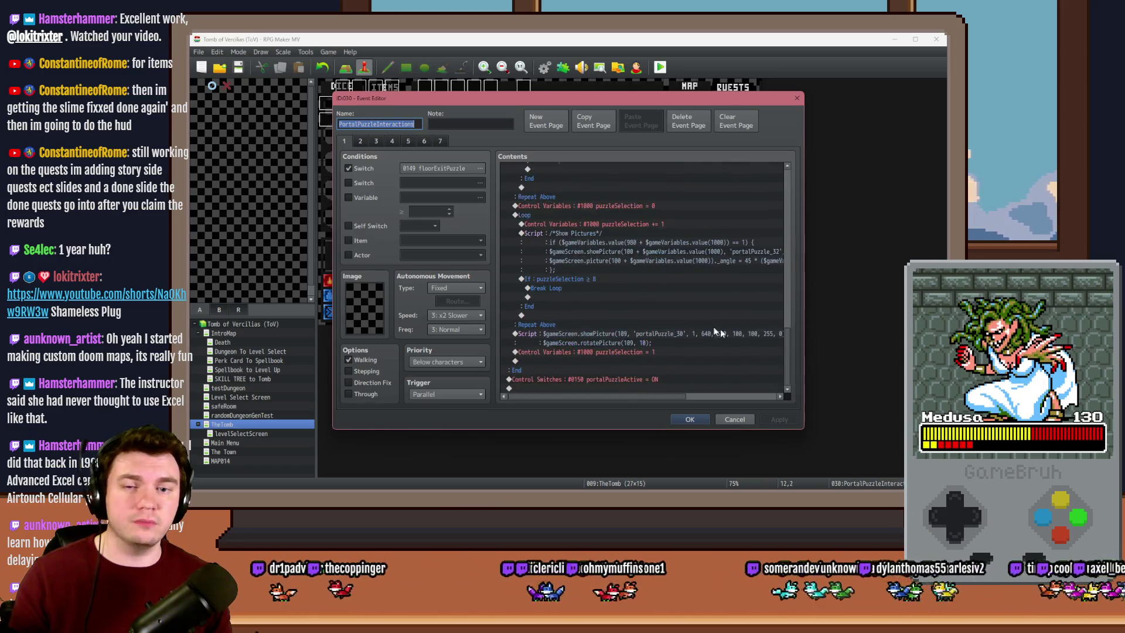
pyautogui.doubleClick(682, 332)
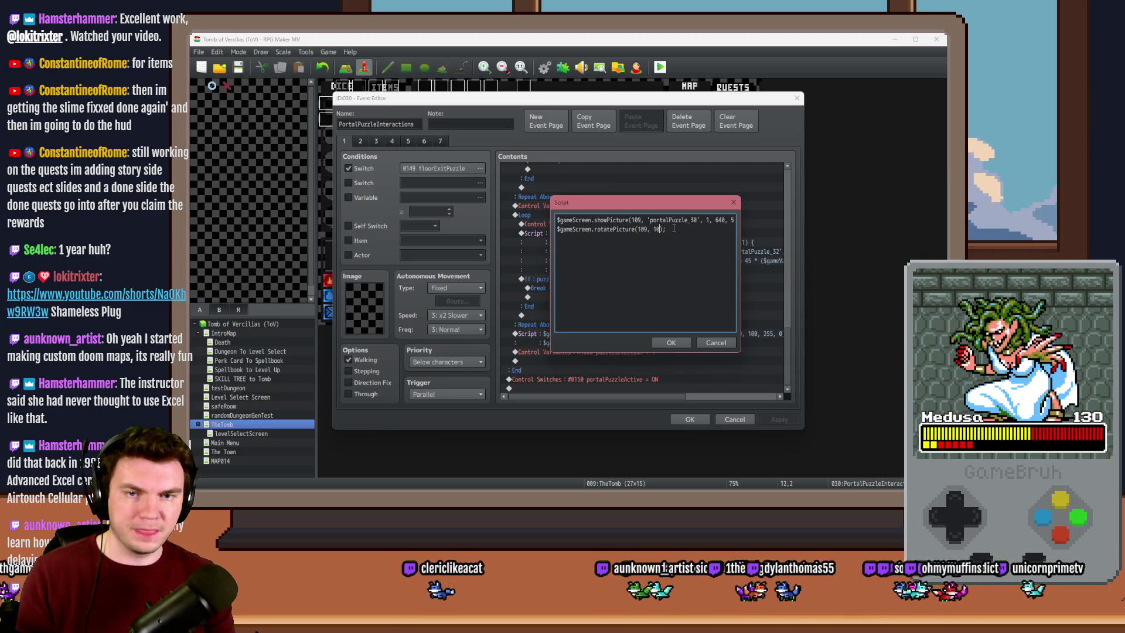
pyautogui.doubleClick(659, 229)
pyautogui.write('5')
pyautogui.click(673, 344)
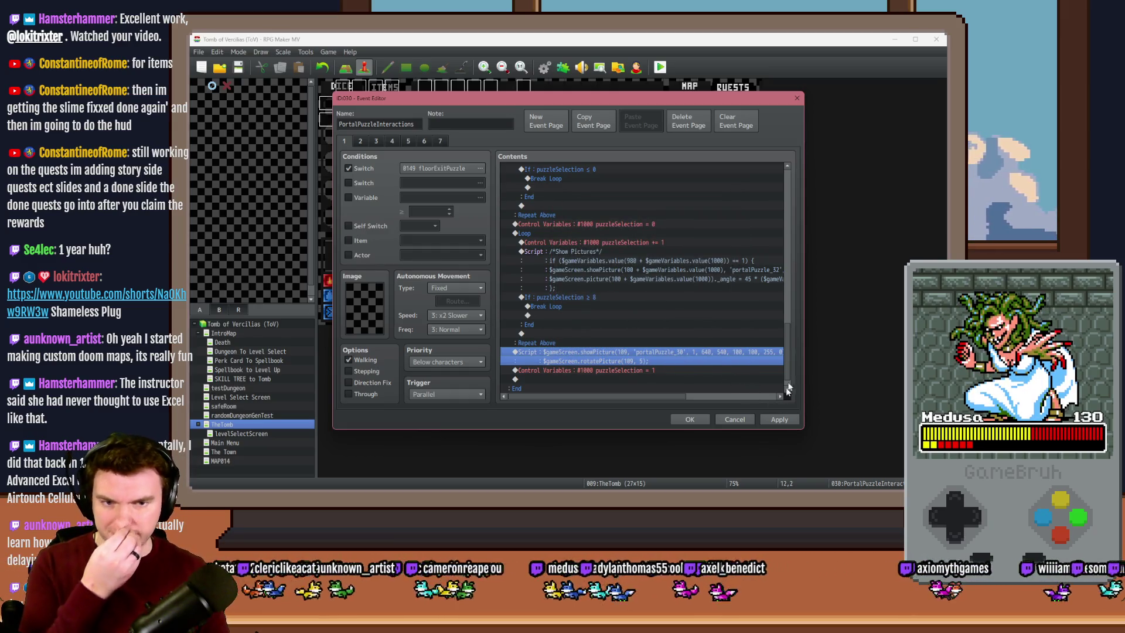
pyautogui.scroll(-1, 789, 375)
pyautogui.click(779, 419)
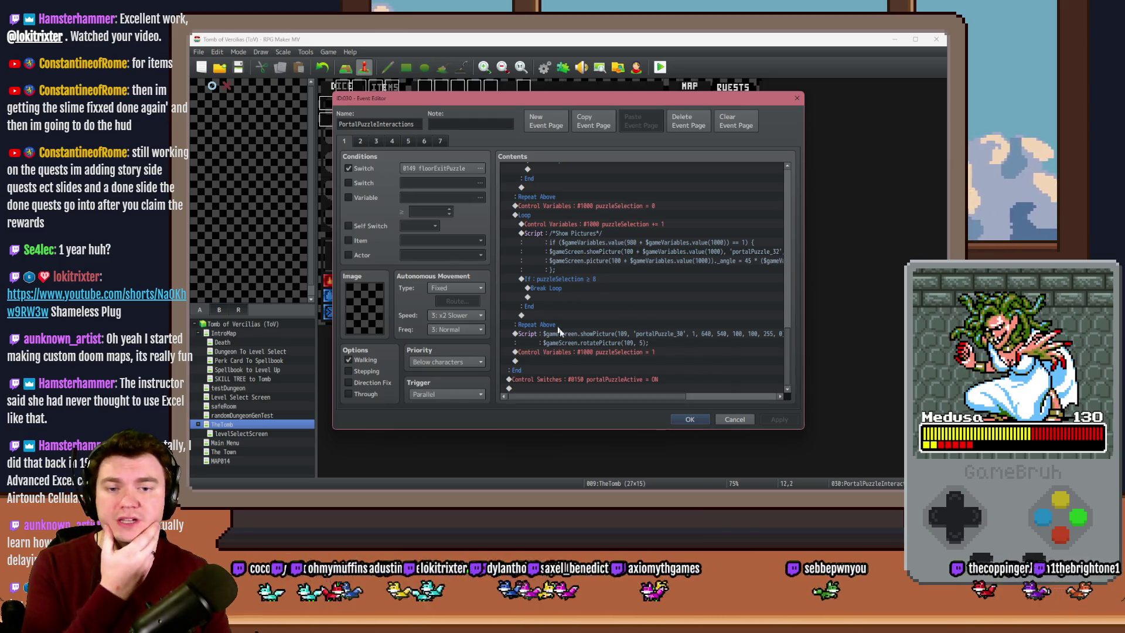
pyautogui.click(683, 420)
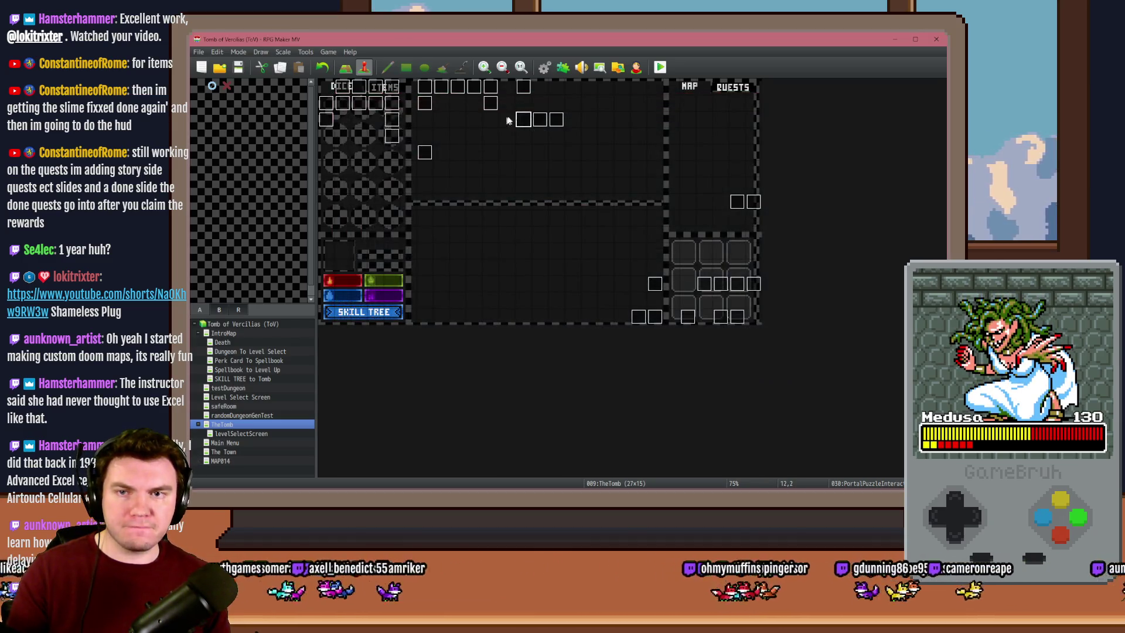
# On the PortalPuzzleAutomations Spinning Glyphs page, add a Script command below the comment
pyautogui.doubleClick(534, 120)
pyautogui.click(361, 141)
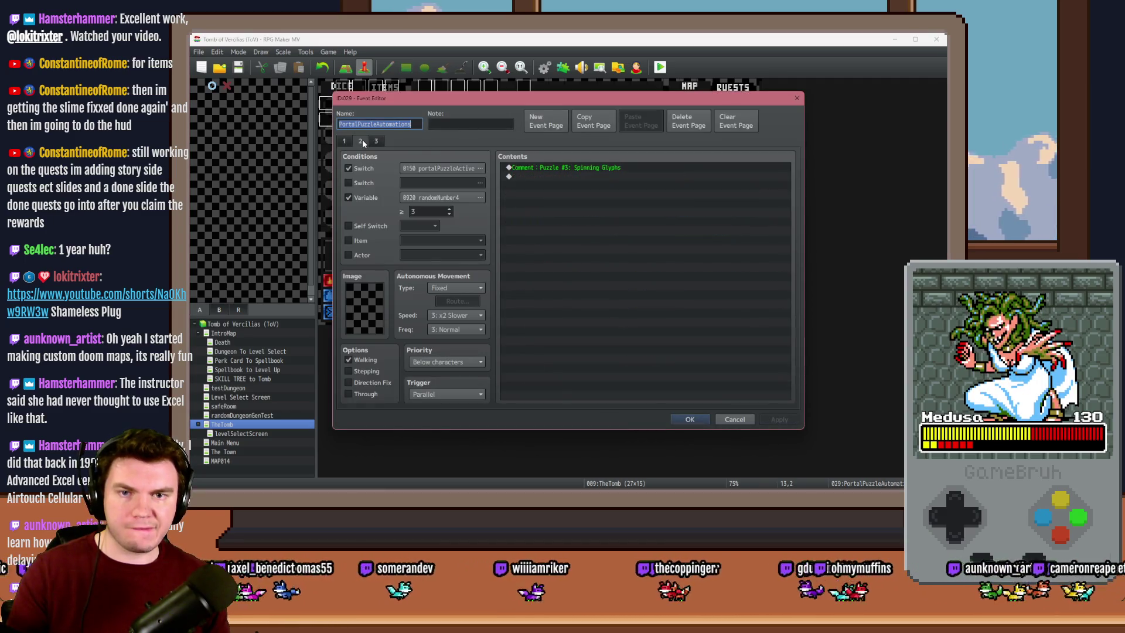
pyautogui.click(376, 141)
pyautogui.click(360, 141)
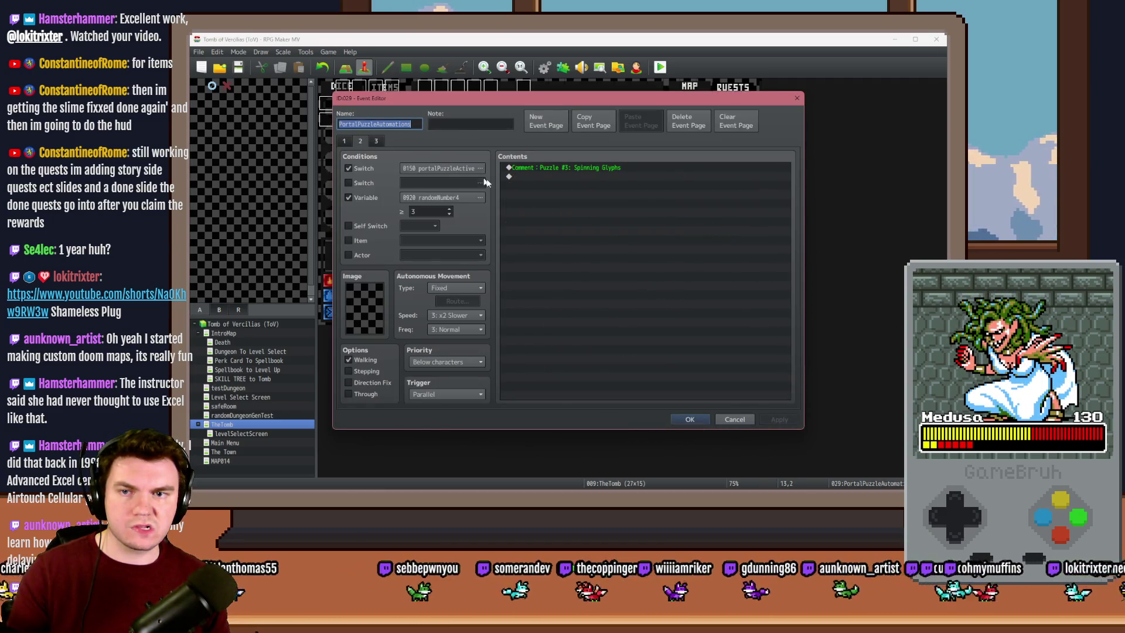
pyautogui.click(536, 177)
pyautogui.doubleClick(535, 176)
pyautogui.click(569, 143)
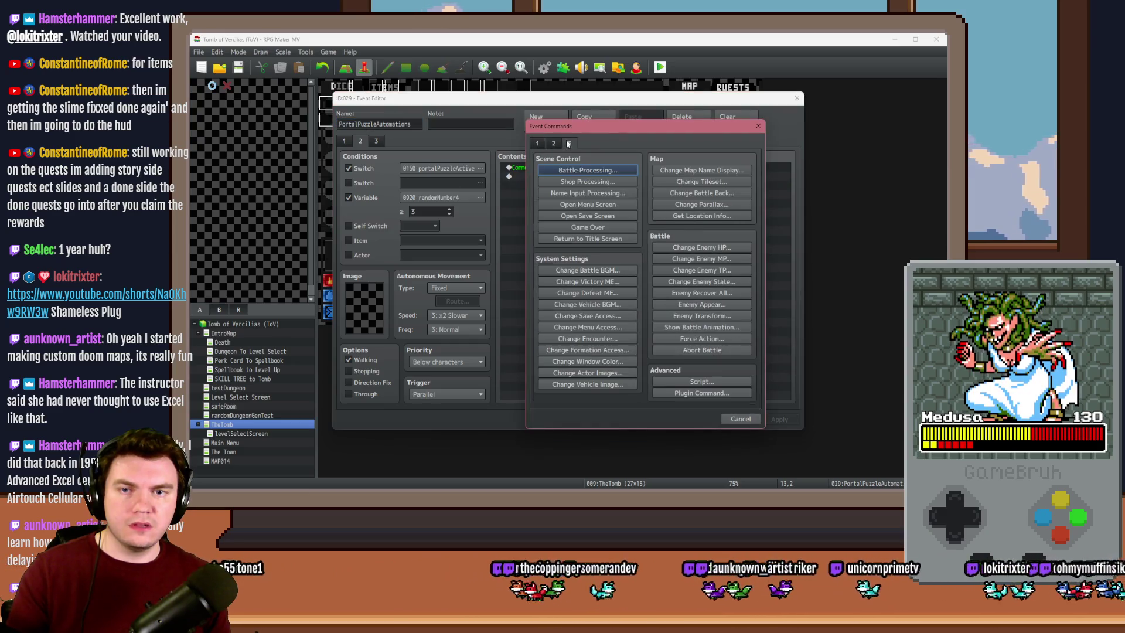
pyautogui.click(664, 381)
# Write a script: if picture 109's angle reaches 360, set its _angle to angle minus 360
pyautogui.write('if ()')
pyautogui.press('Left')
pyautogui.write('$gameScreen.picture(109) =')
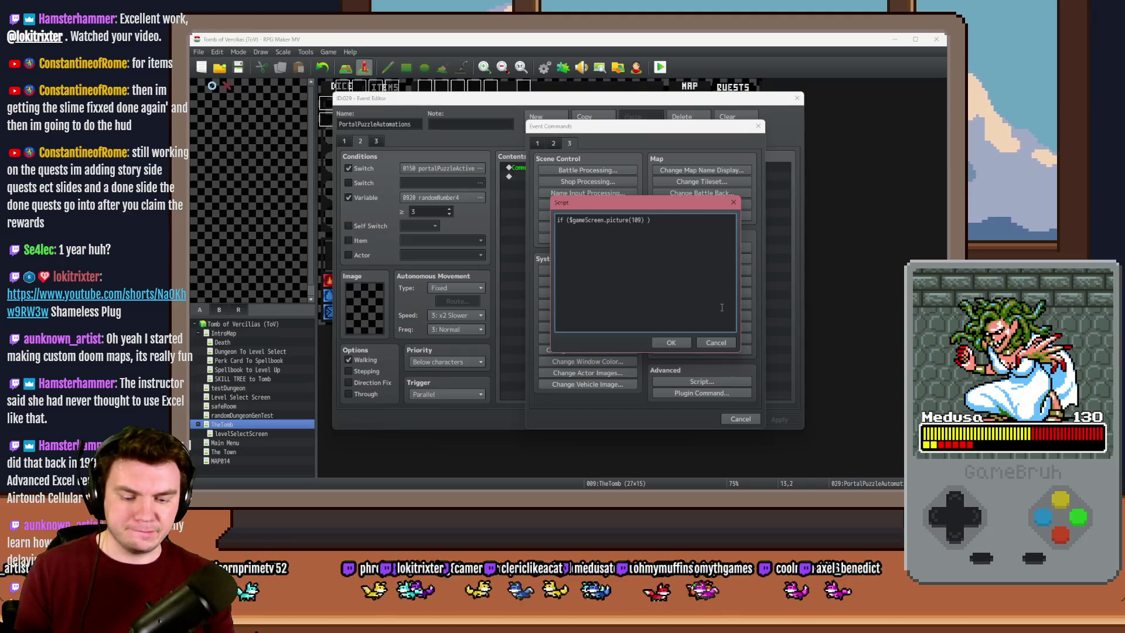
pyautogui.write('>')
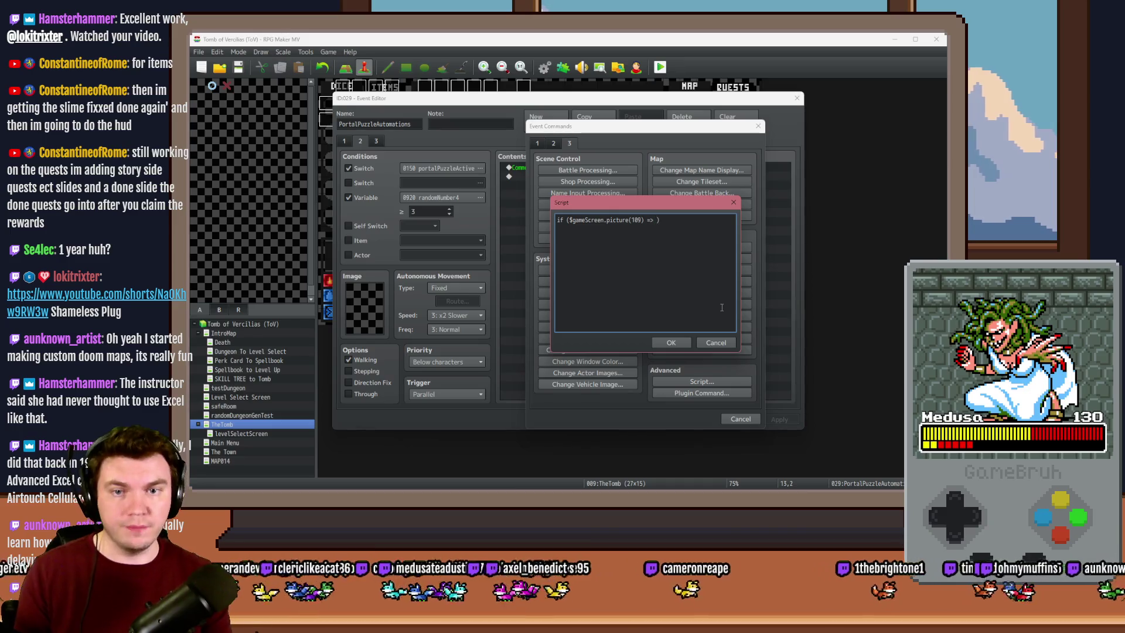
pyautogui.write(' 360) ')
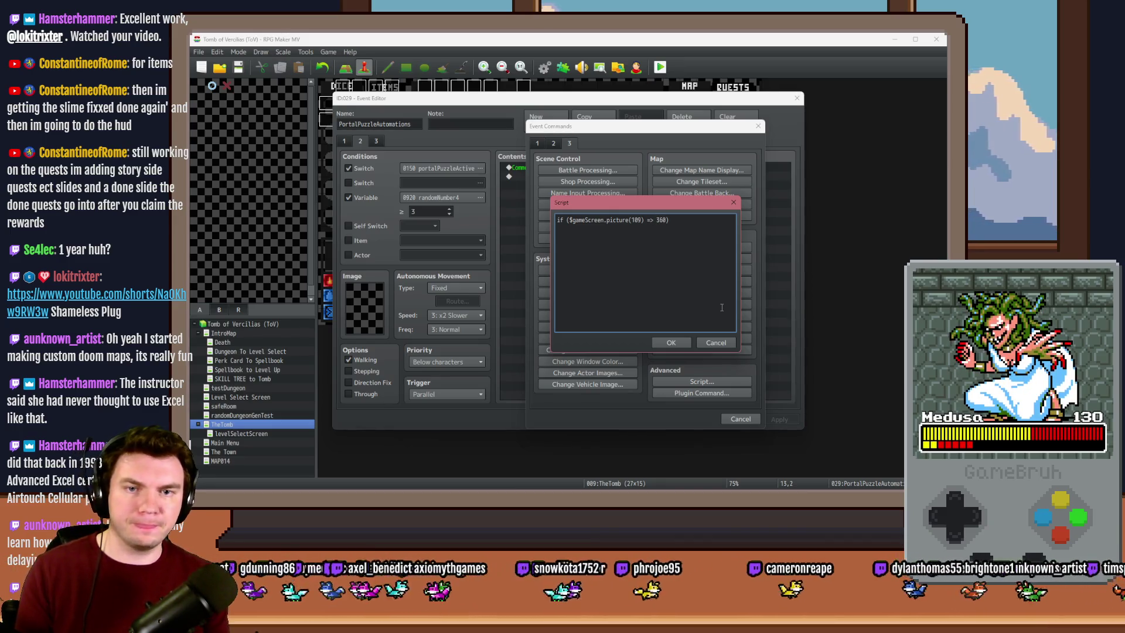
pyautogui.write('{')
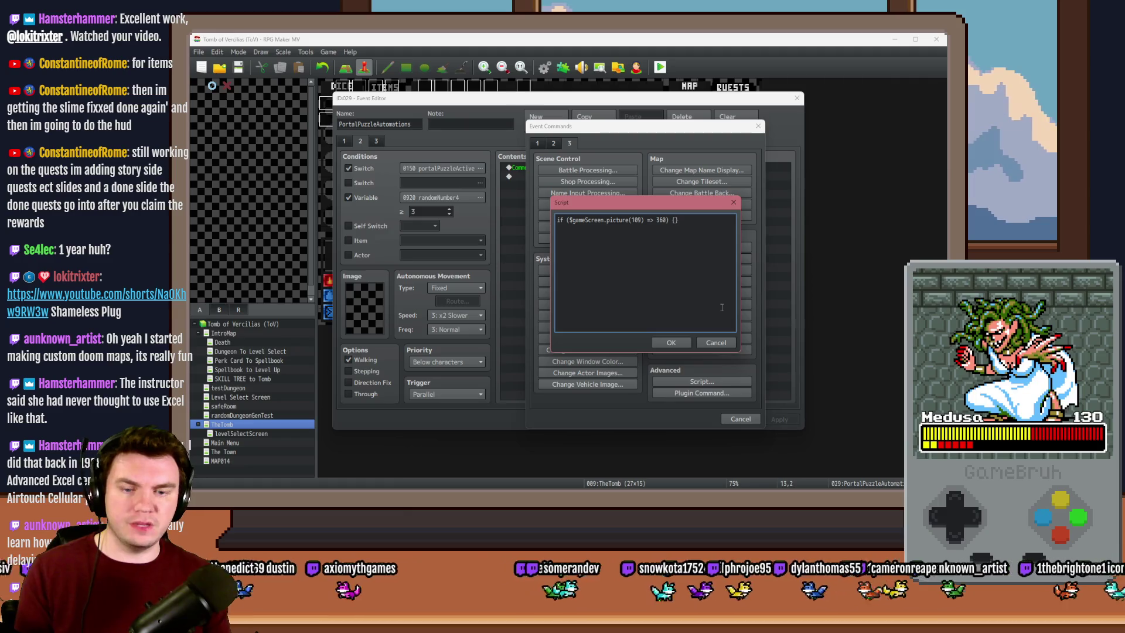
pyautogui.write('$game')
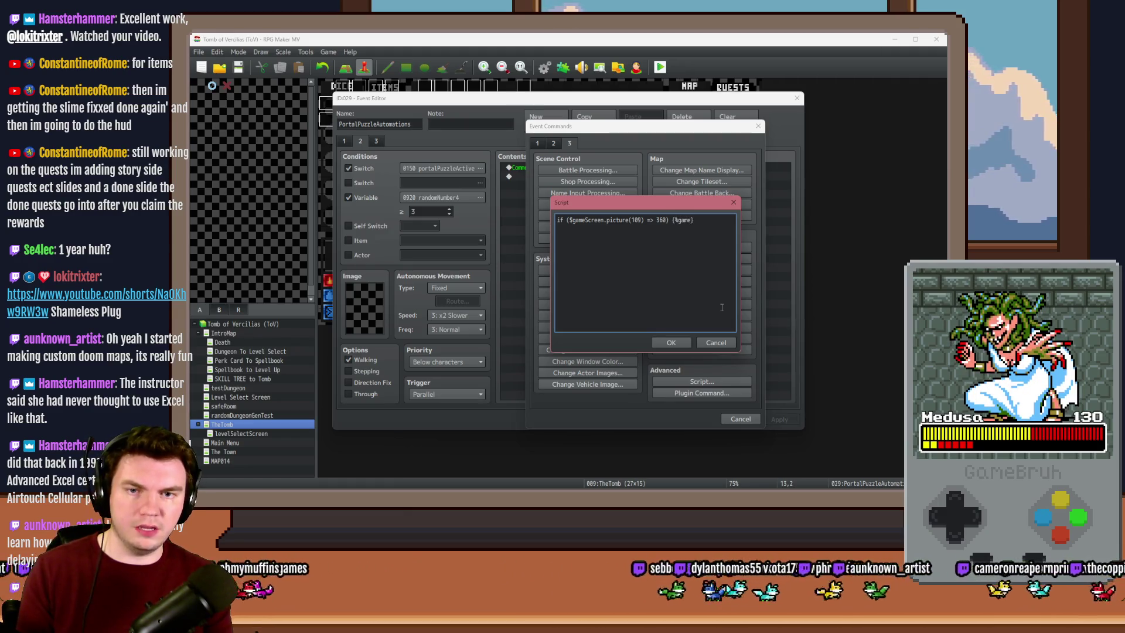
pyautogui.press('BackSpace')
pyautogui.press('BackSpace')
pyautogui.press('BackSpace')
pyautogui.write('}')
pyautogui.write('$gameScreen.')
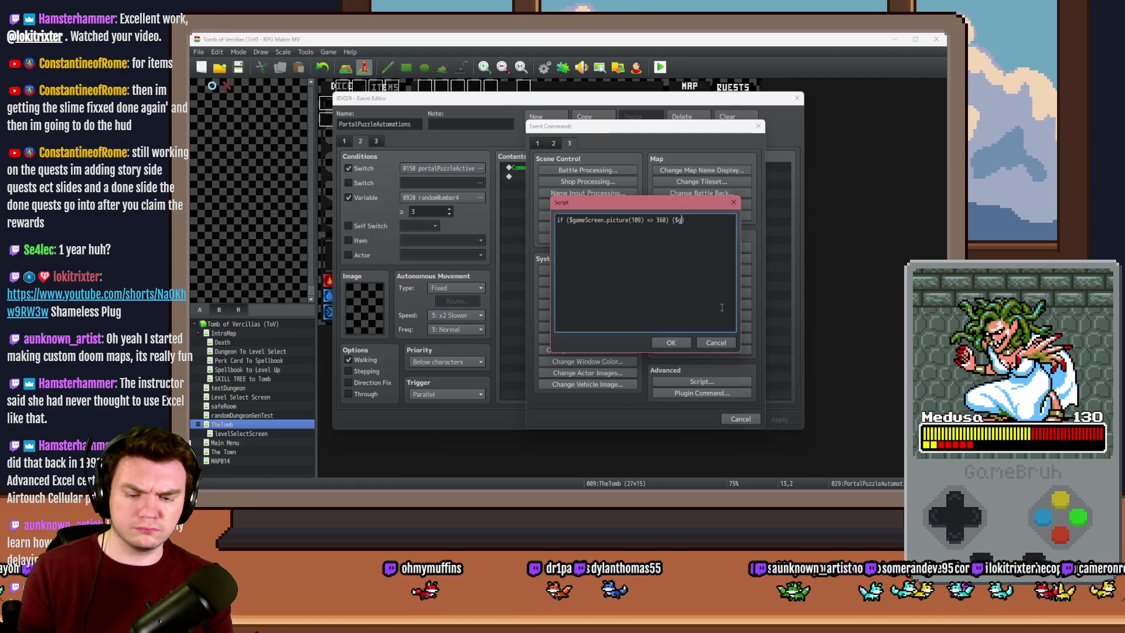
pyautogui.write('picture(')
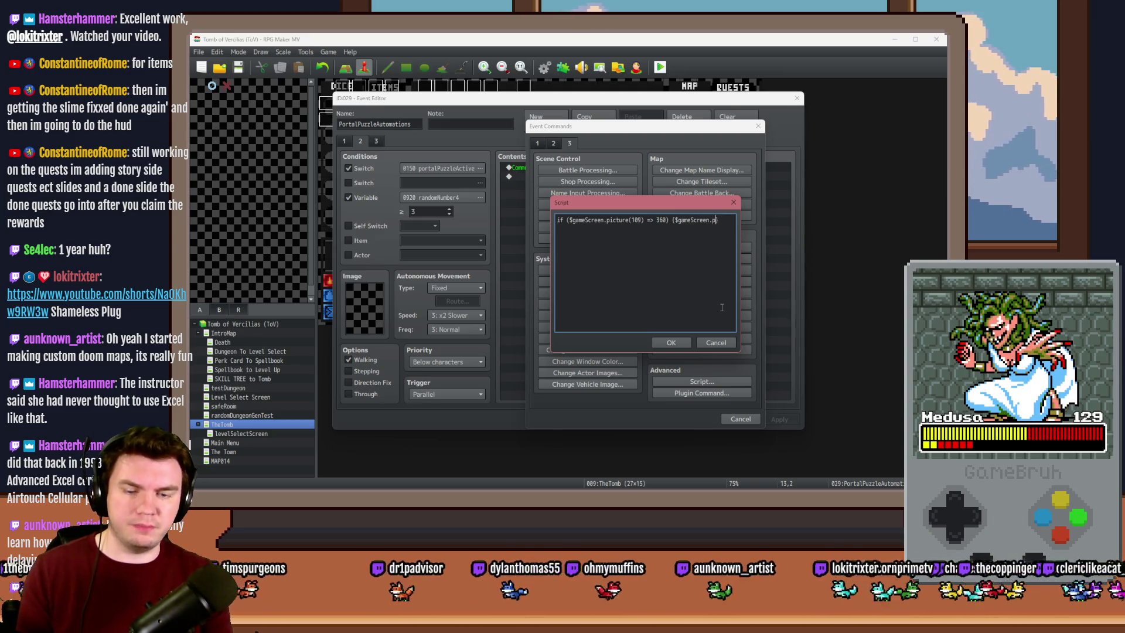
pyautogui.write('109')
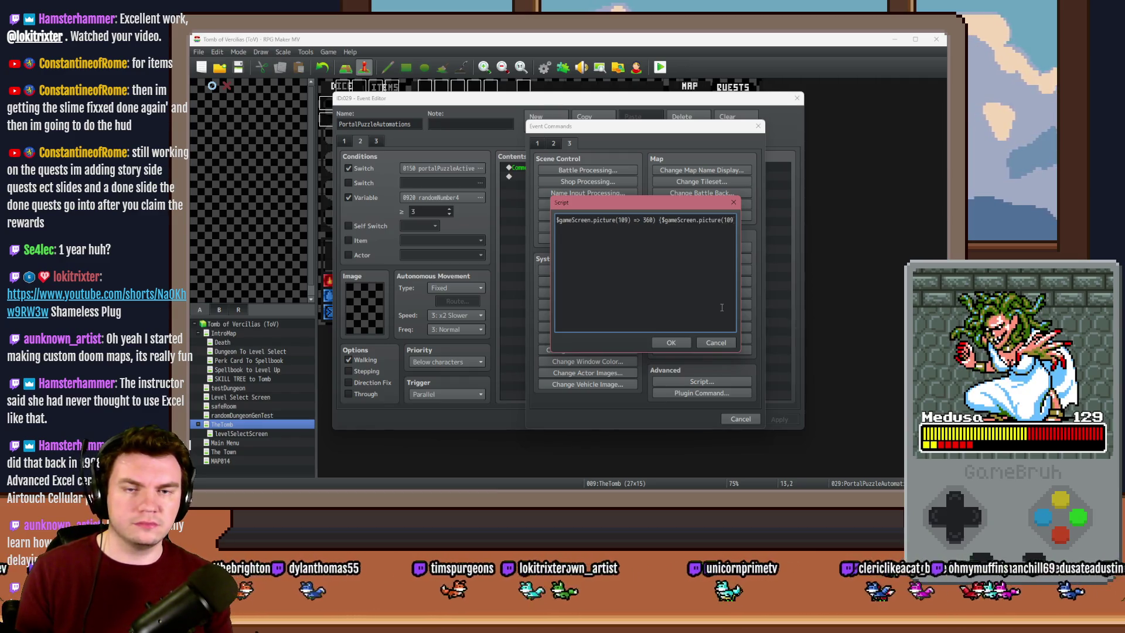
pyautogui.write(')')
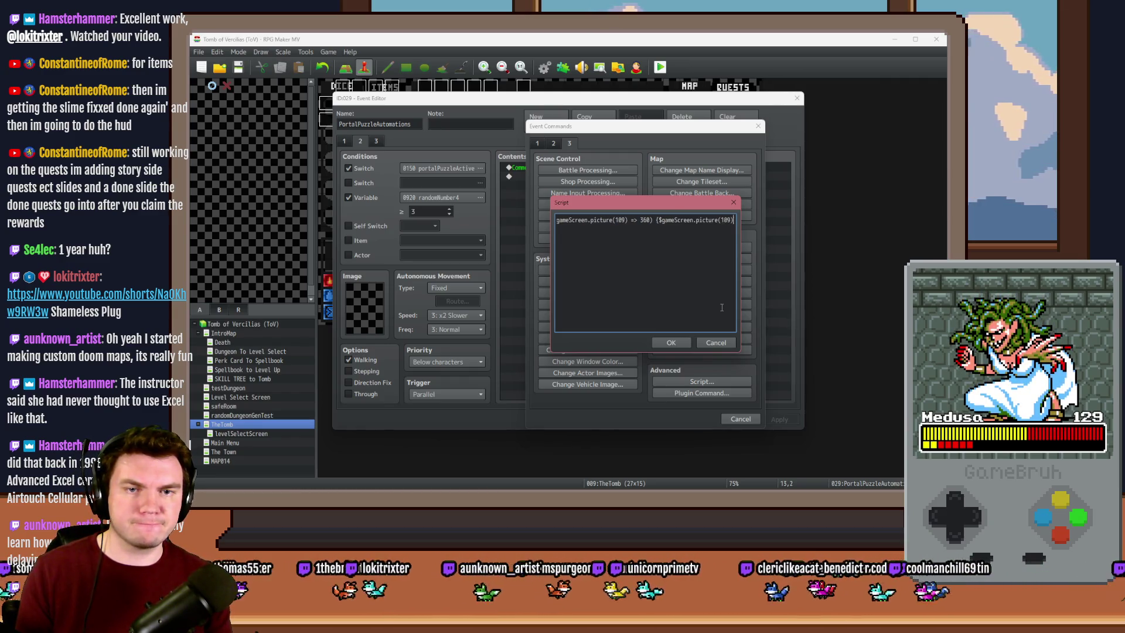
pyautogui.write('._')
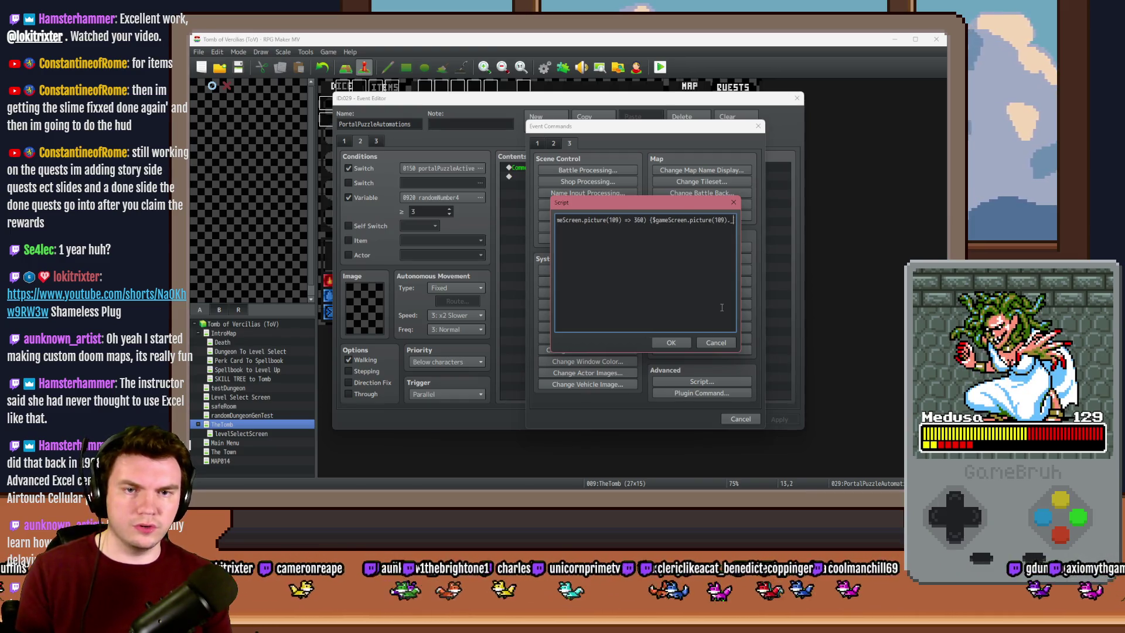
pyautogui.write('angle =')
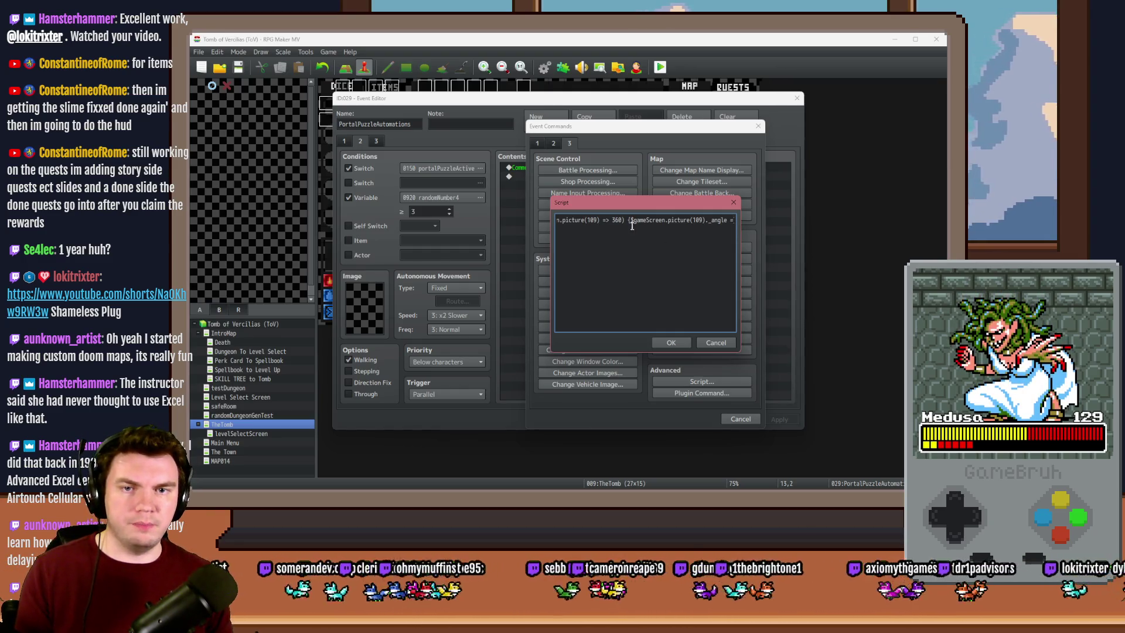
pyautogui.moveTo(626, 223); pyautogui.dragTo(722, 220)
pyautogui.hotkey('ctrl', 'c')
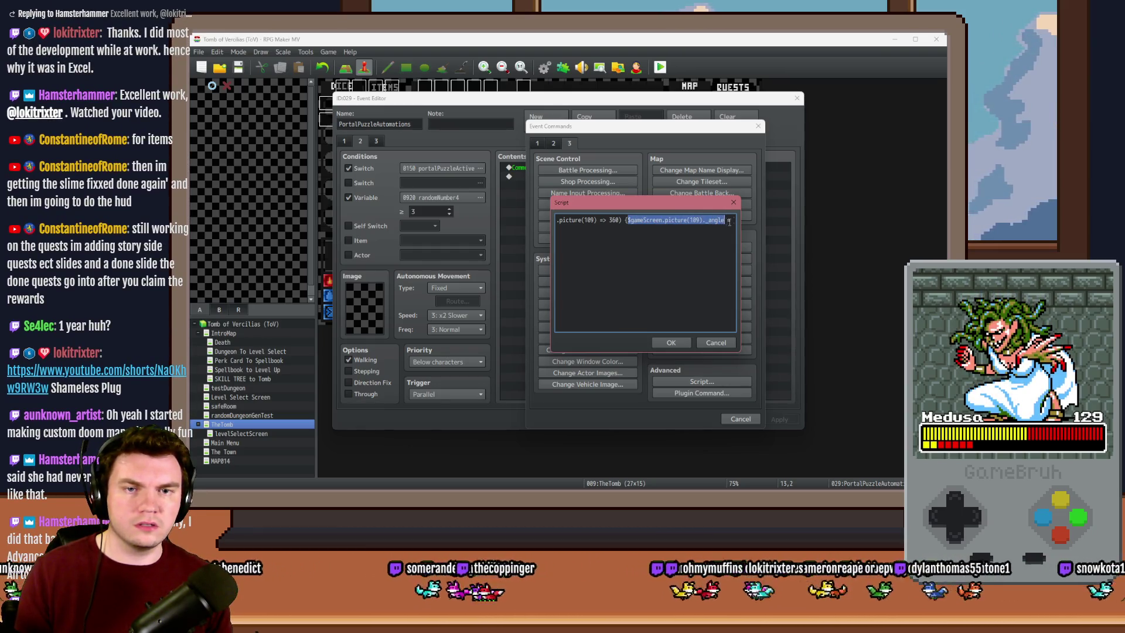
pyautogui.click(732, 221)
pyautogui.write('(')
pyautogui.hotkey('ctrl', 'v')
pyautogui.write('-')
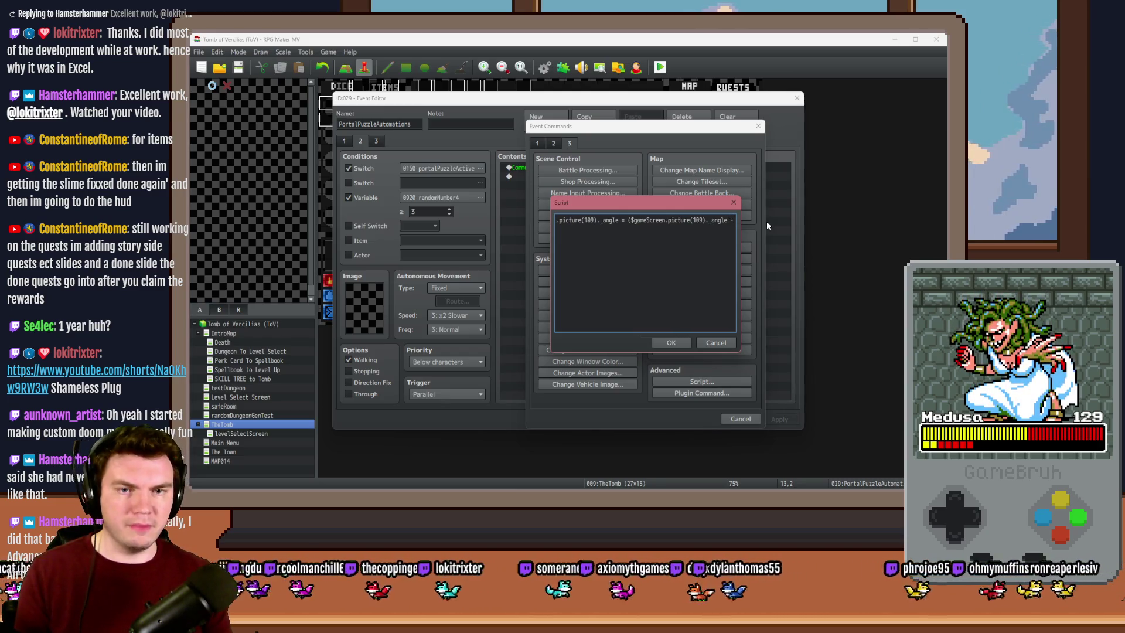
pyautogui.write(' 360')
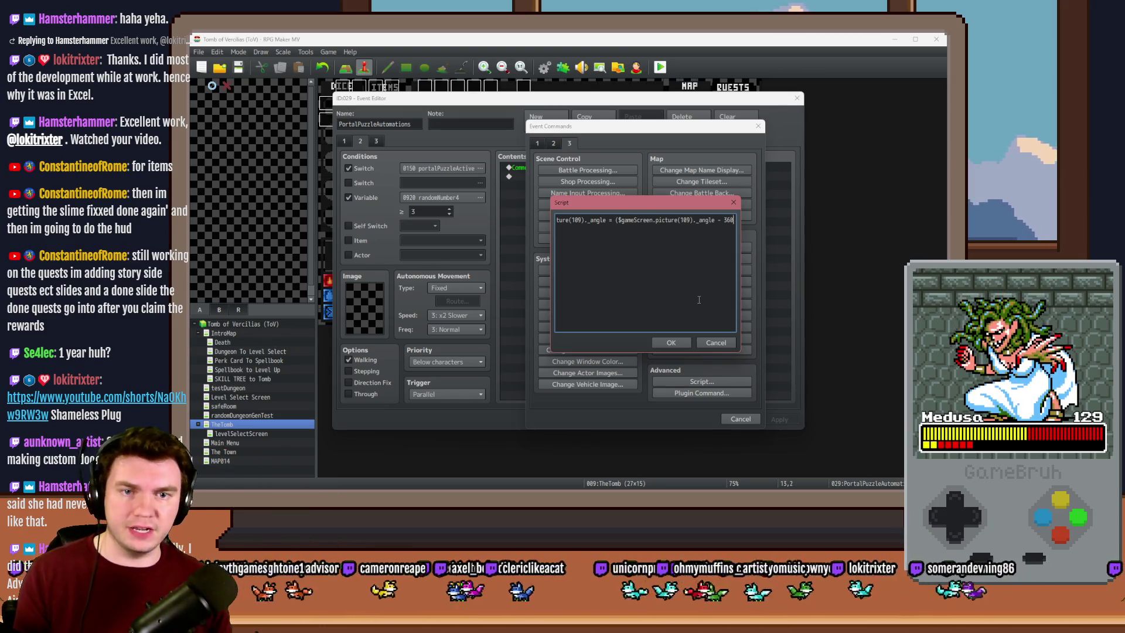
pyautogui.write(');')
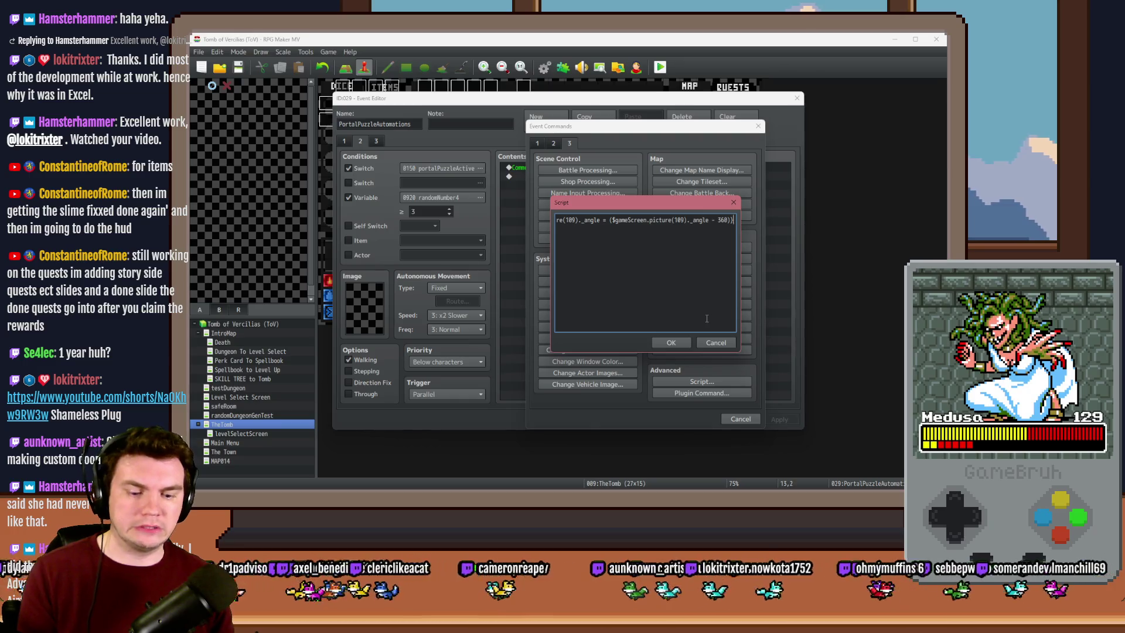
# Confirm the script and save the PortalPuzzleAutomations event
pyautogui.click(673, 343)
pyautogui.click(603, 168)
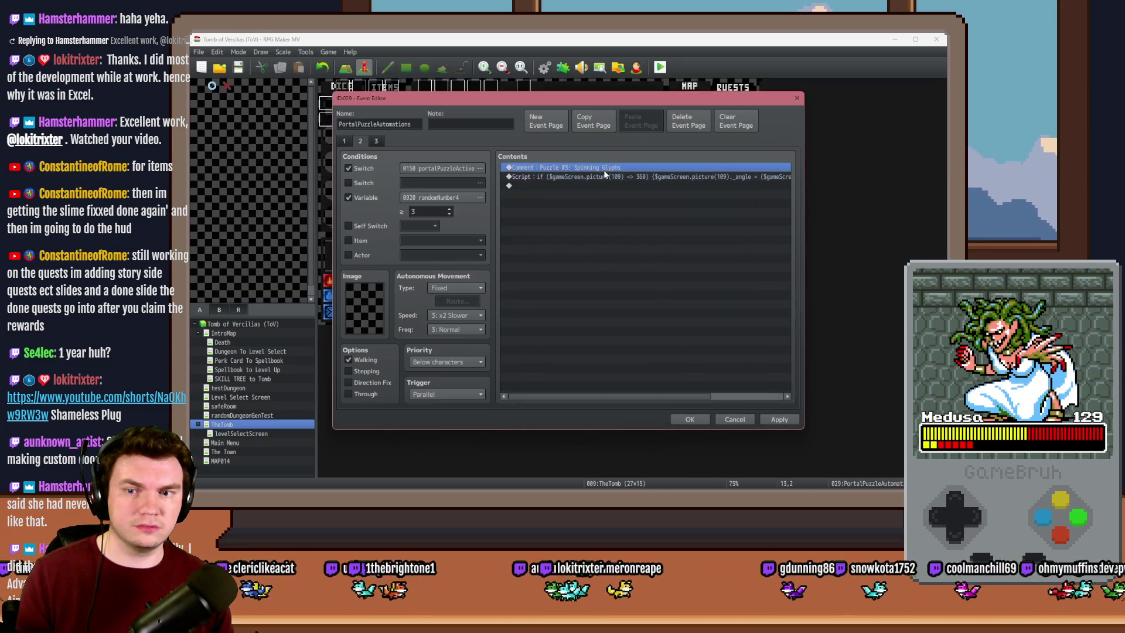
pyautogui.click(597, 186)
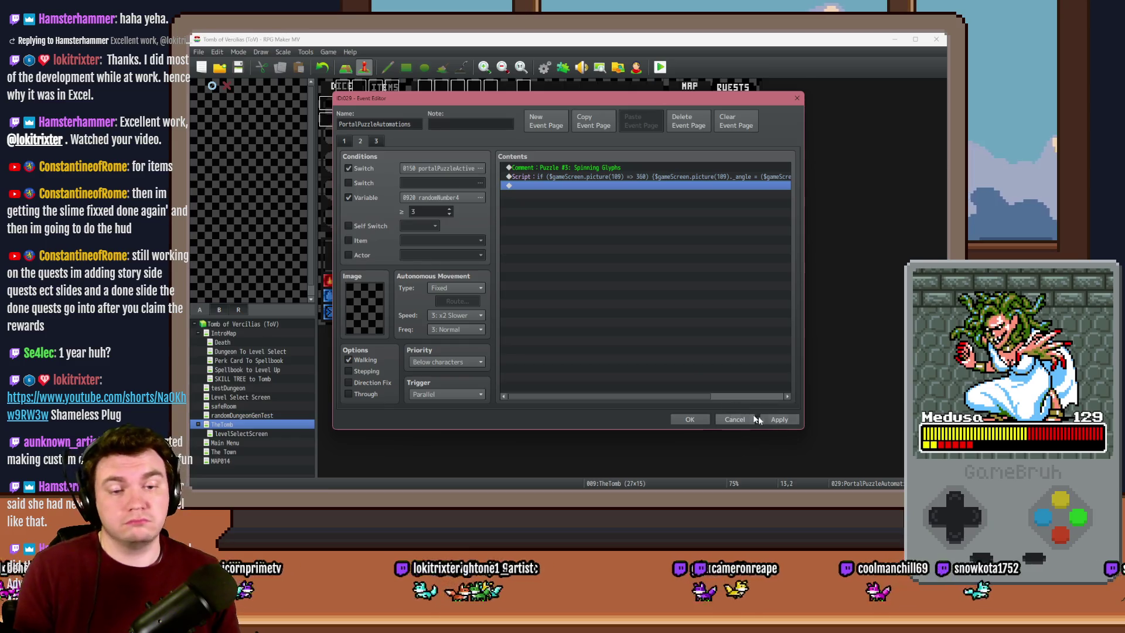
pyautogui.click(673, 414)
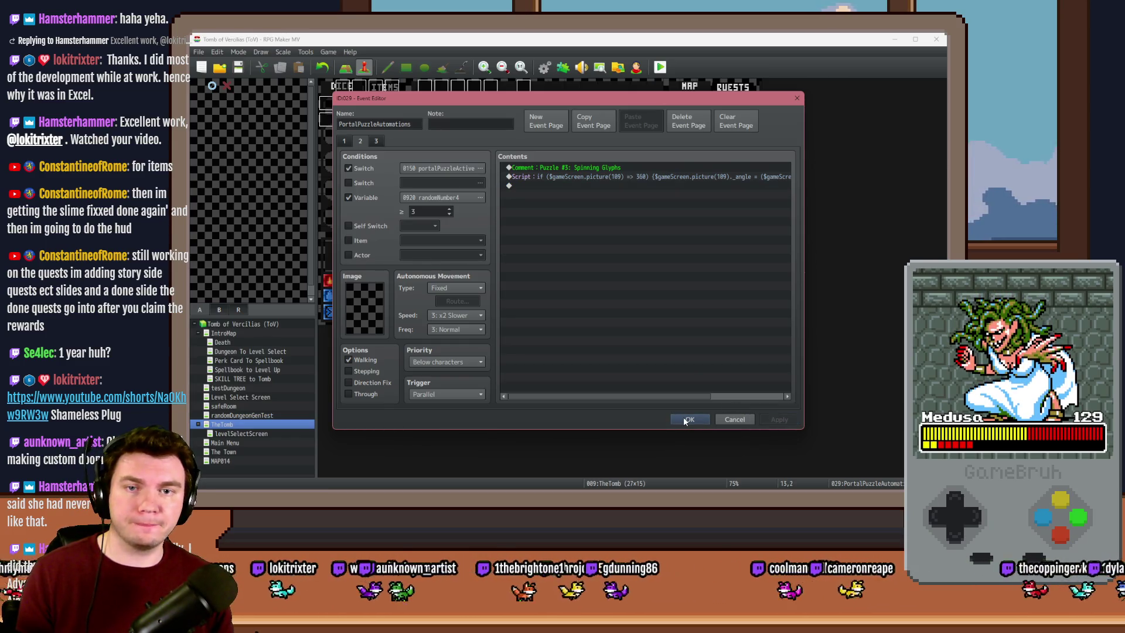
pyautogui.click(685, 419)
# Launch a playtest and walk the party through the dungeon corridors
pyautogui.click(537, 280)
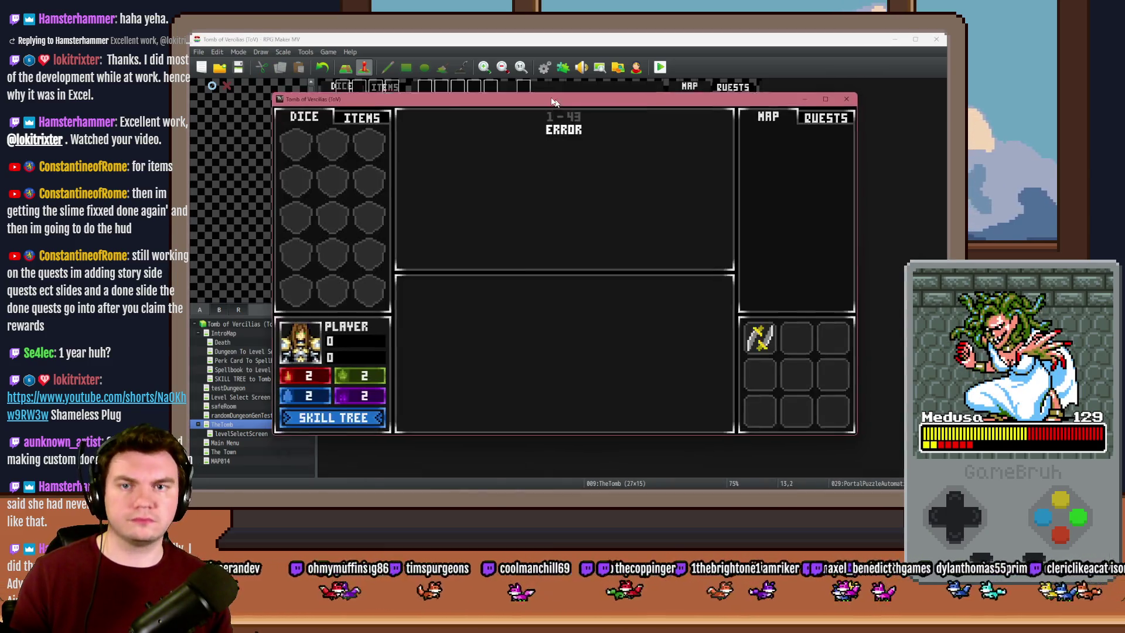
pyautogui.click(560, 175)
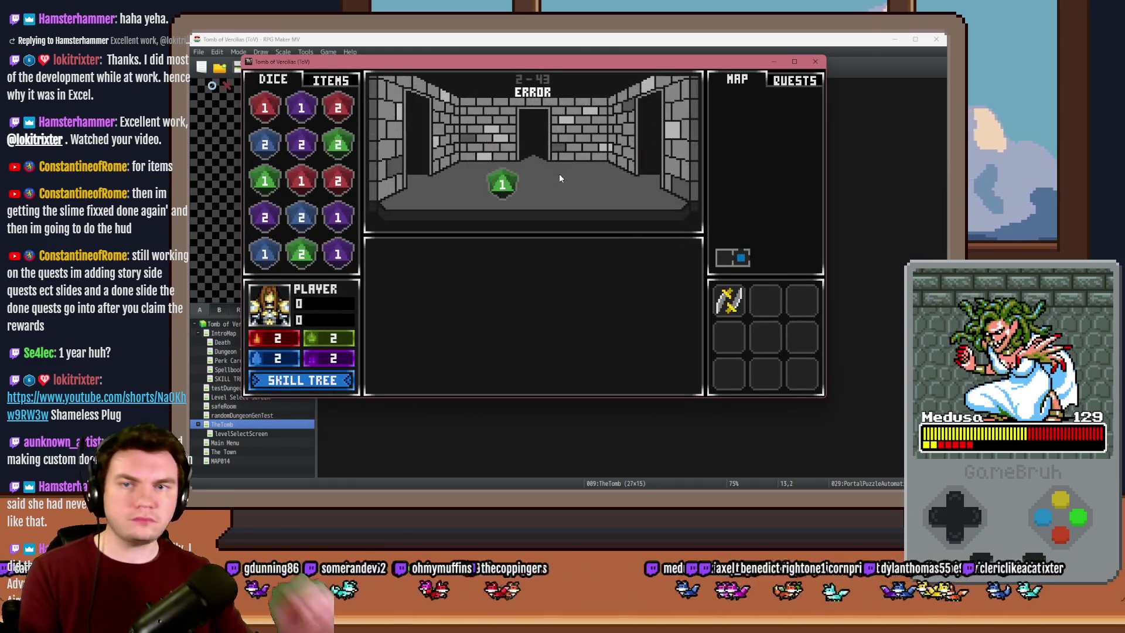
pyautogui.press('Up')
pyautogui.press('Up')
pyautogui.press('Up')
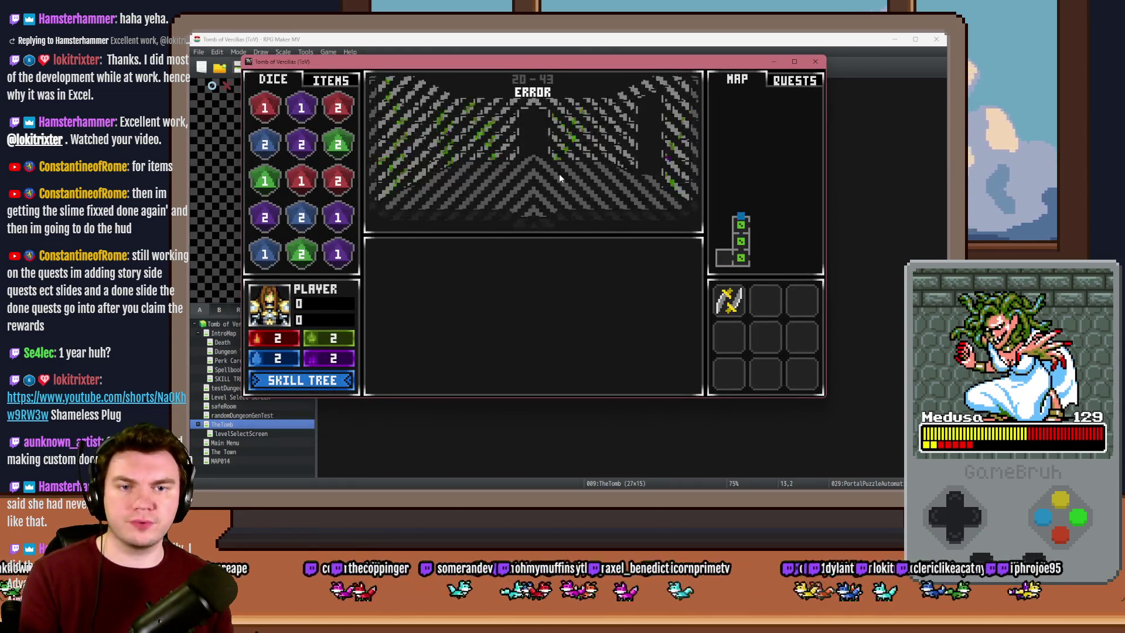
pyautogui.press('Down')
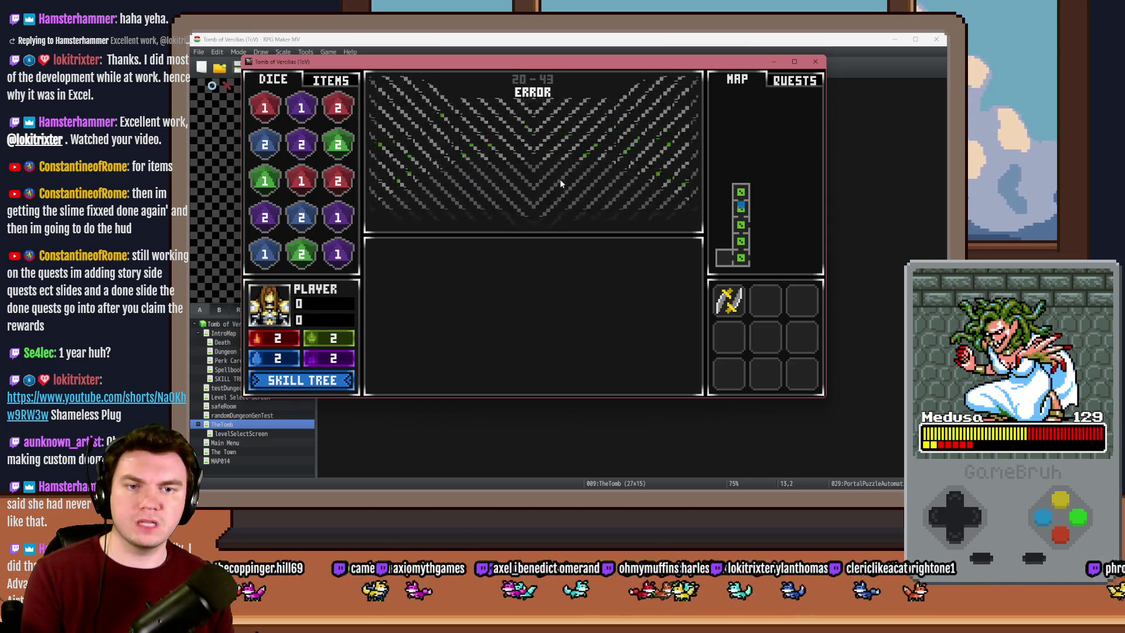
pyautogui.press('Right')
pyautogui.press('Right')
pyautogui.press('Up')
pyautogui.press('Up')
pyautogui.press('Up')
pyautogui.press('Up')
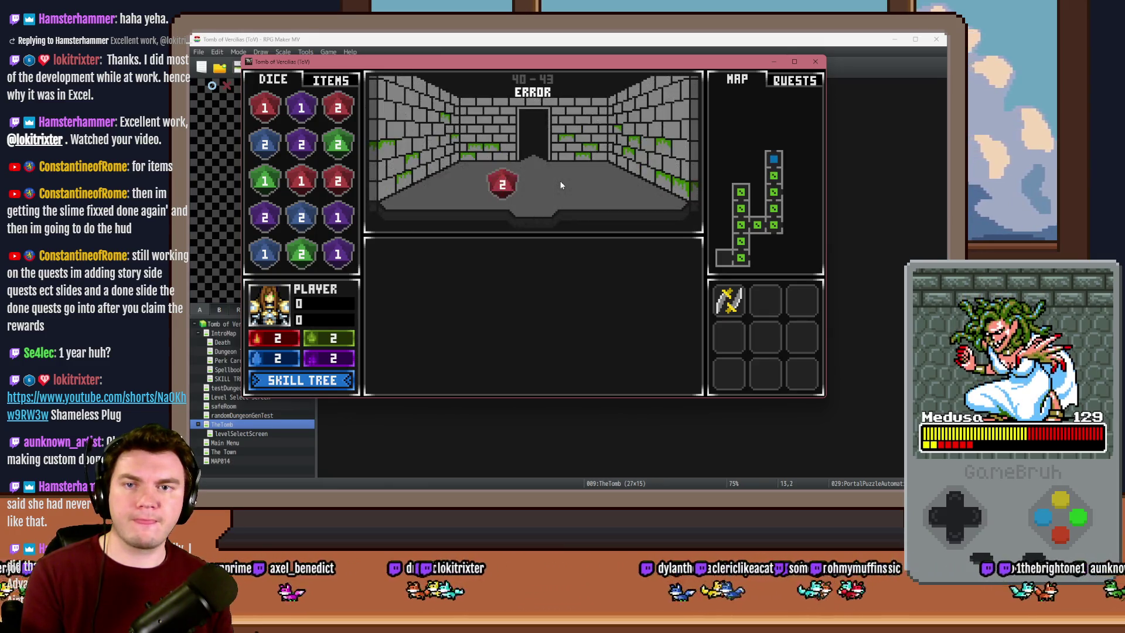
pyautogui.press('Up')
# Reach the glyph-framed circular wall and choose 'Interact with glyphs'
pyautogui.press('Right')
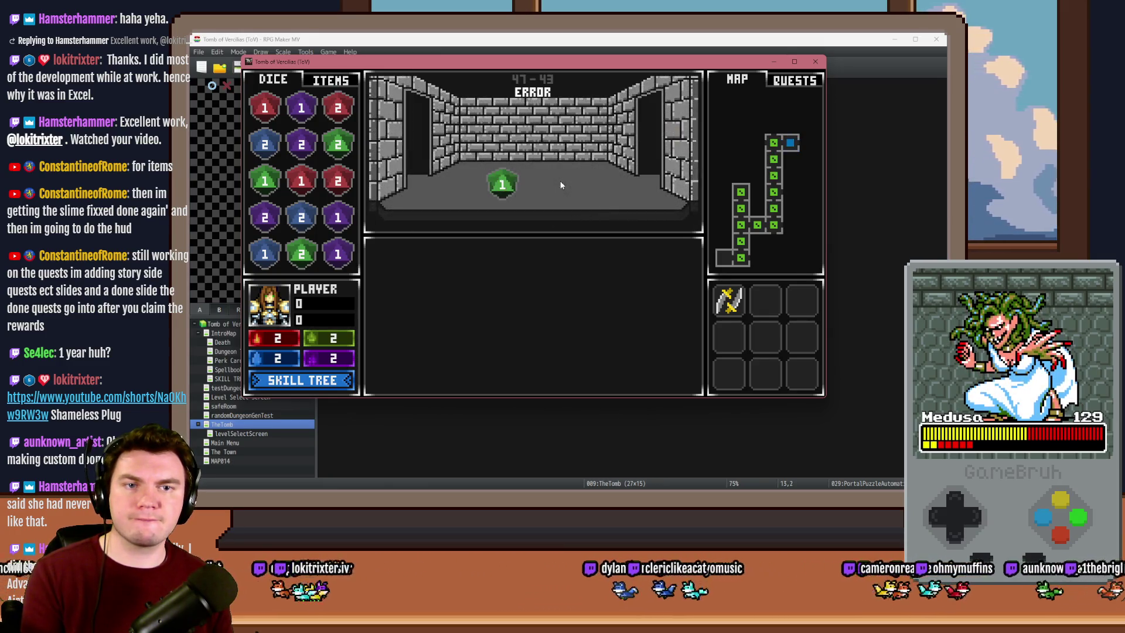
pyautogui.press('Right')
pyautogui.press('Down')
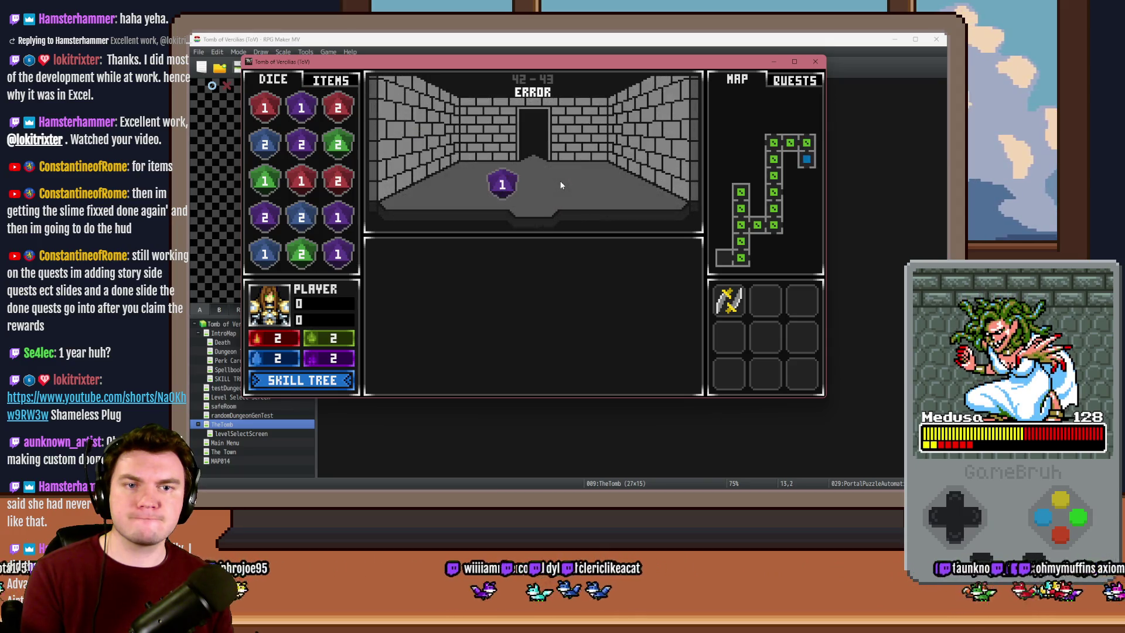
pyautogui.press('Left')
pyautogui.press('Left')
pyautogui.press('Left')
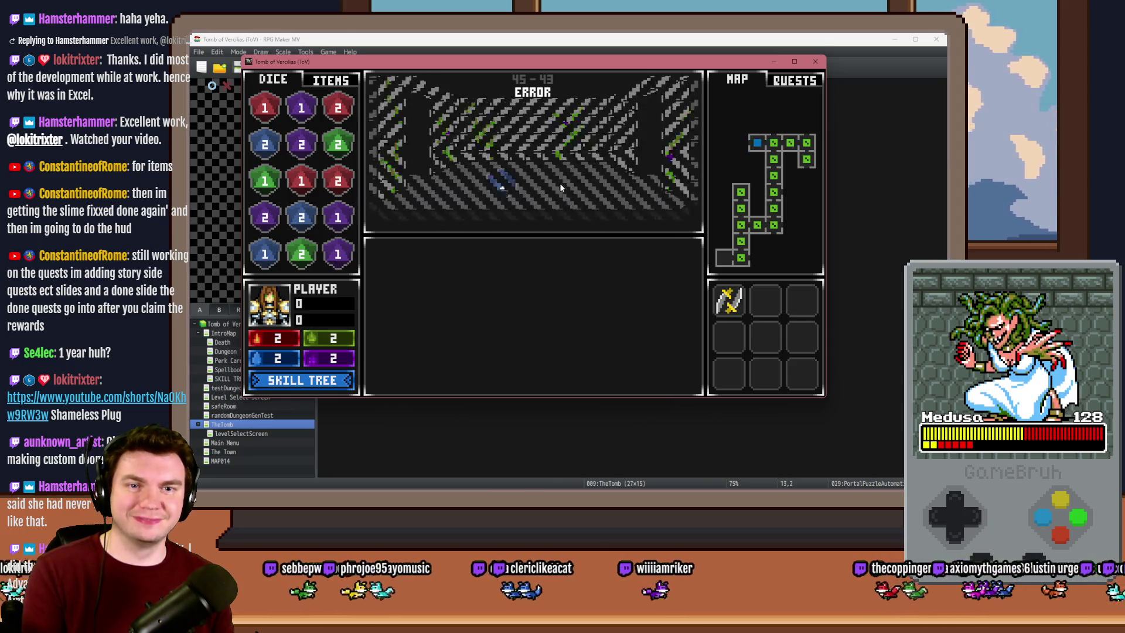
pyautogui.press('Left')
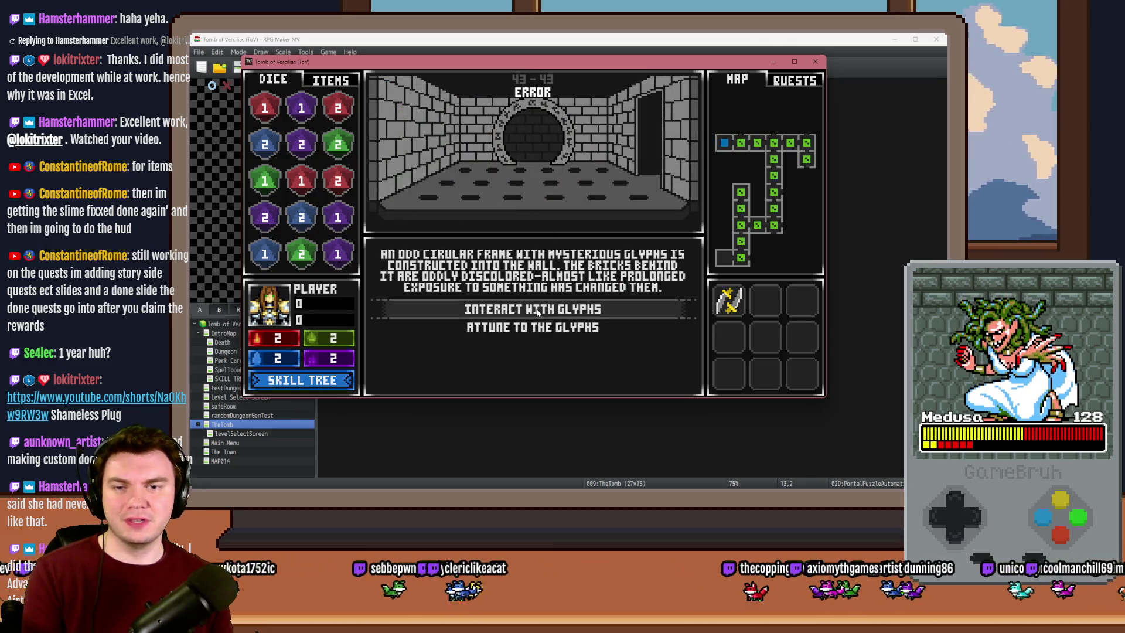
pyautogui.click(537, 312)
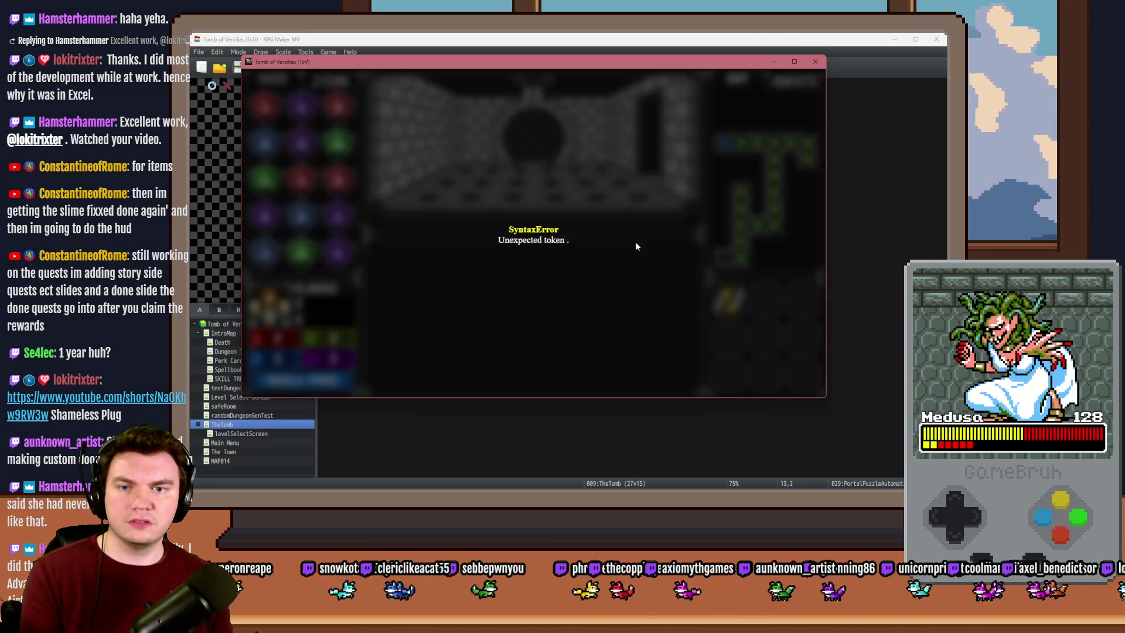
# Close the errored playtest and read through the Spinning Glyphs script in PortalPuzzleAutomations
pyautogui.click(815, 62)
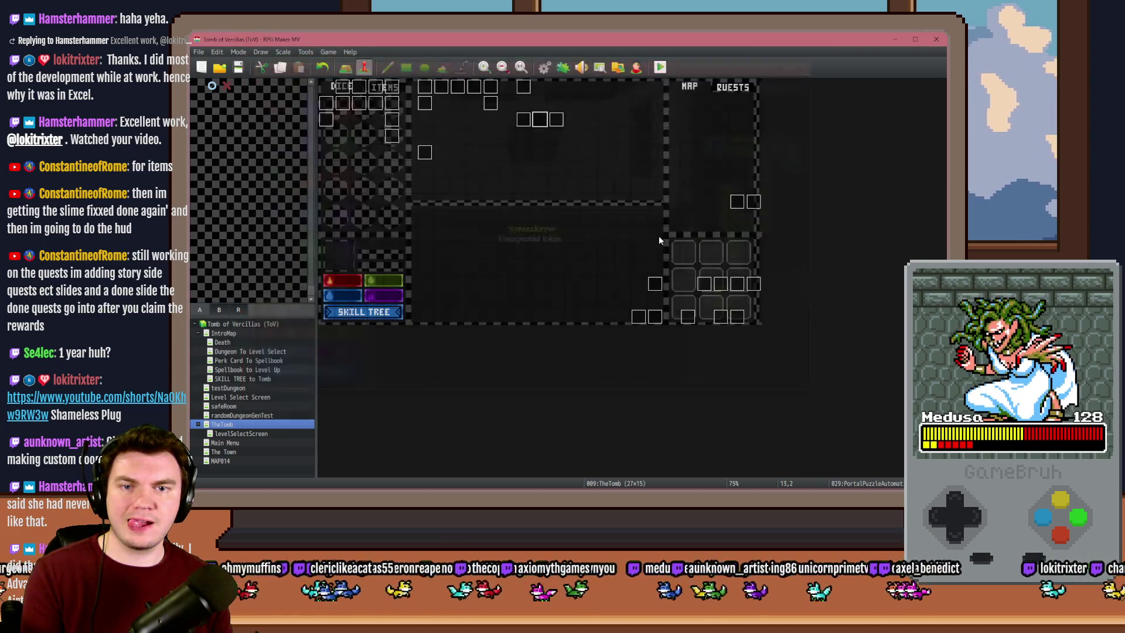
pyautogui.doubleClick(540, 122)
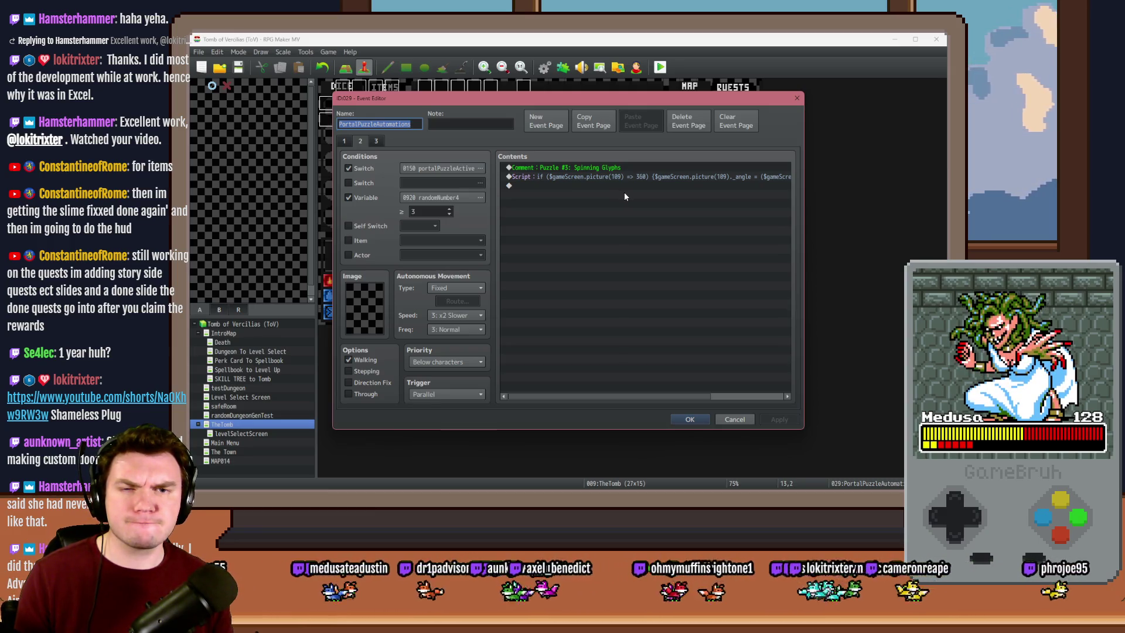
pyautogui.moveTo(627, 396); pyautogui.dragTo(698, 401)
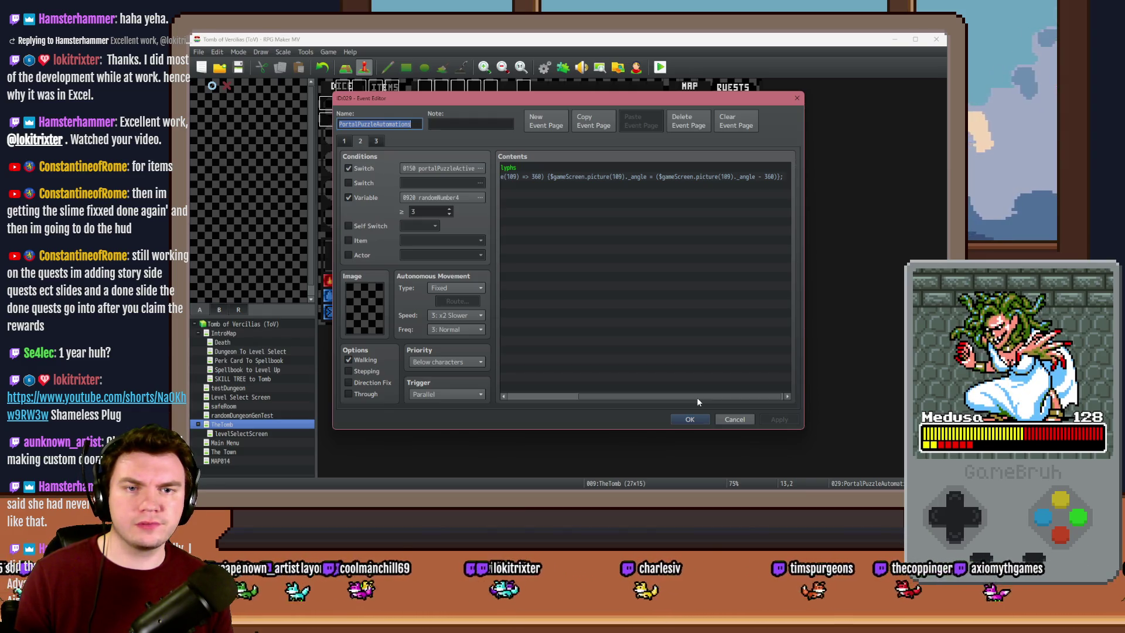
pyautogui.moveTo(697, 398); pyautogui.dragTo(688, 398)
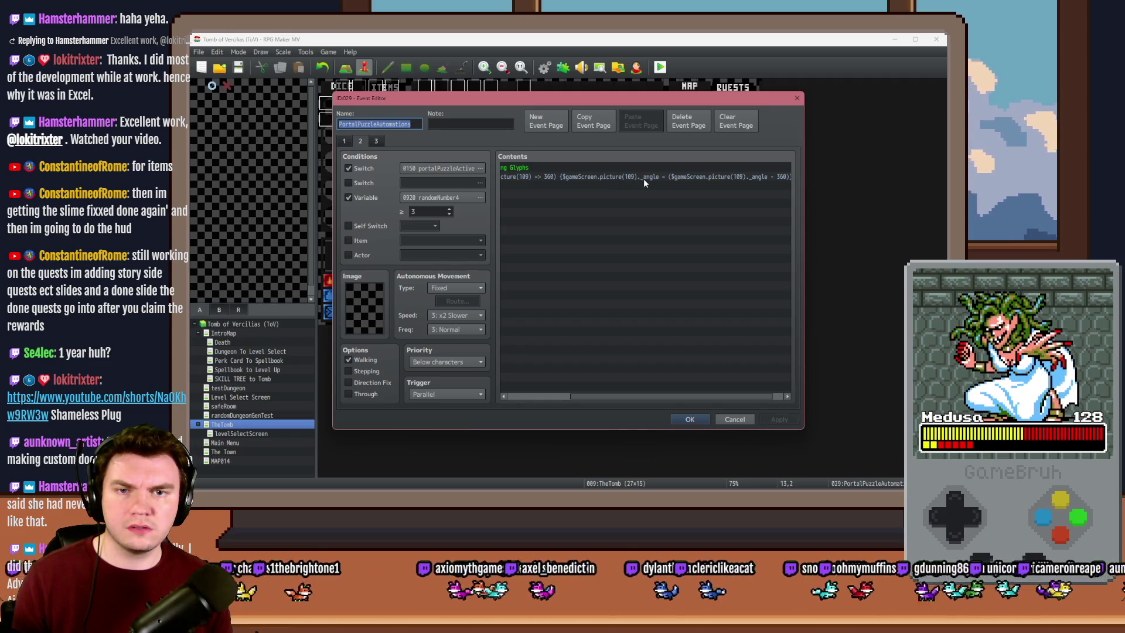
# Close the event editor, save the project and start a fresh playtest
pyautogui.click(691, 418)
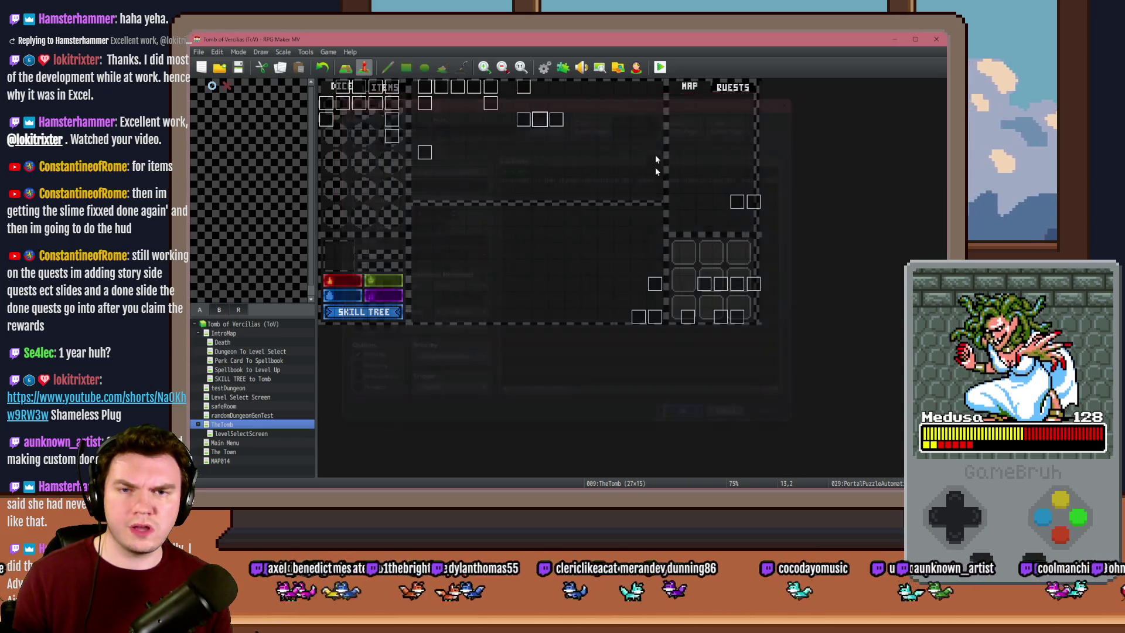
pyautogui.click(659, 66)
pyautogui.click(530, 279)
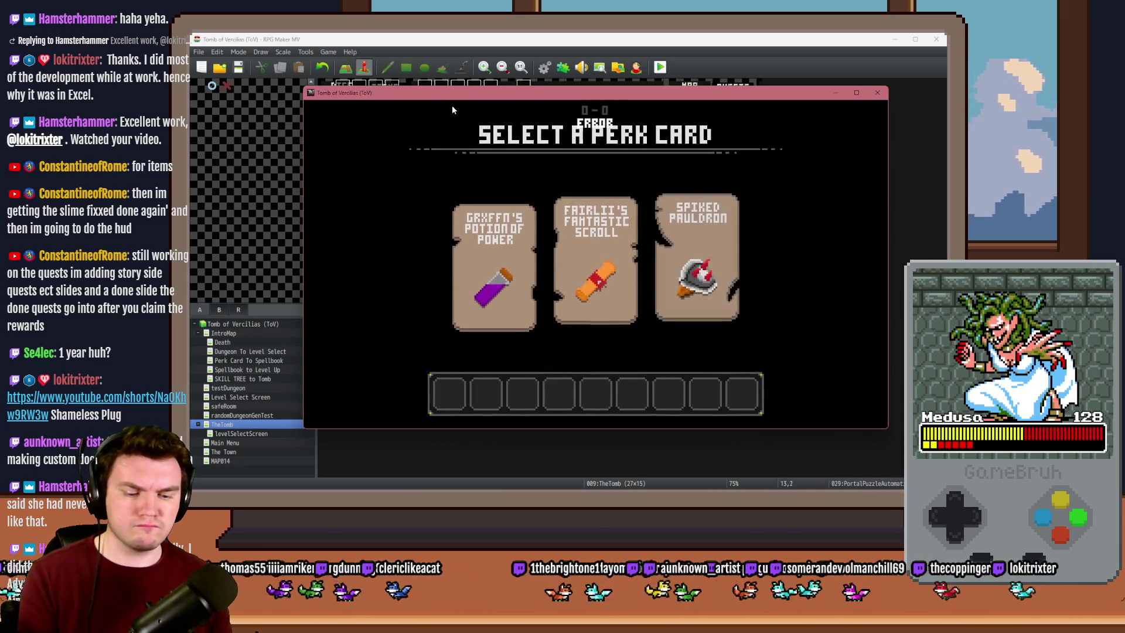
# In the F9 console, query $gameScreen.picture(5), then $gameScreen.picture(3)
pyautogui.press('F9')
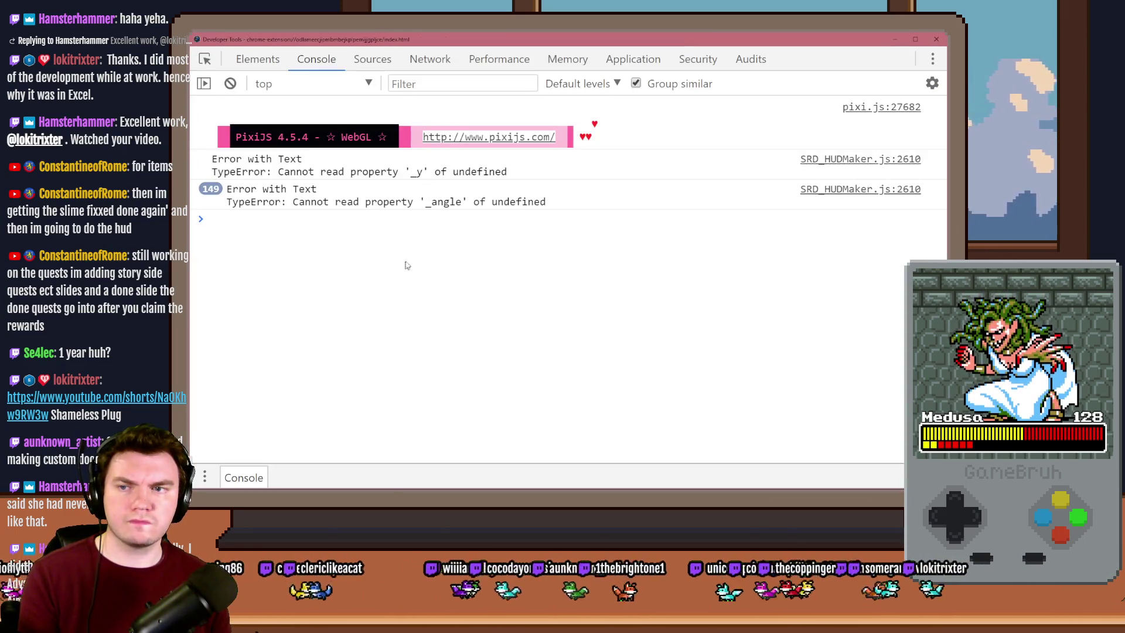
pyautogui.write('$gameScr')
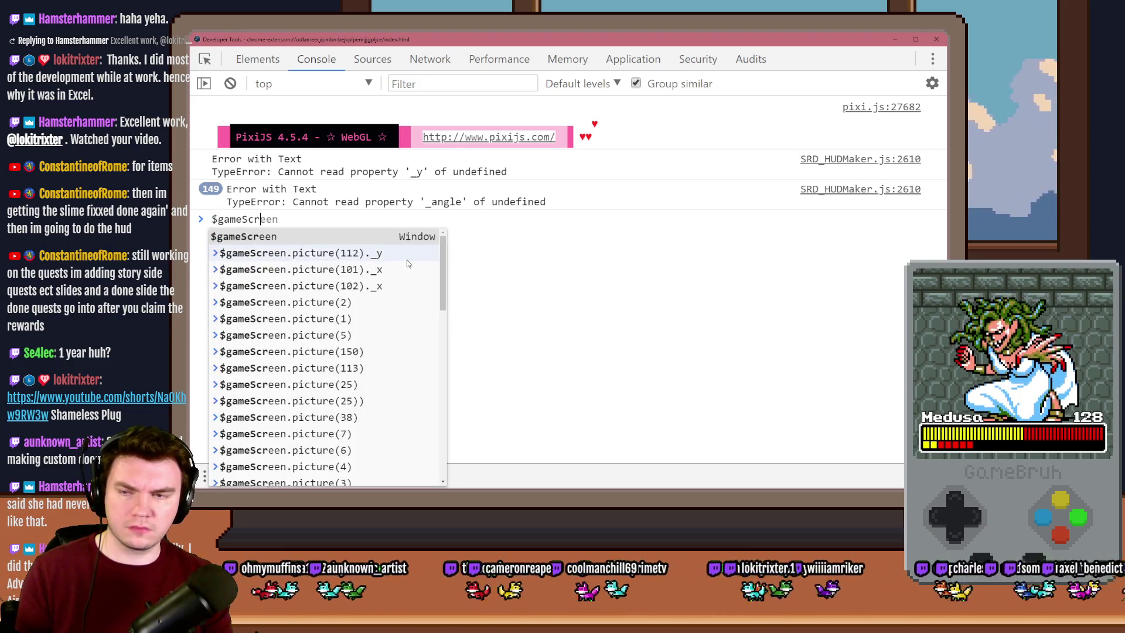
pyautogui.write('een.pic')
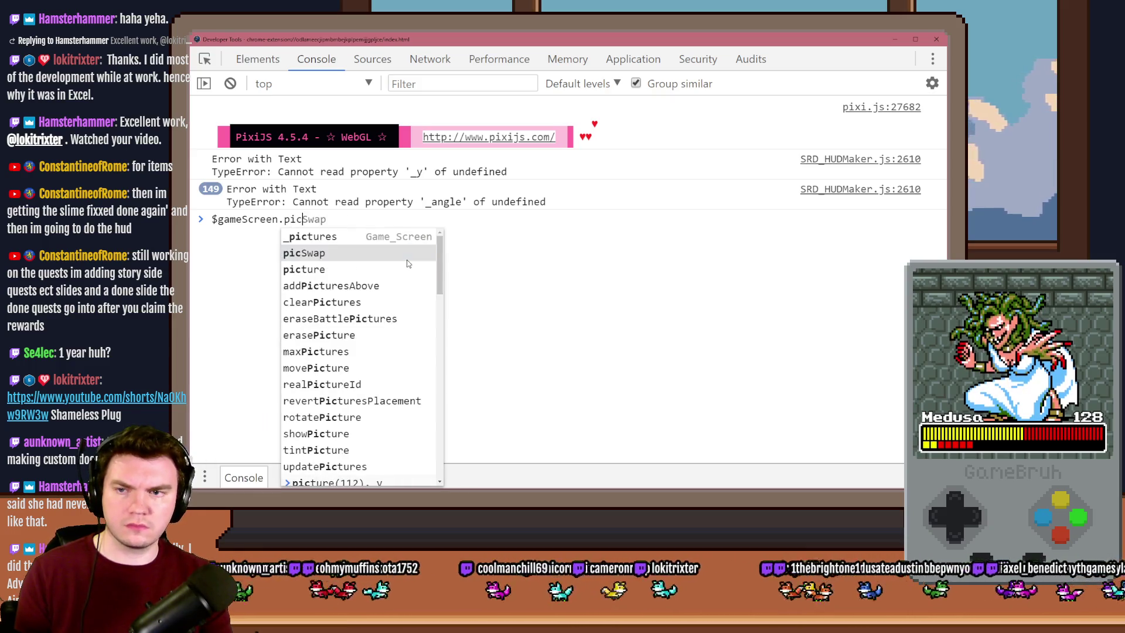
pyautogui.write('ture(')
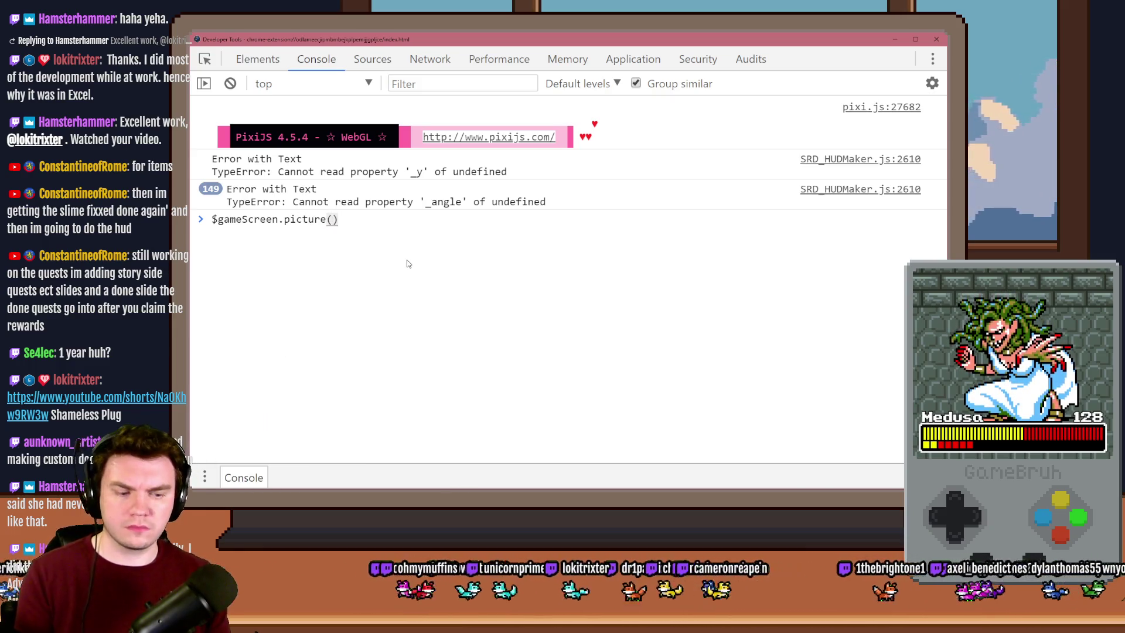
pyautogui.write('5')
pyautogui.press('Return')
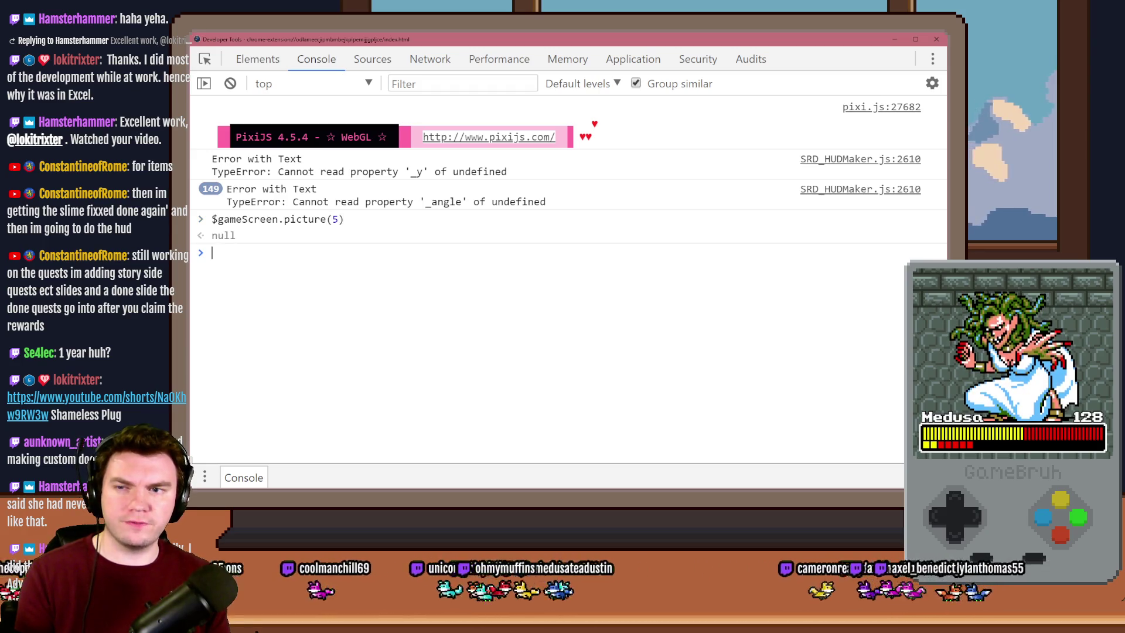
pyautogui.press('Up')
pyautogui.press('Left')
pyautogui.press('BackSpace')
pyautogui.write('3')
pyautogui.press('Return')
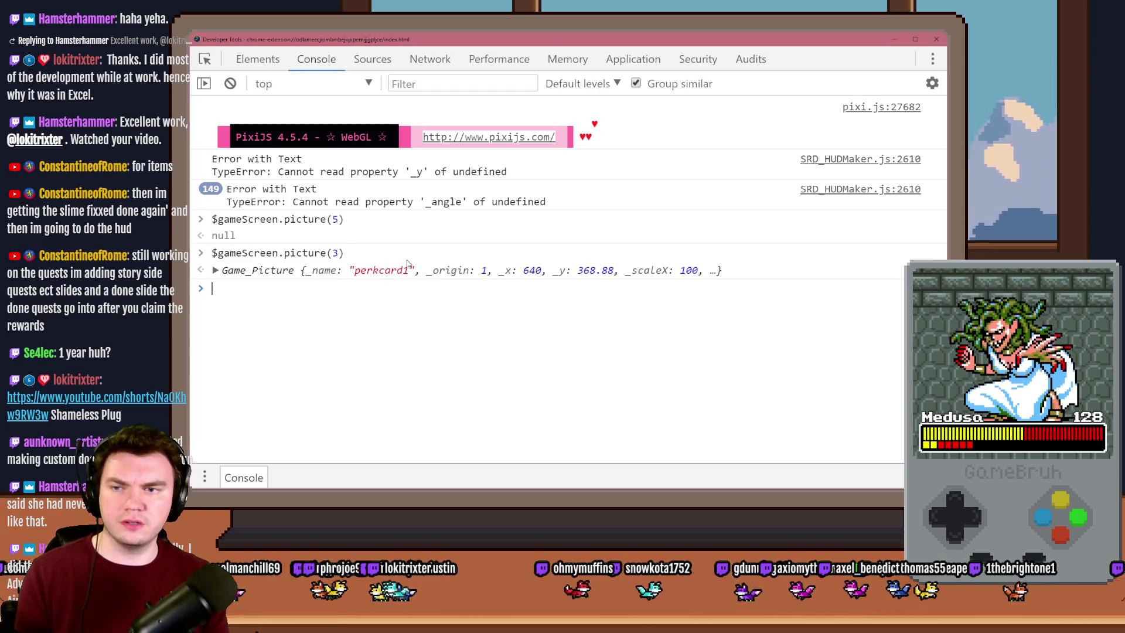
# Inspect picture 3's properties, confirm $gameScreen.picture(3)._angle returns 0, and close the console
pyautogui.click(215, 270)
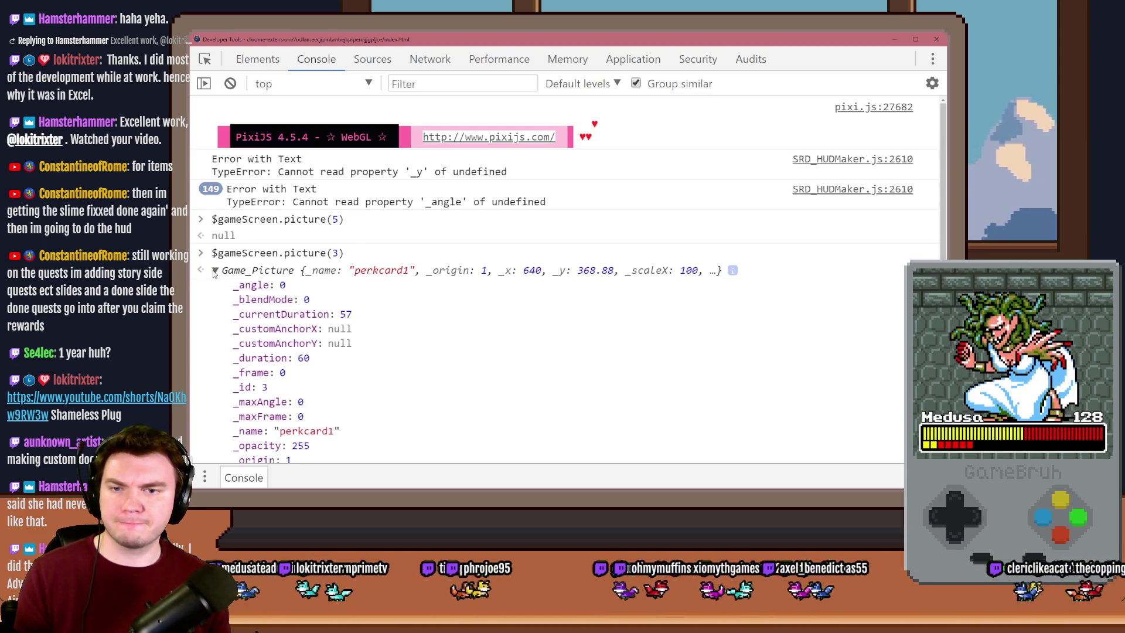
pyautogui.scroll(-5, 368, 326)
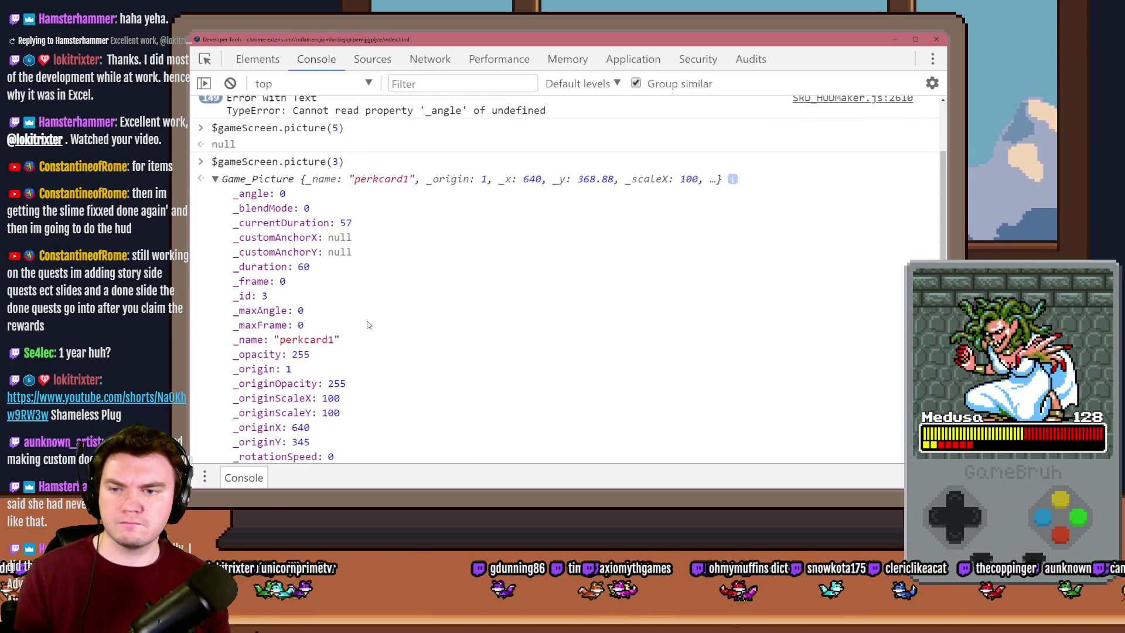
pyautogui.scroll(-5, 368, 325)
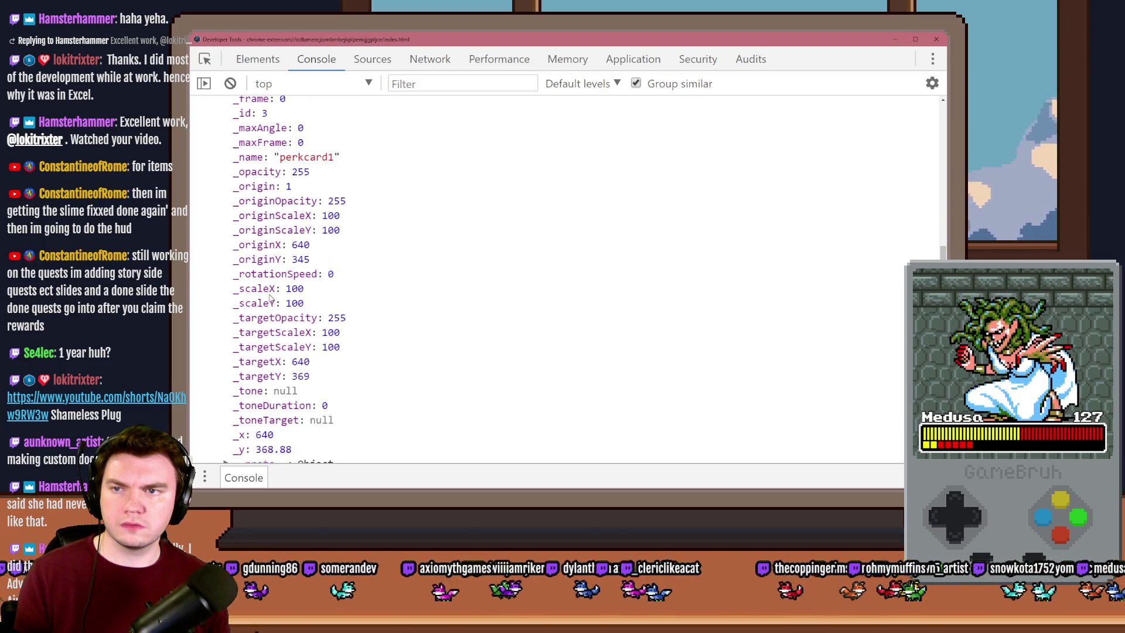
pyautogui.scroll(2, 271, 299)
pyautogui.scroll(5, 313, 198)
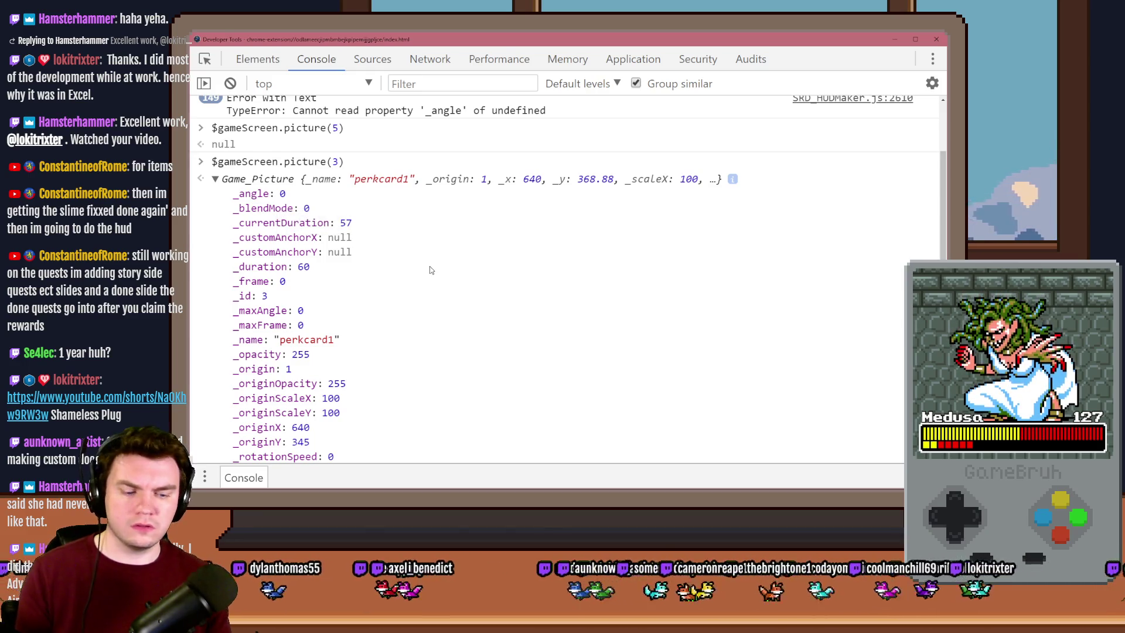
pyautogui.press('Up')
pyautogui.write('._angle')
pyautogui.press('Return')
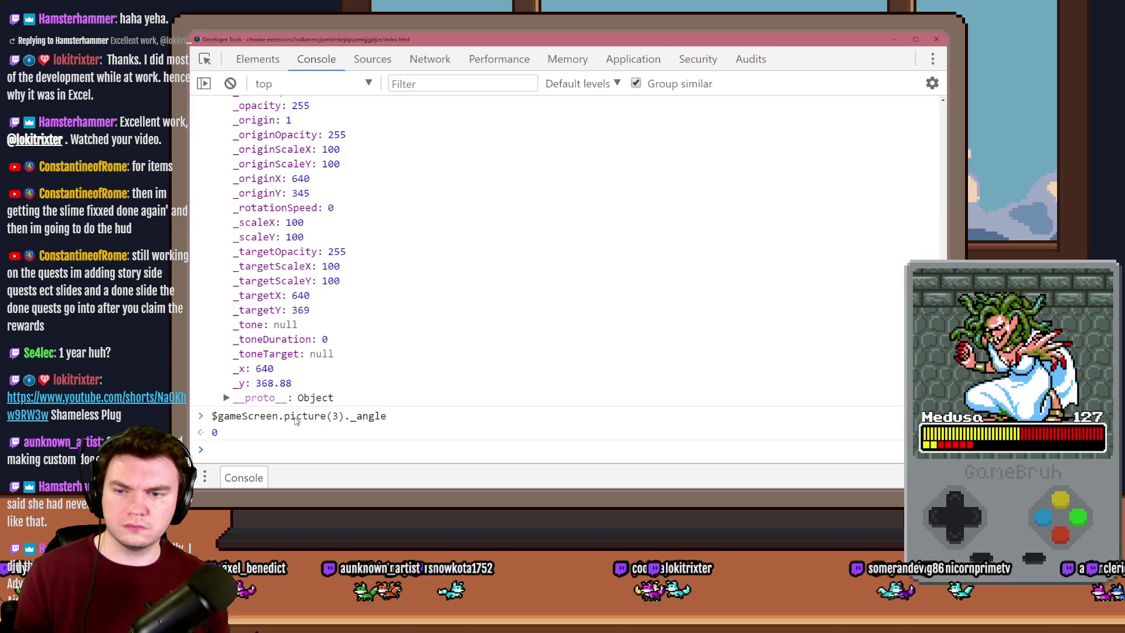
pyautogui.moveTo(216, 416); pyautogui.dragTo(387, 417)
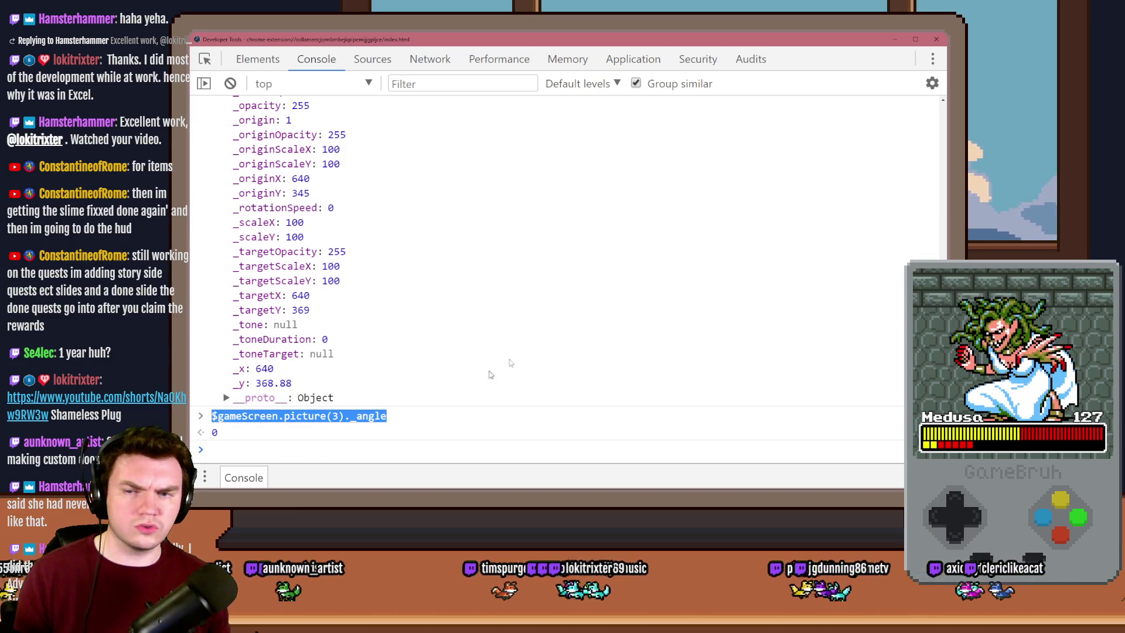
pyautogui.click(936, 40)
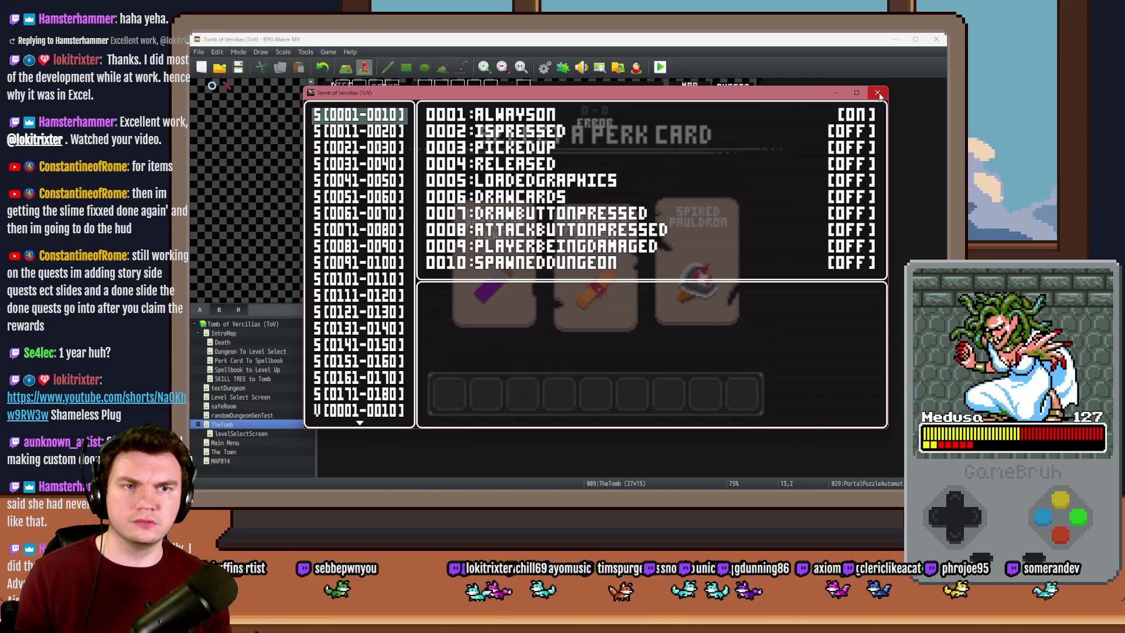
# Close the playtest and open the Spinning Glyphs Script command on PortalPuzzleAutomations page 3
pyautogui.click(936, 39)
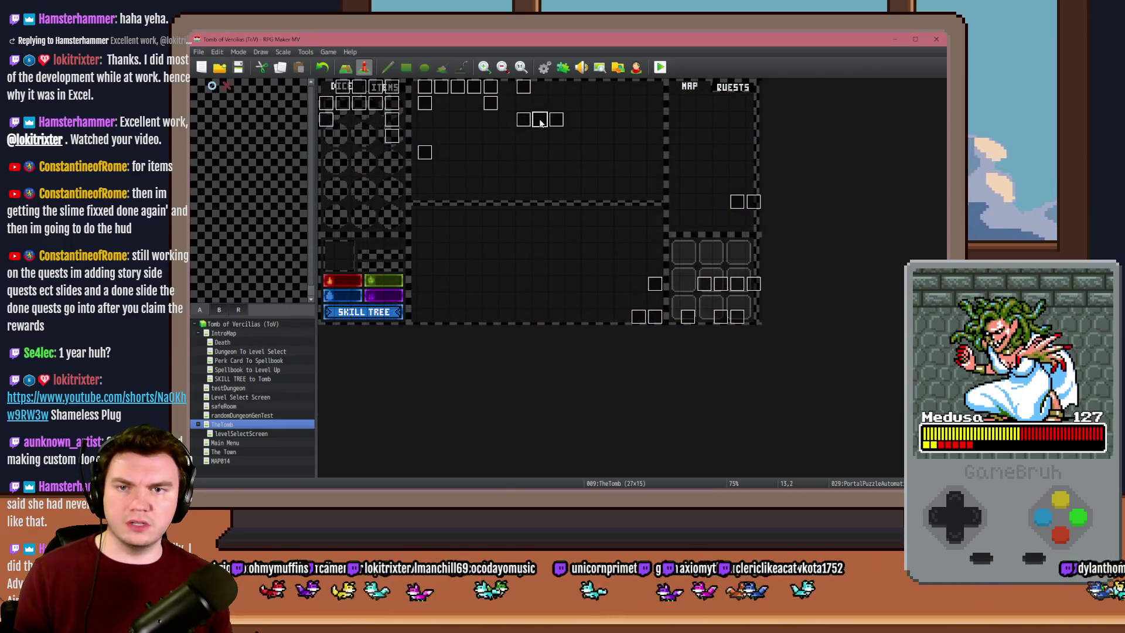
pyautogui.doubleClick(539, 119)
pyautogui.click(376, 141)
pyautogui.click(605, 185)
pyautogui.click(605, 180)
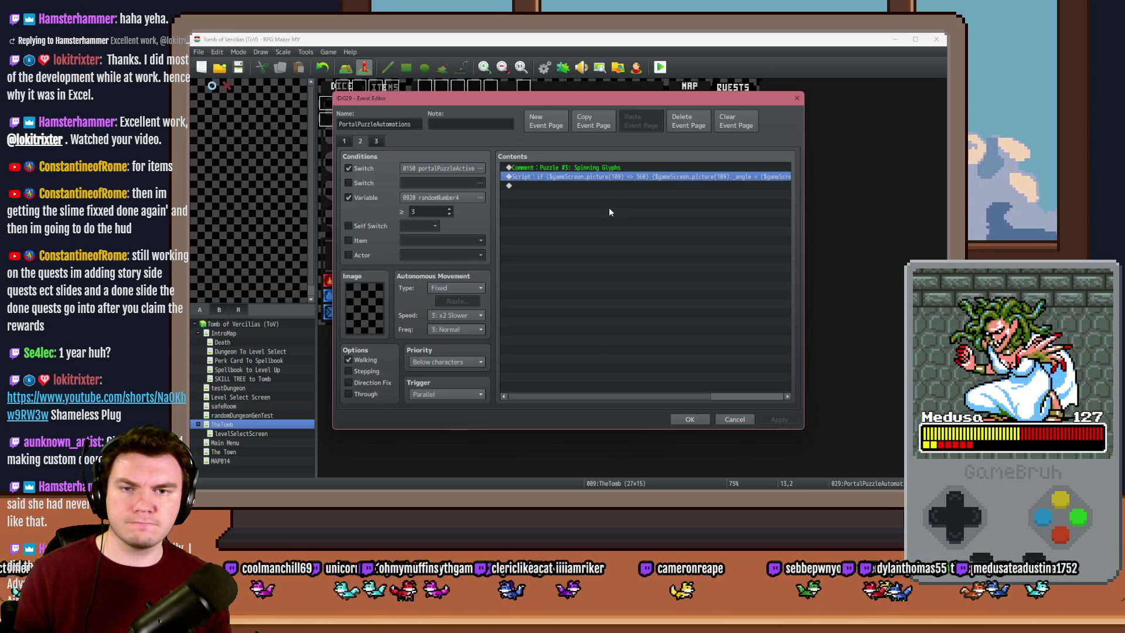
pyautogui.press('Return')
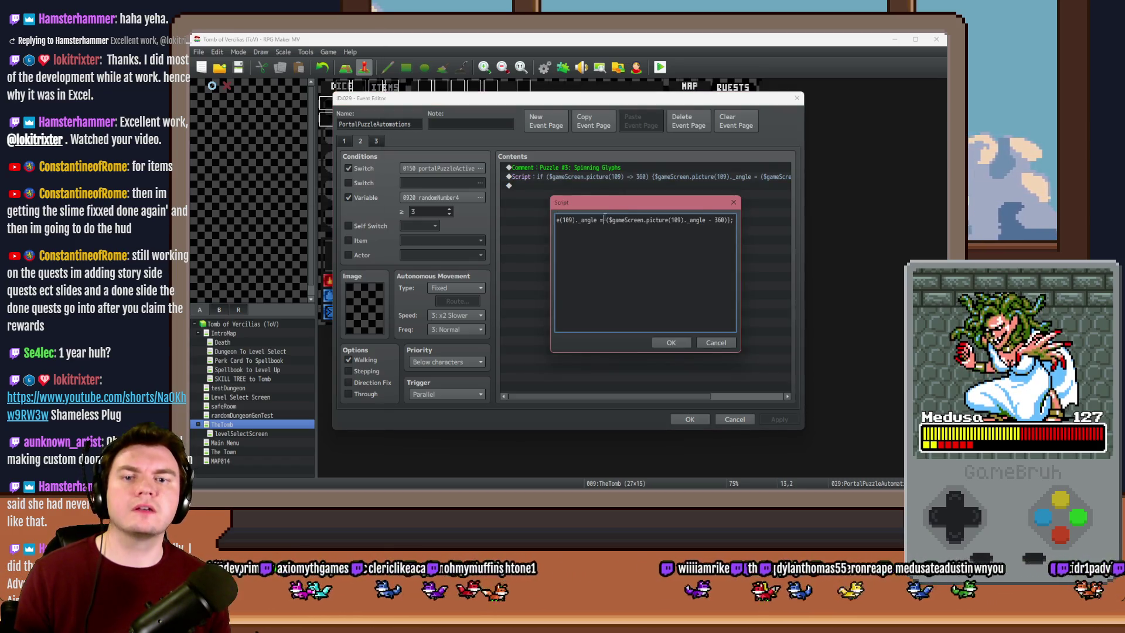
# Insert ._angle after picture(109) in the script's if condition
pyautogui.tripleClick(599, 220)
pyautogui.click(644, 220)
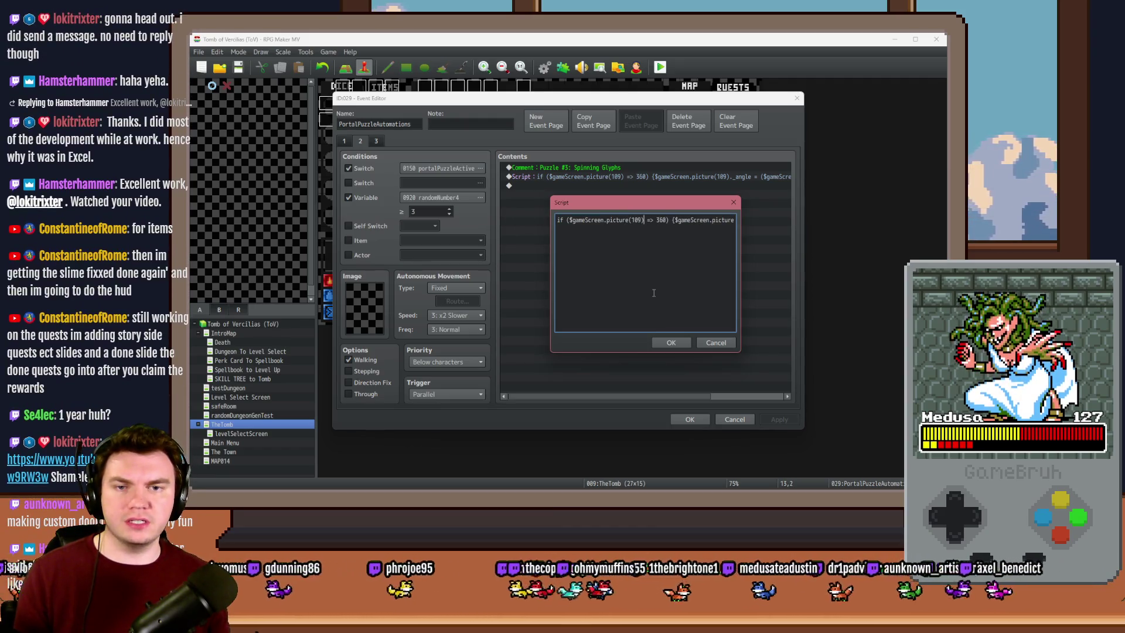
pyautogui.write('._angle')
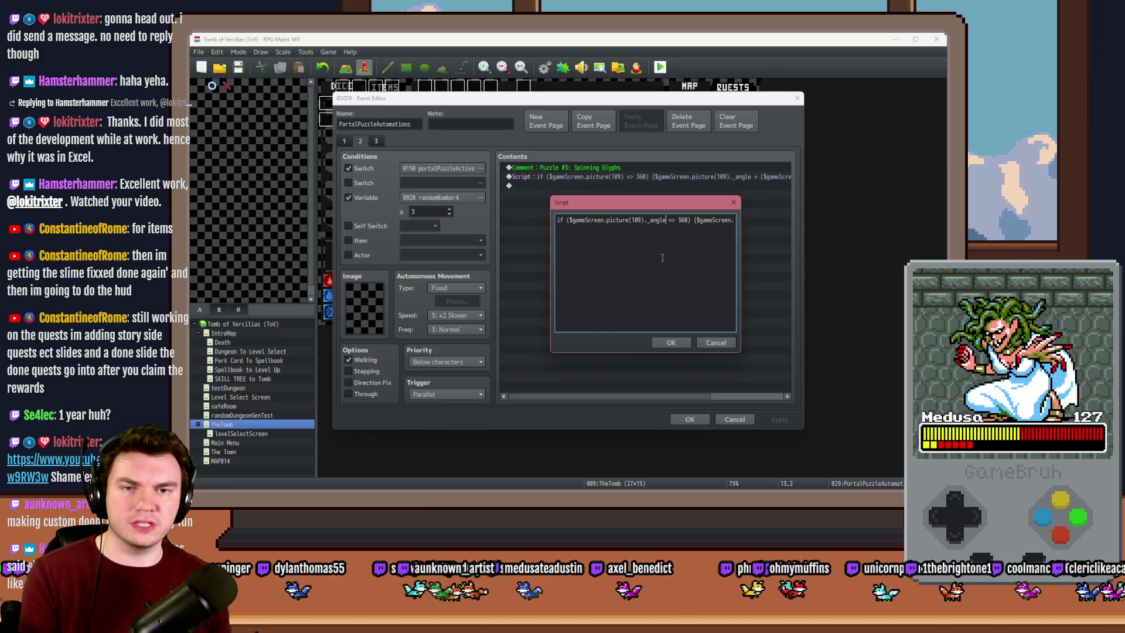
pyautogui.press('BackSpace')
# Change '=>' to '>=' in the picture(109)._angle condition, review the line and confirm the script
pyautogui.press('Right')
pyautogui.write('=')
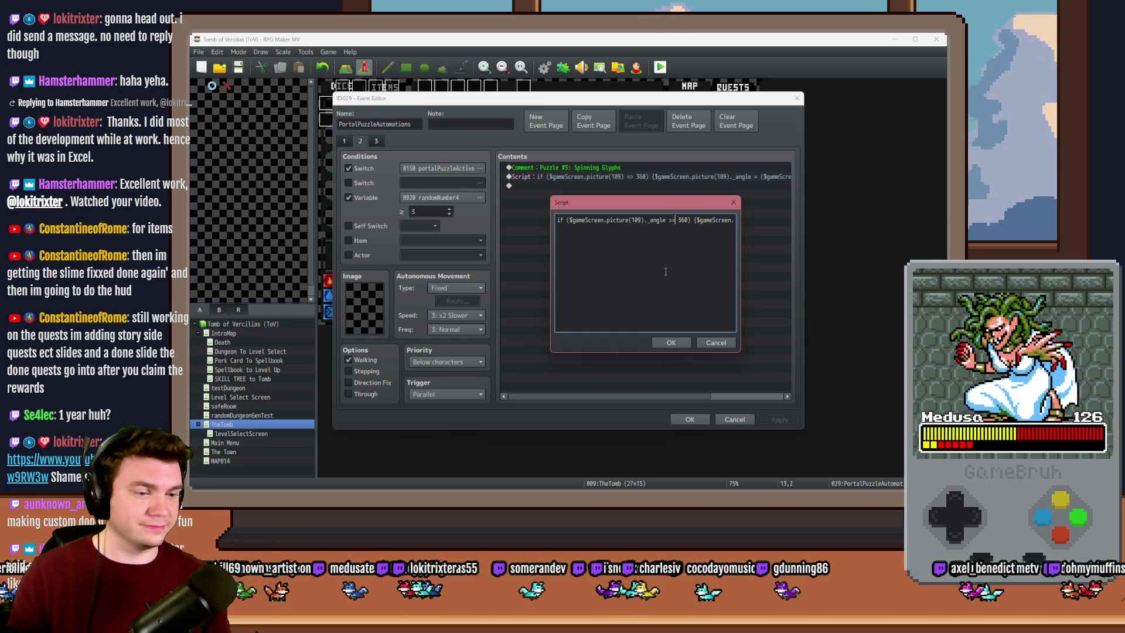
pyautogui.moveTo(627, 220); pyautogui.dragTo(608, 224)
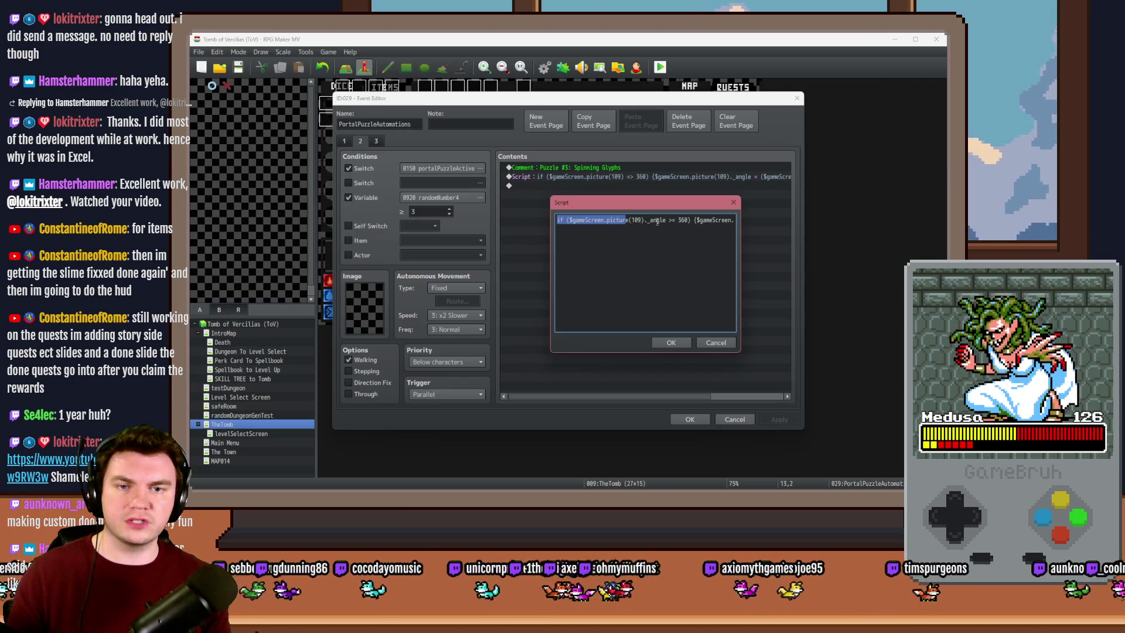
pyautogui.moveTo(712, 220); pyautogui.dragTo(739, 220)
pyautogui.click(709, 220)
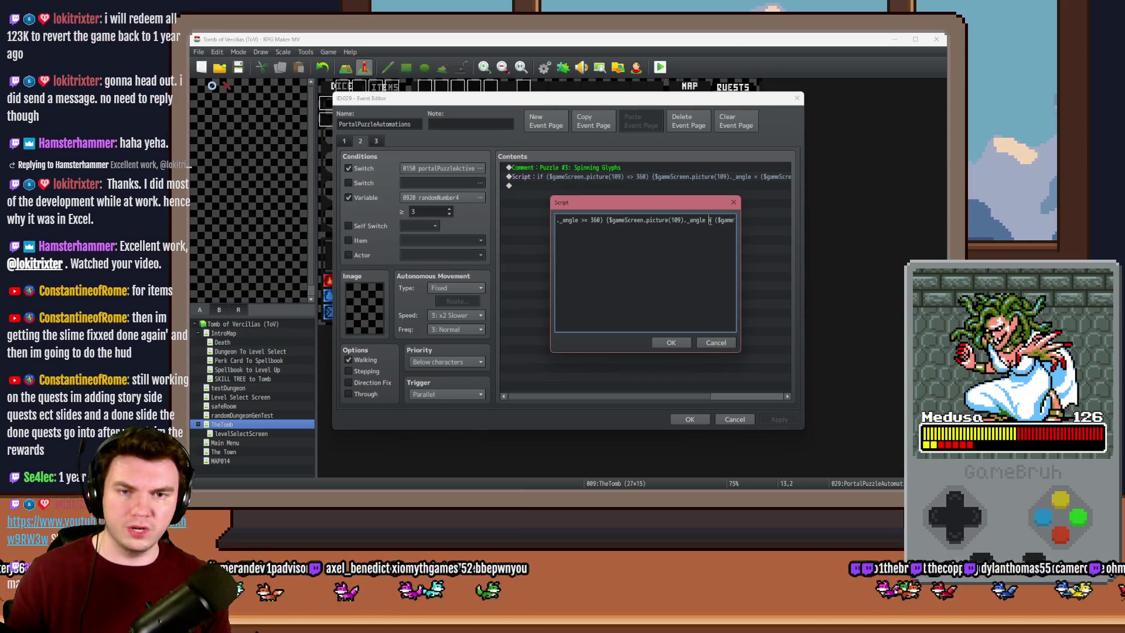
pyautogui.moveTo(709, 220); pyautogui.dragTo(739, 223)
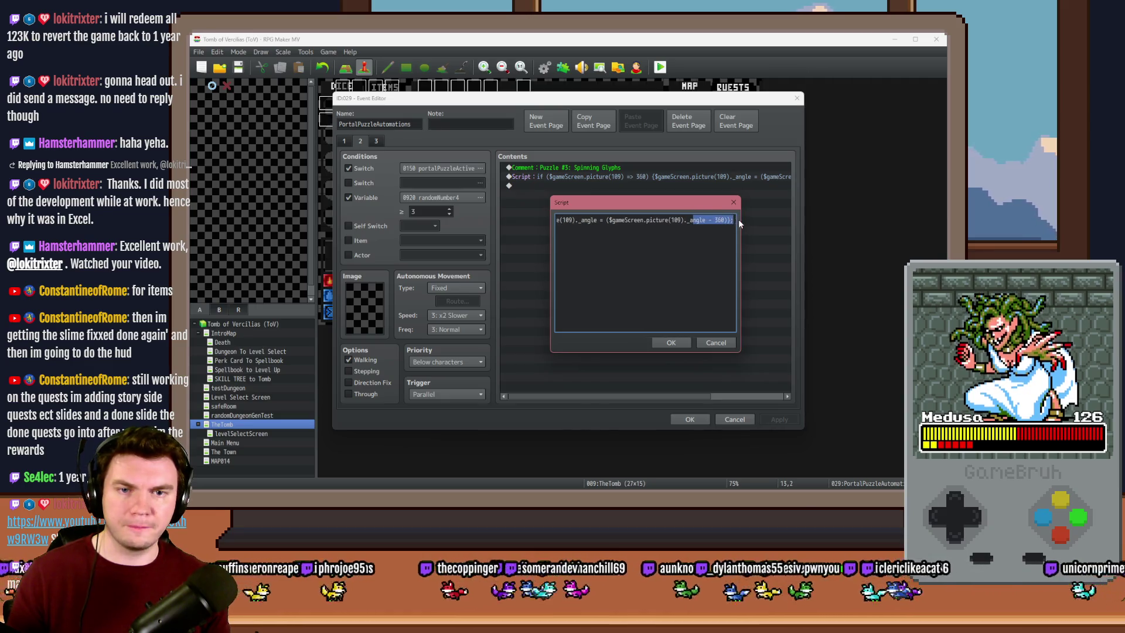
pyautogui.click(724, 221)
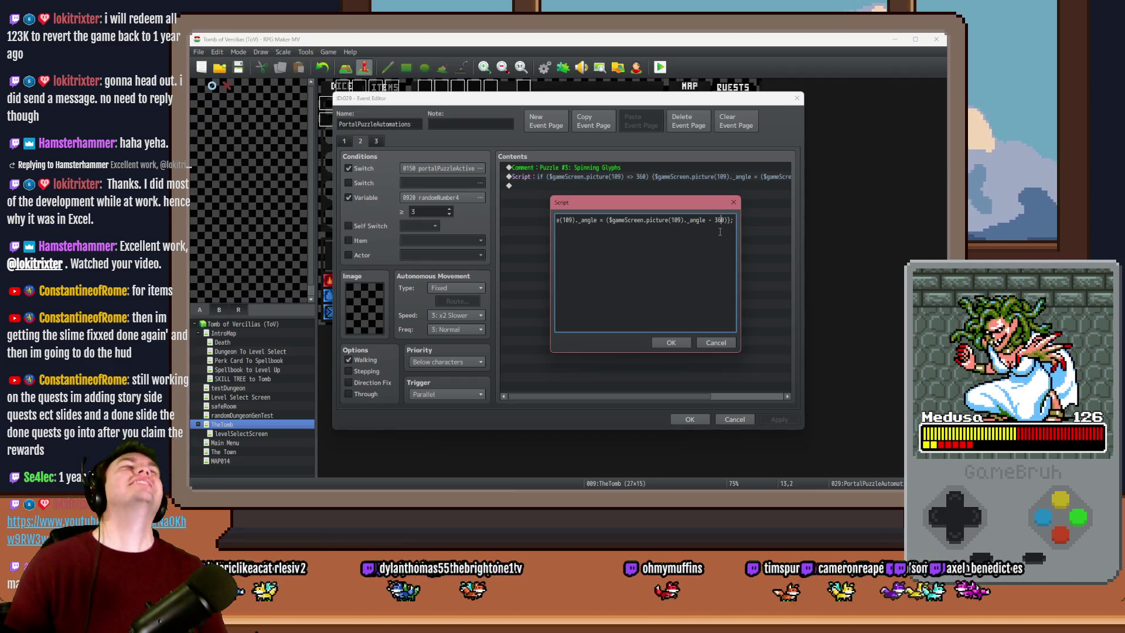
pyautogui.click(669, 341)
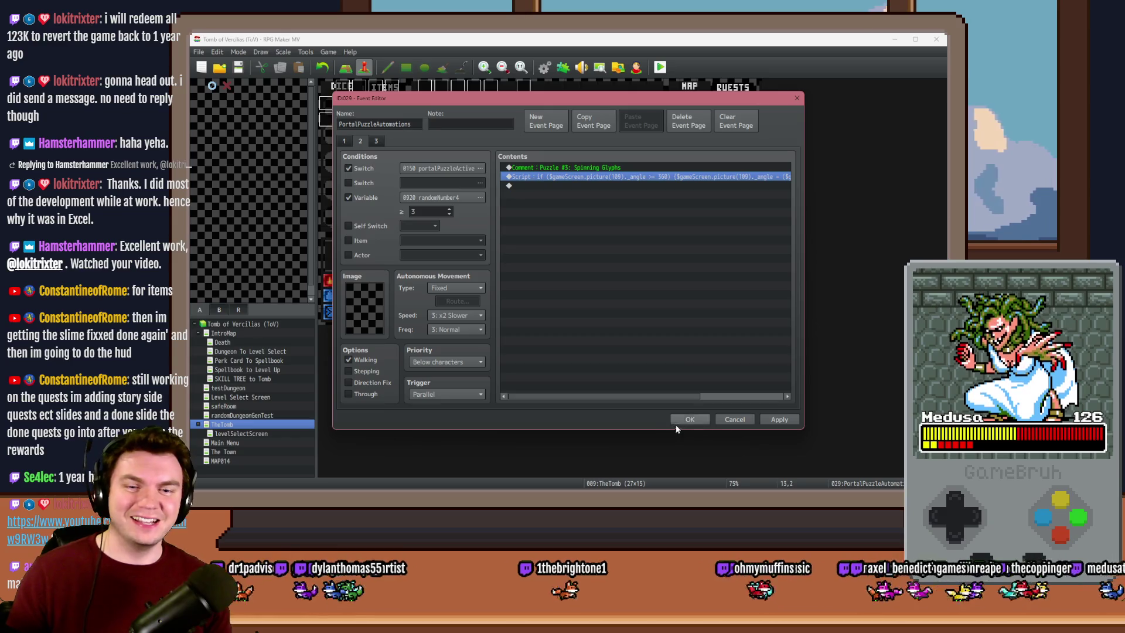
# Apply the script change and insert a 30-frame Wait command in the Spinning Glyphs contents
pyautogui.click(770, 424)
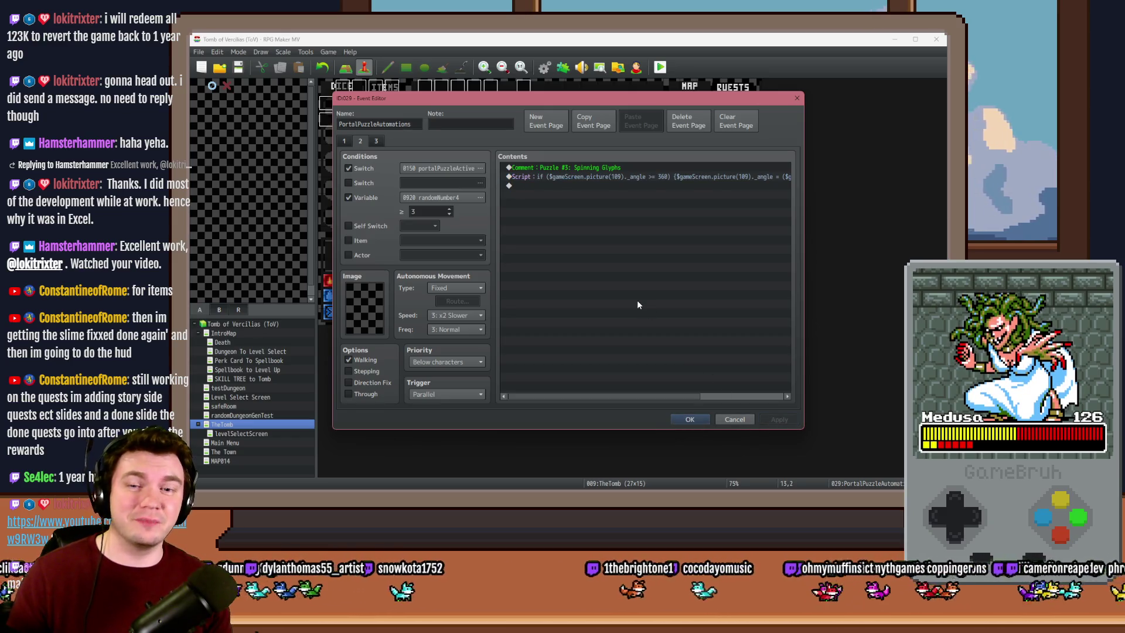
pyautogui.click(595, 167)
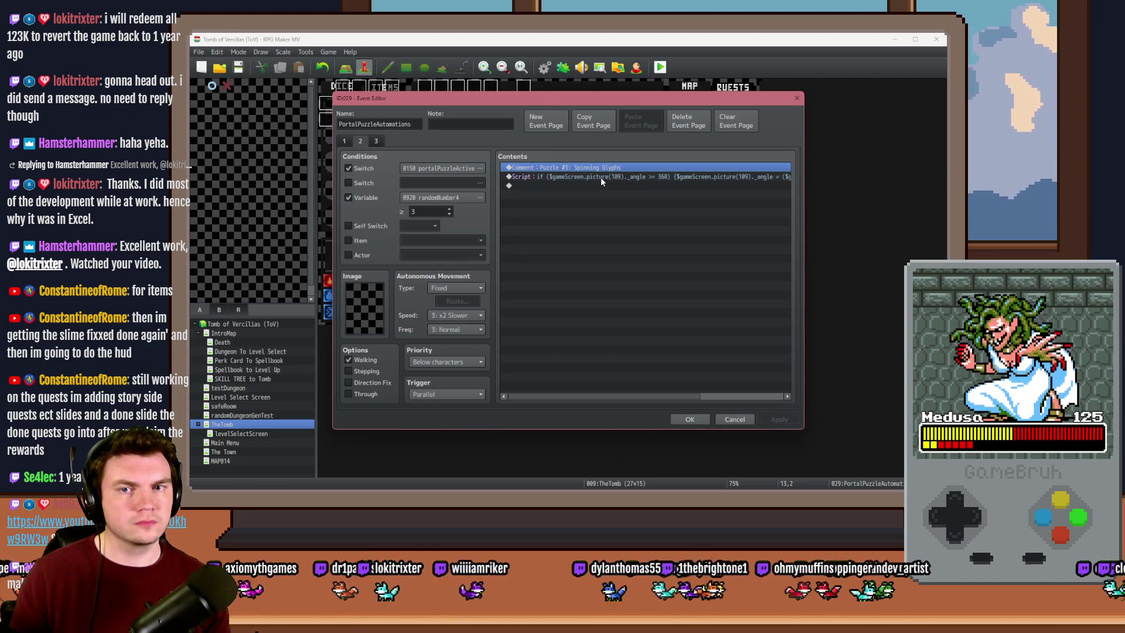
pyautogui.doubleClick(603, 185)
pyautogui.click(553, 143)
pyautogui.click(669, 169)
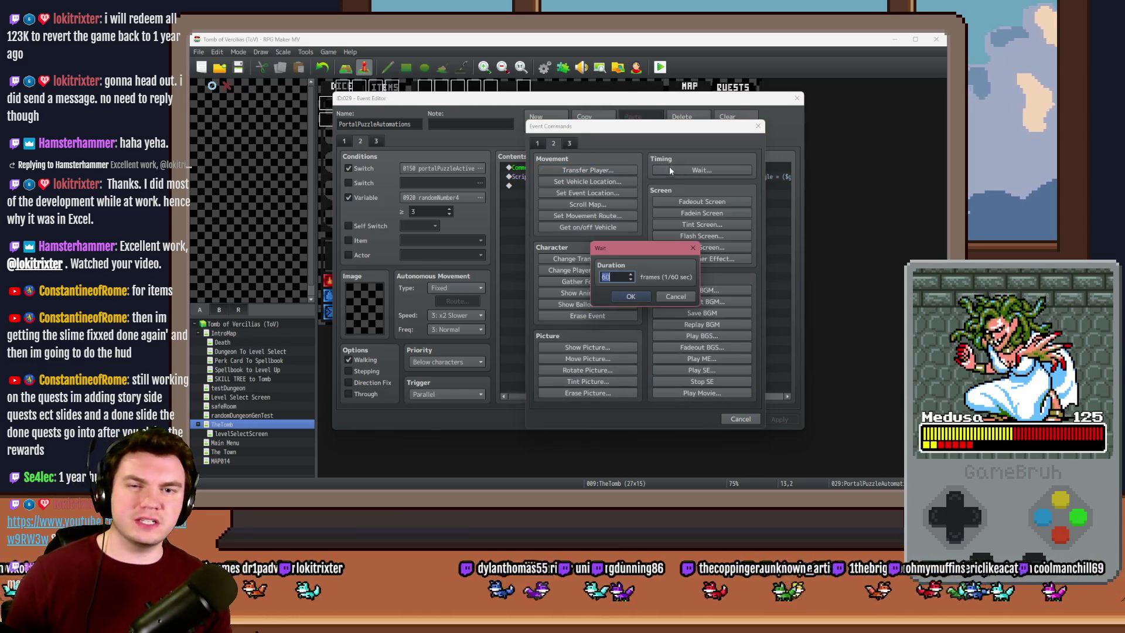
pyautogui.write('30')
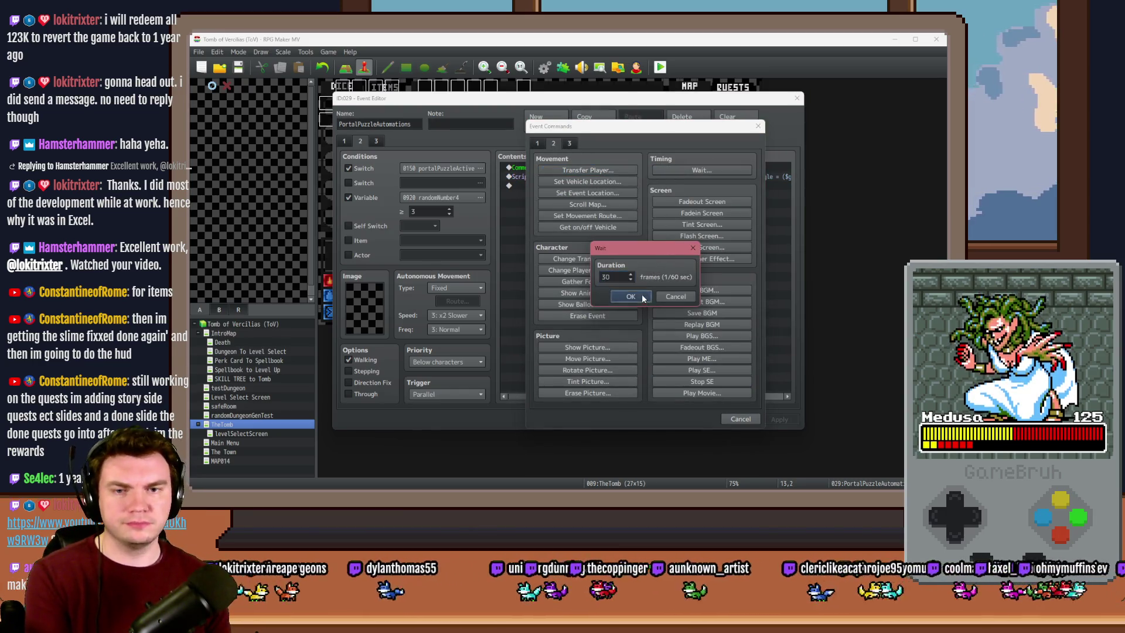
pyautogui.click(642, 297)
# Close the event editor, save the project and start a playtest
pyautogui.click(702, 418)
pyautogui.click(660, 67)
pyautogui.click(538, 282)
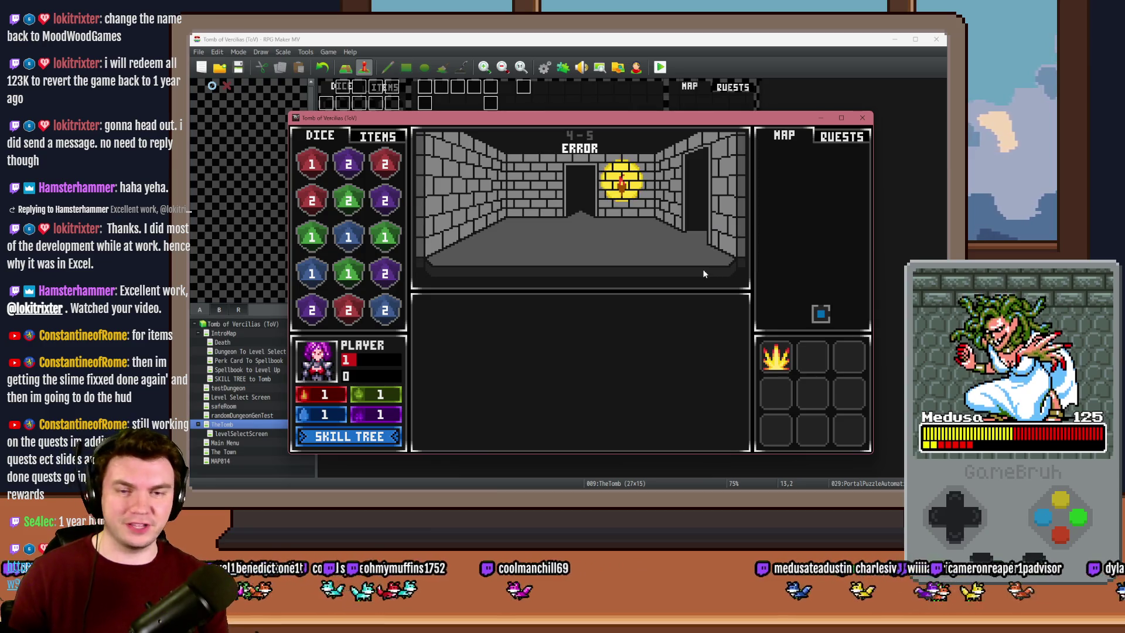
# Walk up and right into the glyph room and bring up the rotating glyph ring puzzle
pyautogui.press('Up')
pyautogui.press('Right')
pyautogui.press('Up')
pyautogui.press('Down')
pyautogui.press('Return')
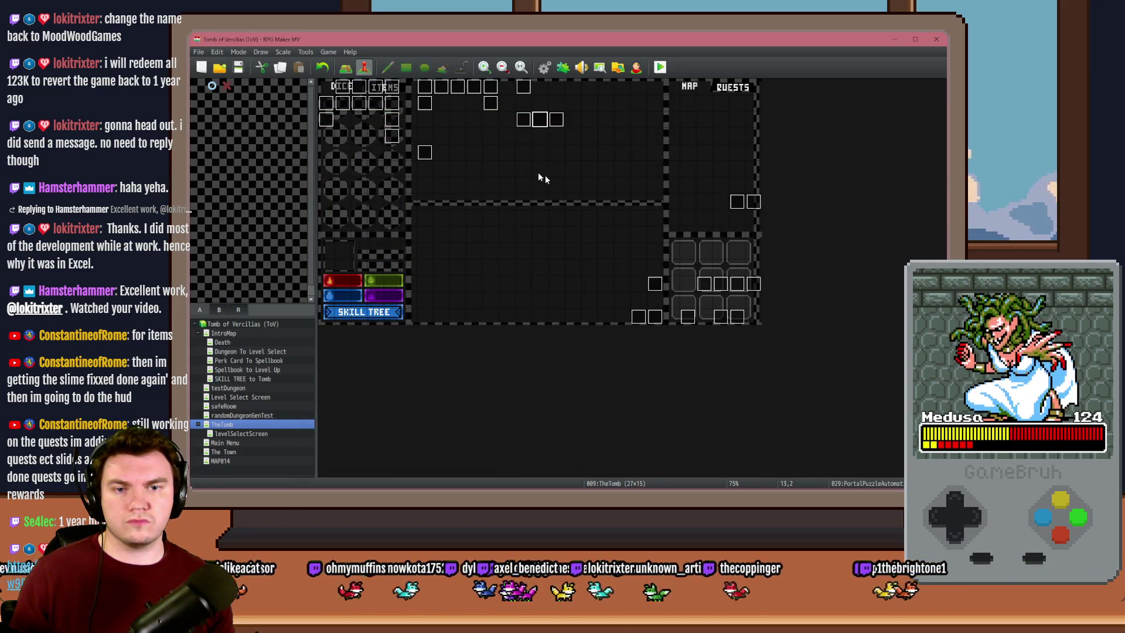
# Open PortalPuzzleAutomations, switch its trigger to Action Button and back to Parallel, and review the contents
pyautogui.doubleClick(539, 119)
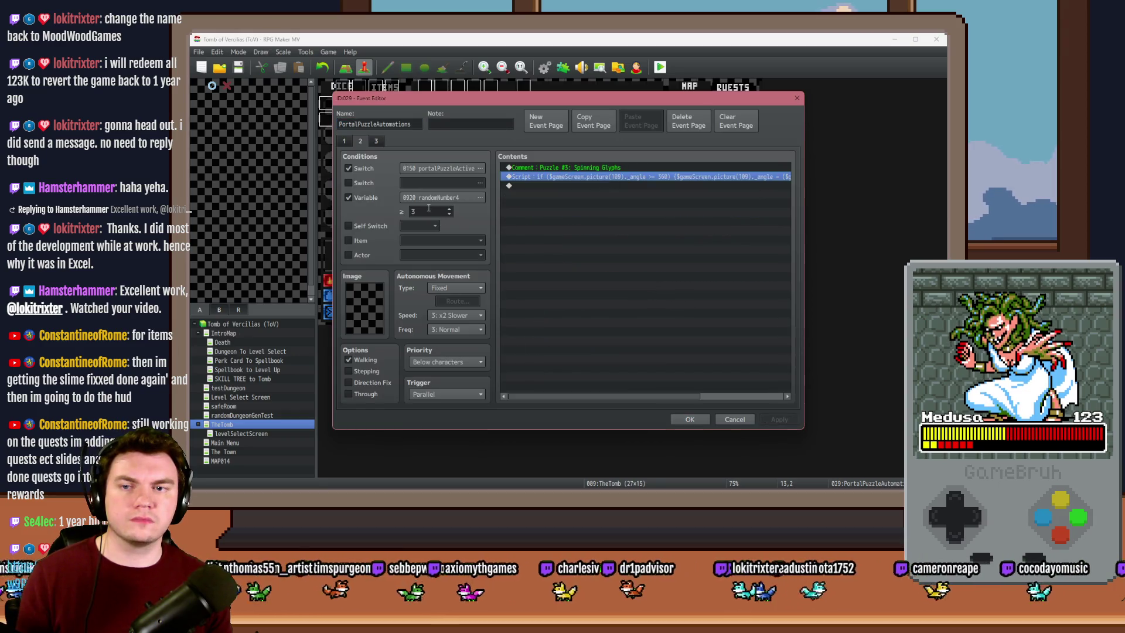
pyautogui.click(442, 394)
pyautogui.click(432, 405)
pyautogui.click(438, 397)
pyautogui.click(430, 451)
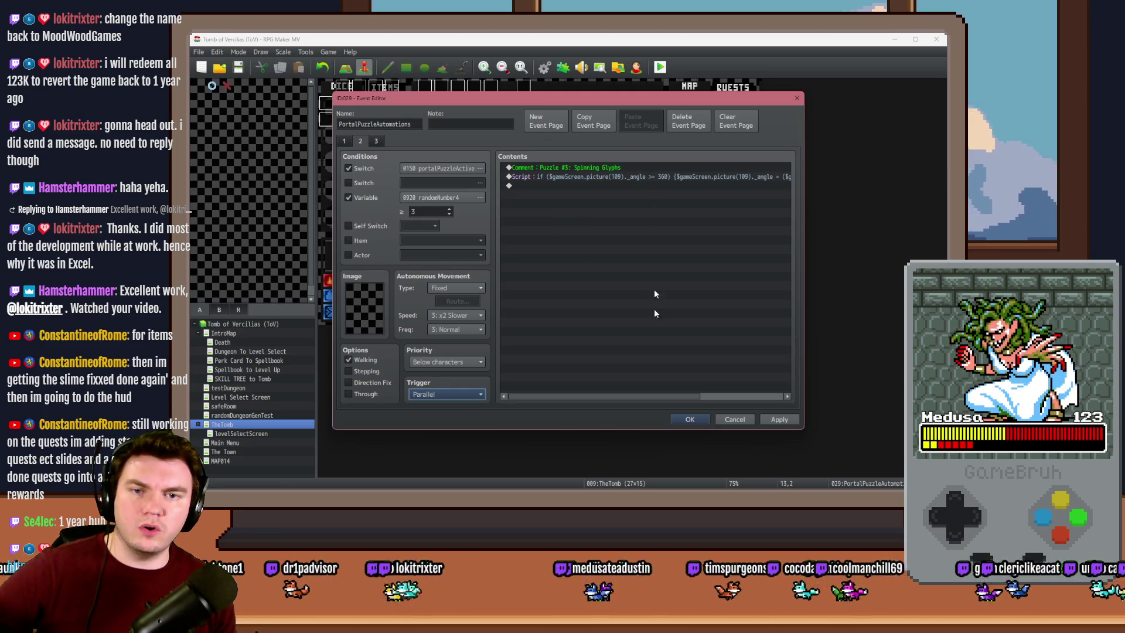
pyautogui.moveTo(641, 393)
pyautogui.mouseDown()
pyautogui.moveTo(651, 396)
pyautogui.moveTo(625, 405)
pyautogui.mouseUp()
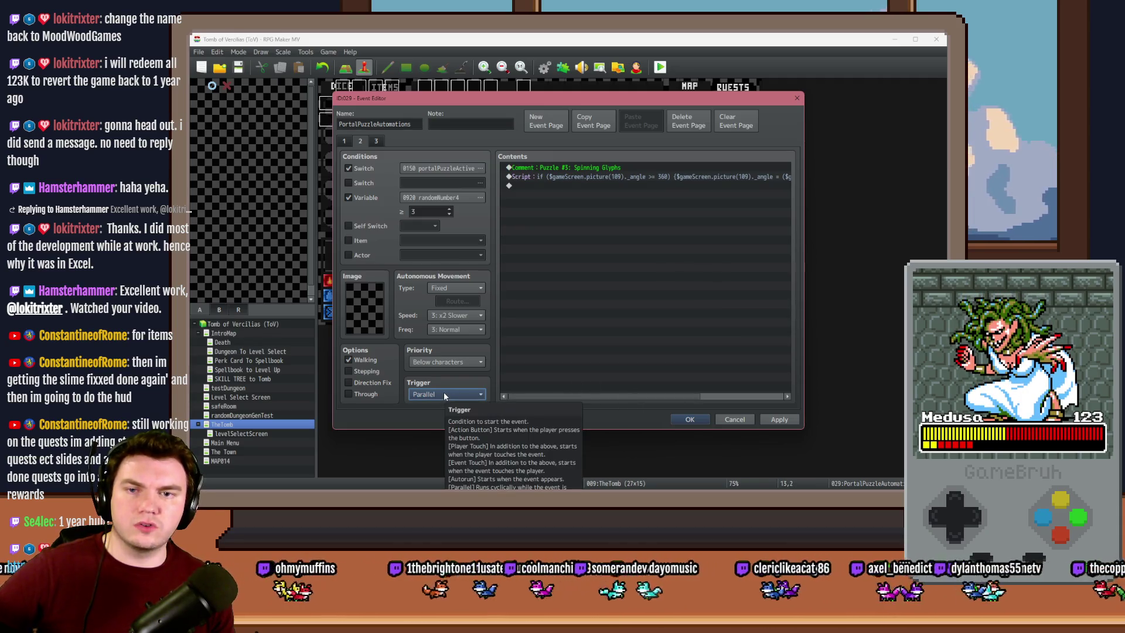
pyautogui.moveTo(609, 396)
pyautogui.mouseDown()
pyautogui.moveTo(702, 405)
pyautogui.moveTo(525, 391)
pyautogui.mouseUp()
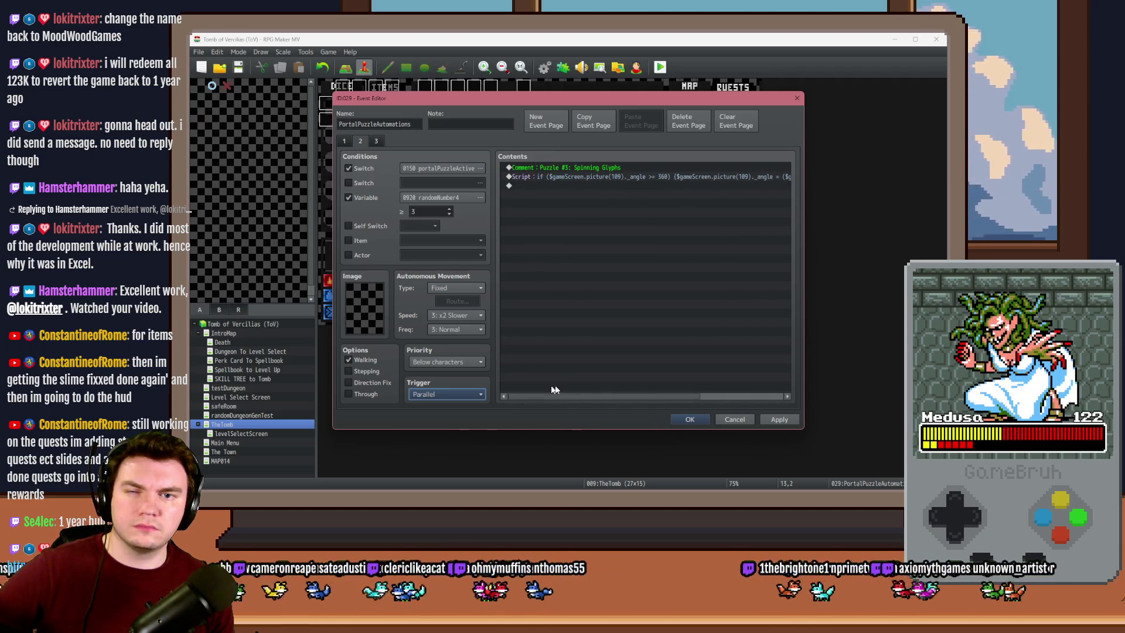
# Insert a Conditional Branch testing variable 1000 puzzleSelection = constant 1, keeping the trigger on Parallel
pyautogui.click(465, 395)
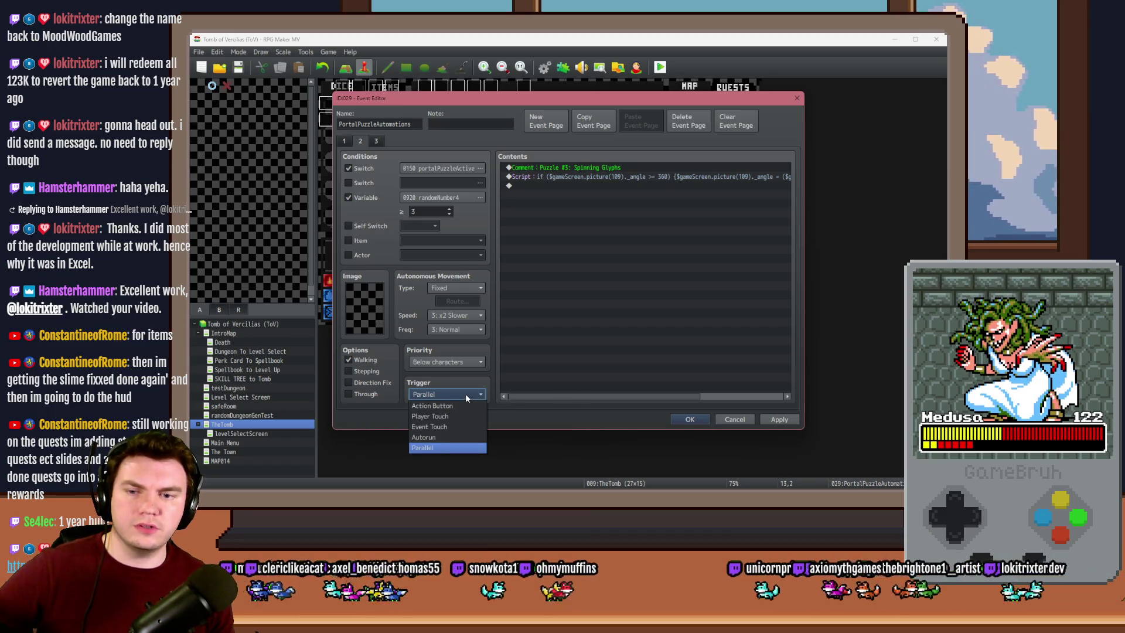
pyautogui.click(467, 399)
pyautogui.doubleClick(542, 185)
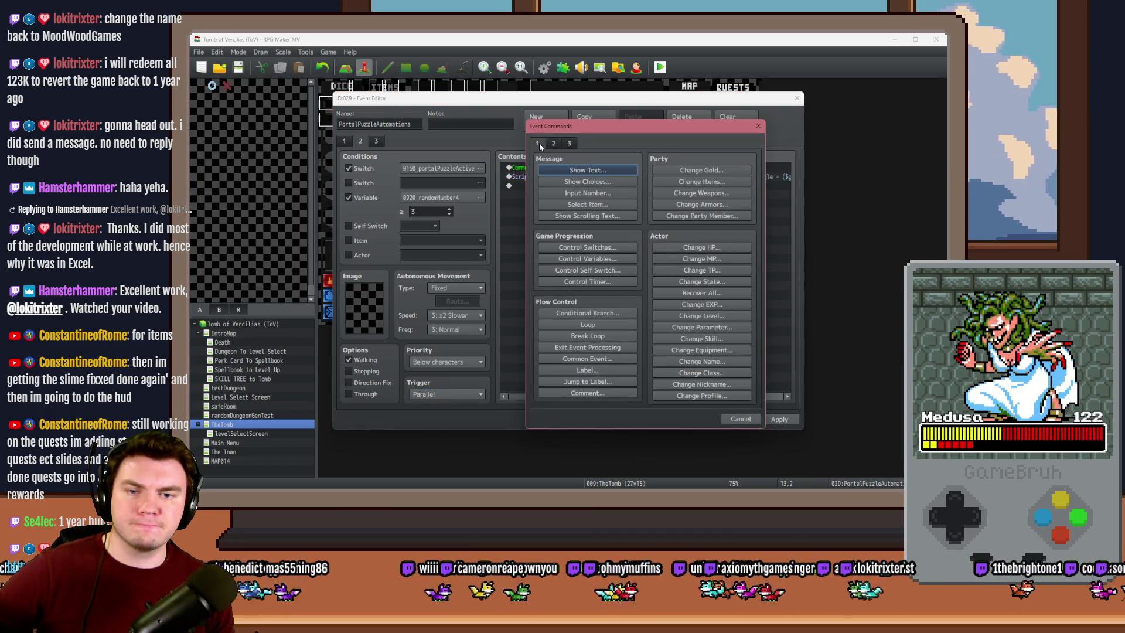
pyautogui.click(593, 314)
pyautogui.click(571, 237)
pyautogui.click(676, 237)
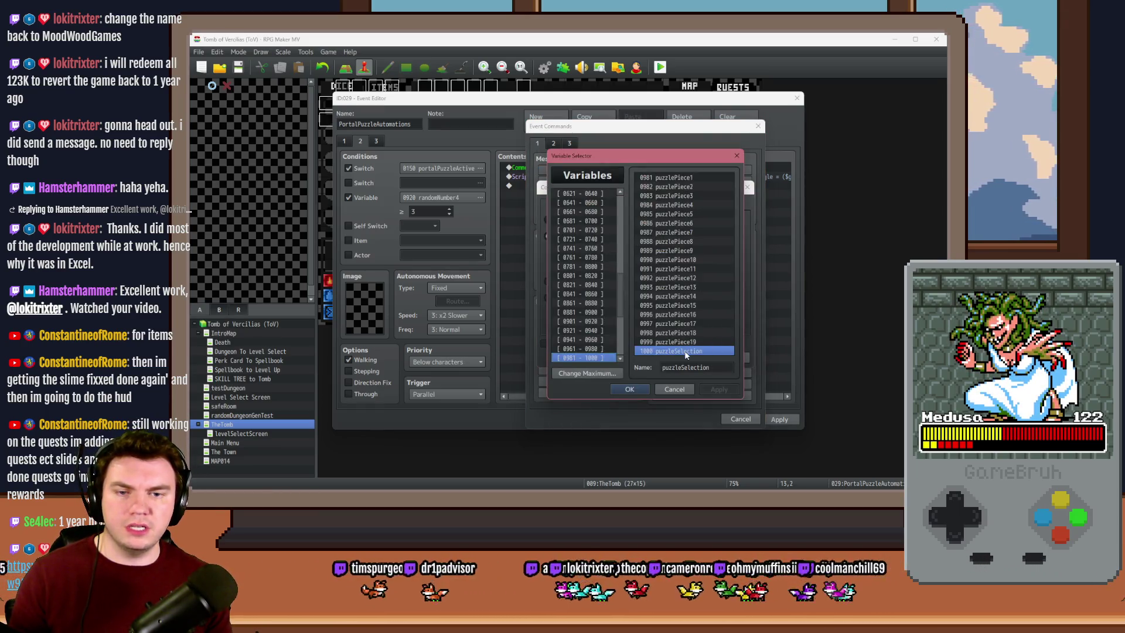
pyautogui.doubleClick(686, 351)
pyautogui.click(709, 237)
pyautogui.click(707, 246)
pyautogui.click(666, 250)
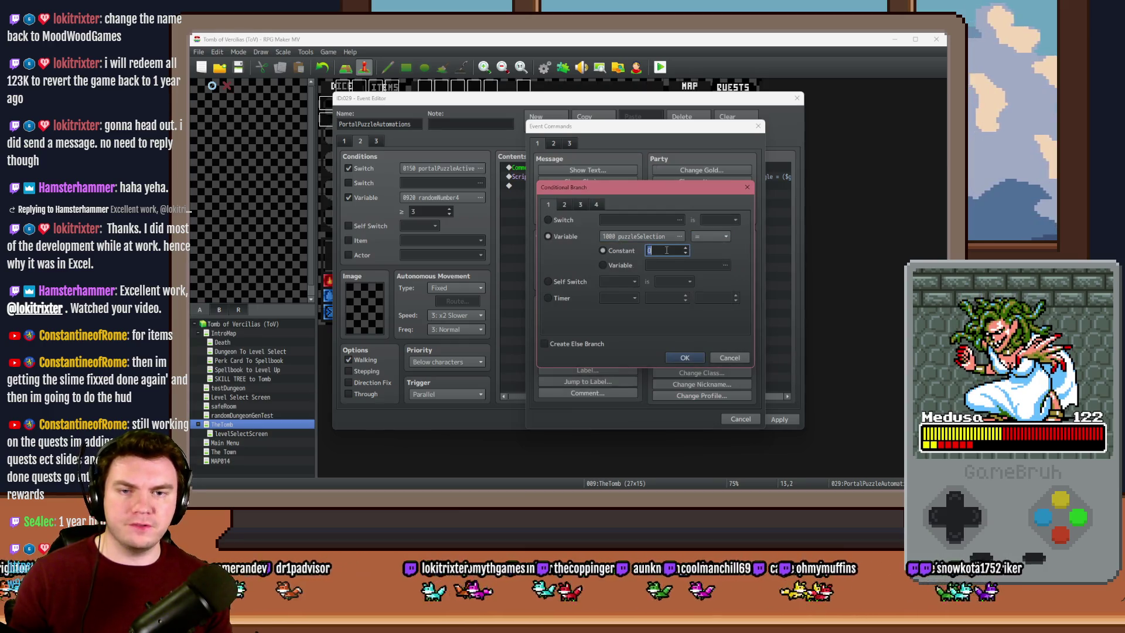
pyautogui.click(685, 358)
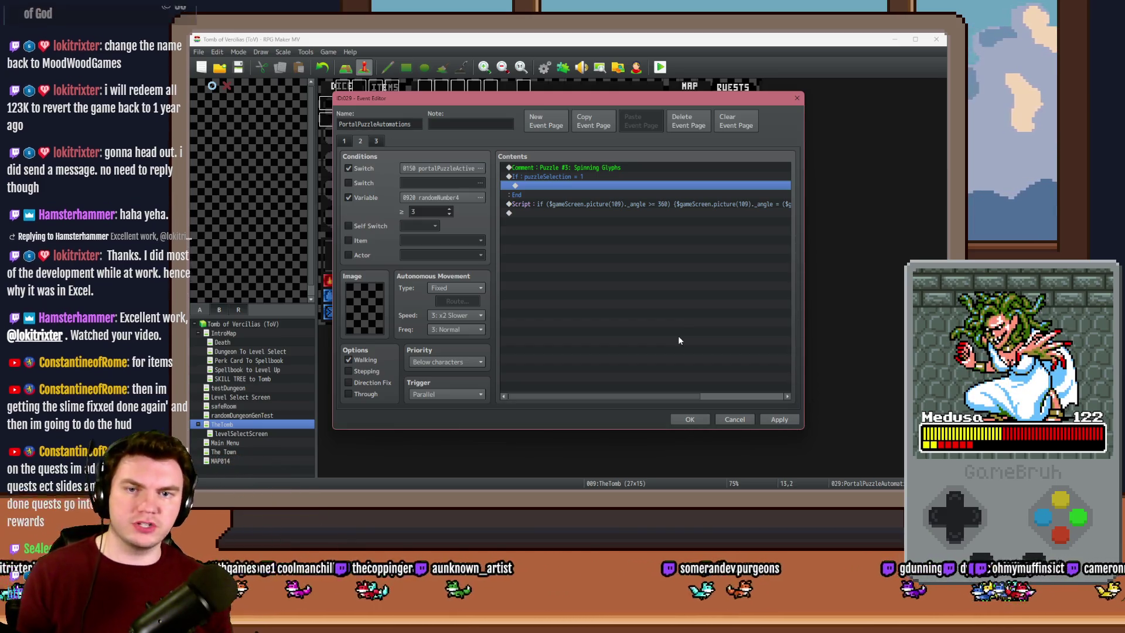
pyautogui.click(588, 203)
# Move the wrap script inside the puzzleSelection = 1 branch and paste a copy set to puzzleSelection = 2
pyautogui.hotkey('ctrl', 'x')
pyautogui.click(569, 185)
pyautogui.hotkey('ctrl', 'v')
pyautogui.click(561, 213)
pyautogui.hotkey('ctrl', 'v')
pyautogui.doubleClick(562, 214)
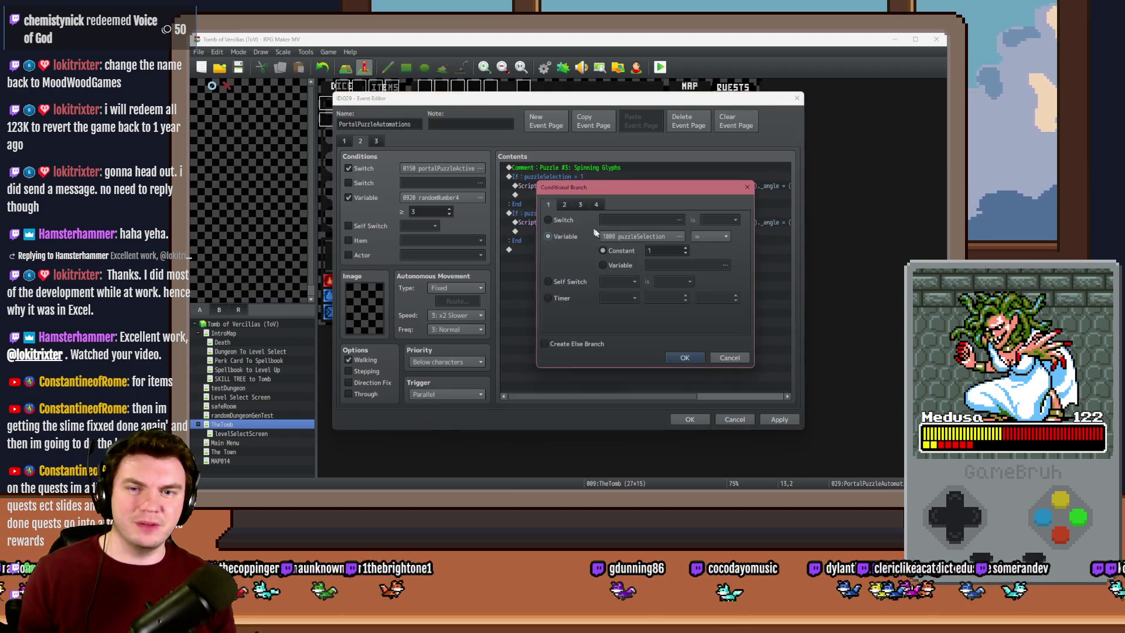
pyautogui.click(684, 359)
# Edit the copied script to add 360 when picture 109's _angle is <= 0
pyautogui.doubleClick(611, 221)
pyautogui.click(661, 221)
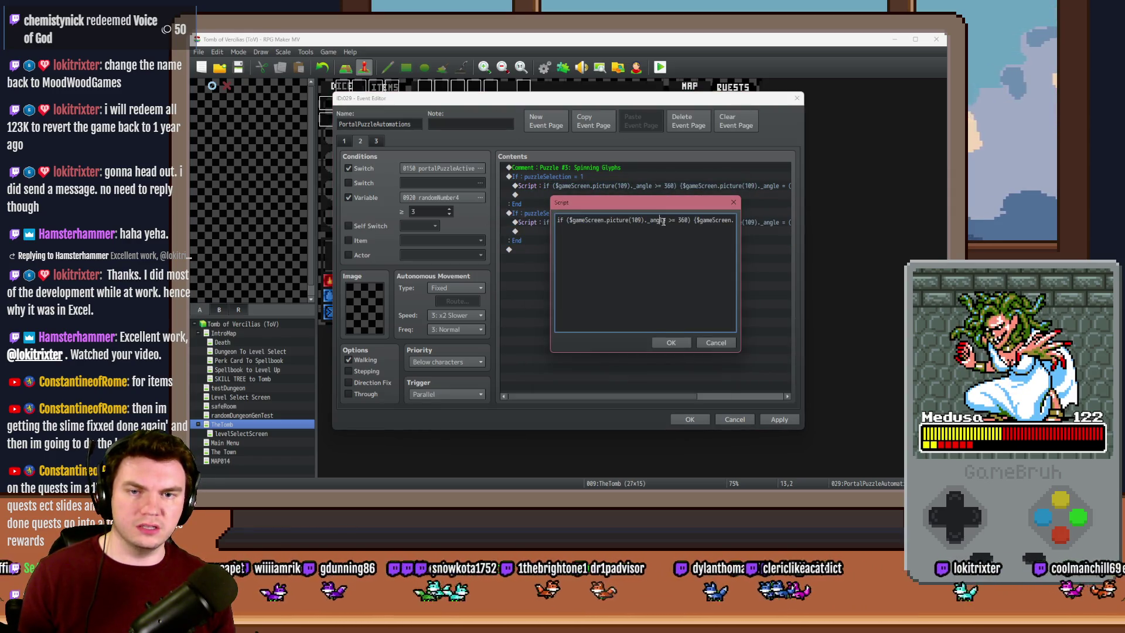
pyautogui.write('<')
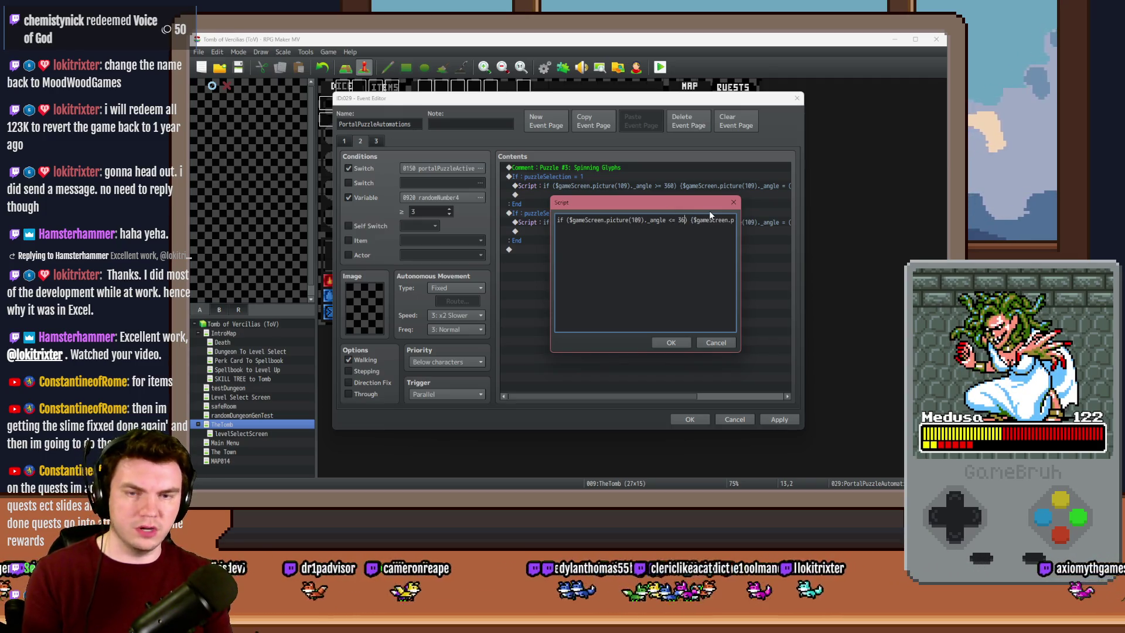
pyautogui.press('Right')
pyautogui.press('Right')
pyautogui.press('Right')
pyautogui.press('Right')
pyautogui.press('Right')
pyautogui.press('Right')
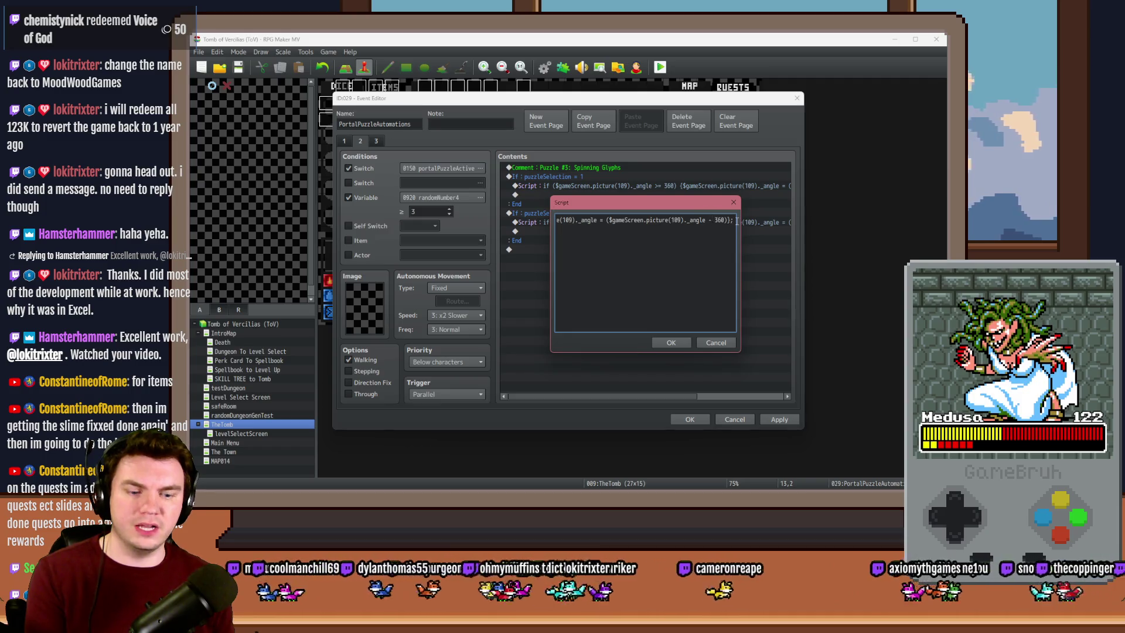
pyautogui.press('BackSpace')
pyautogui.write('+')
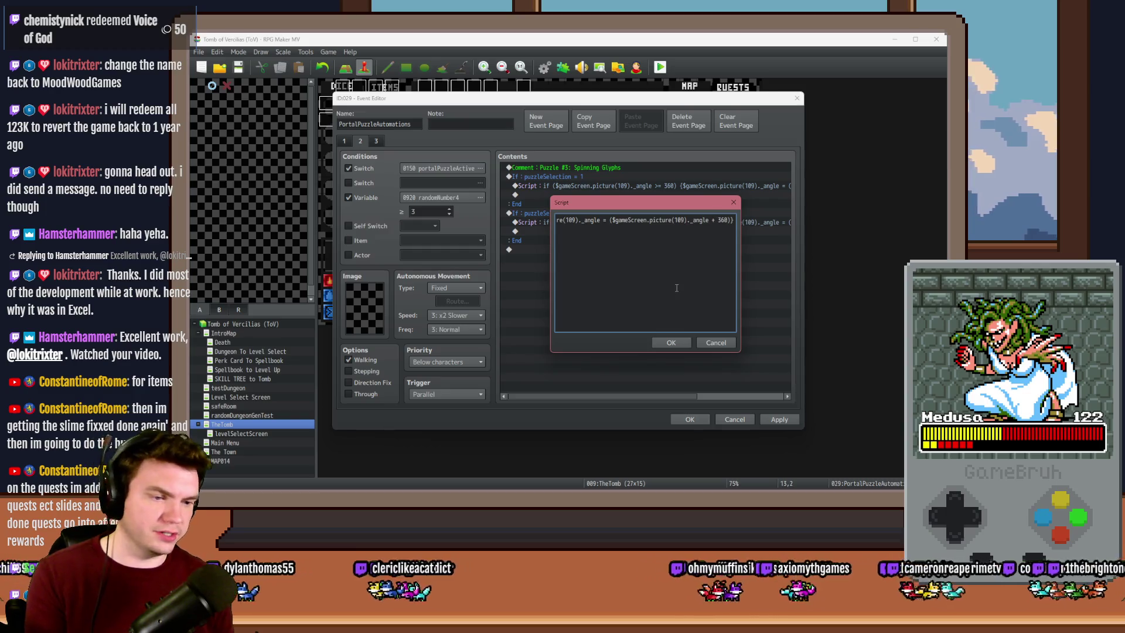
pyautogui.click(671, 342)
# Apply the changes, close the event editor and save to start a playtest
pyautogui.click(778, 419)
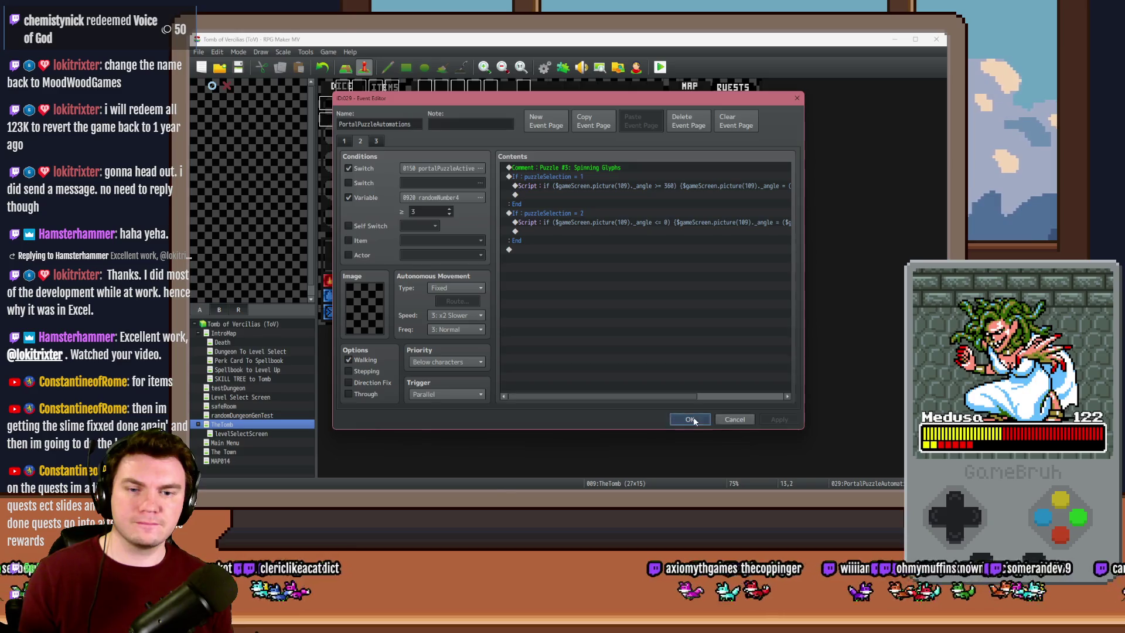
pyautogui.click(693, 417)
pyautogui.click(527, 278)
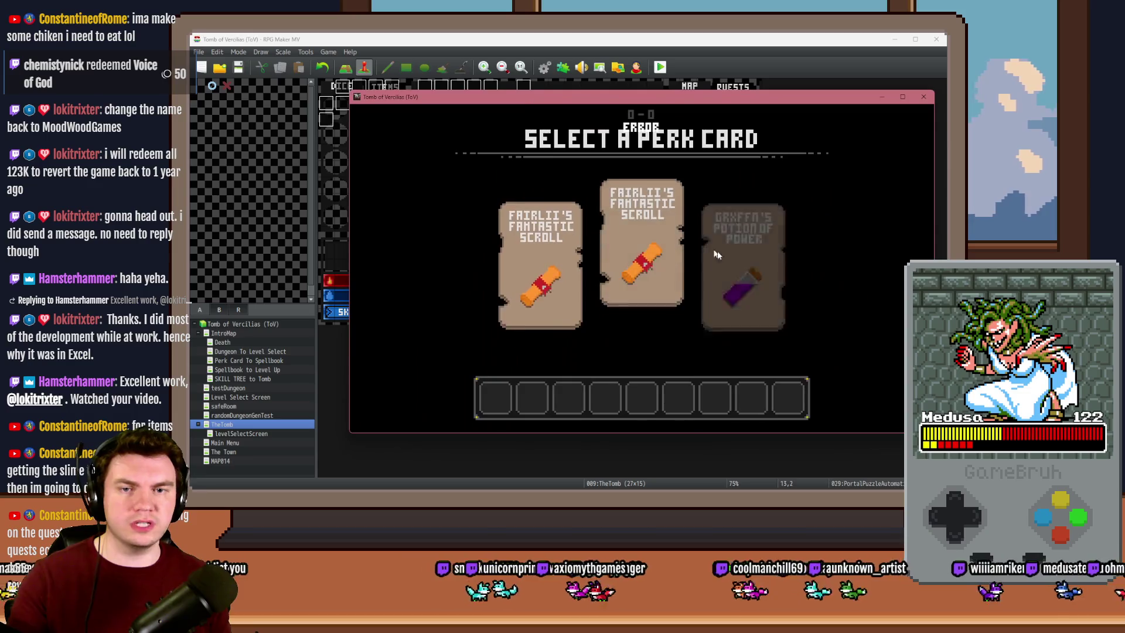
# Pick a perk card, walk to the glyph frame, interact with the glyphs and watch the angle, then quit
pyautogui.click(752, 247)
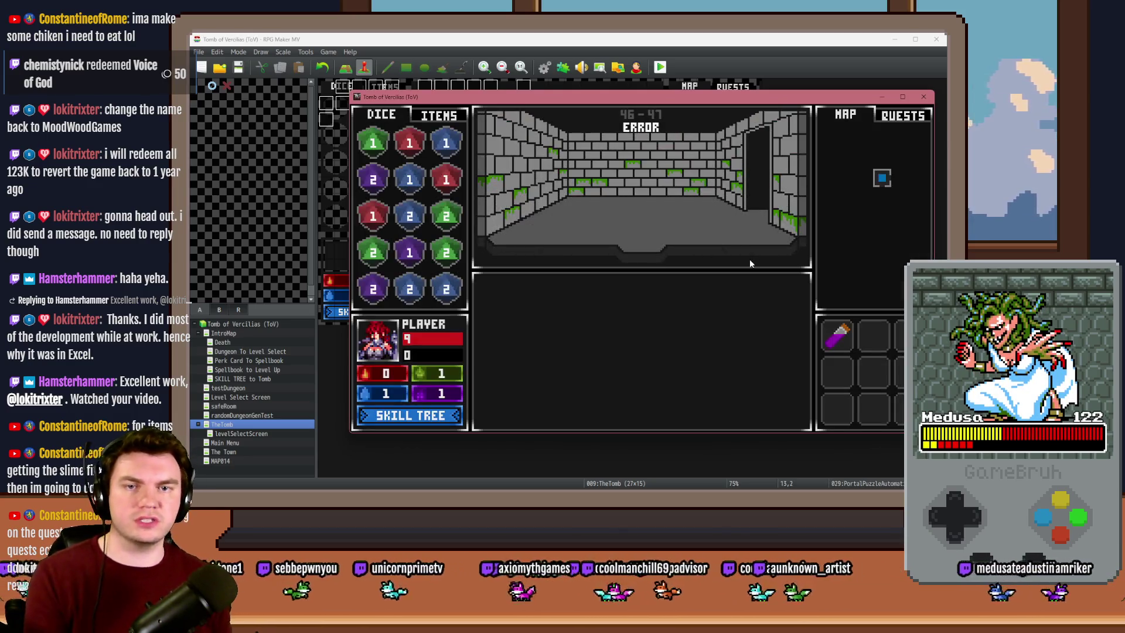
pyautogui.press('Up')
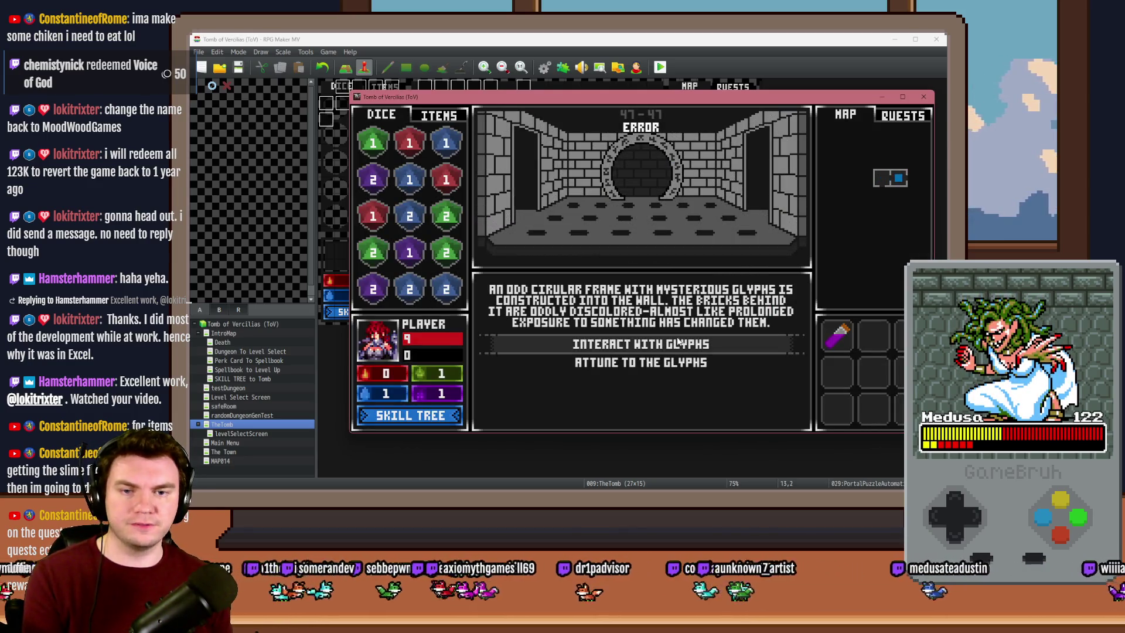
pyautogui.click(677, 338)
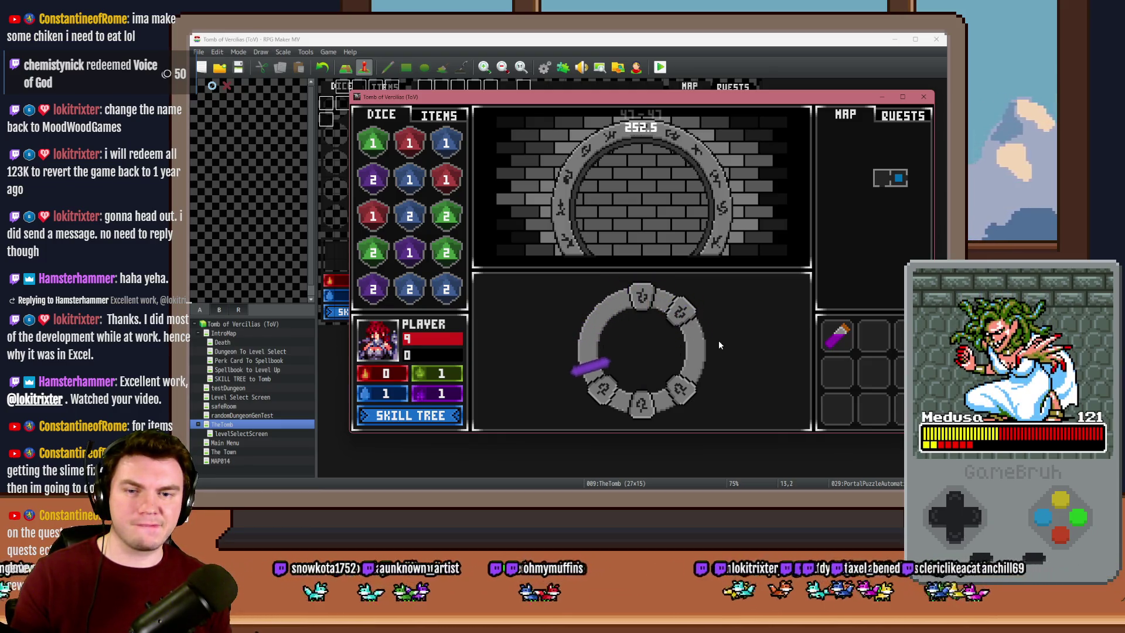
pyautogui.hotkey('alt', 'F4')
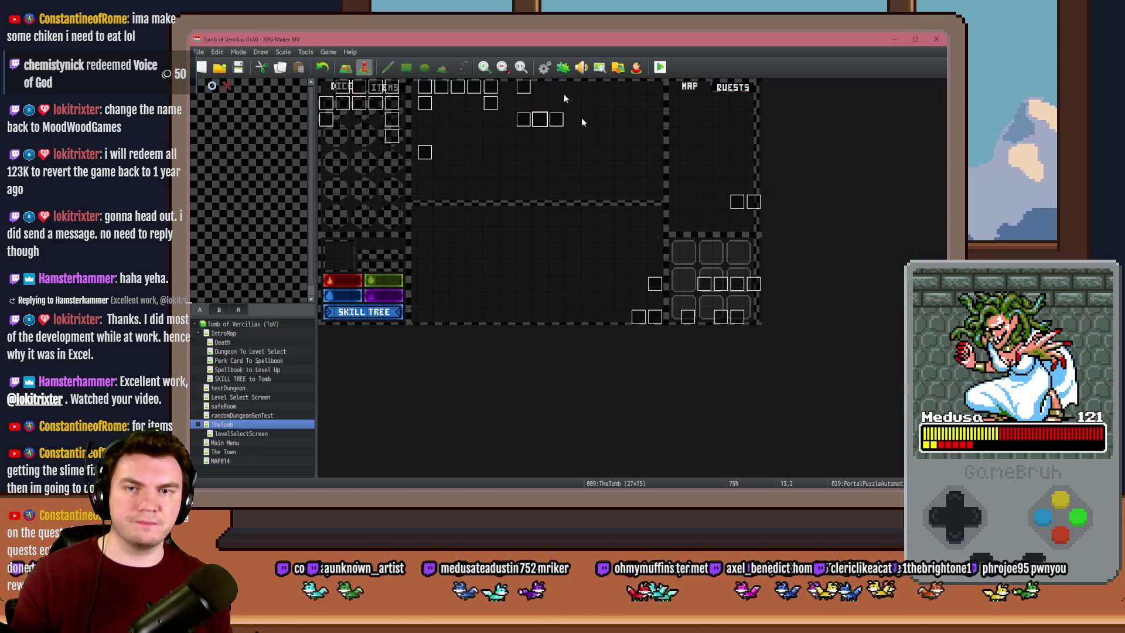
pyautogui.doubleClick(523, 120)
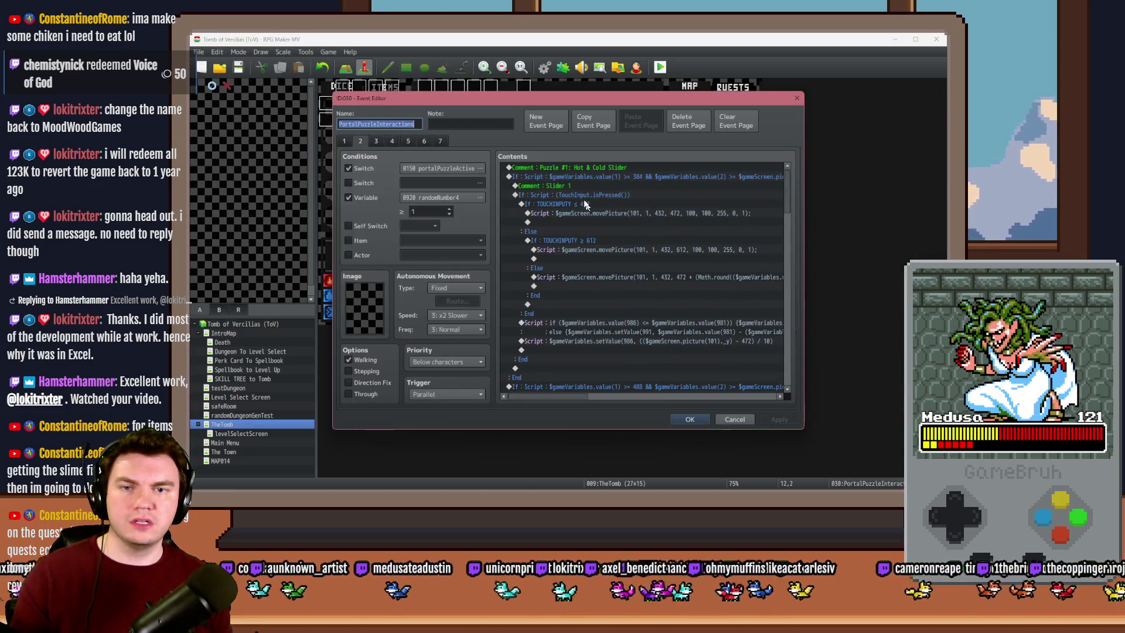
# On page 4's puzzleSelection = 1 branch, insert a Loop before Exit Event Processing
pyautogui.click(376, 141)
pyautogui.click(392, 141)
pyautogui.click(601, 186)
pyautogui.click(601, 177)
pyautogui.click(601, 186)
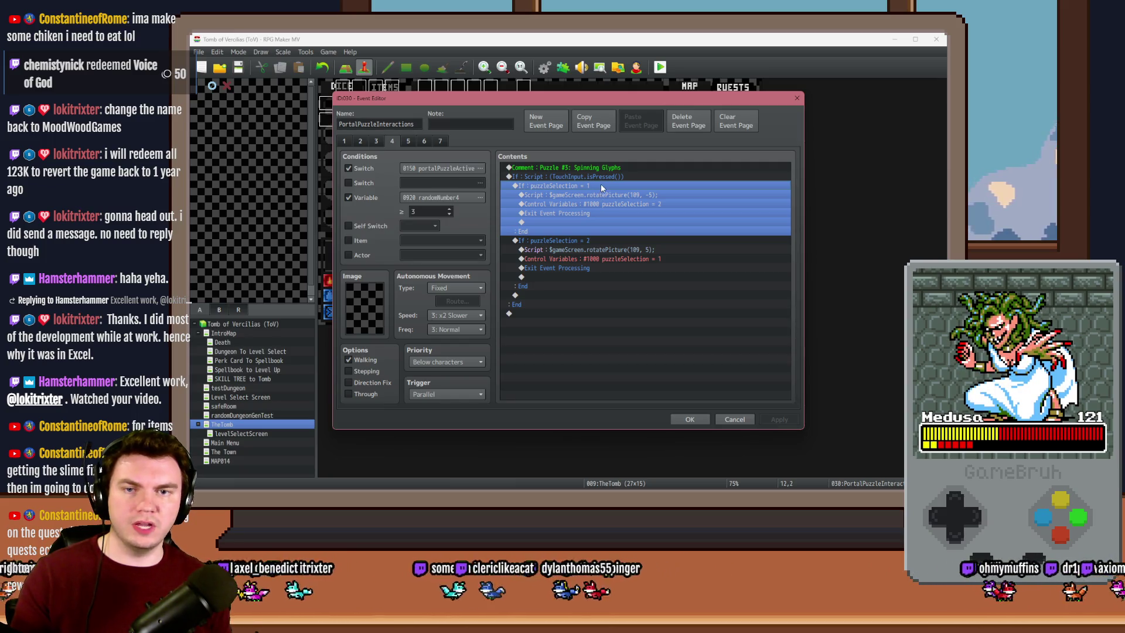
pyautogui.click(600, 195)
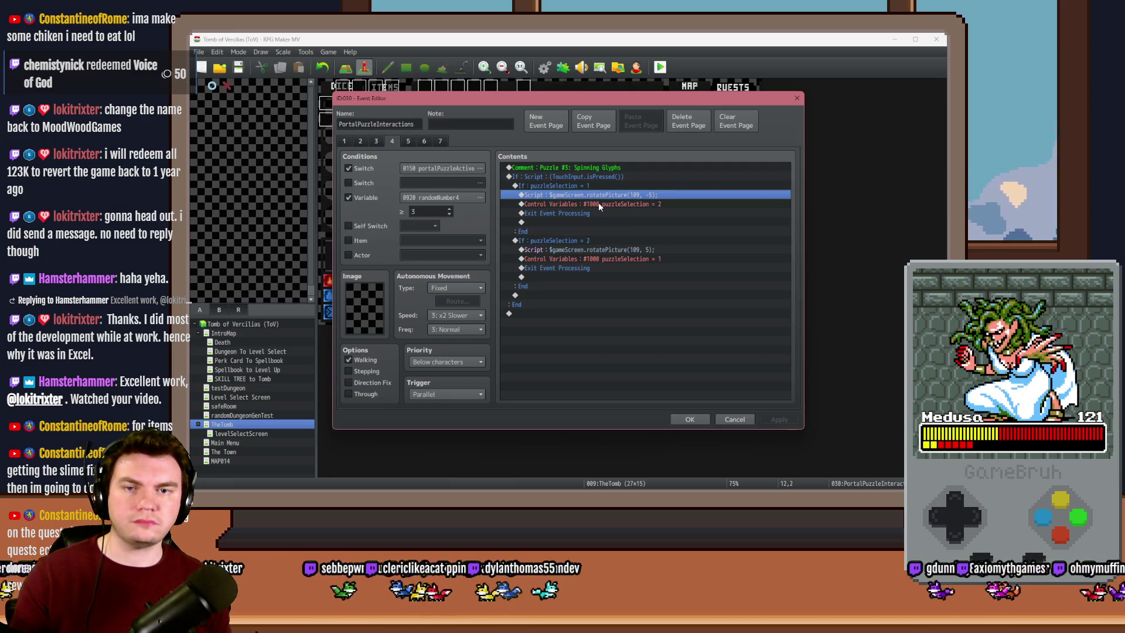
pyautogui.click(598, 205)
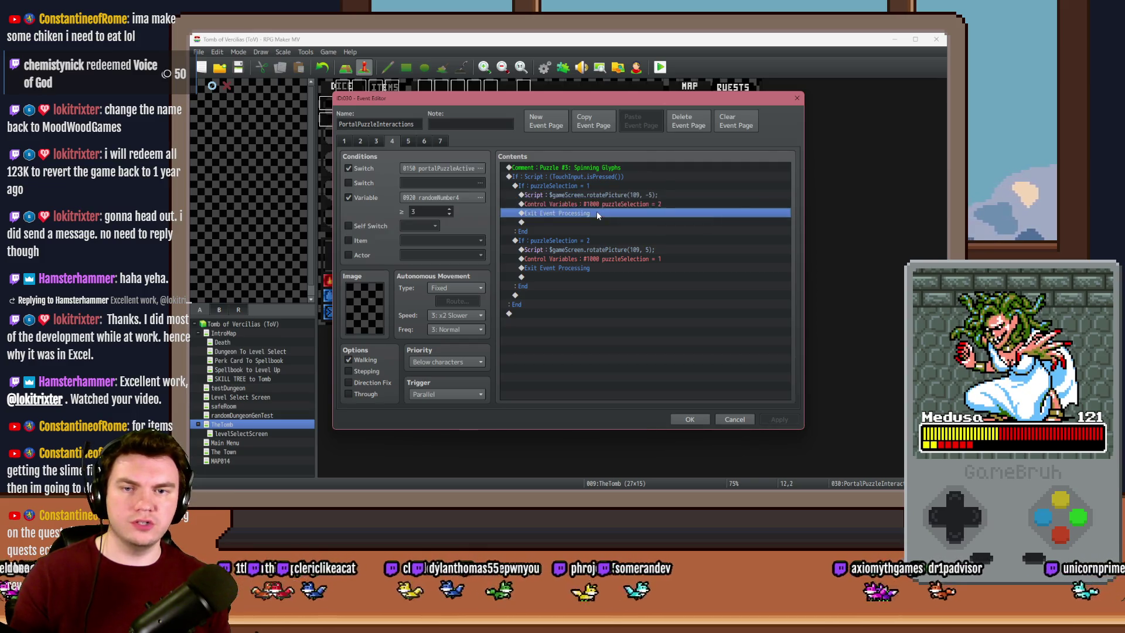
pyautogui.click(597, 212)
pyautogui.press('Insert')
pyautogui.click(595, 312)
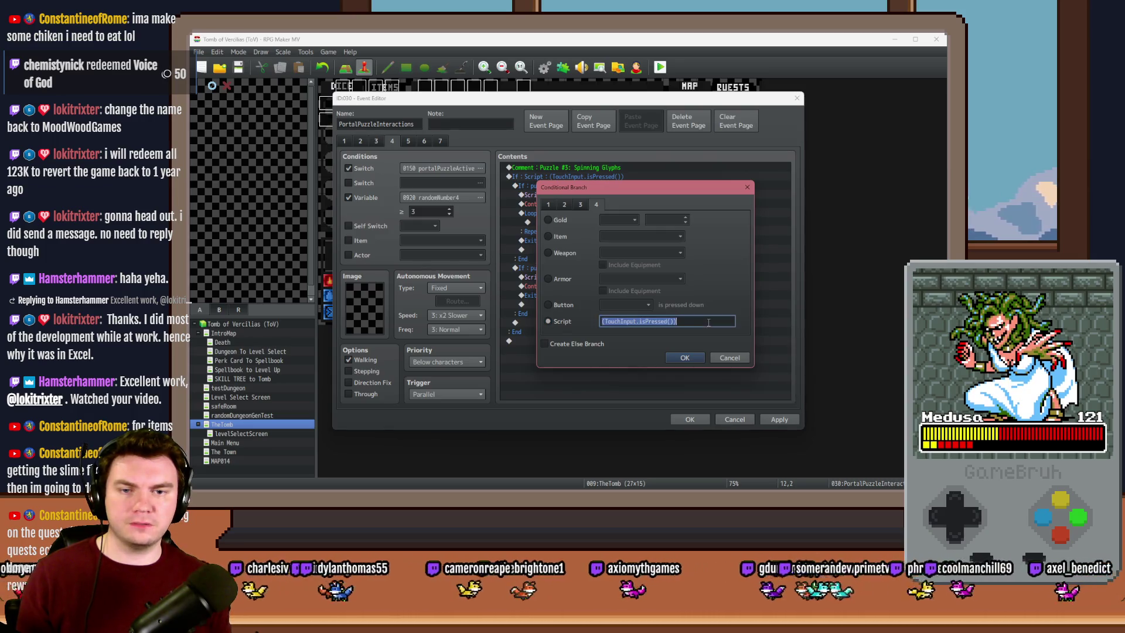
pyautogui.click(730, 358)
# Inside the loop, add an If Script TouchInput.isReleased() branch containing Break Loop
pyautogui.doubleClick(561, 222)
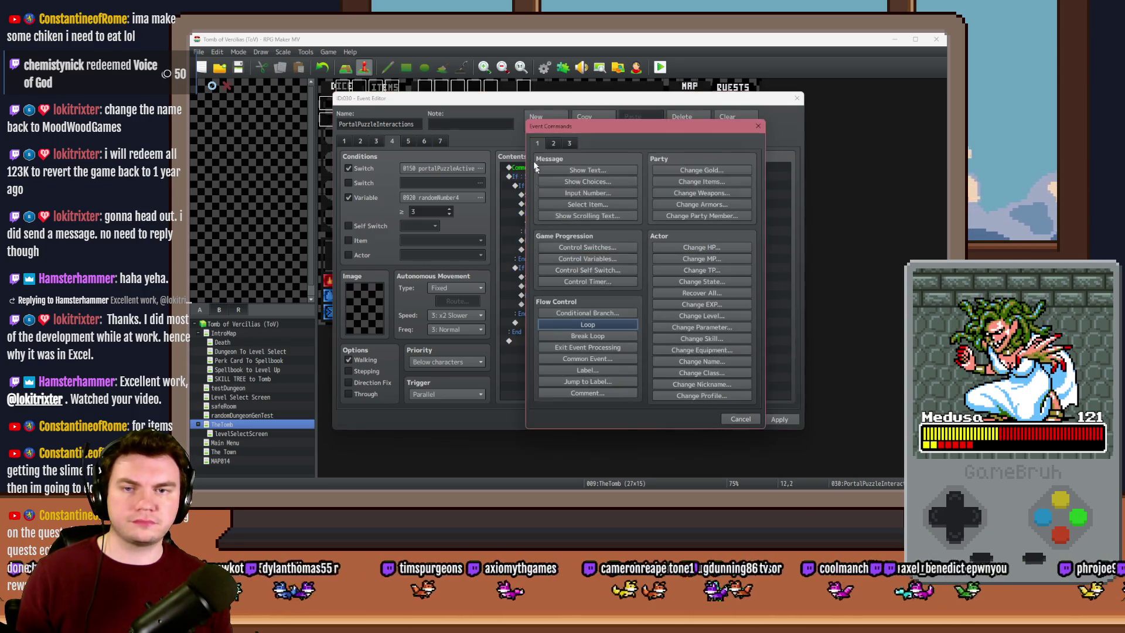
pyautogui.click(588, 312)
pyautogui.click(565, 320)
pyautogui.write('(TouchInput.isPressed())')
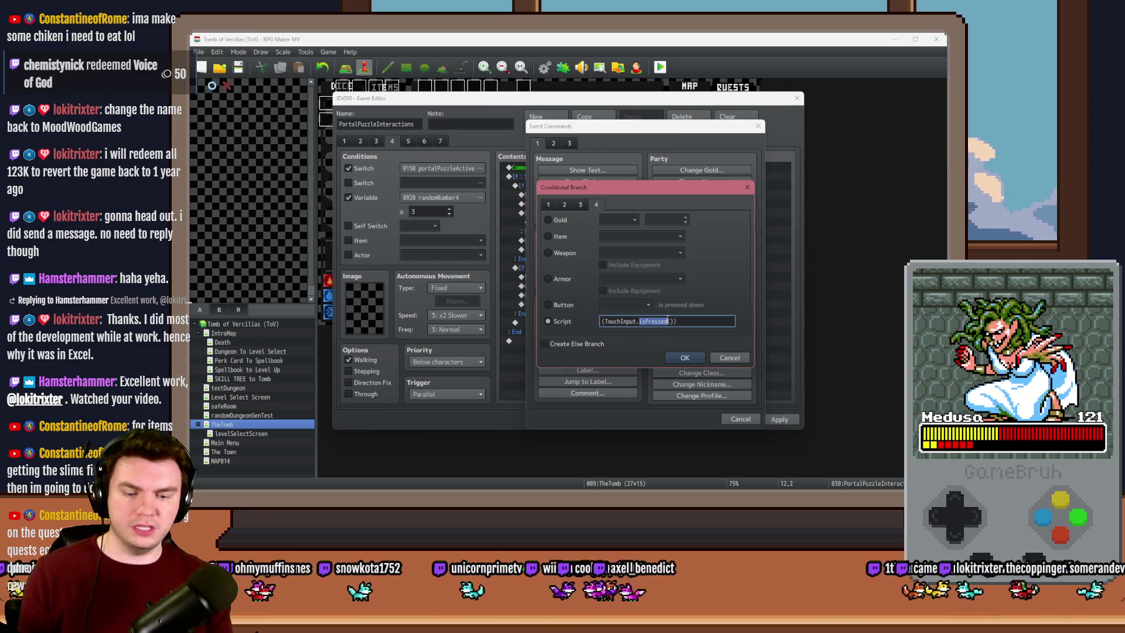
pyautogui.write('is')
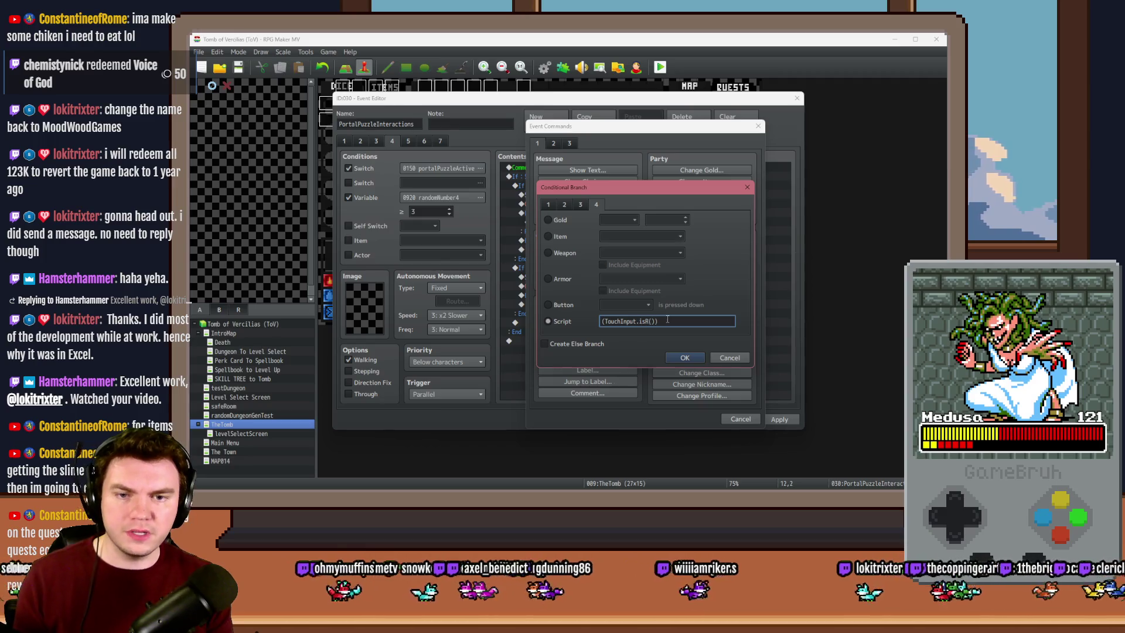
pyautogui.press('Return')
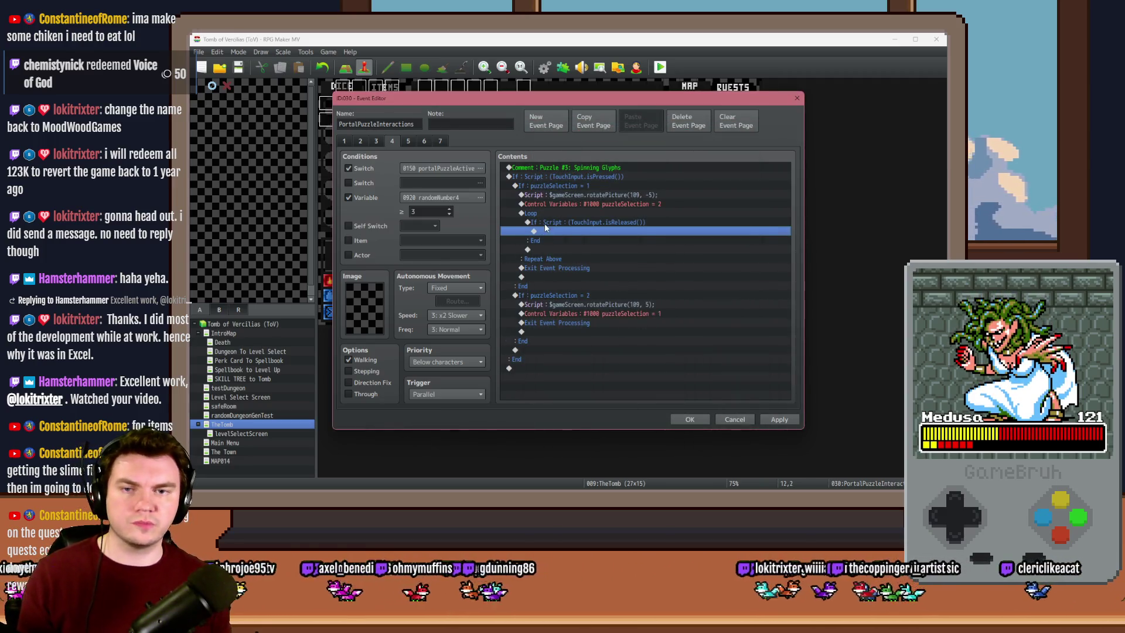
pyautogui.doubleClick(547, 228)
pyautogui.click(607, 335)
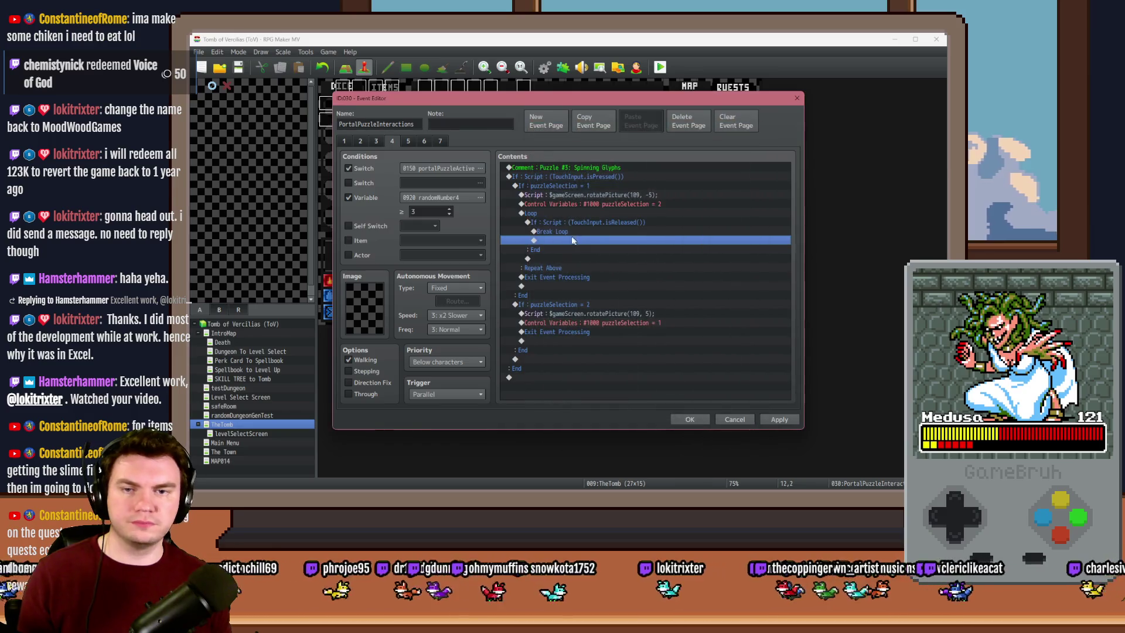
# Copy the loop block into the puzzleSelection = 2 branch and confirm the event
pyautogui.click(567, 213)
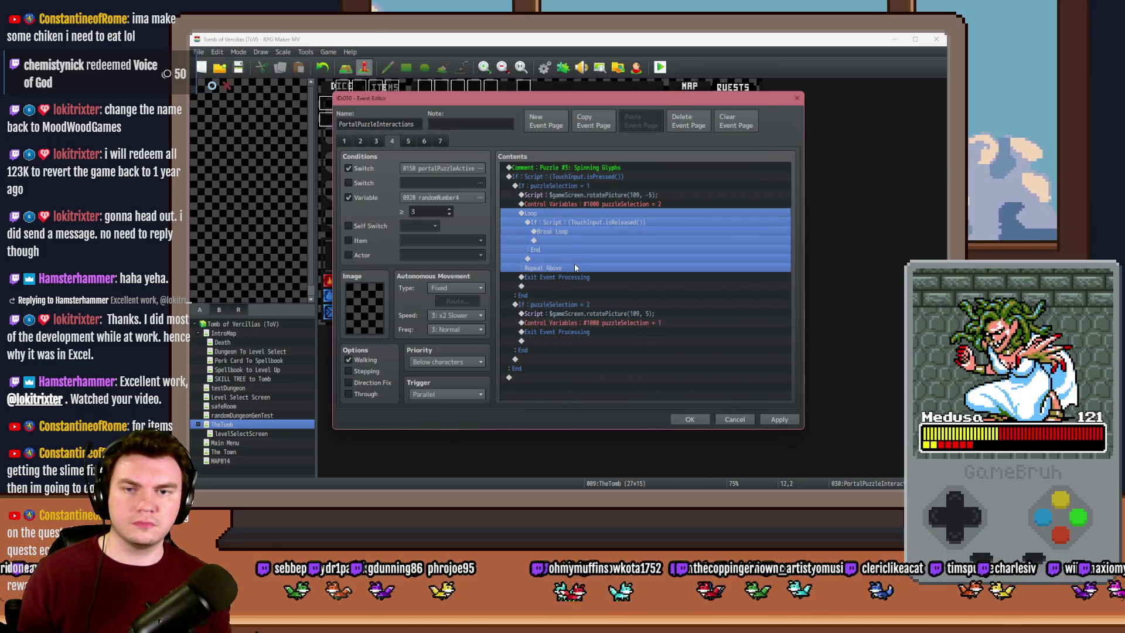
pyautogui.click(572, 331)
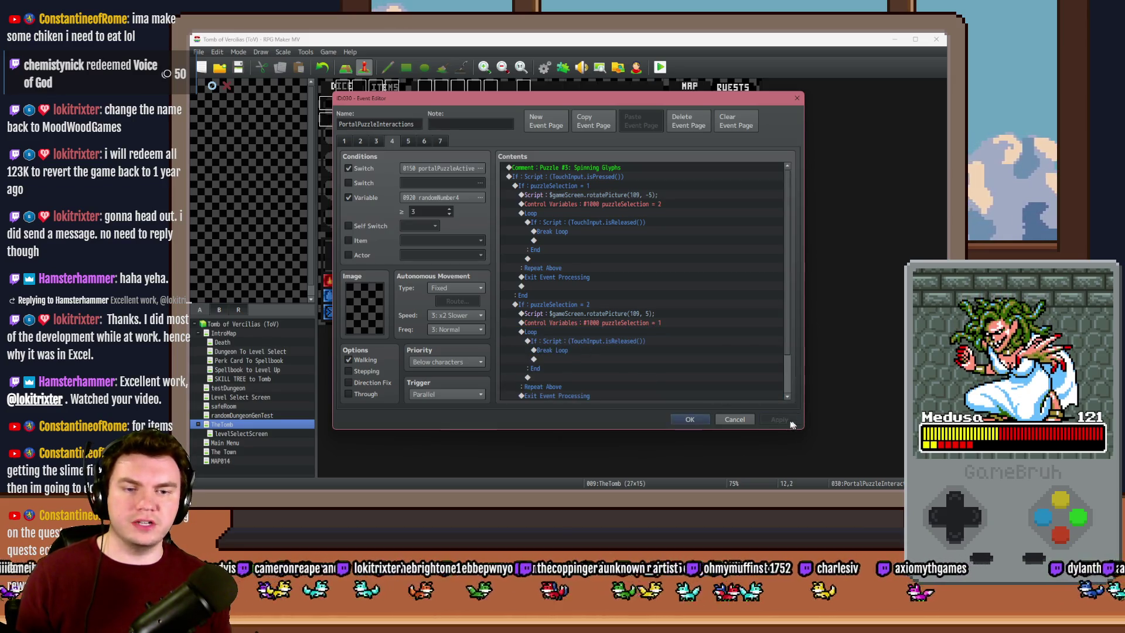
pyautogui.click(690, 419)
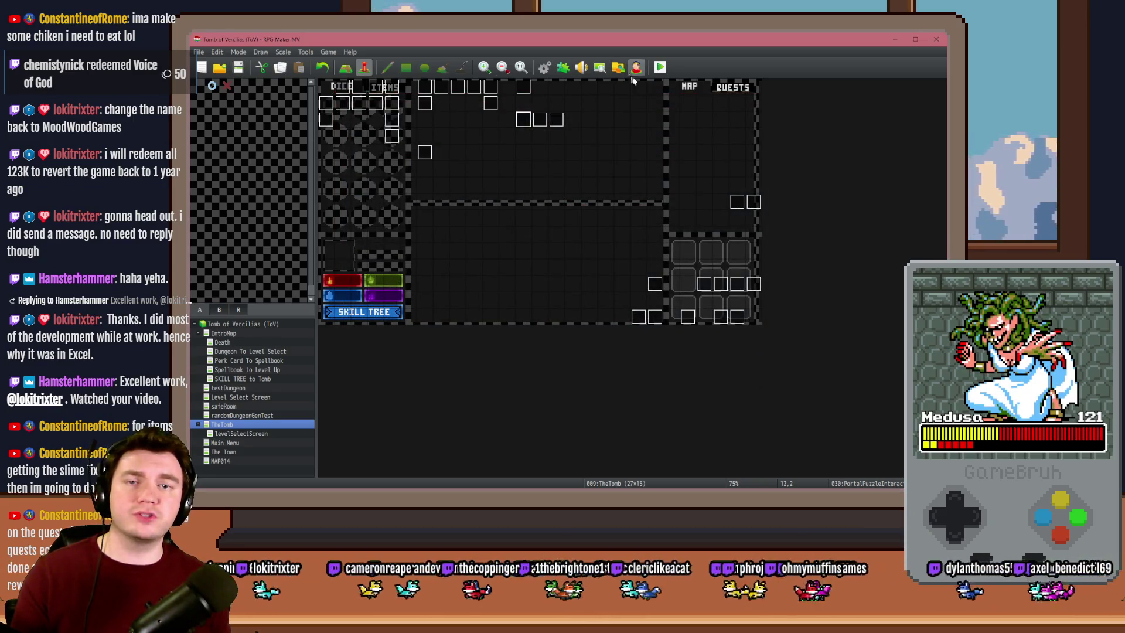
# Playtest with the gauntlets perk card, open Interact with Glyphs, watch the angle, then close the game
pyautogui.moveTo(863, 181)
pyautogui.mouseDown()
pyautogui.moveTo(587, 144)
pyautogui.moveTo(500, 109)
pyautogui.mouseUp()
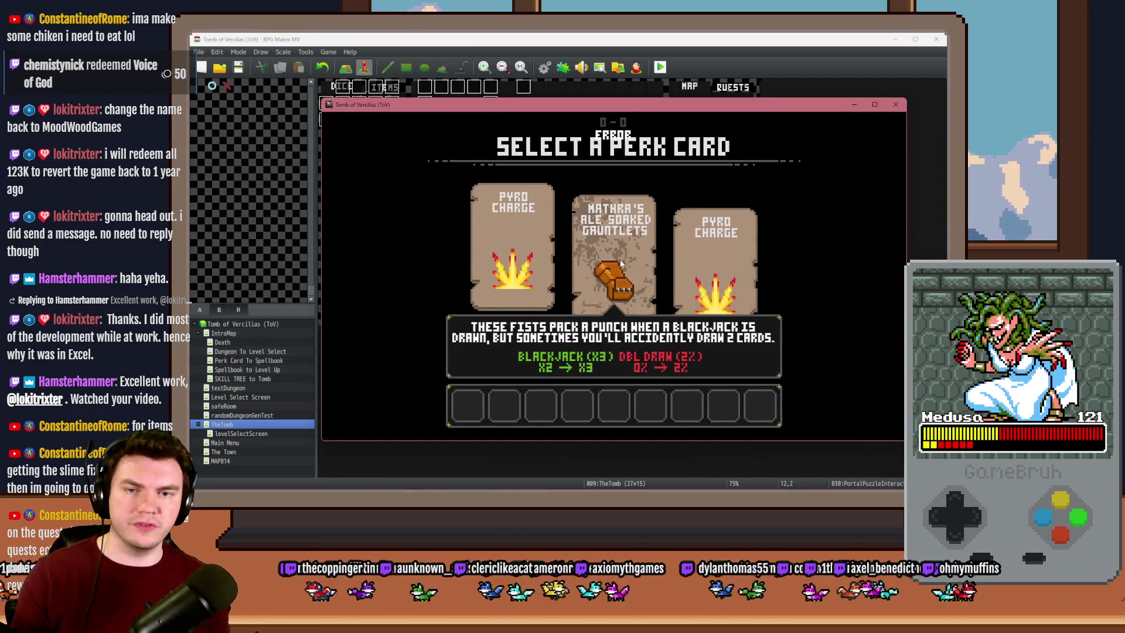
pyautogui.click(620, 259)
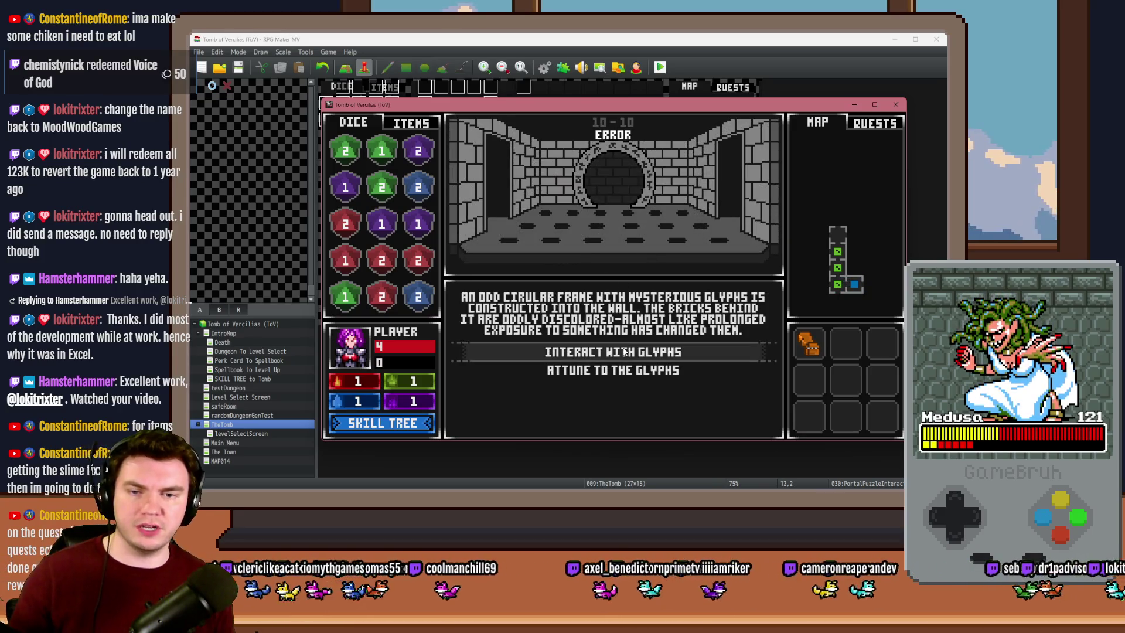
pyautogui.click(624, 349)
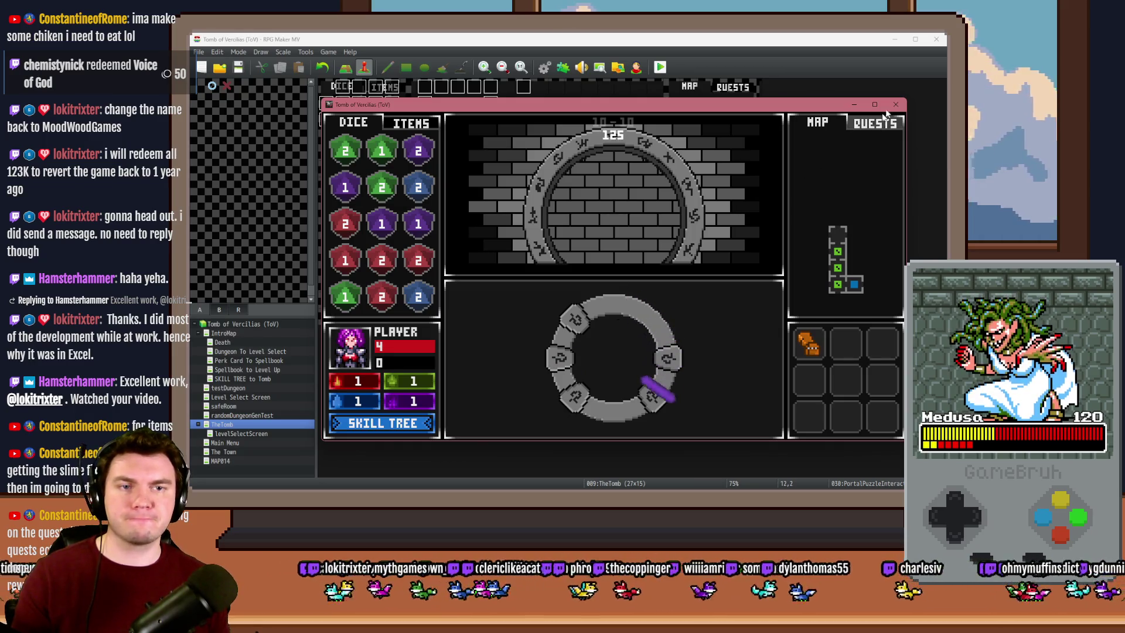
pyautogui.hotkey('alt', 'F4')
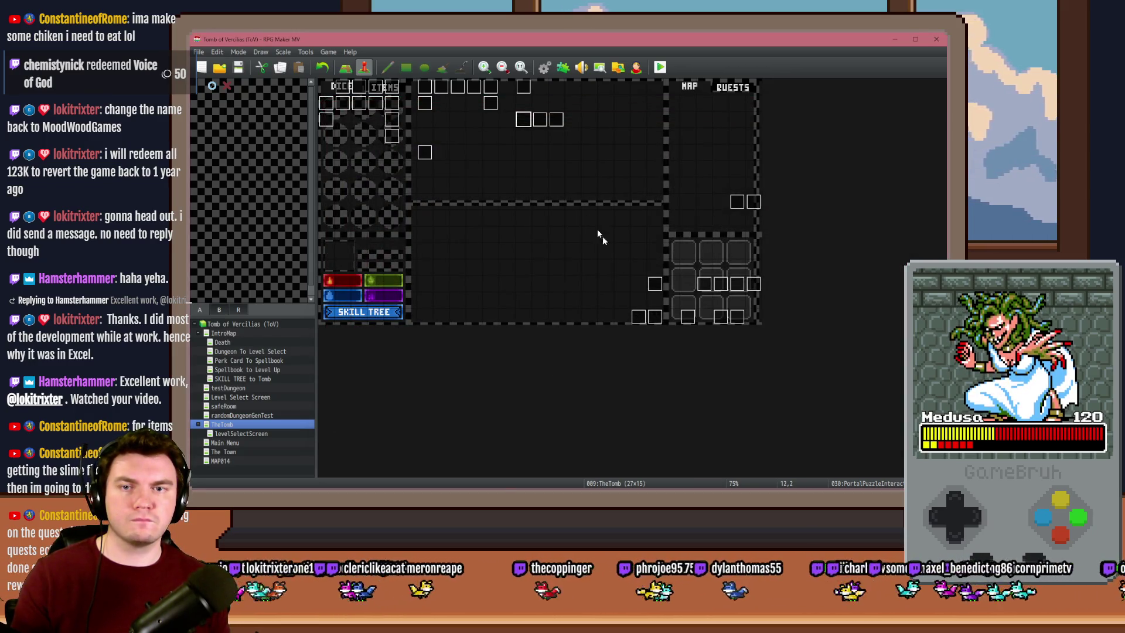
# Change the glyph ring script to rotatePicture(109, 0.5), then save and start a playtest
pyautogui.doubleClick(525, 124)
pyautogui.scroll(-10, 677, 280)
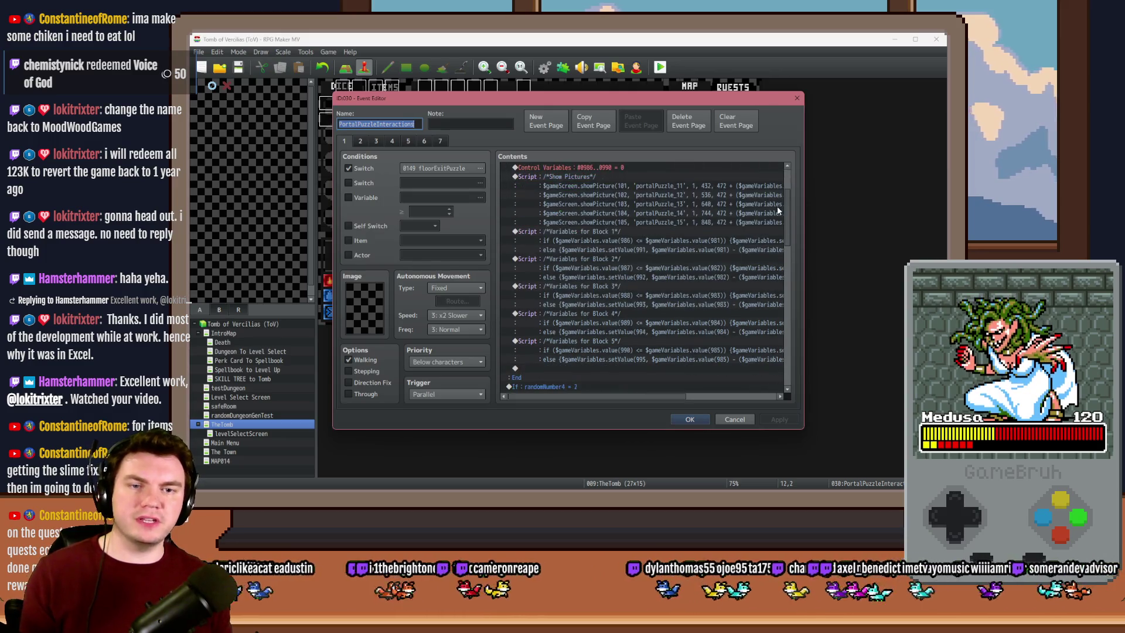
pyautogui.click(641, 343)
pyautogui.doubleClick(641, 342)
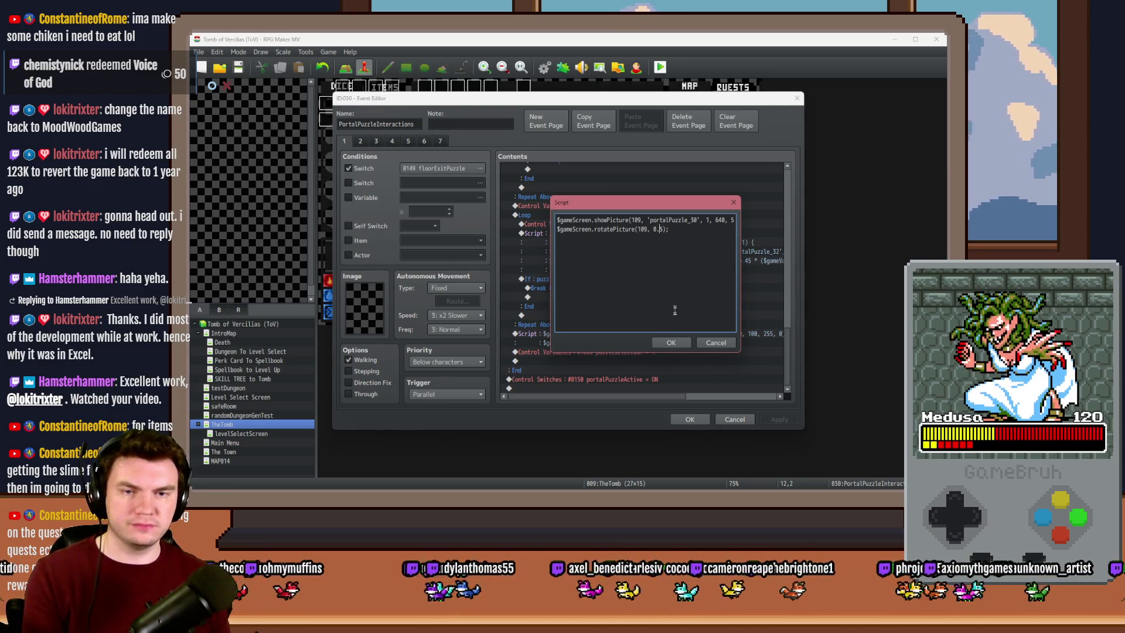
pyautogui.click(671, 342)
pyautogui.click(690, 419)
pyautogui.hotkey('ctrl', 'r')
pyautogui.click(541, 281)
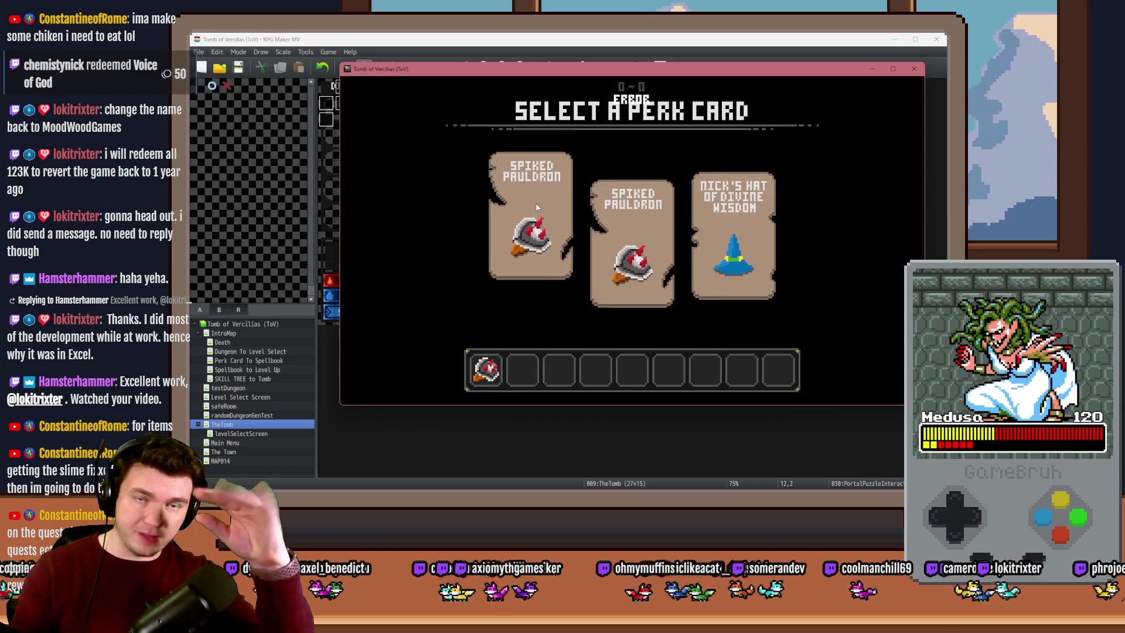
# Choose the Spiked Pauldron perk, walk into the glyph room, start the ring puzzle, then close the game
pyautogui.click(536, 203)
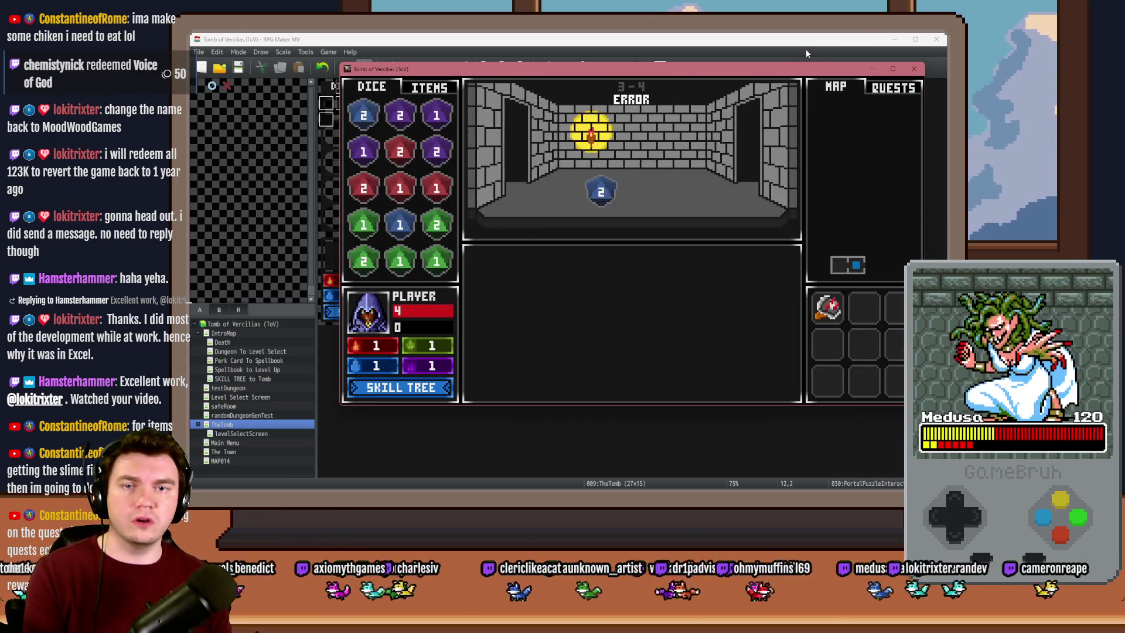
pyautogui.press('Up')
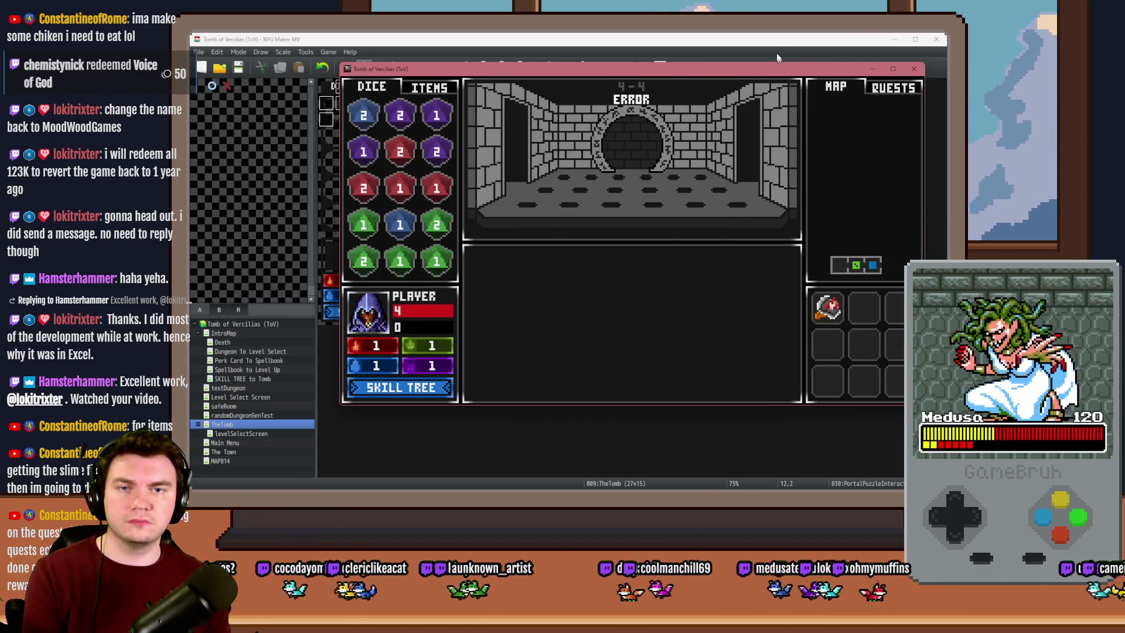
pyautogui.press('Up')
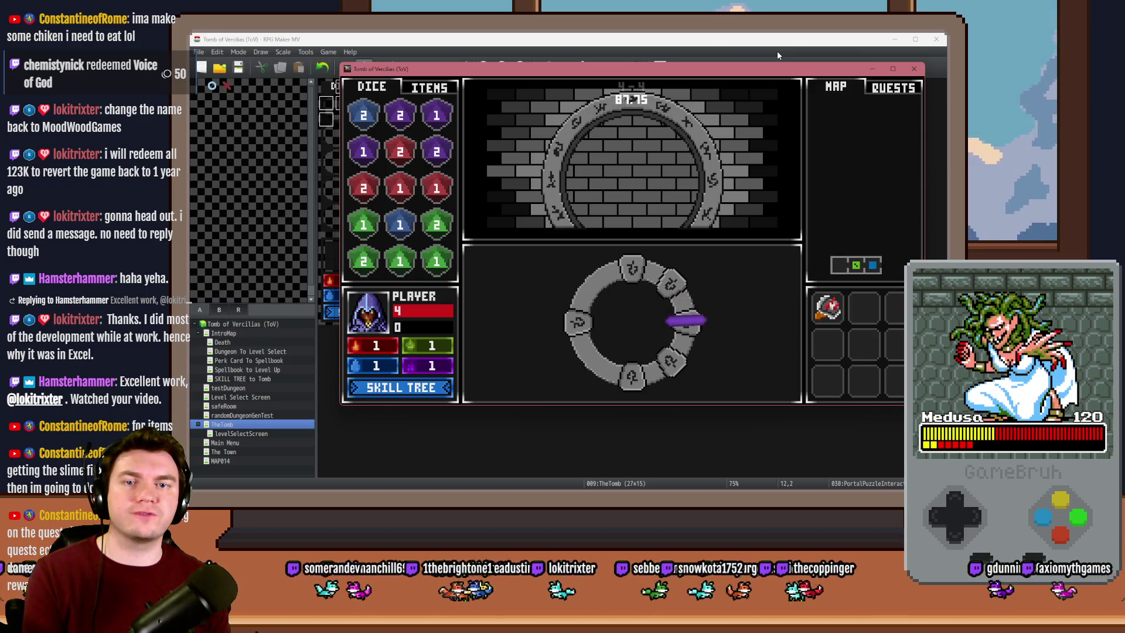
pyautogui.click(914, 69)
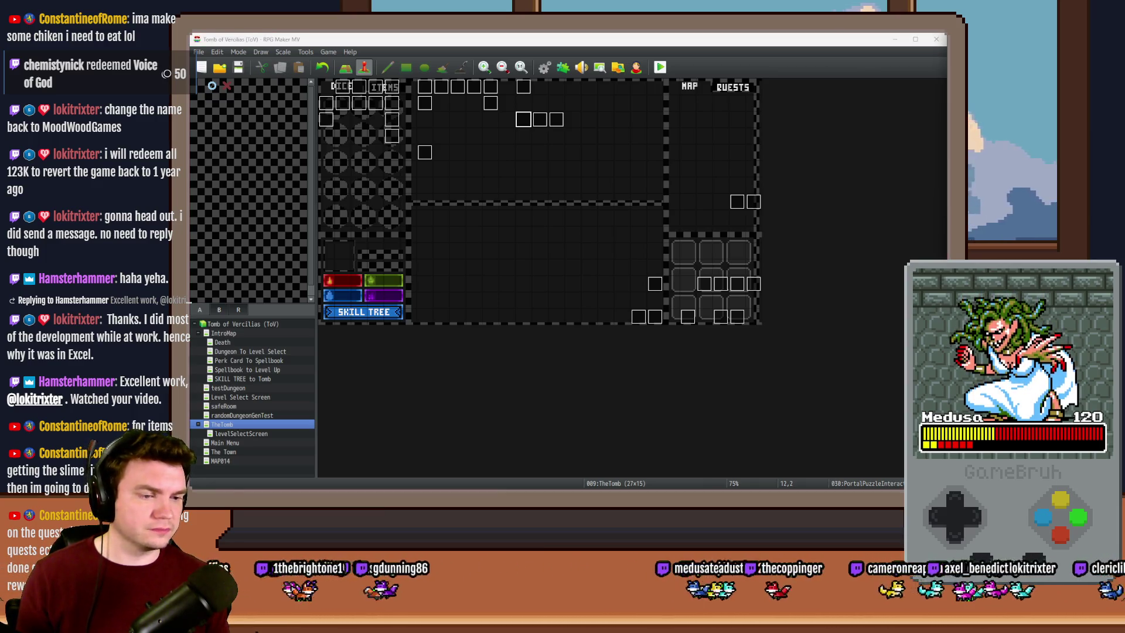
# In HUD Maker, set the ERROR text element's Value to Math.round(picture(109)._angle)
pyautogui.click(702, 86)
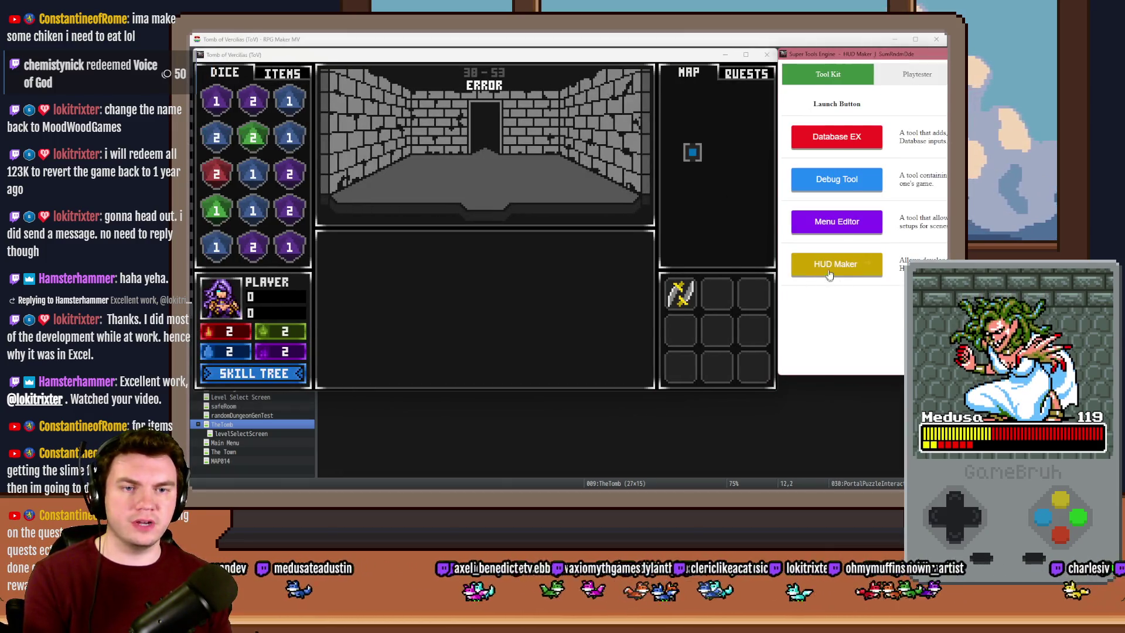
pyautogui.click(829, 264)
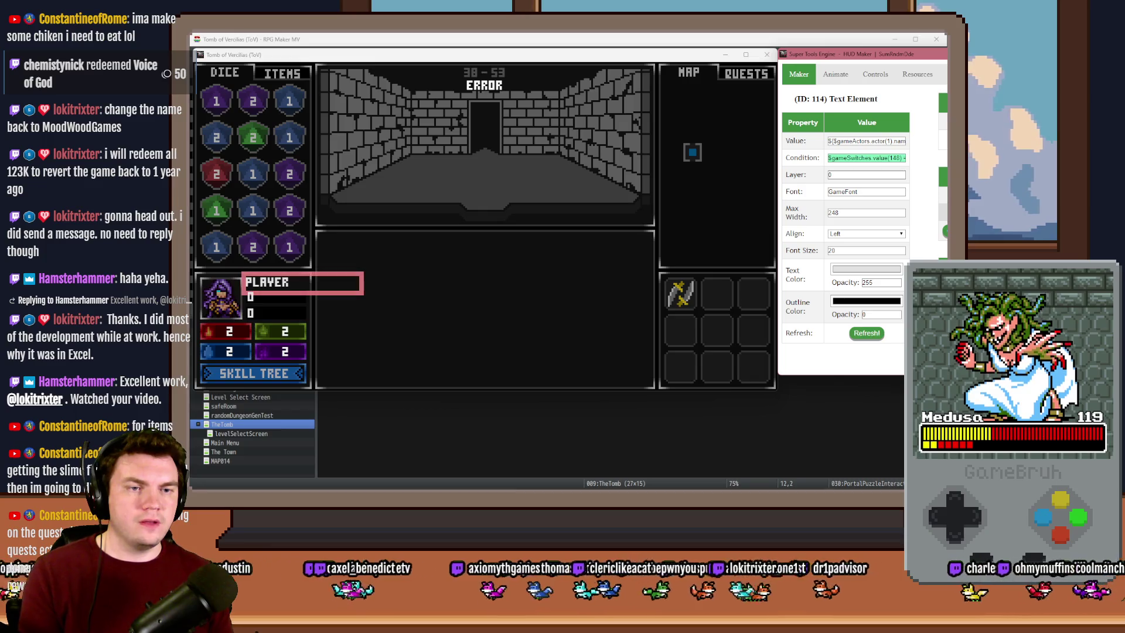
pyautogui.click(484, 85)
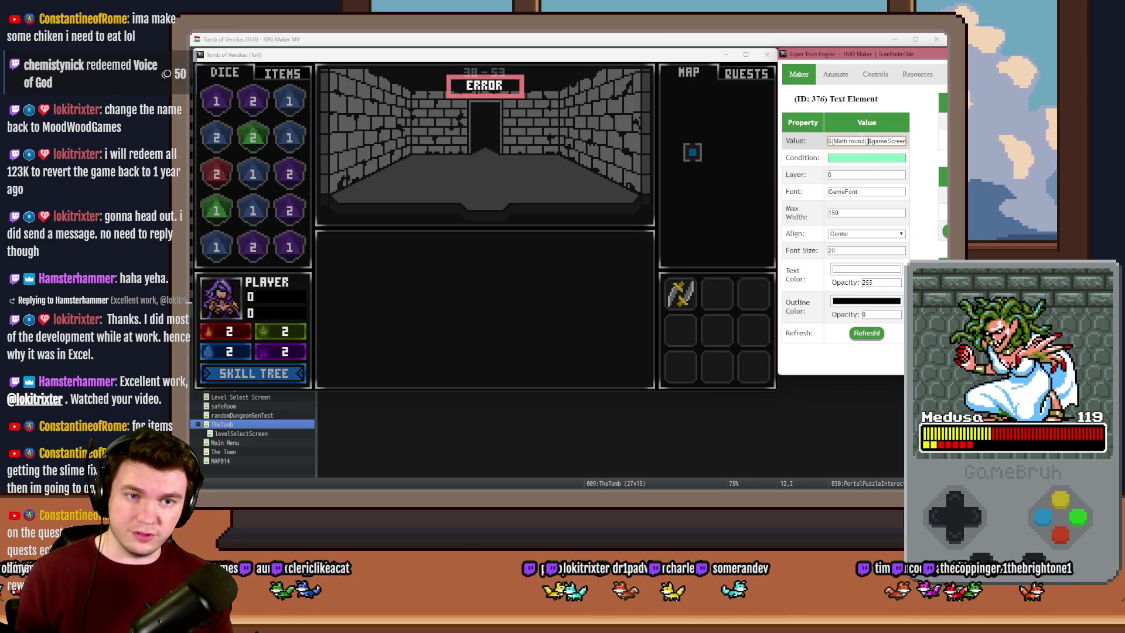
pyautogui.press('End')
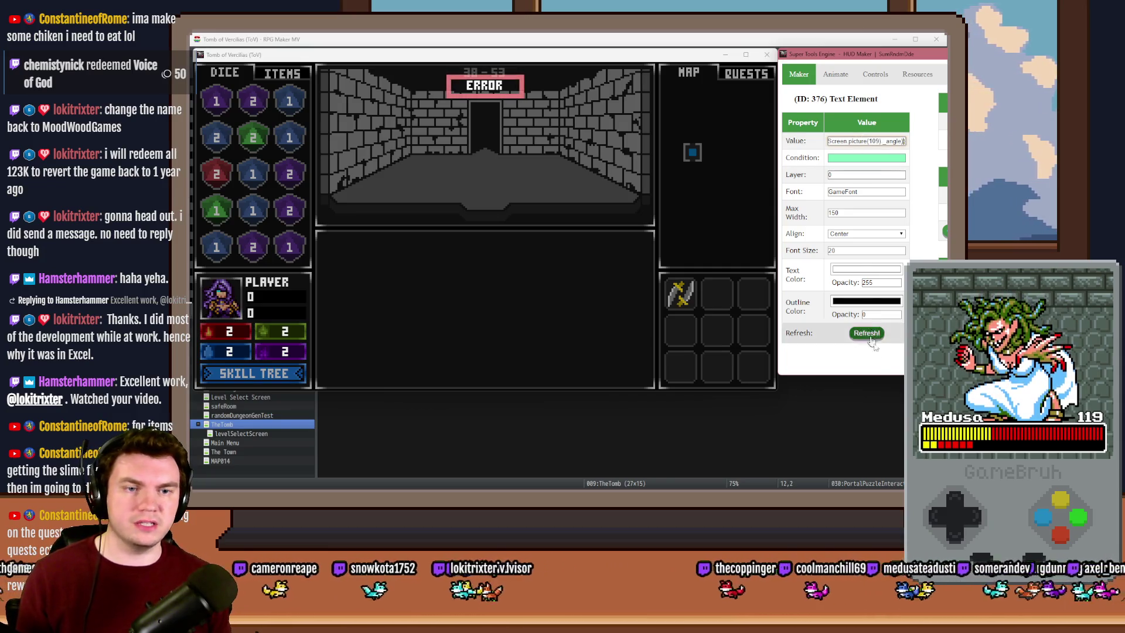
pyautogui.press('Escape')
# Replay to the glyph ring puzzle to check the angle readout, then reopen PortalPuzzleInteractions
pyautogui.moveTo(535, 50); pyautogui.dragTo(673, 50)
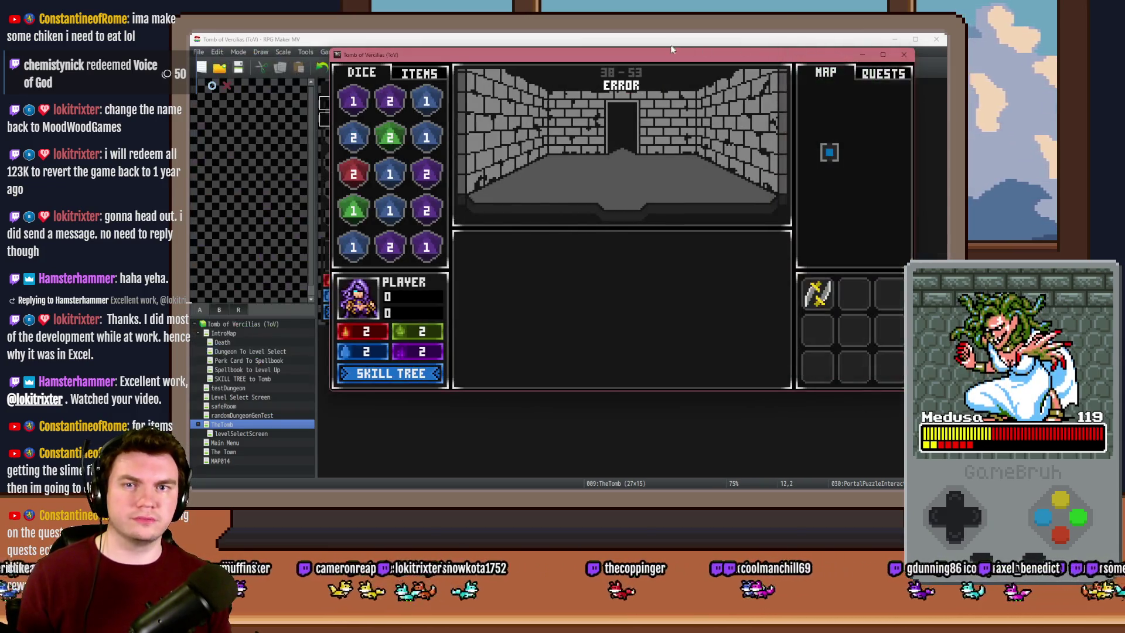
pyautogui.press('Up')
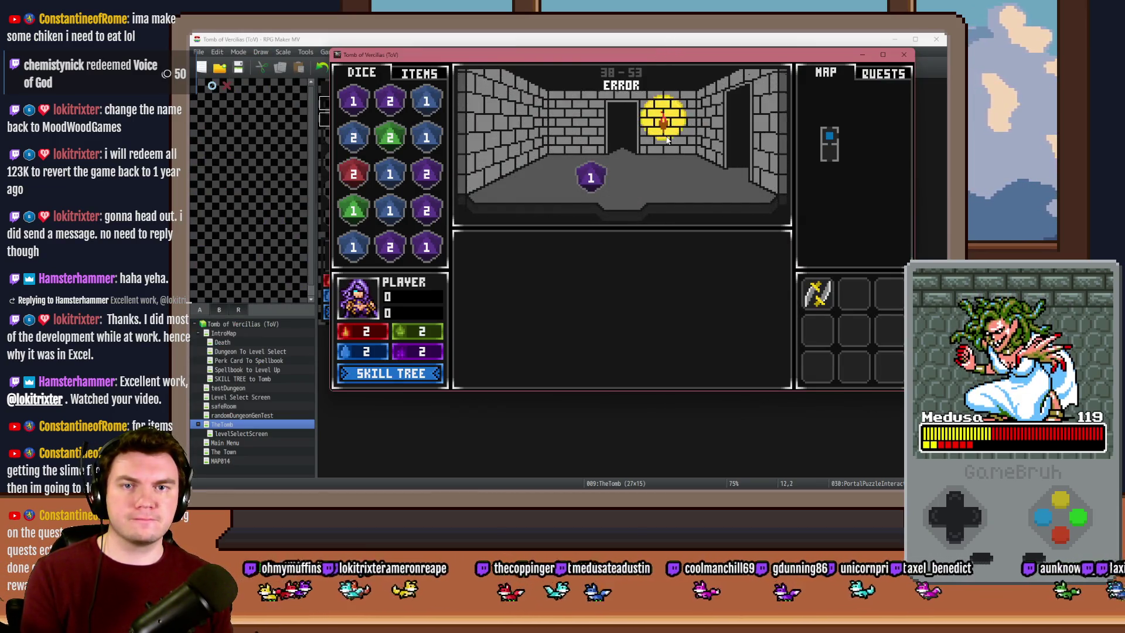
pyautogui.press('Up')
pyautogui.press('Right')
pyautogui.press('Up')
pyautogui.press('Return')
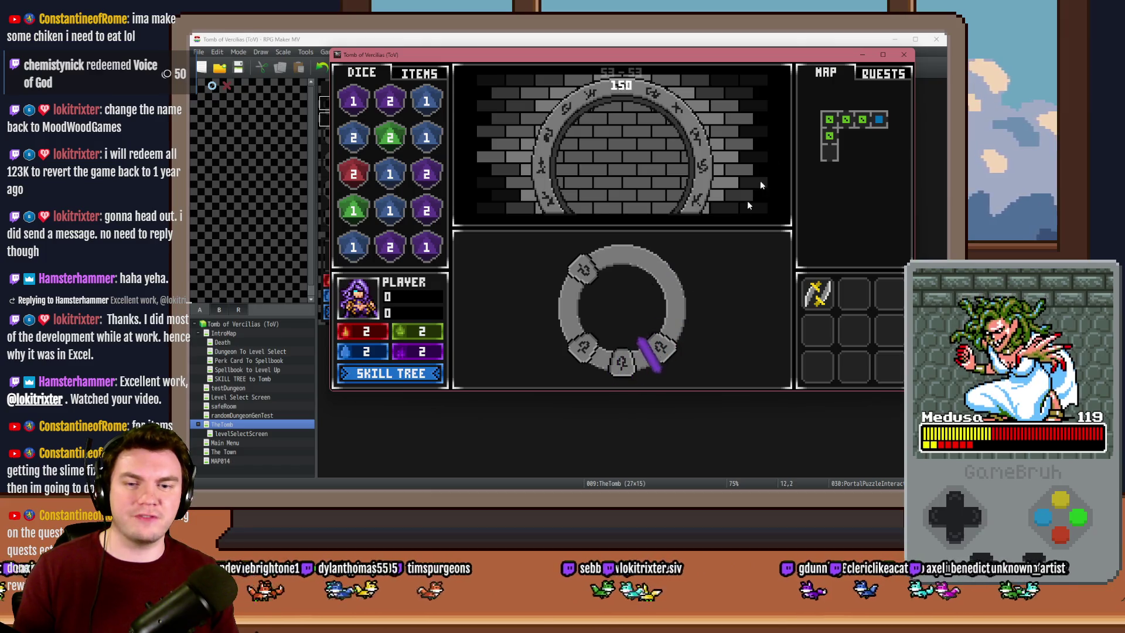
pyautogui.click(904, 55)
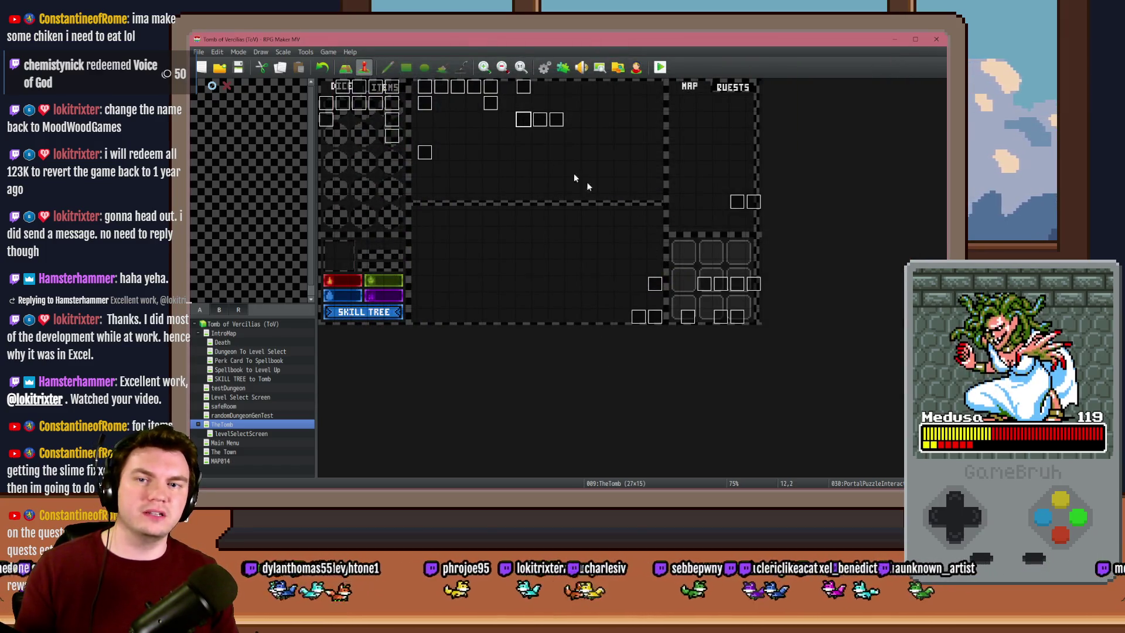
pyautogui.doubleClick(524, 118)
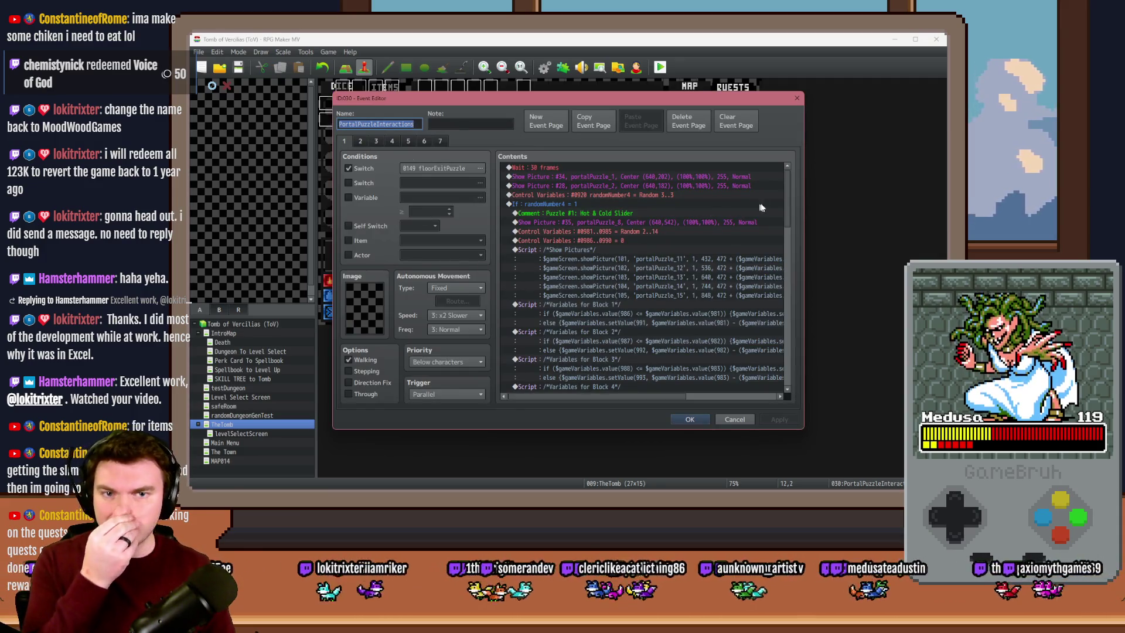
# Insert Control Variables #0998 puzzlePiece18 = 5 into the puzzle event
pyautogui.scroll(-15, 779, 205)
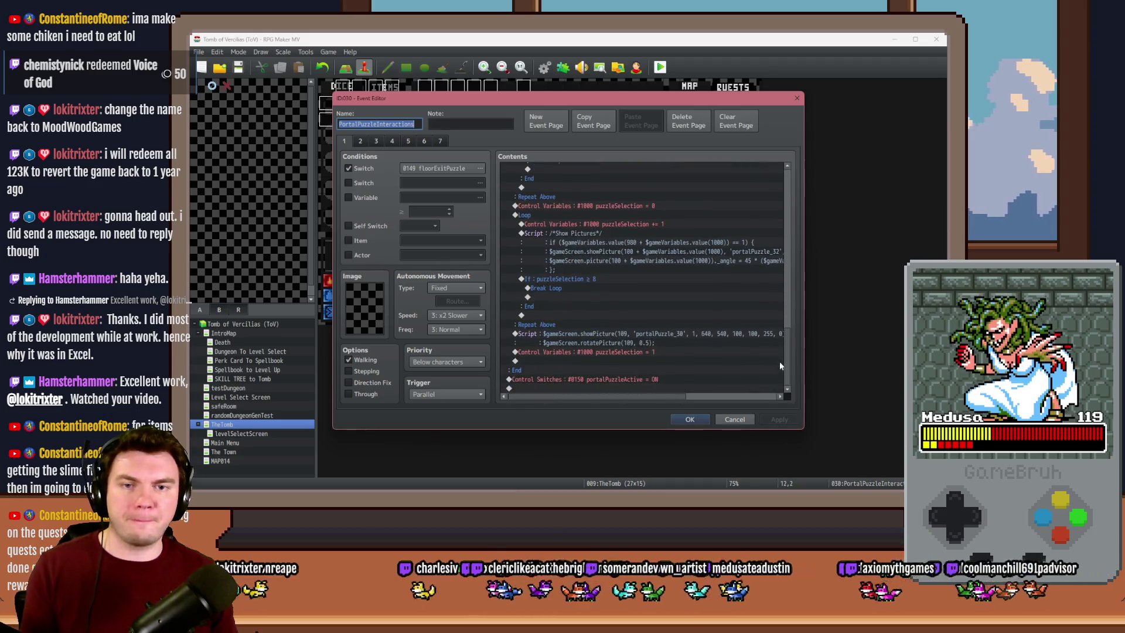
pyautogui.scroll(10, 780, 372)
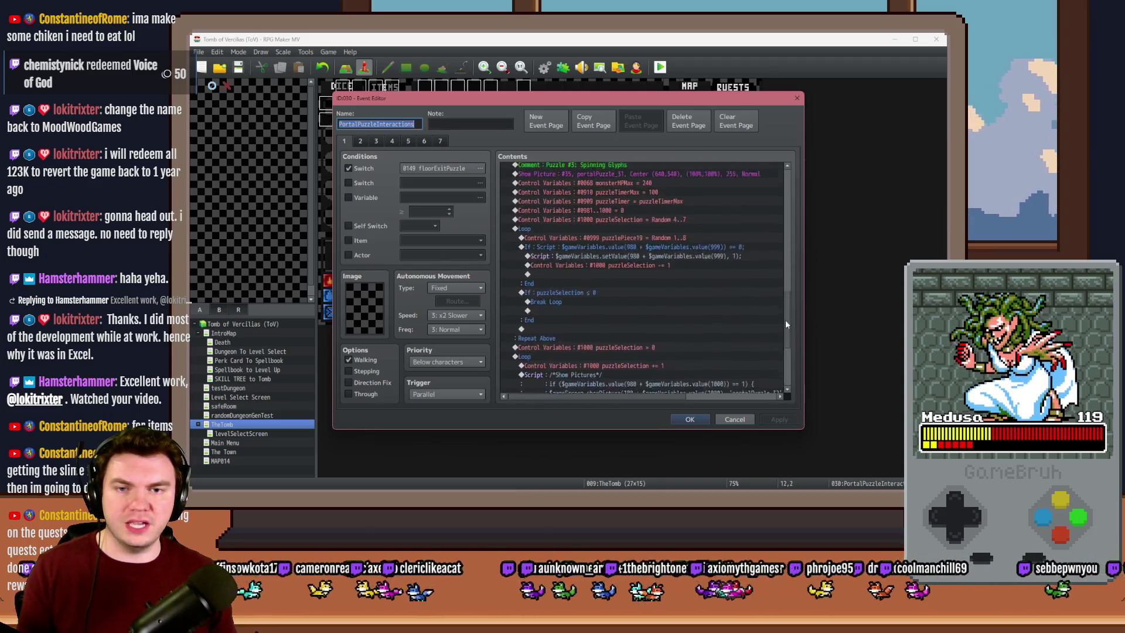
pyautogui.doubleClick(610, 280)
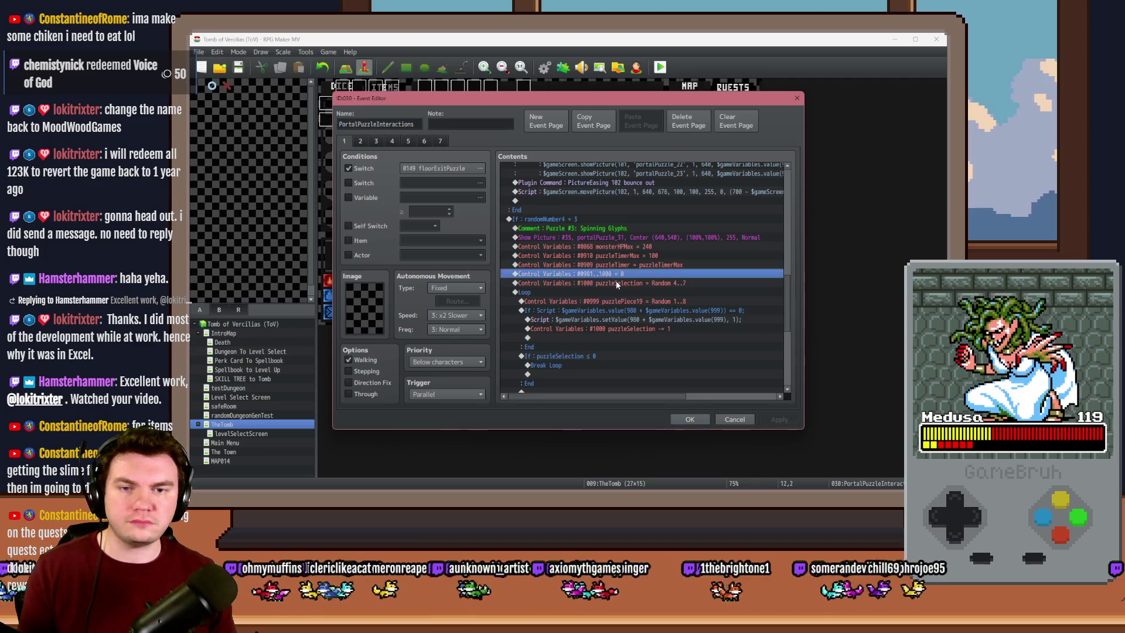
pyautogui.click(593, 255)
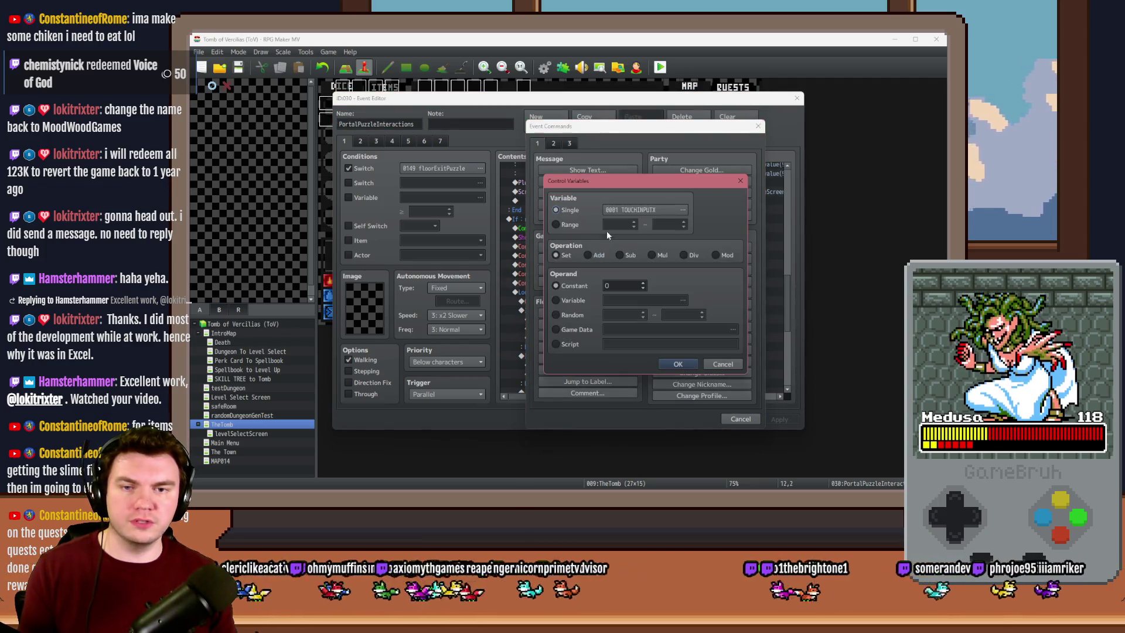
pyautogui.click(621, 213)
pyautogui.click(695, 341)
pyautogui.click(694, 332)
pyautogui.doubleClick(697, 332)
pyautogui.doubleClick(625, 286)
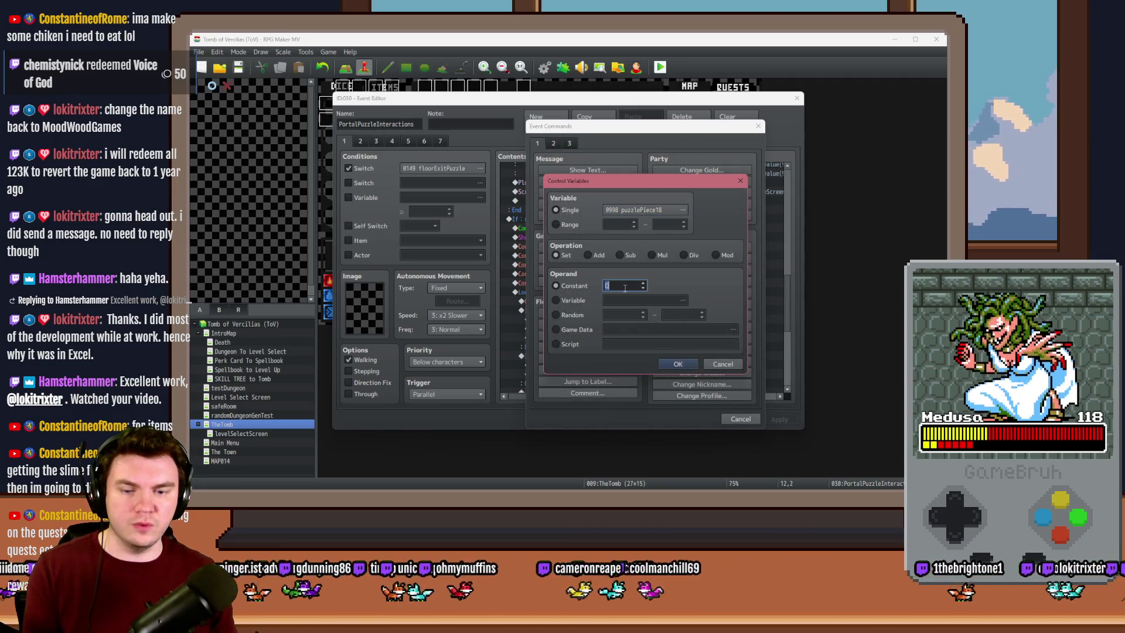
pyautogui.write('5')
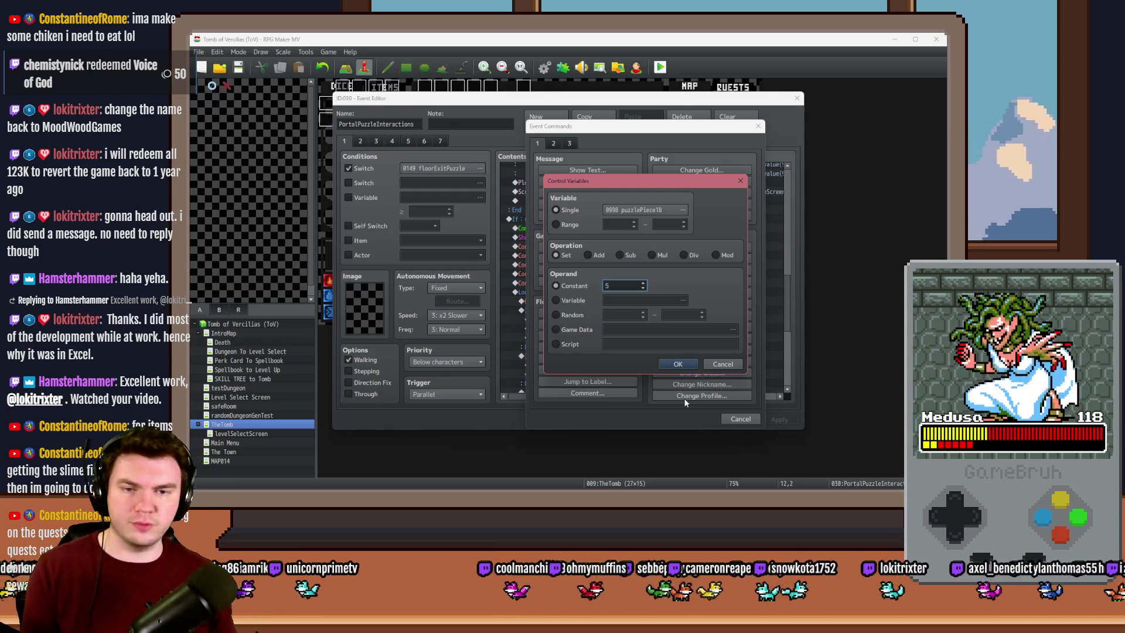
pyautogui.click(677, 364)
# Change the rotation script to rotatePicture(109, $gameVariables.value(998))
pyautogui.scroll(-5, 662, 342)
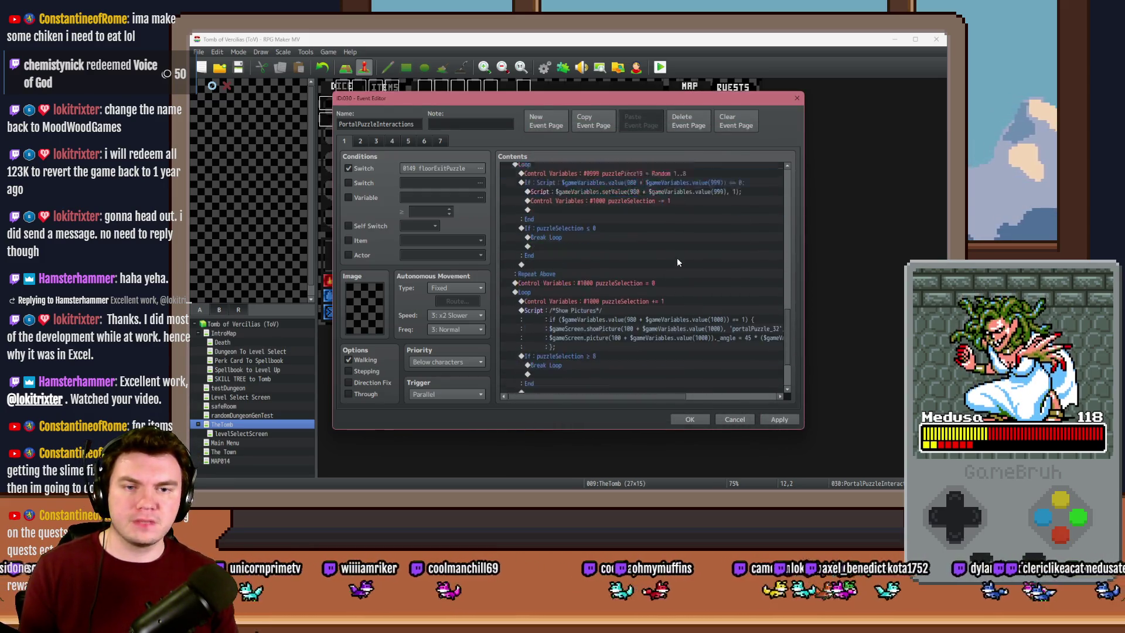
pyautogui.doubleClick(596, 332)
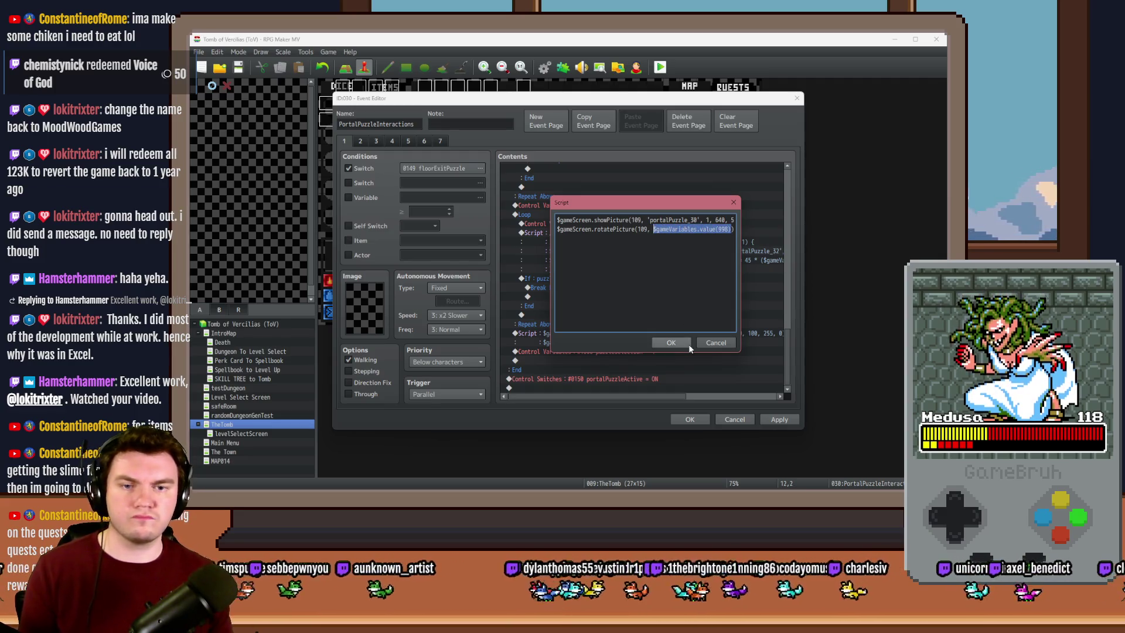
pyautogui.click(671, 342)
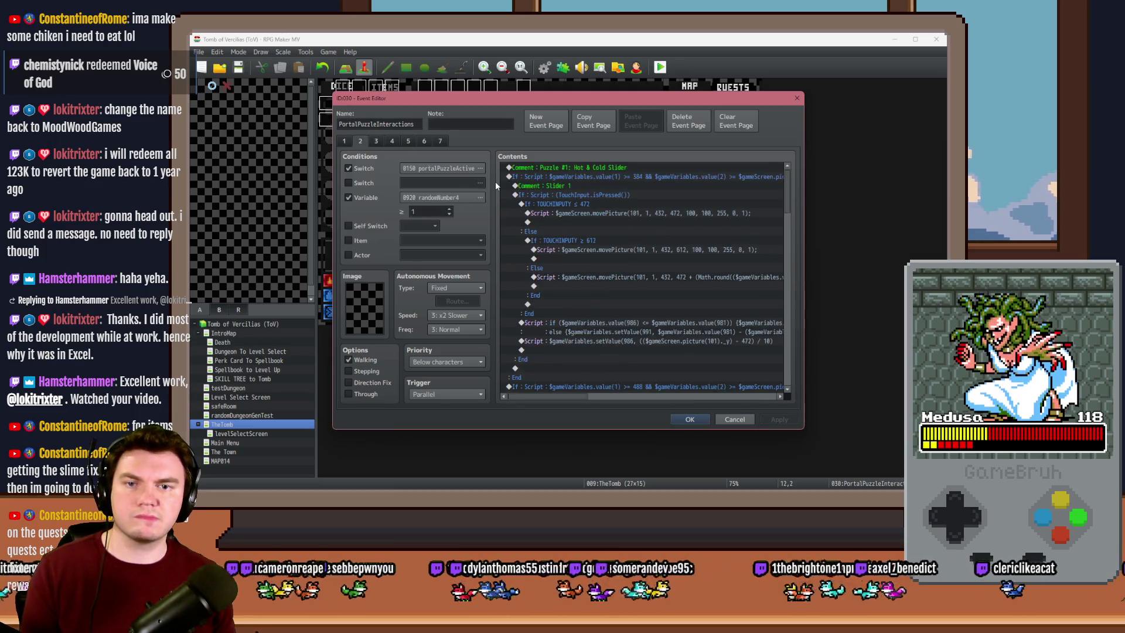
# Replace the fixed 5 with $gameVariables.value(998) in both branches' rotatePicture scripts
pyautogui.click(377, 141)
pyautogui.click(392, 141)
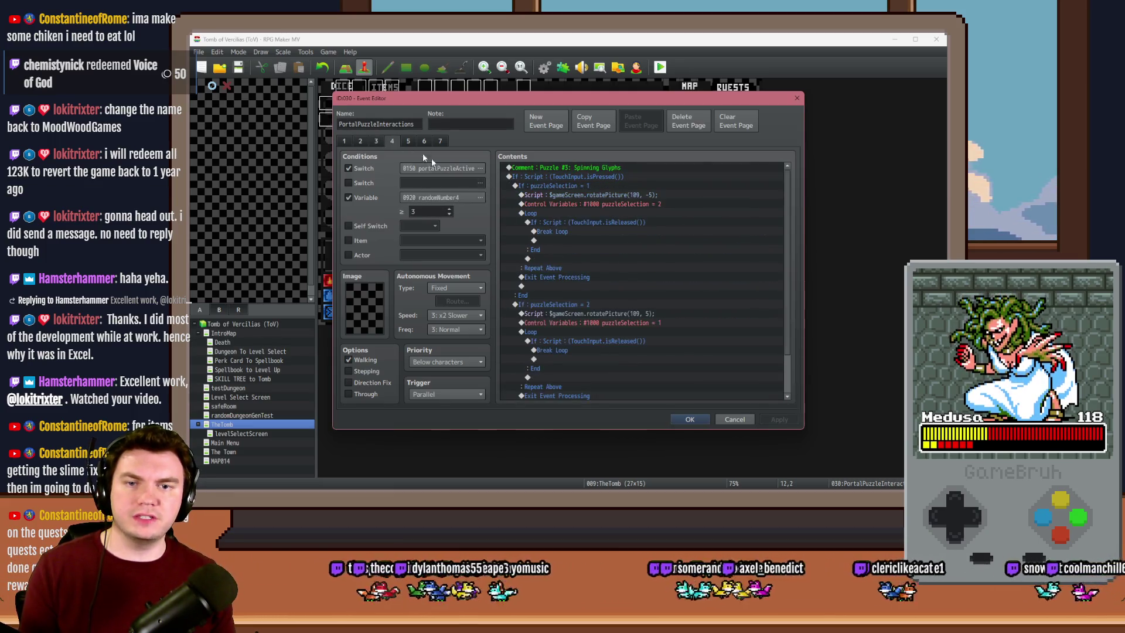
pyautogui.doubleClick(609, 194)
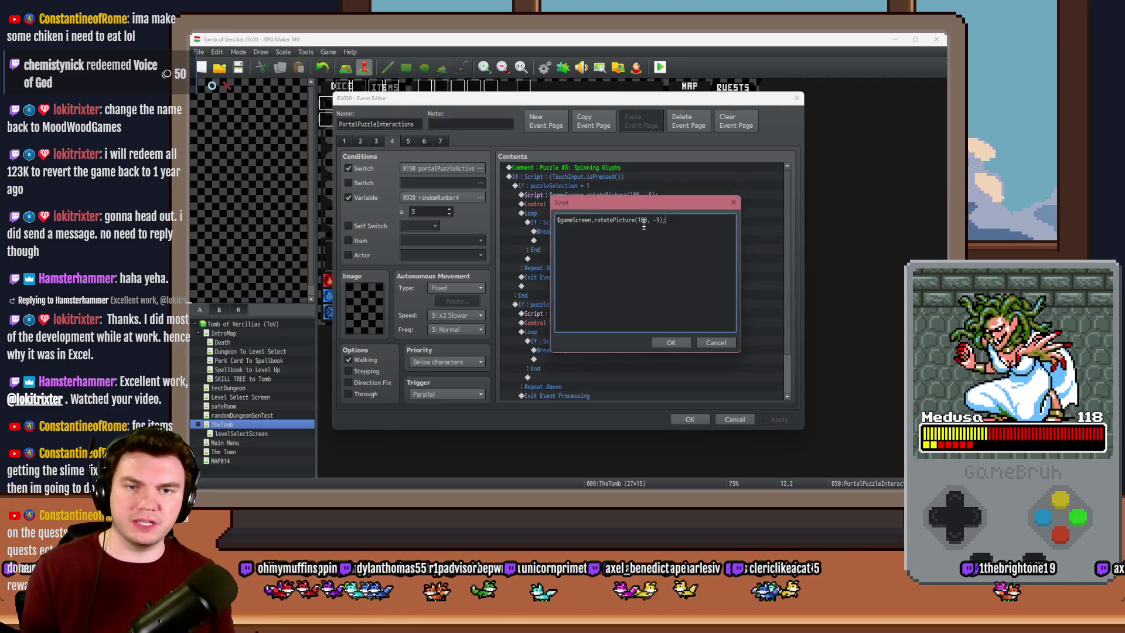
pyautogui.write('5')
pyautogui.click(671, 342)
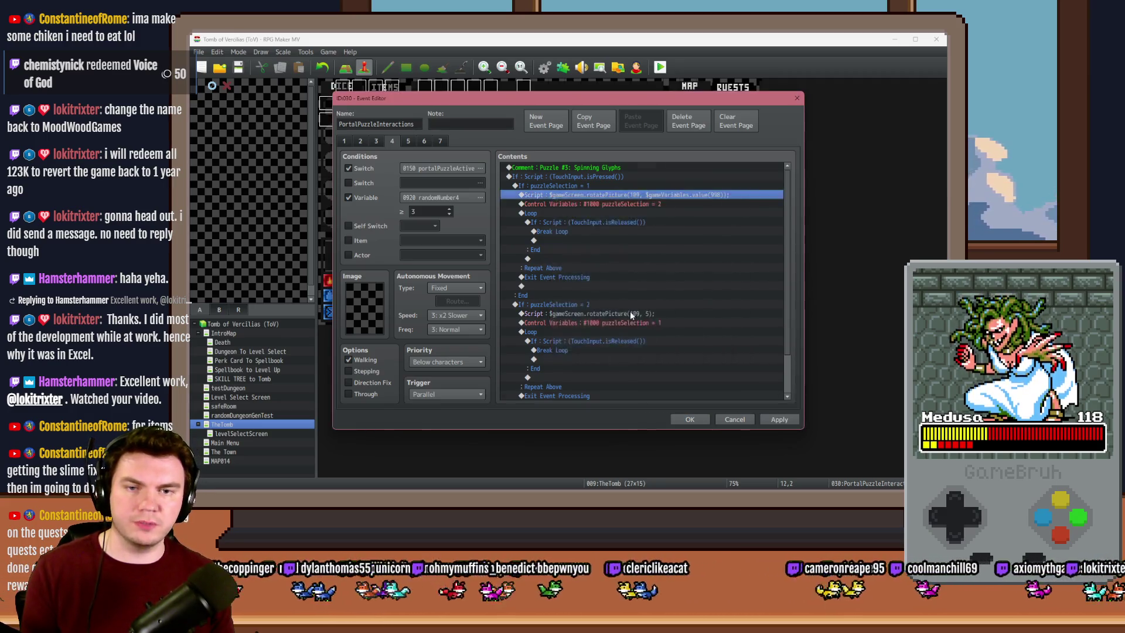
pyautogui.scroll(-2, 630, 311)
pyautogui.doubleClick(645, 270)
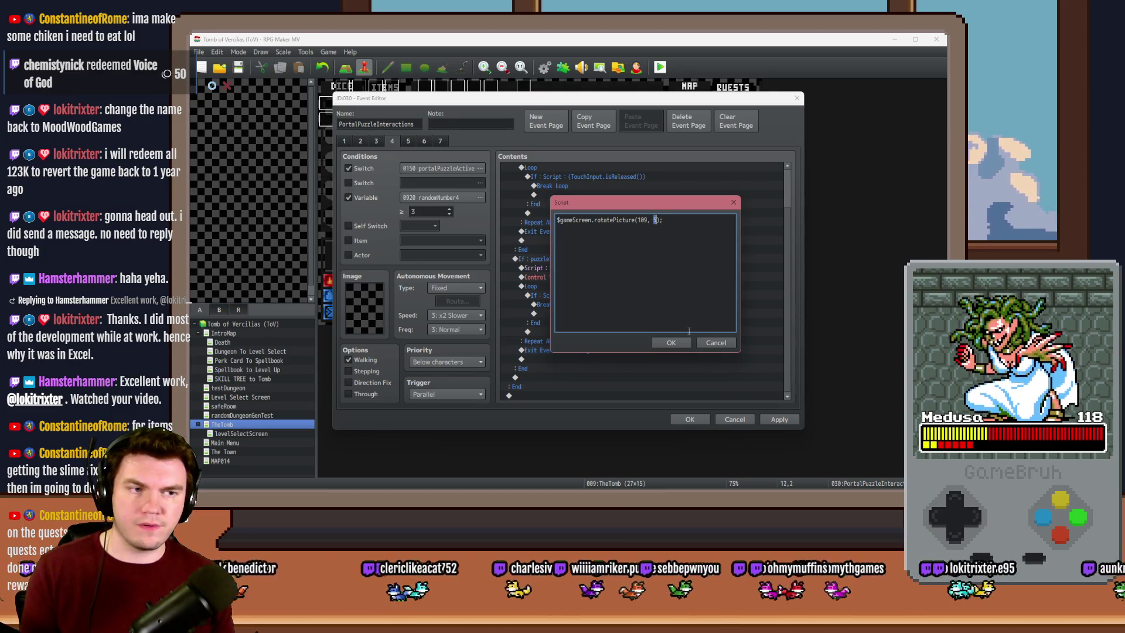
pyautogui.write('$gameVariables.value(998)')
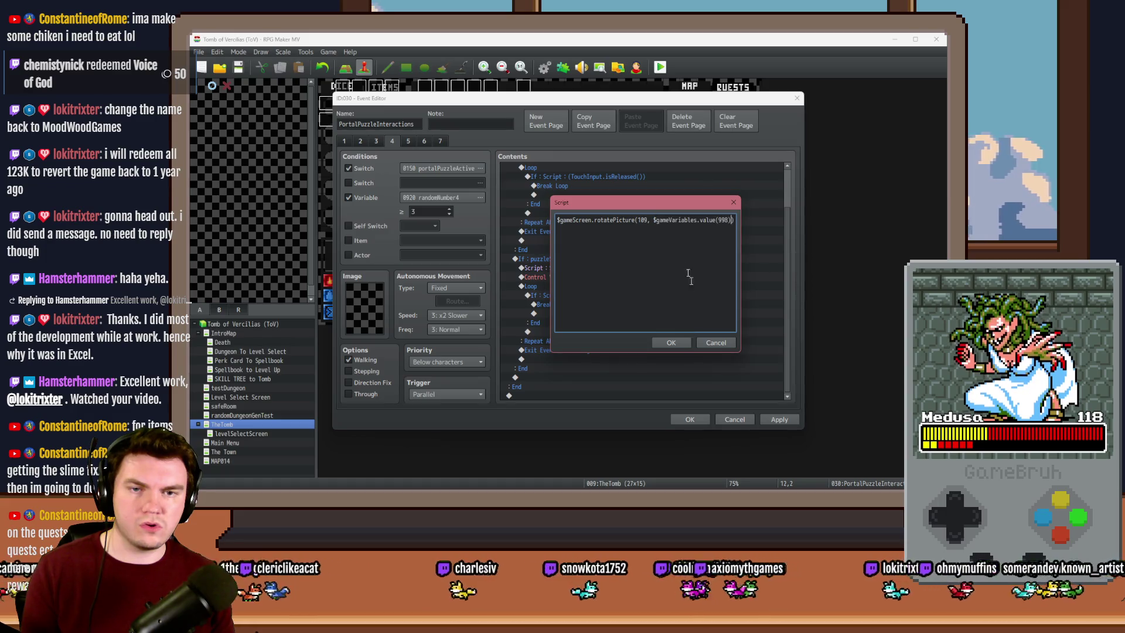
pyautogui.moveTo(704, 202)
pyautogui.mouseDown()
pyautogui.moveTo(687, 370)
pyautogui.moveTo(688, 215)
pyautogui.mouseUp()
pyautogui.click(654, 356)
# Reopen the first branch's rotation script and start appending * -1 to negate the angle
pyautogui.scroll(2, 628, 278)
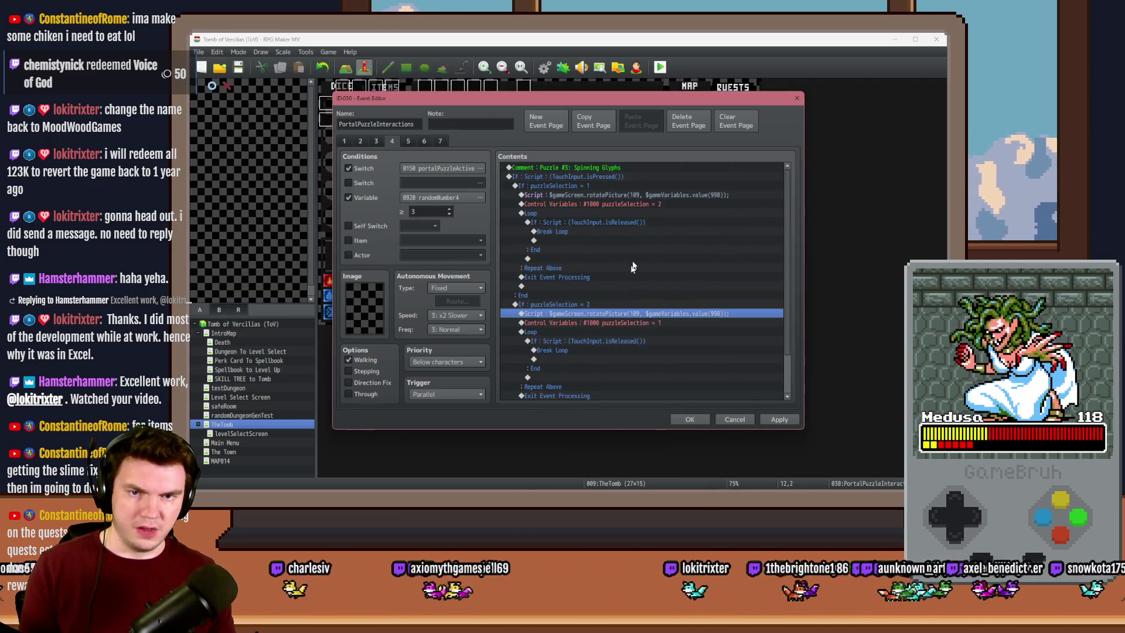
pyautogui.click(672, 197)
pyautogui.doubleClick(672, 196)
pyautogui.click(670, 221)
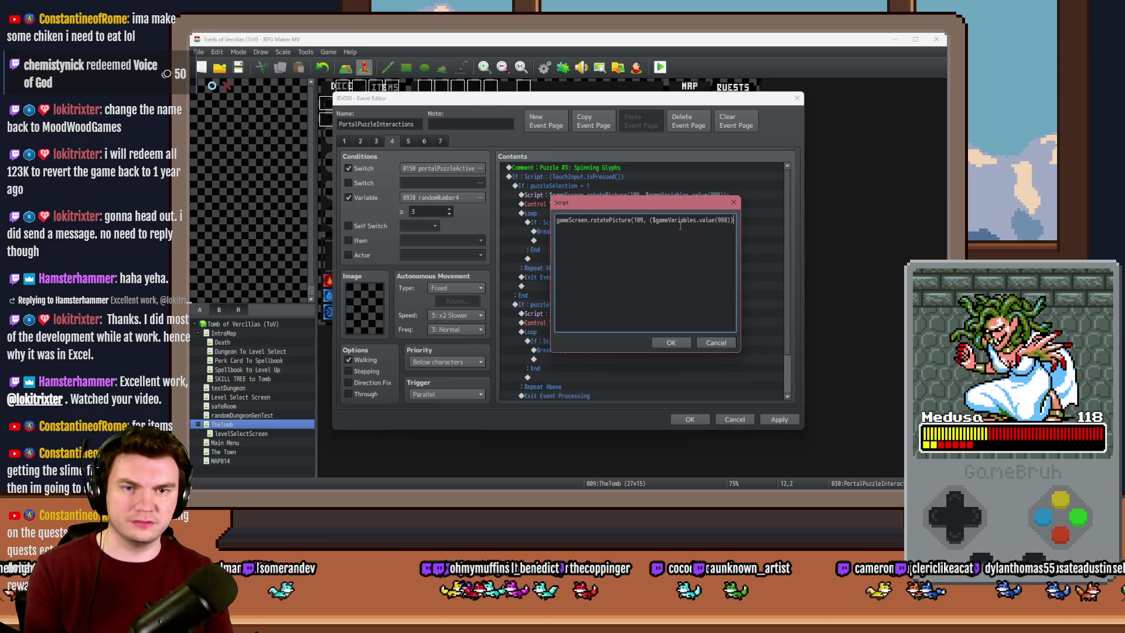
pyautogui.write('* -1')
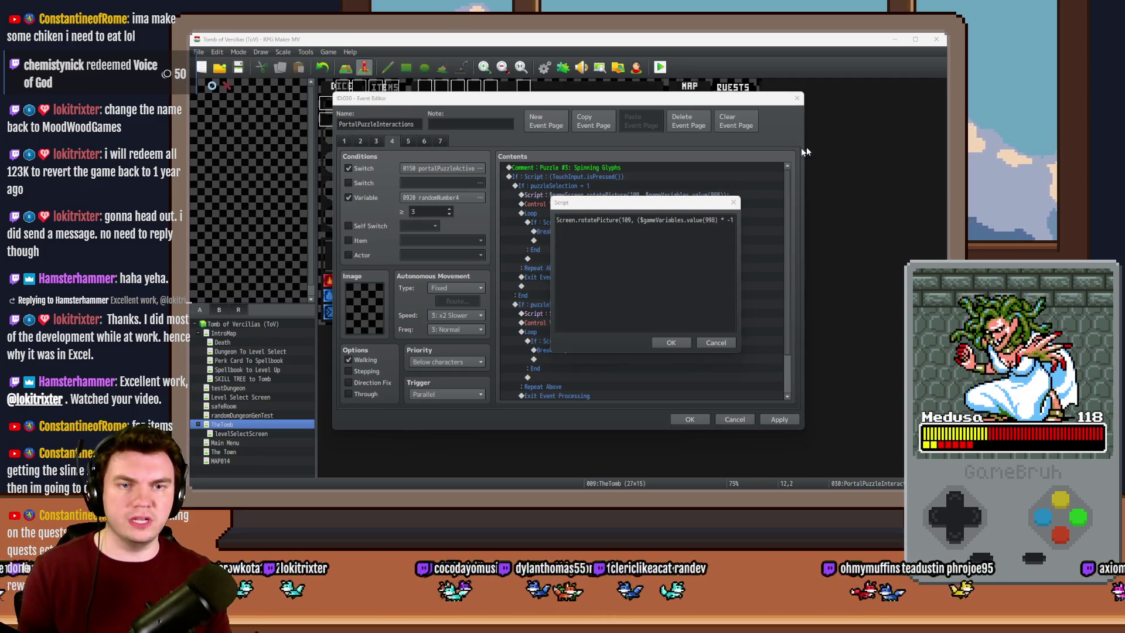
pyautogui.write('5')
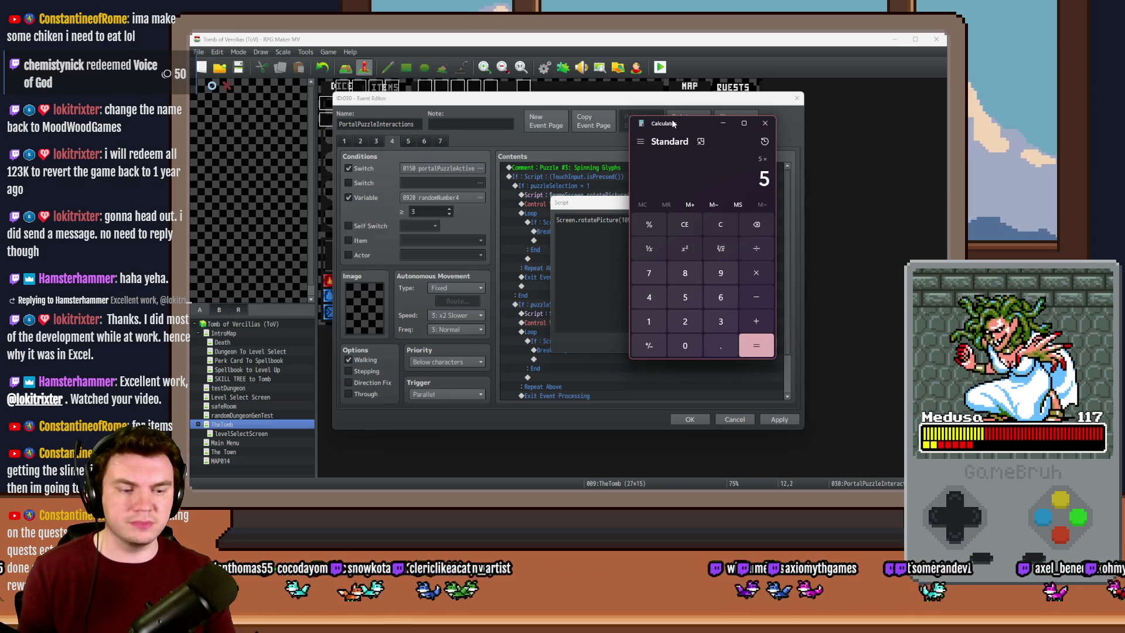
# Verify in Calculator that 5 × -1 equals -5, then close it
pyautogui.click(649, 345)
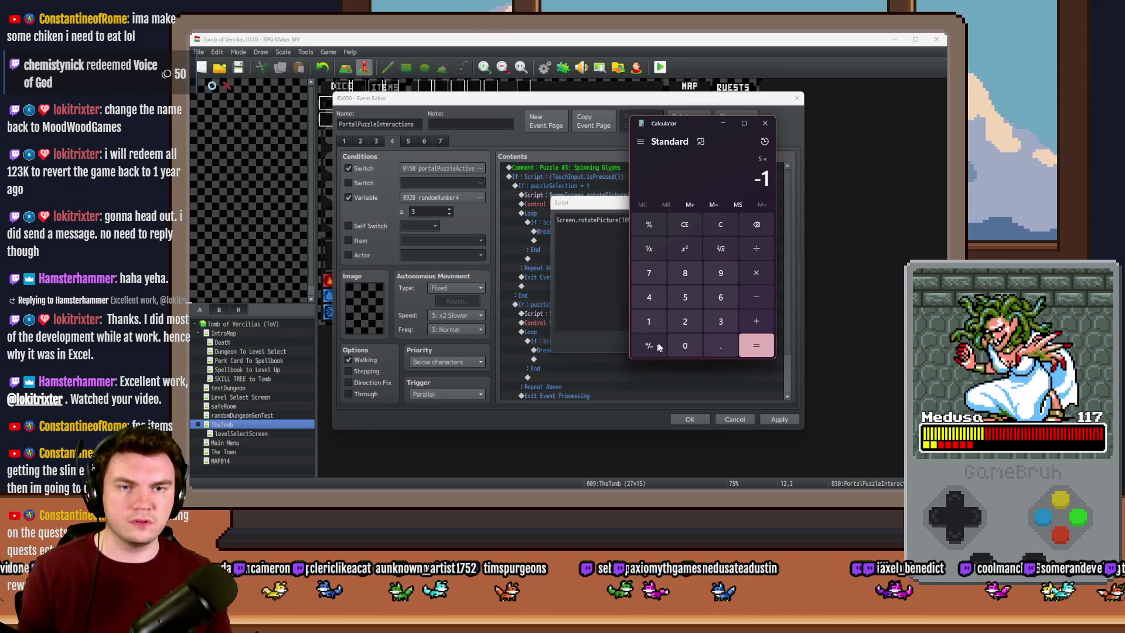
pyautogui.click(761, 348)
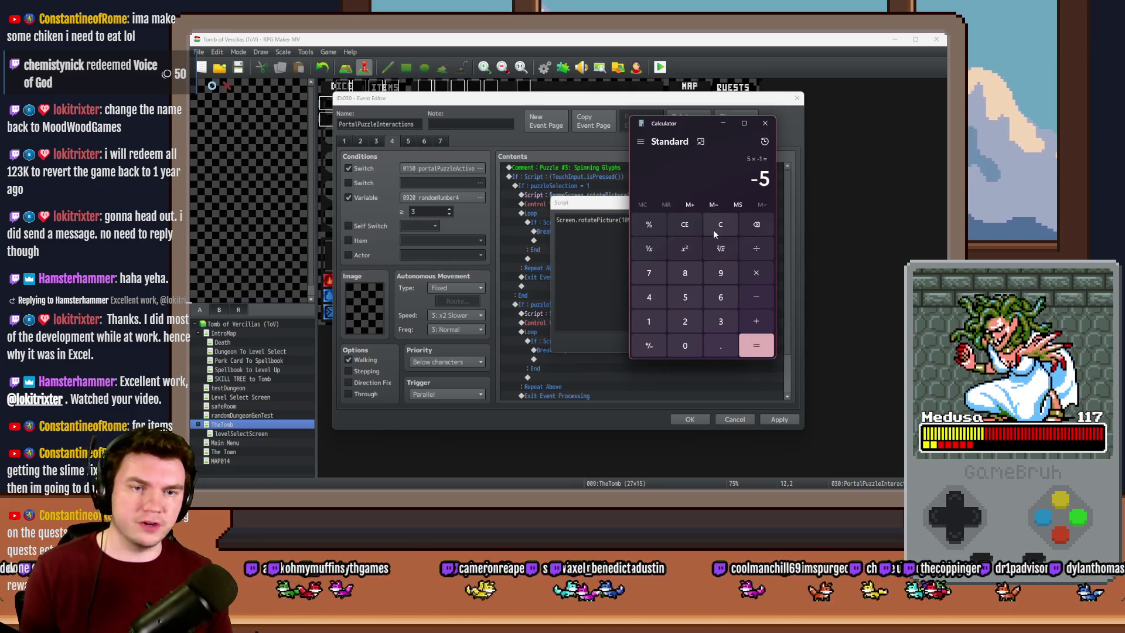
pyautogui.press('*')
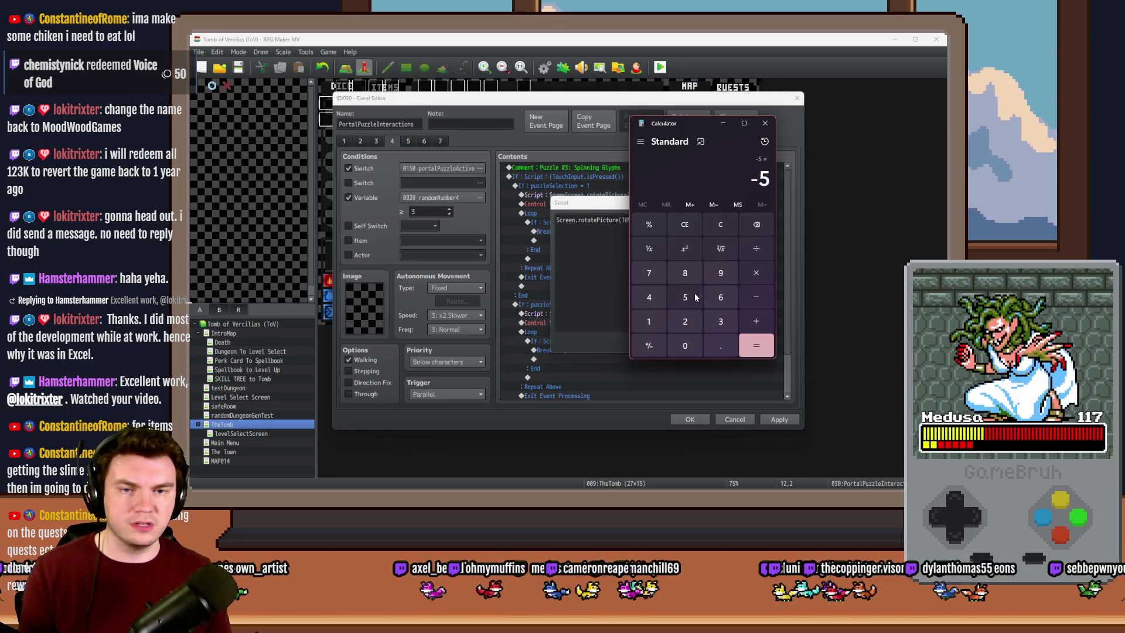
pyautogui.write('1')
pyautogui.click(649, 347)
pyautogui.click(756, 346)
pyautogui.click(765, 123)
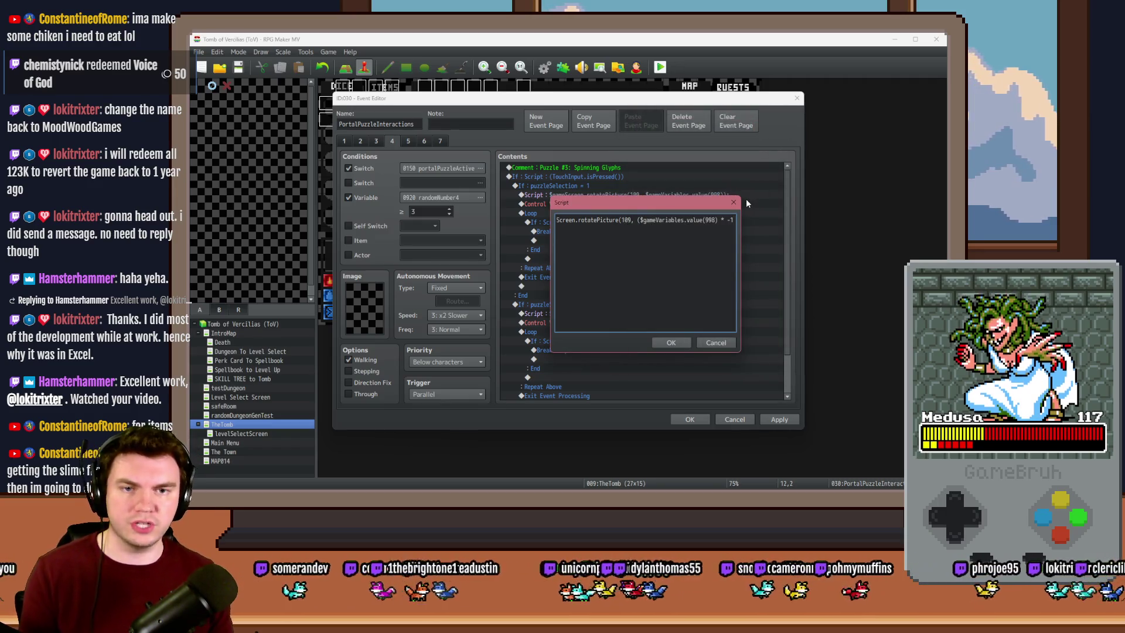
# Close the first rotation script with ')); ' so its angle is negated, and confirm it
pyautogui.write('));')
pyautogui.hotkey('shift', 'Left')
pyautogui.hotkey('shift', 'Left')
pyautogui.hotkey('shift', 'Left')
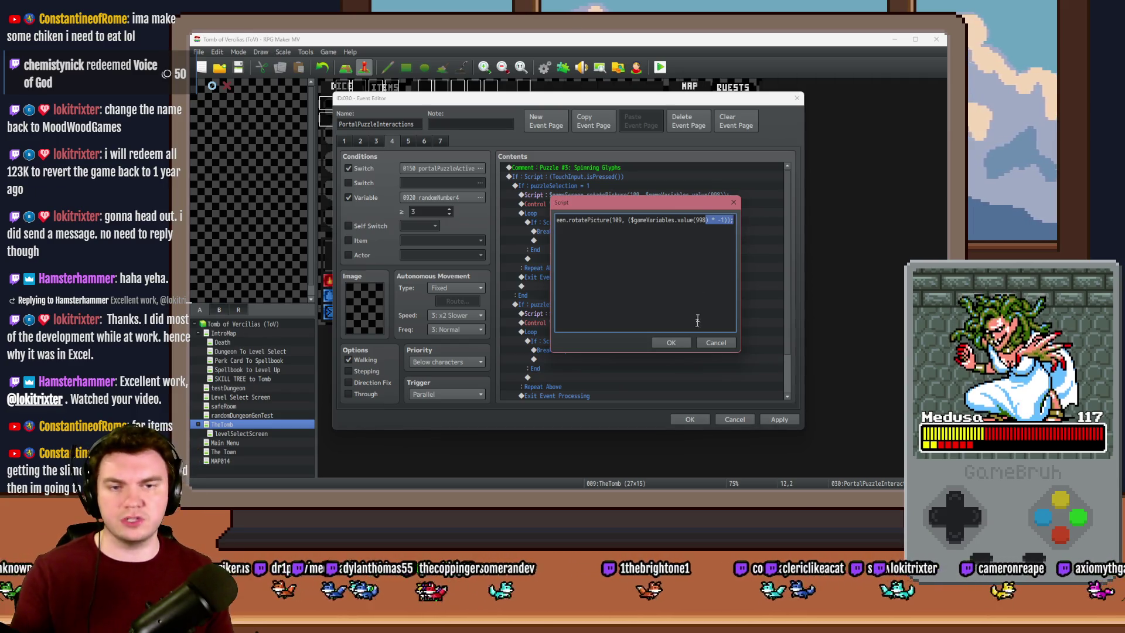
pyautogui.click(671, 342)
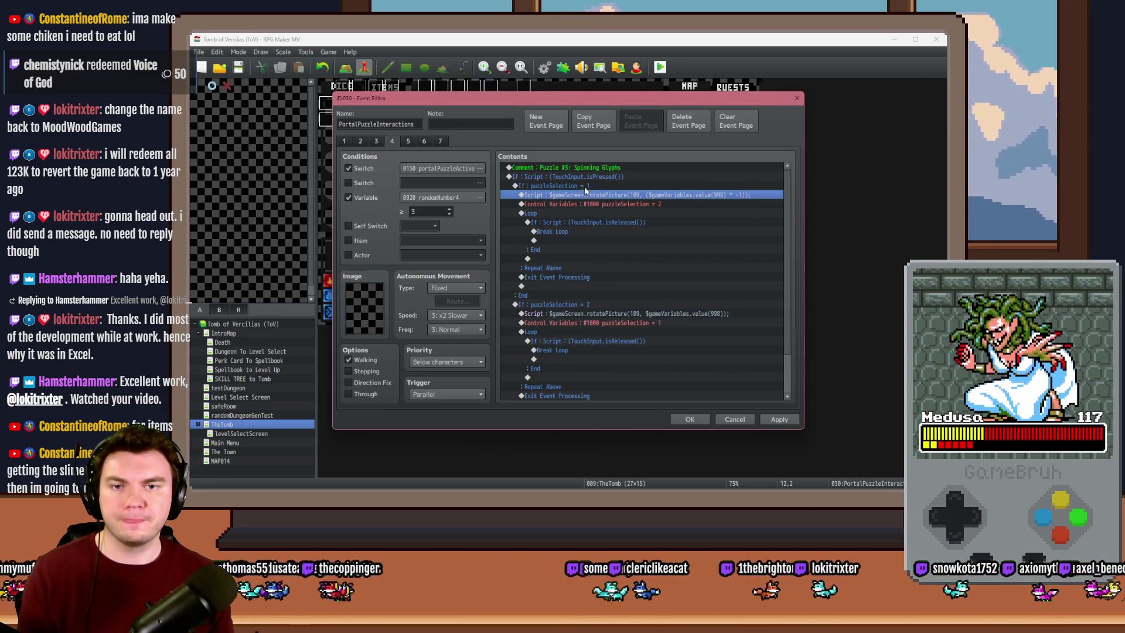
# Insert Control Variables adding 1 to puzzlePiece18 (#0998) in the first branch
pyautogui.click(584, 205)
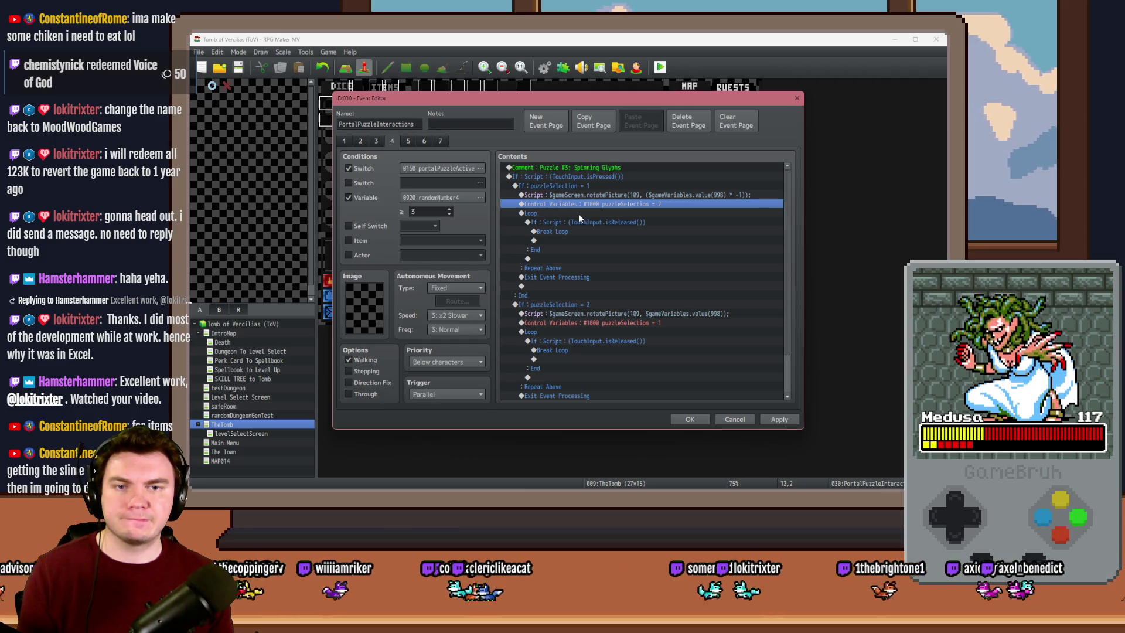
pyautogui.click(588, 185)
pyautogui.doubleClick(589, 197)
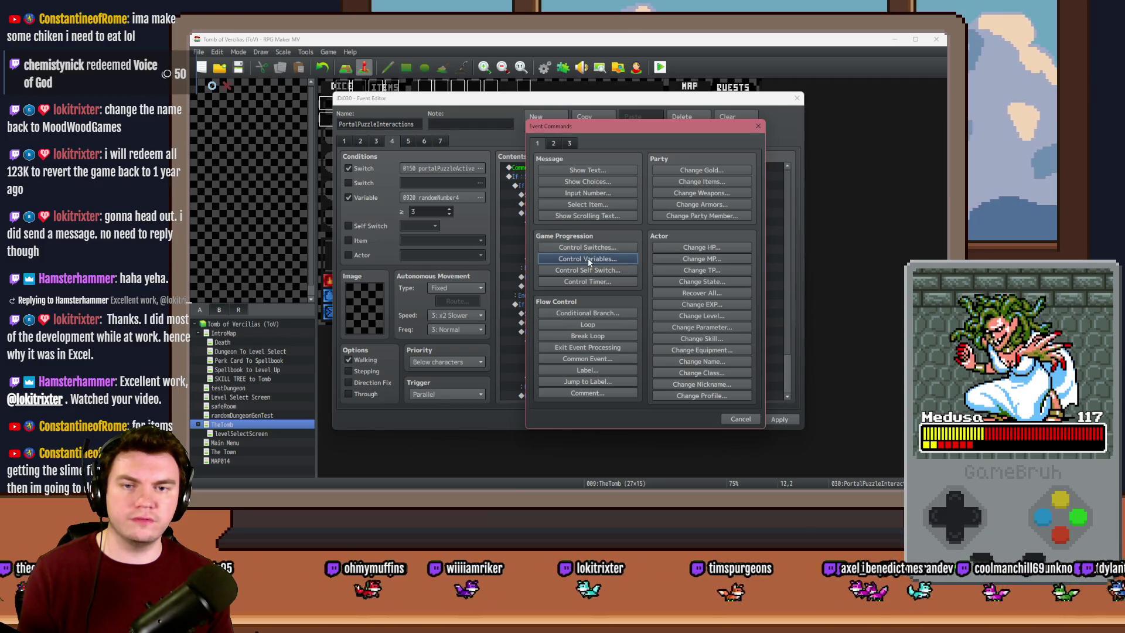
pyautogui.click(587, 257)
pyautogui.click(650, 210)
pyautogui.doubleClick(698, 331)
pyautogui.click(678, 364)
# Copy the puzzlePiece18 += 1 command into the second branch and save the event
pyautogui.press('Up')
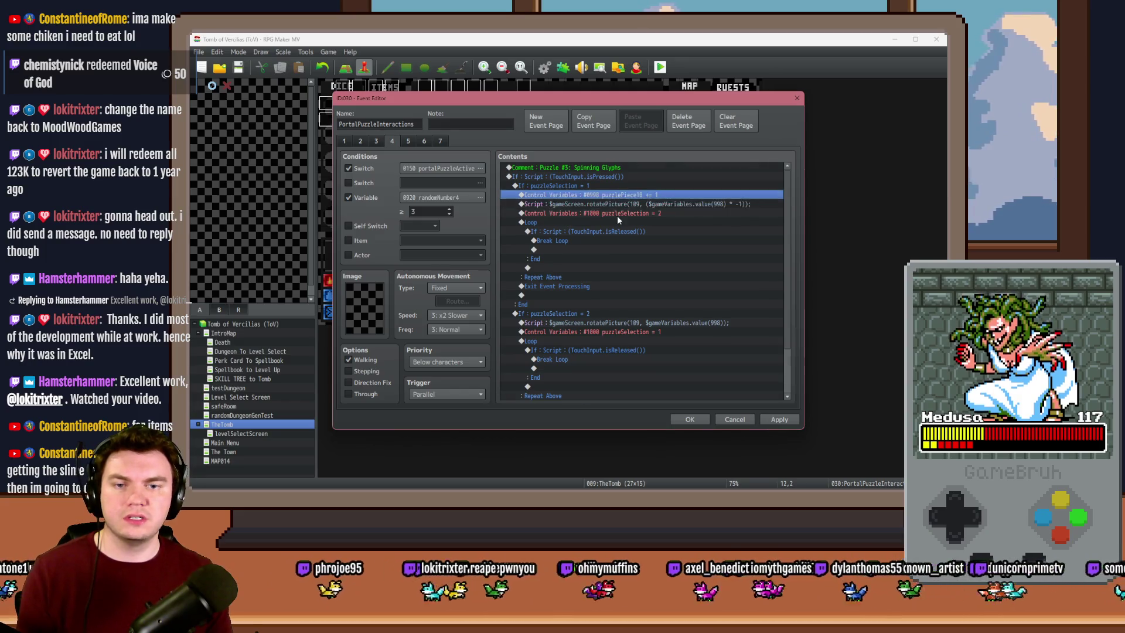
pyautogui.hotkey('ctrl', 'c')
pyautogui.click(614, 322)
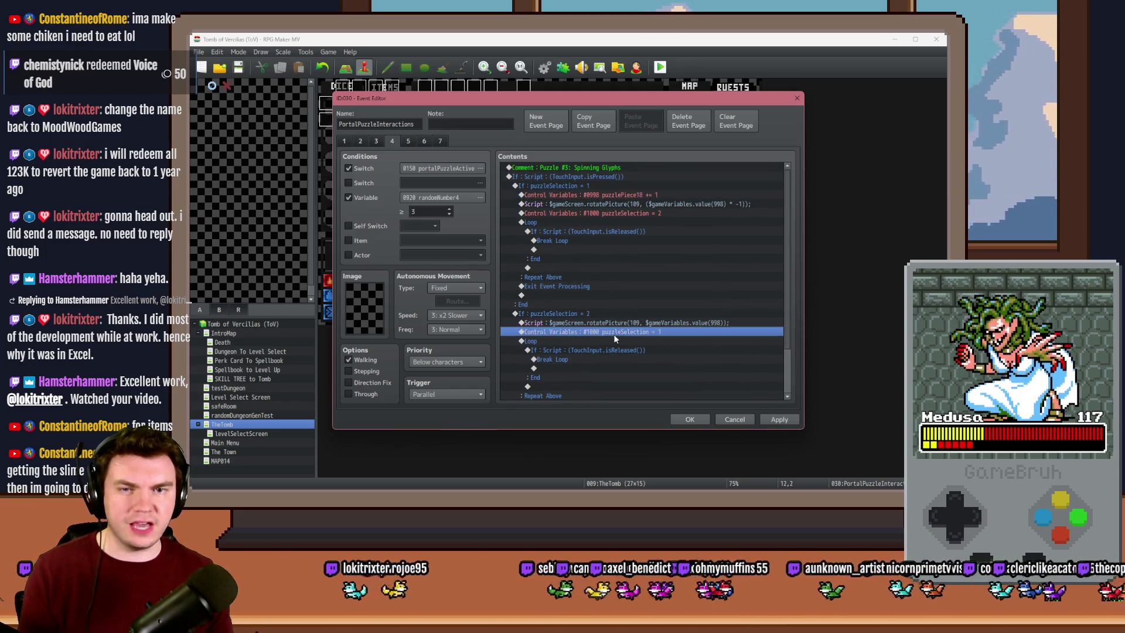
pyautogui.hotkey('ctrl', 'v')
pyautogui.click(779, 419)
pyautogui.click(702, 421)
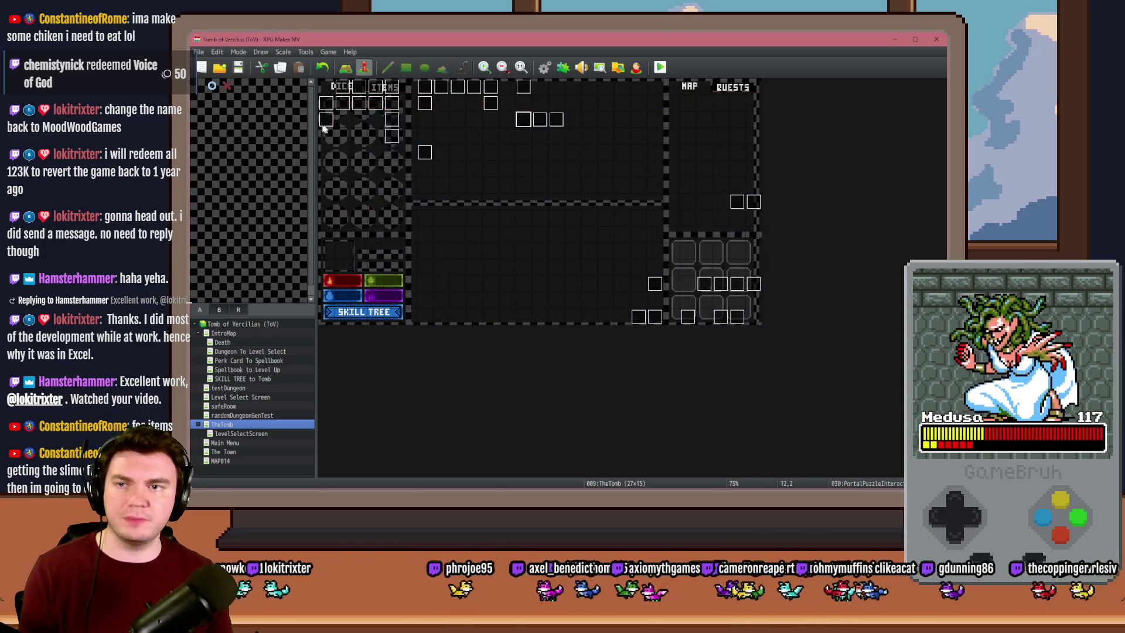
# Playtest, pick a perk card, walk to the glyph arch room, and open the F9 debug variables
pyautogui.click(660, 66)
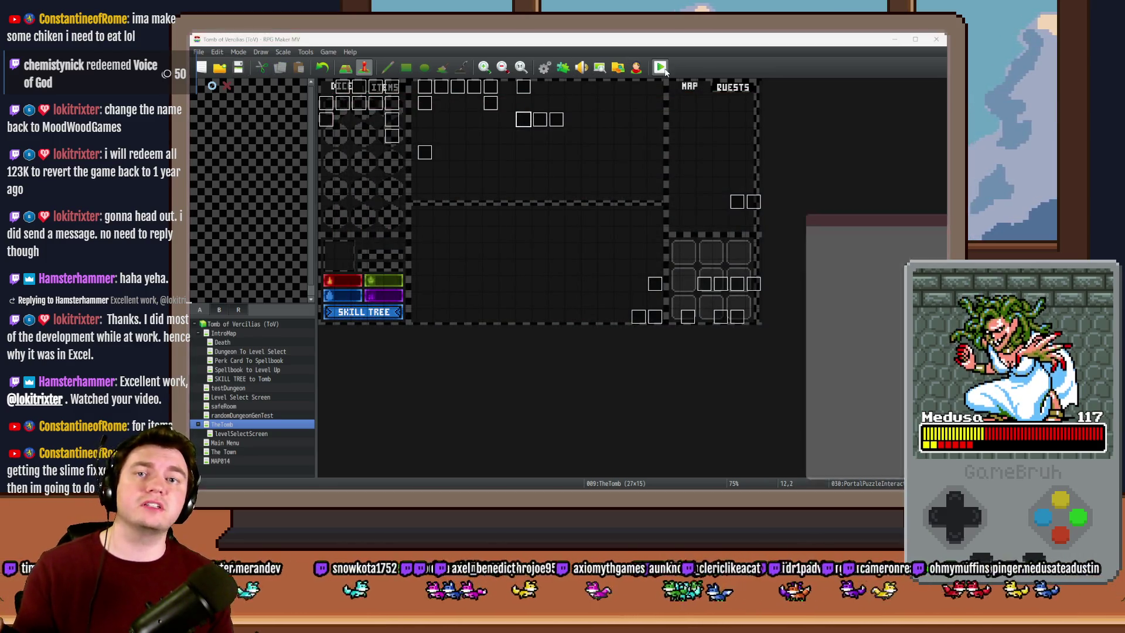
pyautogui.moveTo(859, 182)
pyautogui.mouseDown()
pyautogui.moveTo(606, 155)
pyautogui.moveTo(382, 102)
pyautogui.mouseUp()
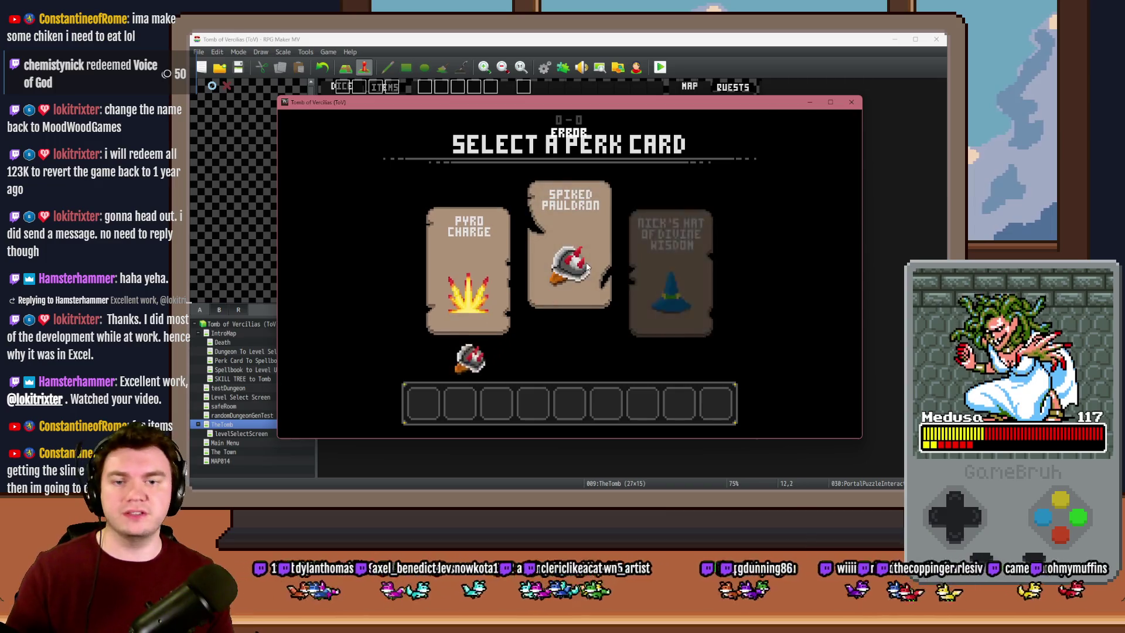
pyautogui.click(586, 262)
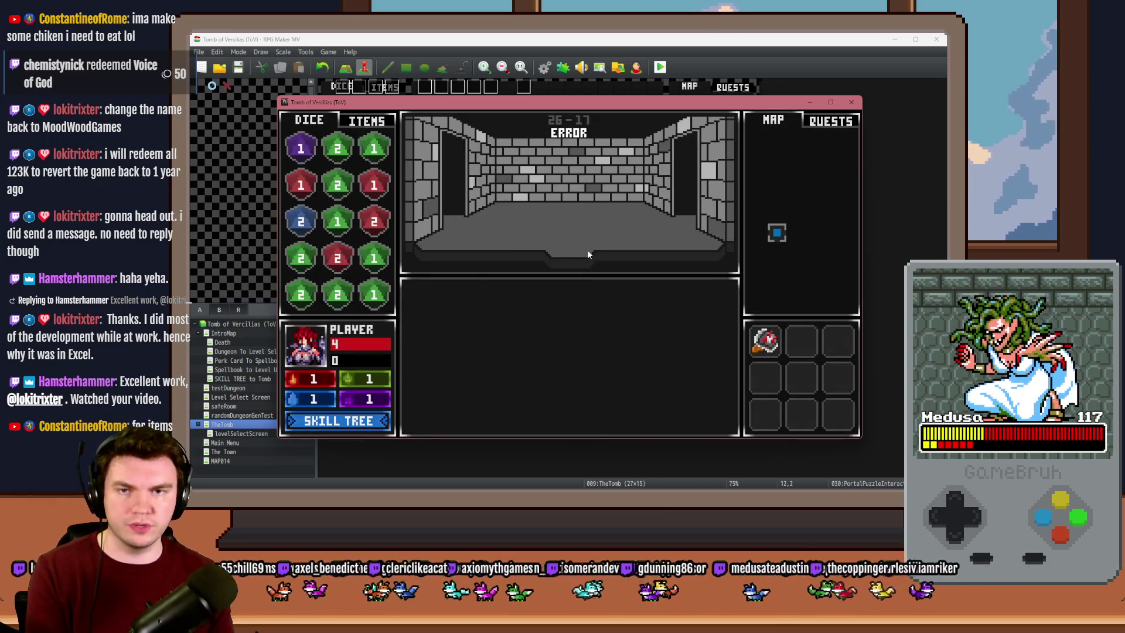
pyautogui.click(587, 250)
pyautogui.click(590, 256)
pyautogui.click(591, 256)
pyautogui.click(624, 371)
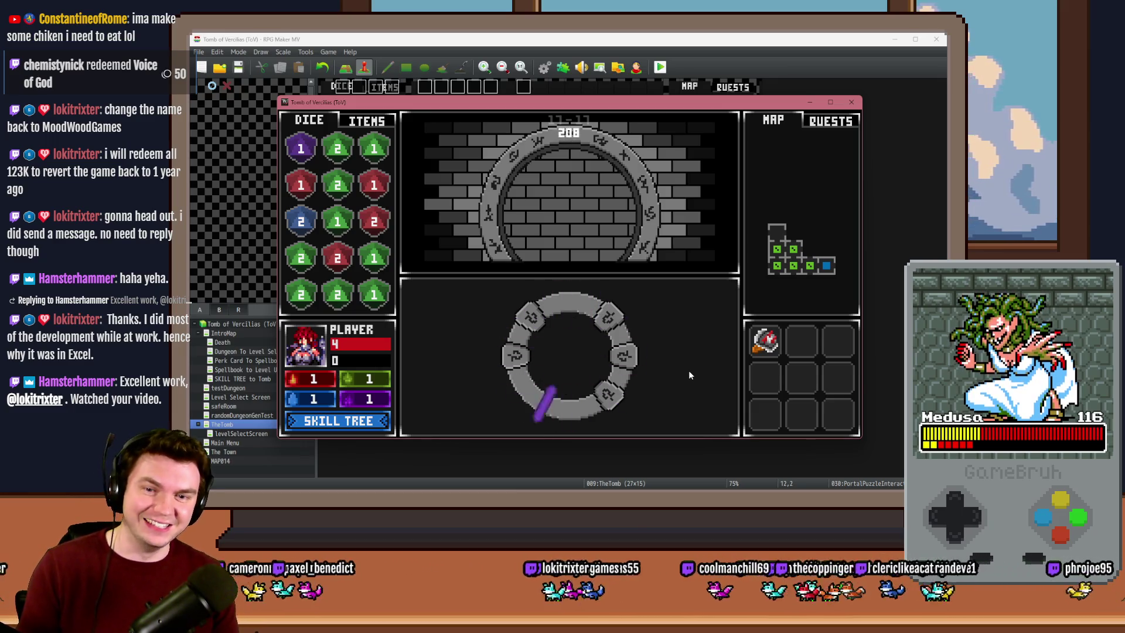
pyautogui.press('F9')
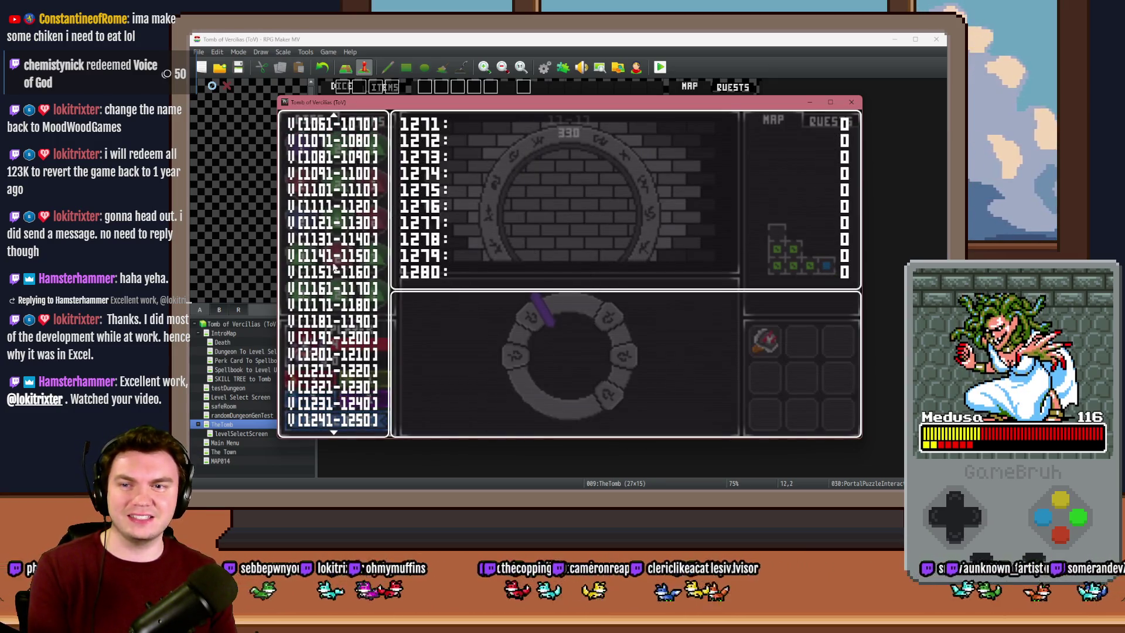
# In the debug window, change variable 0998 PUZZLEPIECE18 in range 0991–1000, then reopen it to recheck the value
pyautogui.press('Up')
pyautogui.press('Up')
pyautogui.press('Up')
pyautogui.press('Up')
pyautogui.press('Up')
pyautogui.press('Up')
pyautogui.press('Up')
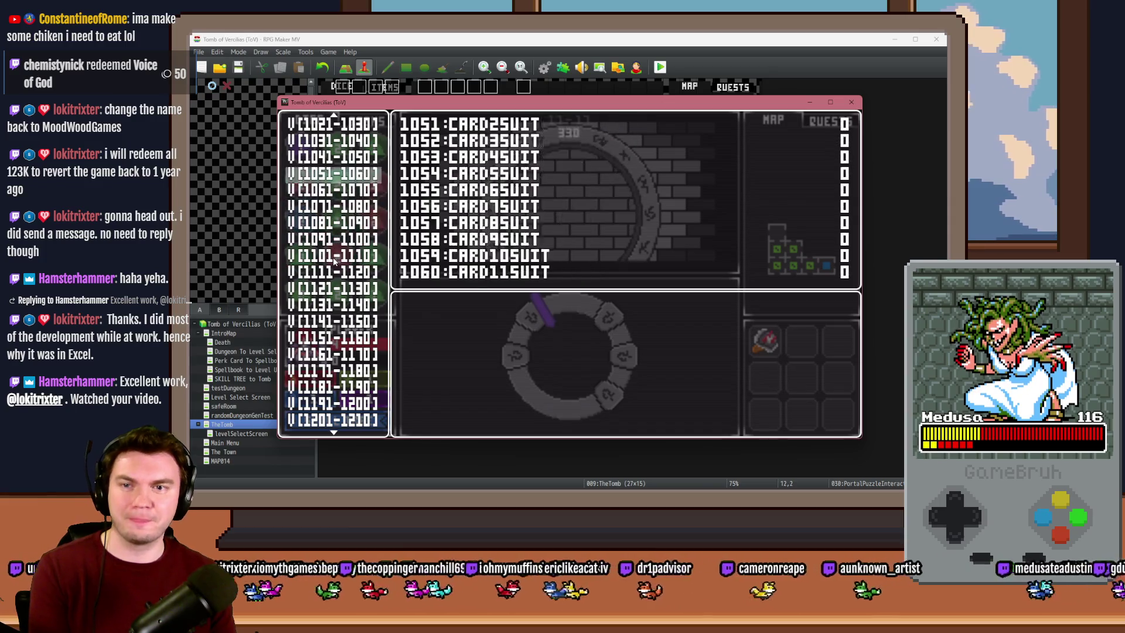
pyautogui.press('Return')
pyautogui.press('Down')
pyautogui.press('Down')
pyautogui.press('Down')
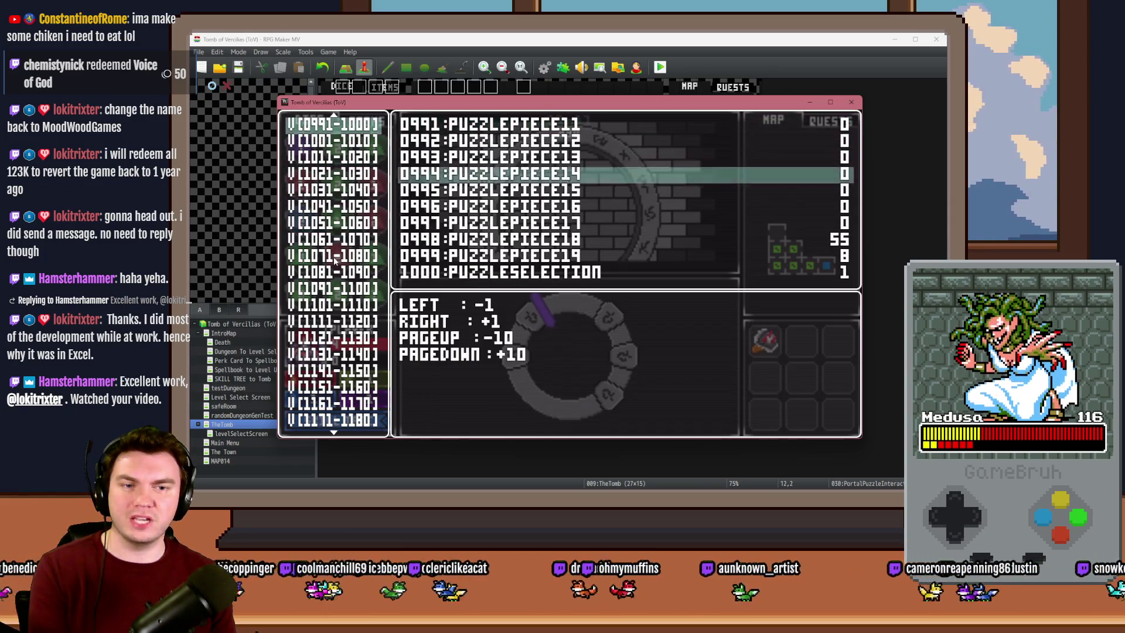
pyautogui.press('pageup')
pyautogui.press('pageup')
pyautogui.press('pageup')
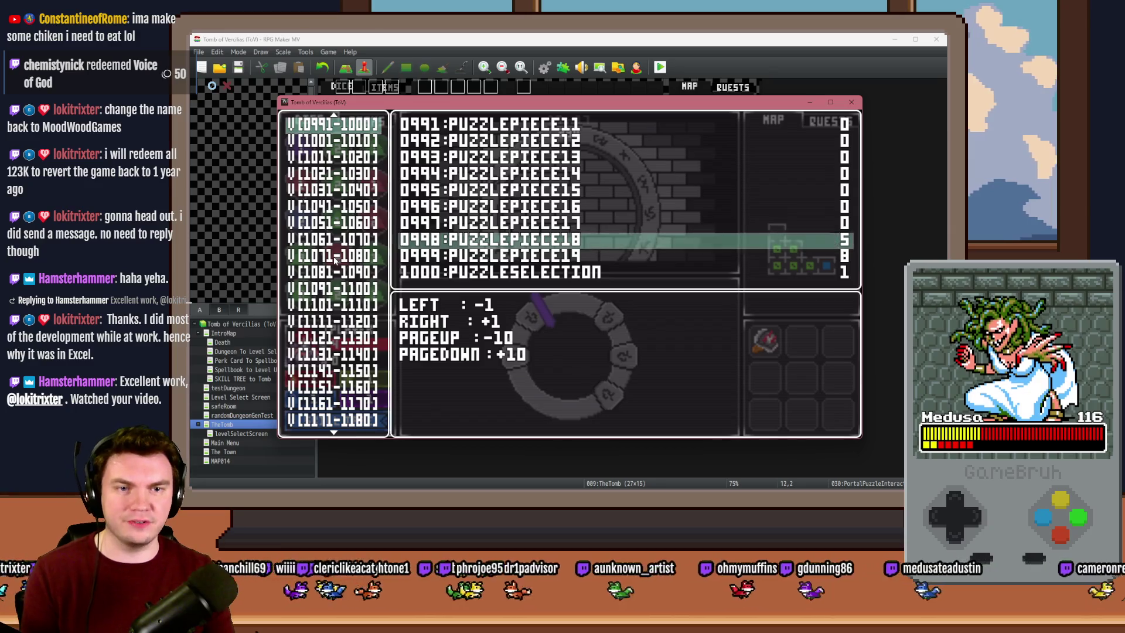
pyautogui.press('Escape')
pyautogui.press('Escape')
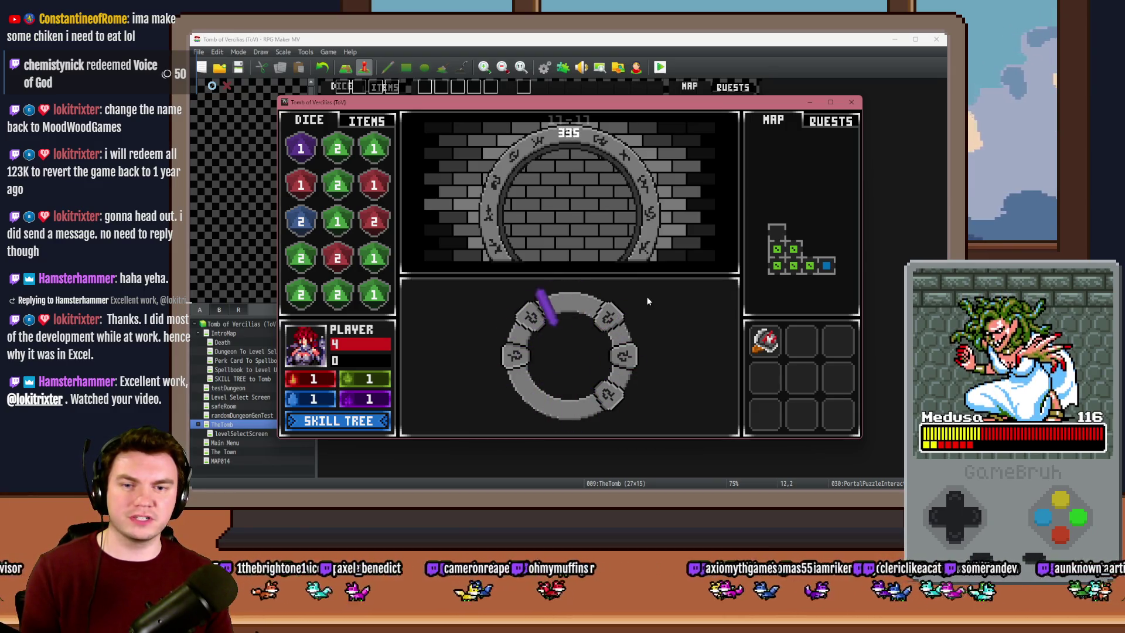
pyautogui.press('F9')
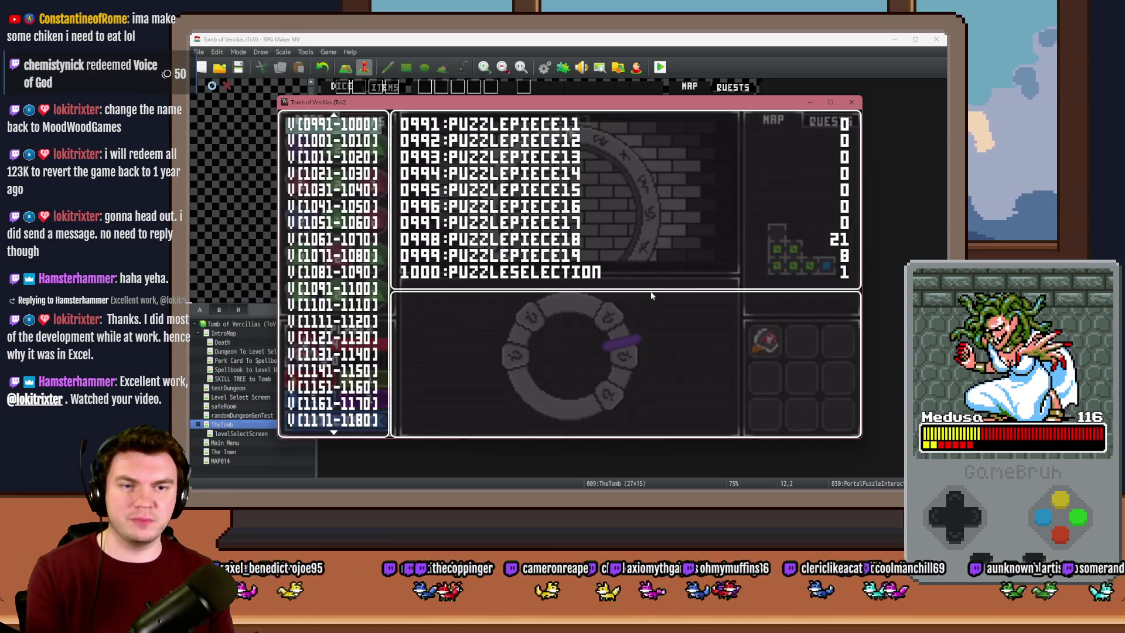
pyautogui.press('Escape')
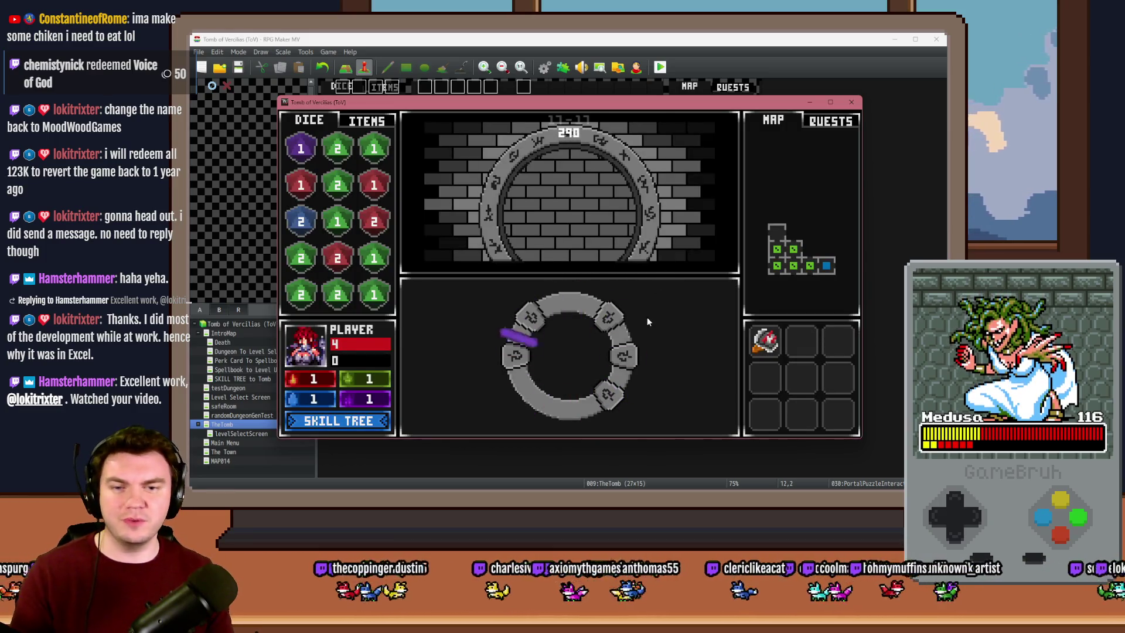